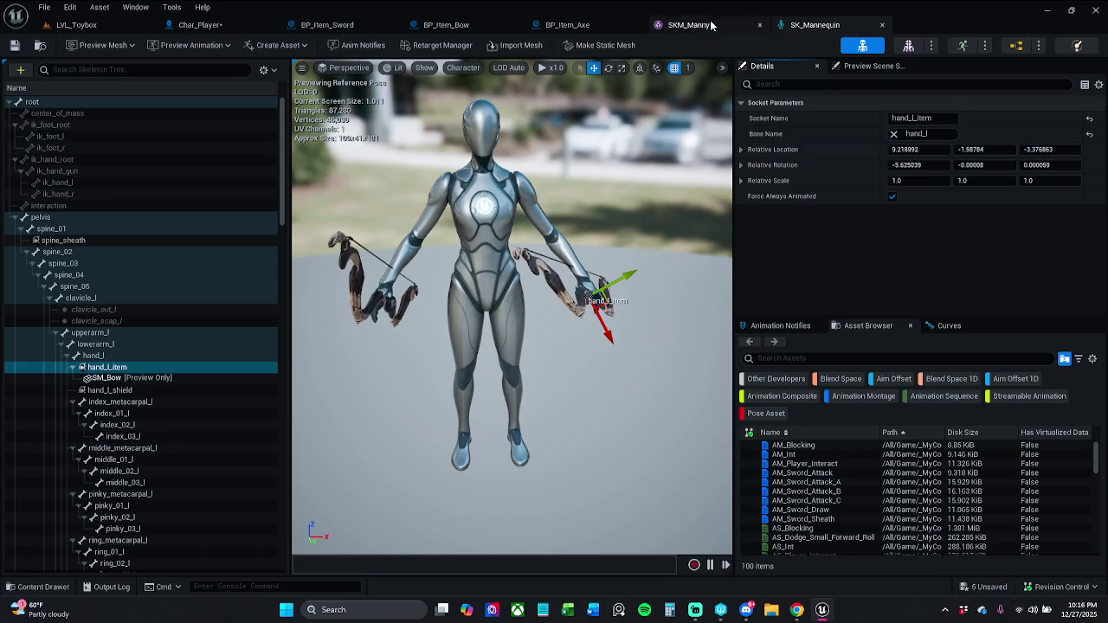
Step: Paste the hand_l_item socket's location into Mesh_Loc_HandL's Location in Char_Player
click(215, 32)
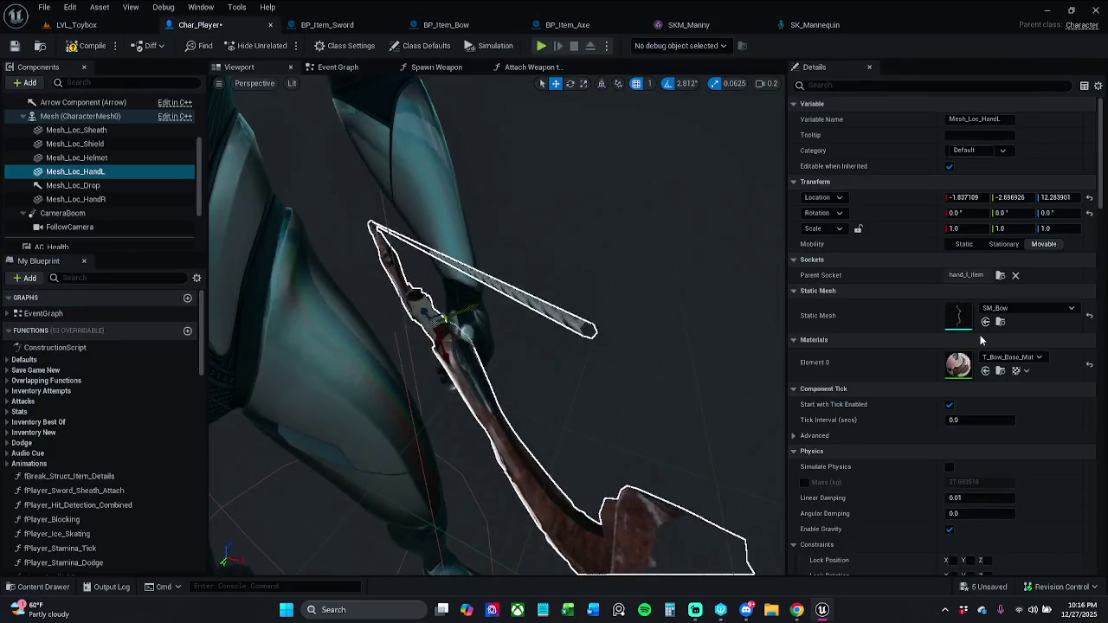
right_click(922, 201)
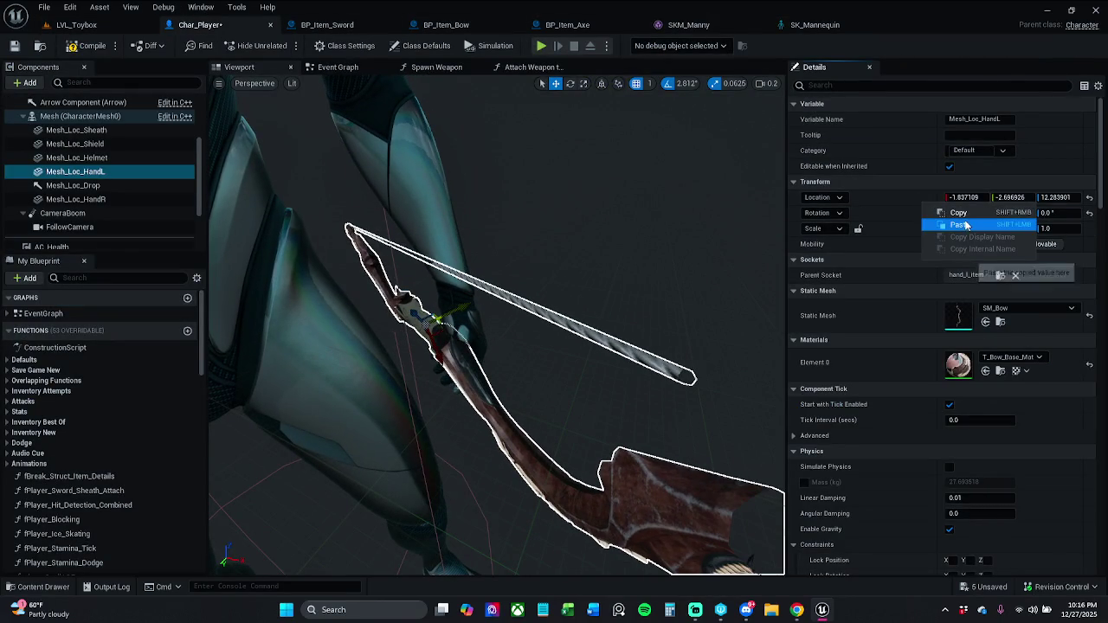
click(960, 225)
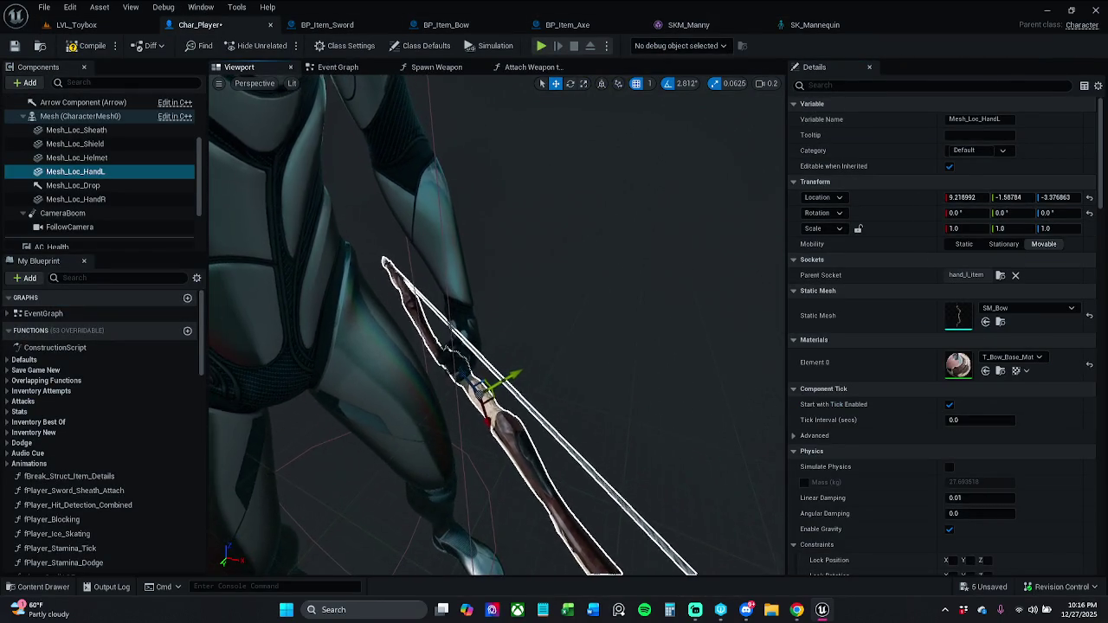
Step: Copy the hand_l_item socket's Relative Rotation from SK_Mannequin into Mesh_Loc_HandL's Rotation
click(830, 31)
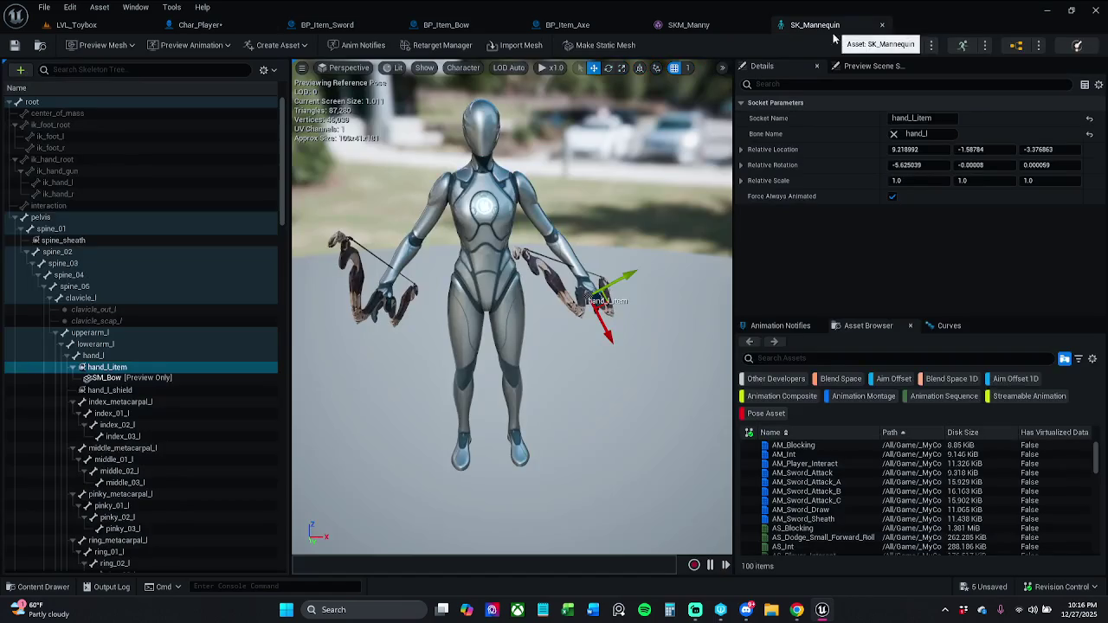
right_click(865, 170)
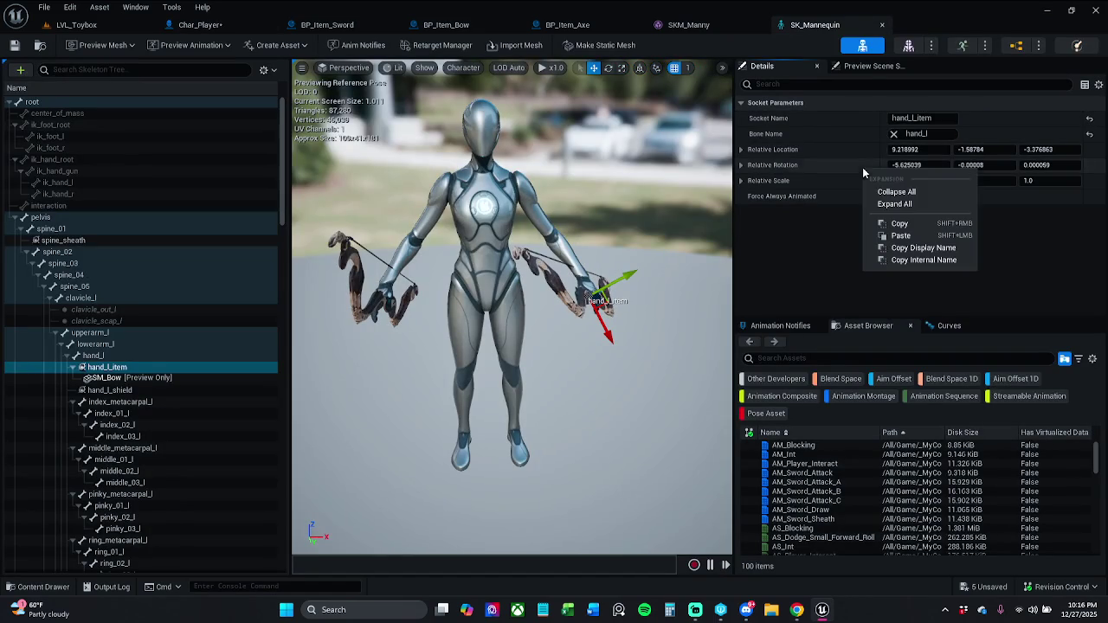
click(909, 234)
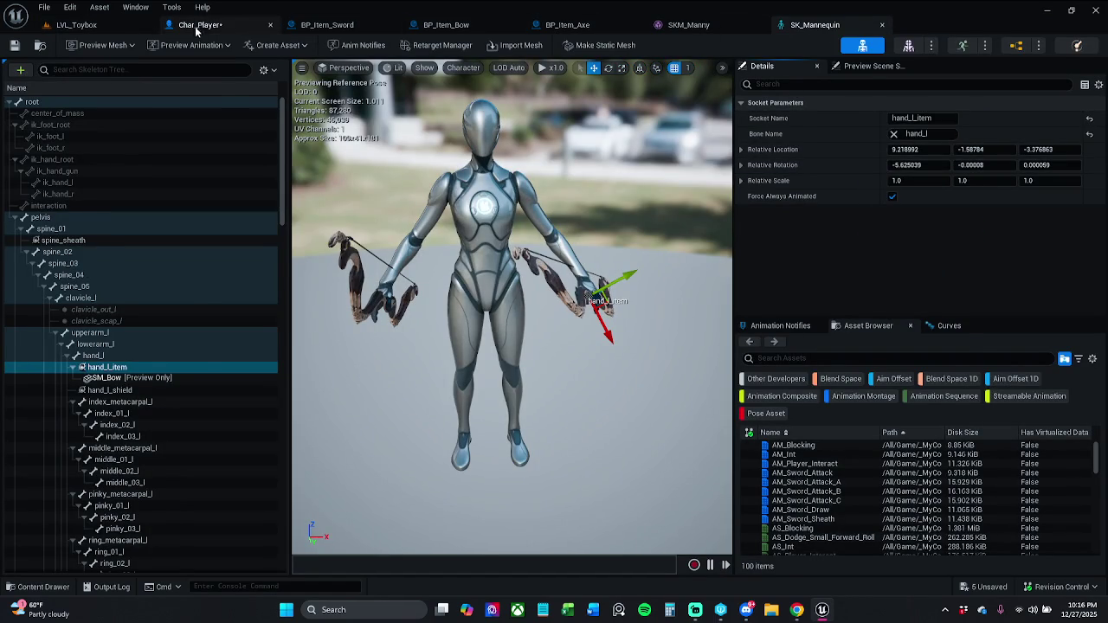
click(197, 25)
right_click(909, 222)
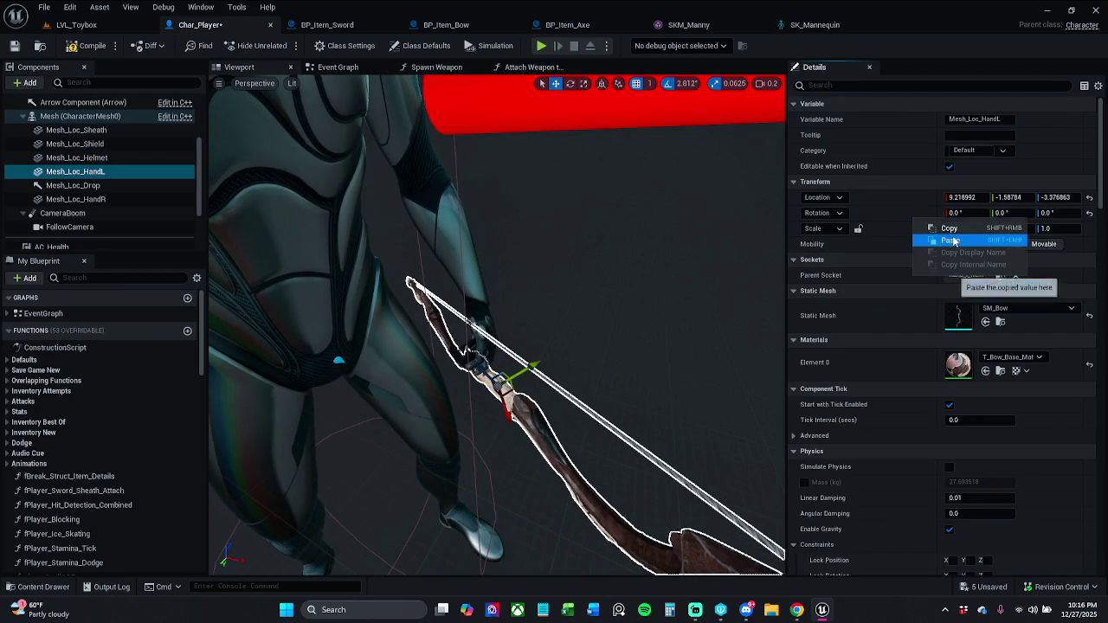
click(939, 240)
Step: Drag the bow up into the character's left hand, then clear the component's static mesh to None
mouse_move(695, 293)
mouse_down()
mouse_move(546, 346)
mouse_move(502, 312)
mouse_move(568, 284)
mouse_move(592, 257)
mouse_move(644, 298)
mouse_up()
mouse_move(530, 308)
mouse_down()
mouse_move(559, 312)
mouse_move(539, 317)
mouse_move(628, 256)
mouse_move(726, 353)
mouse_up()
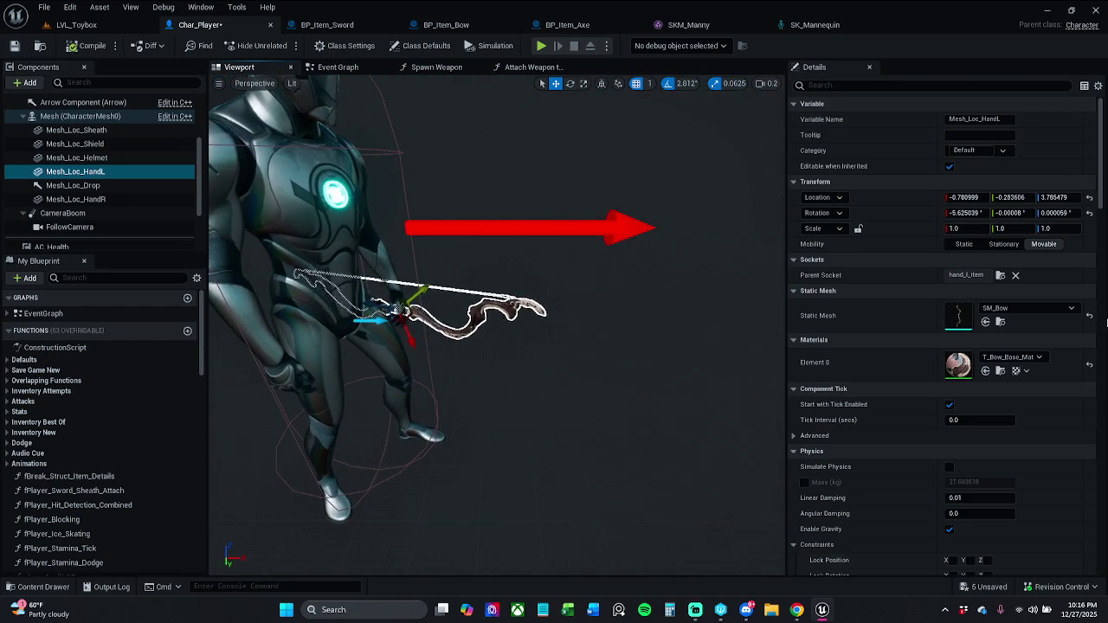
click(1089, 315)
Step: Compile and save the Char_Player blueprint
click(77, 25)
click(199, 25)
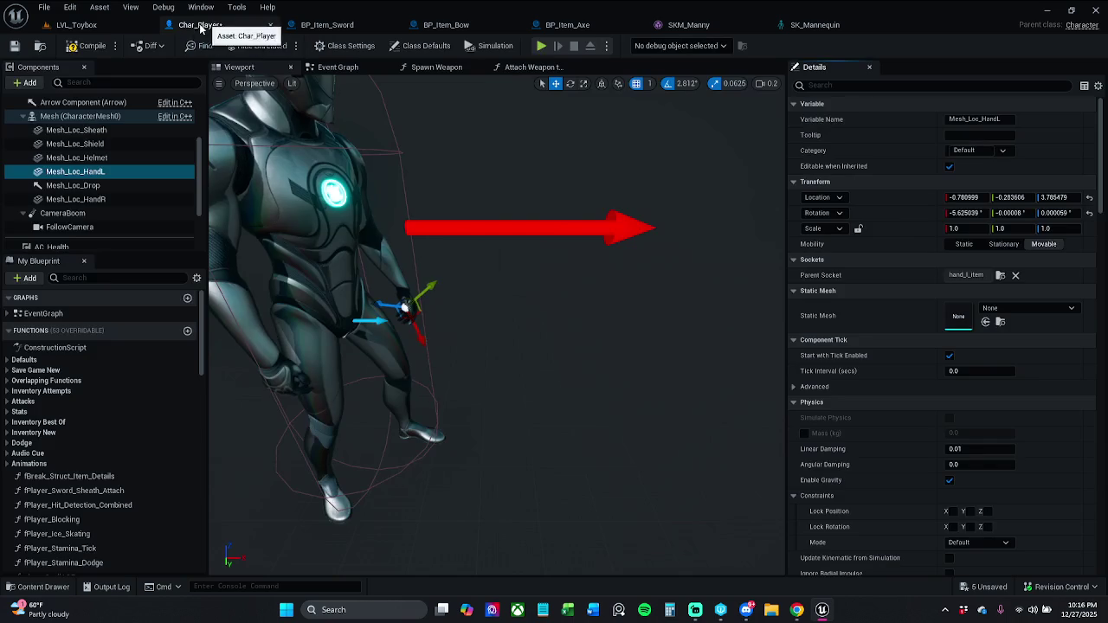
click(15, 48)
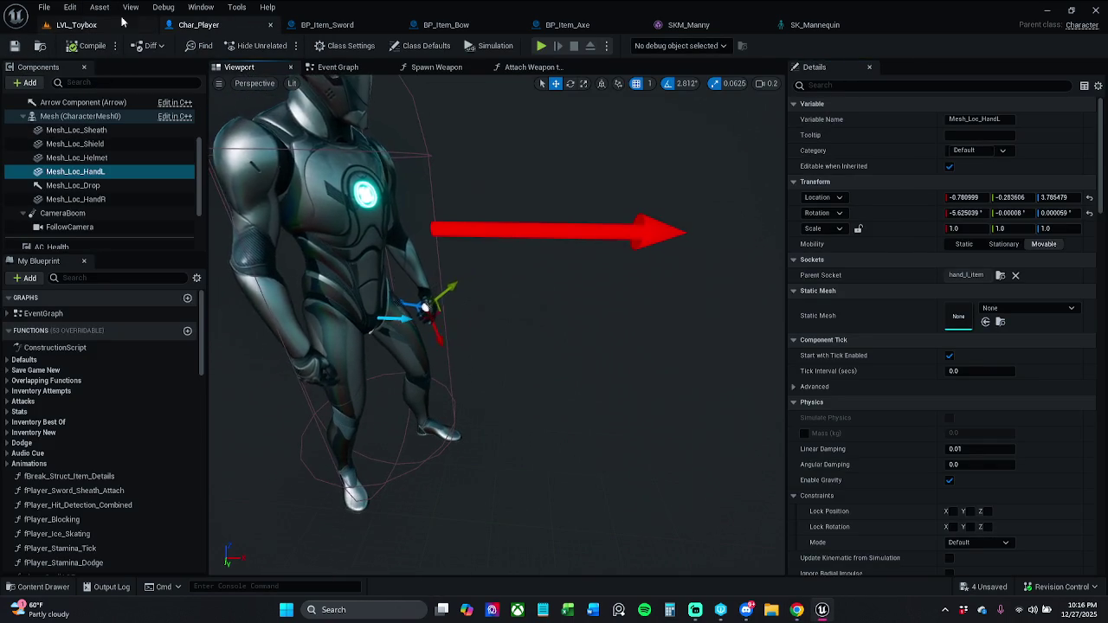
Step: Play-test LVL_Toybox, running over to pick up the axe and bow, then stop and dismiss the errors notice
click(76, 24)
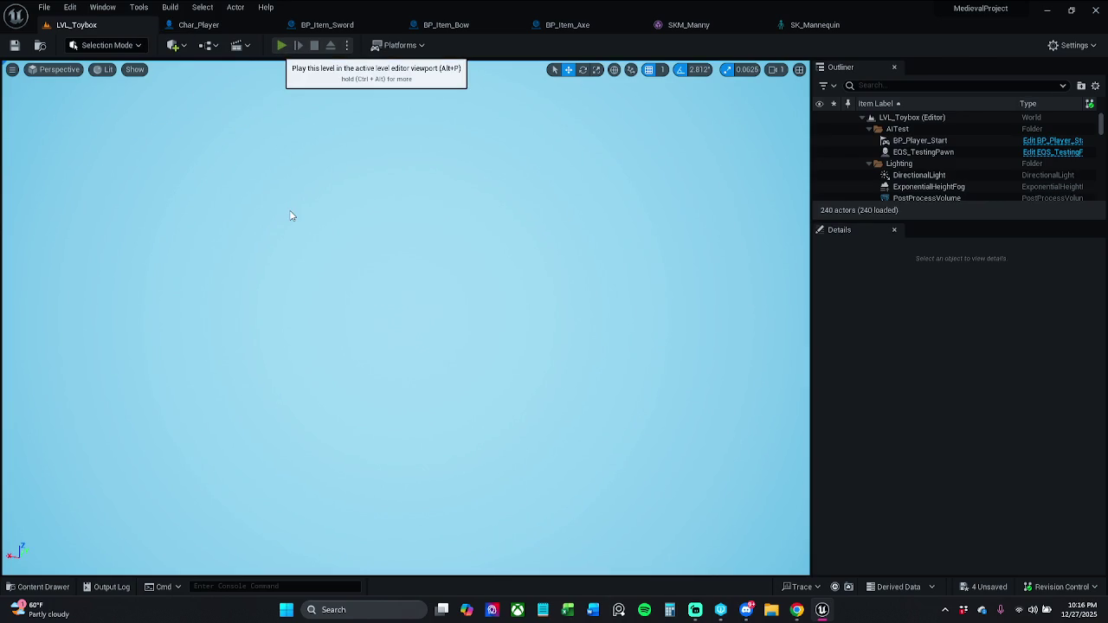
key(alt+p)
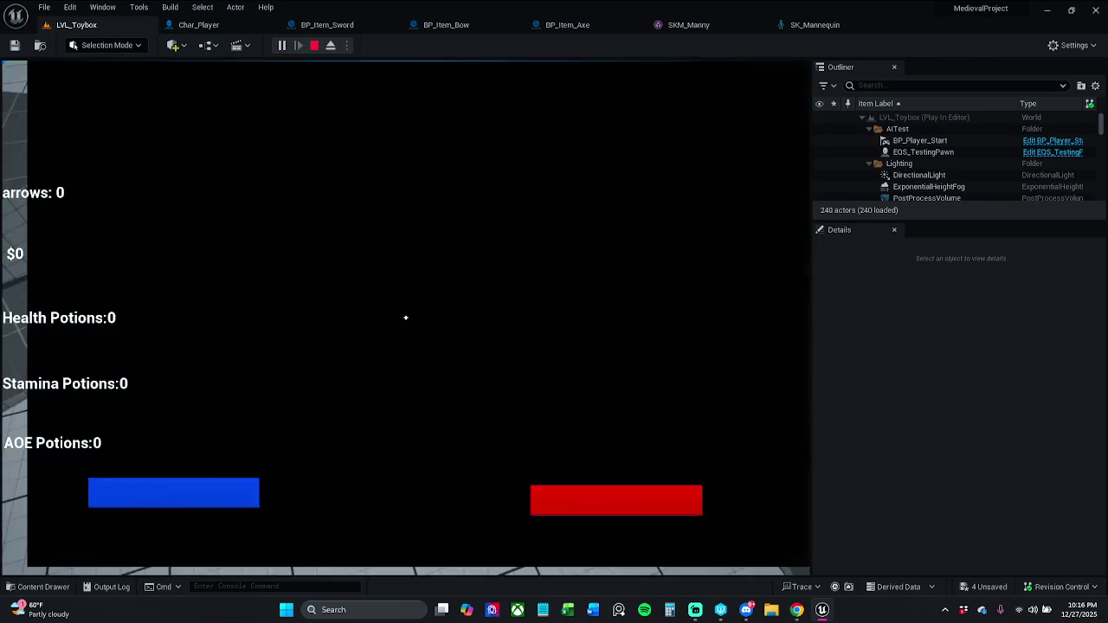
key(w)
key(w)
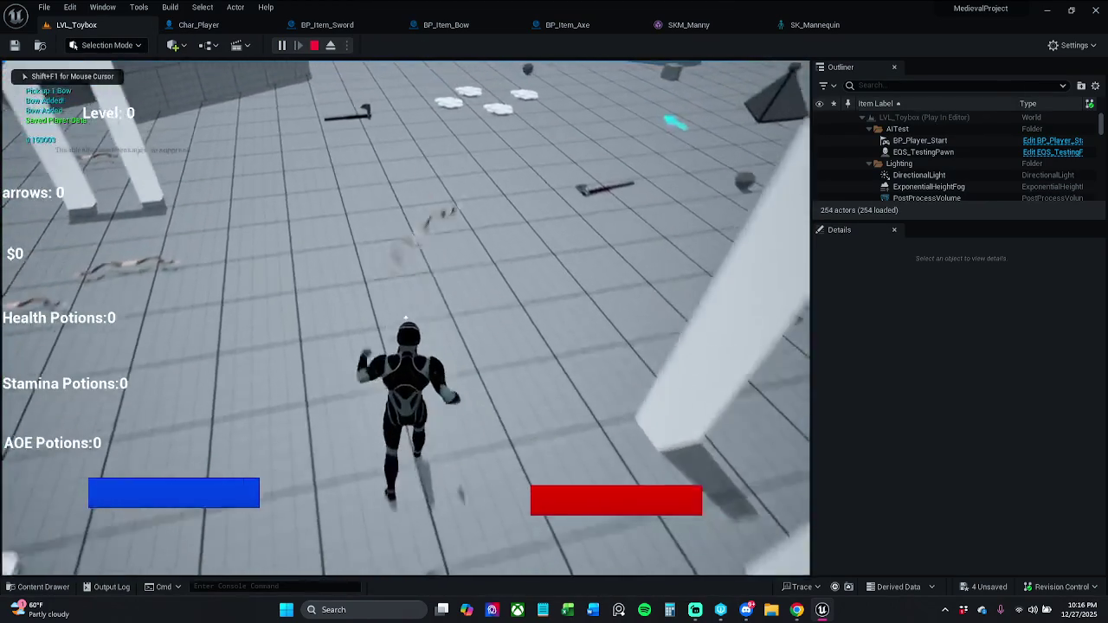
key(w)
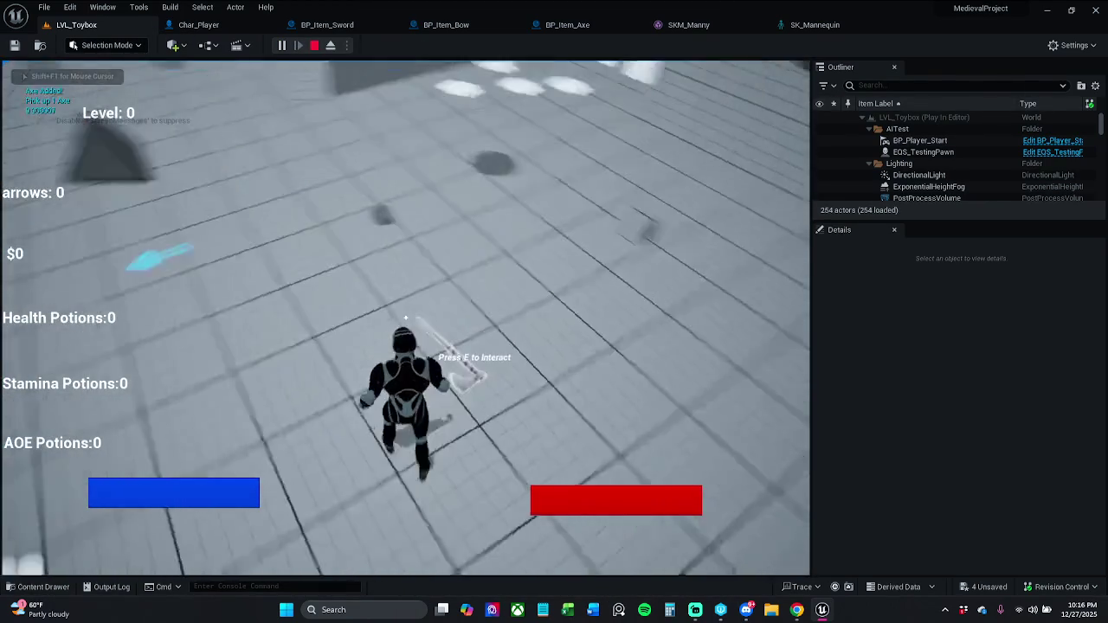
key(w)
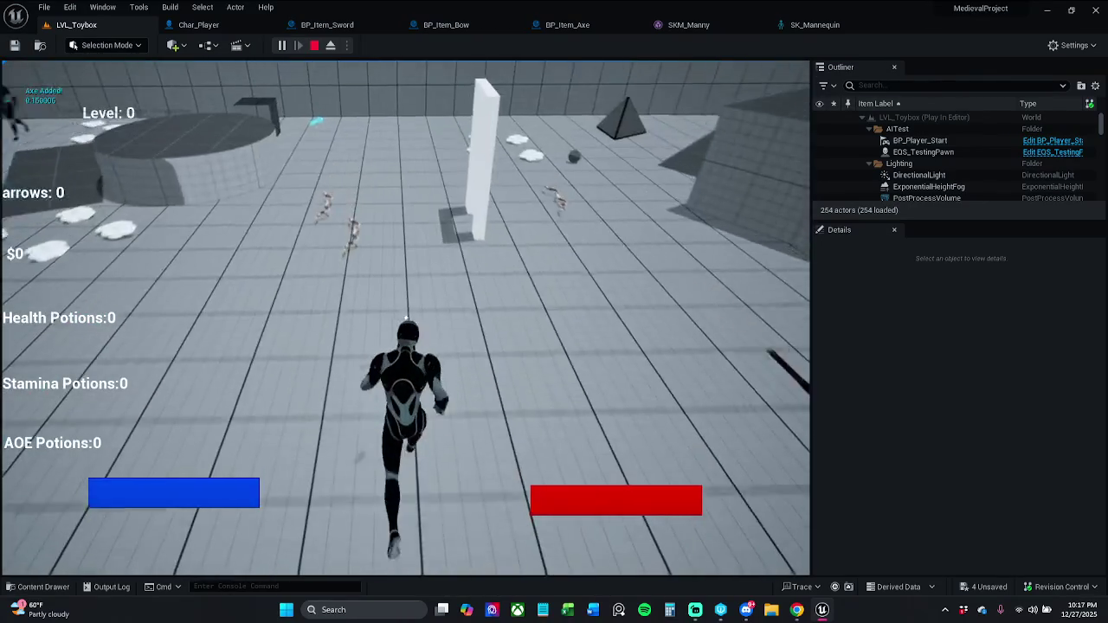
key(w)
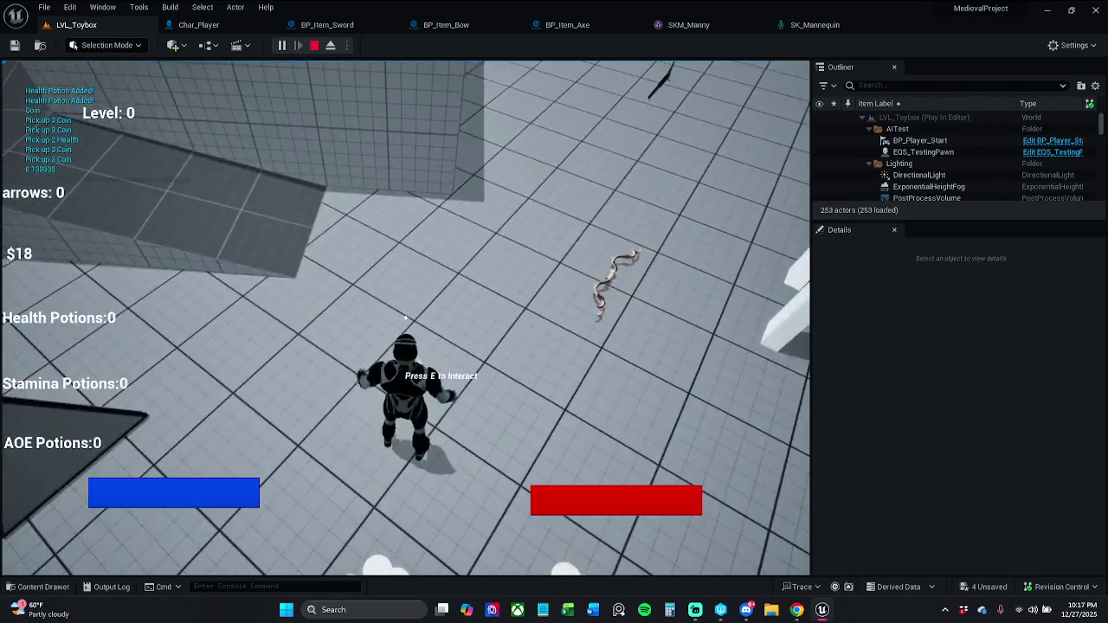
key(Escape)
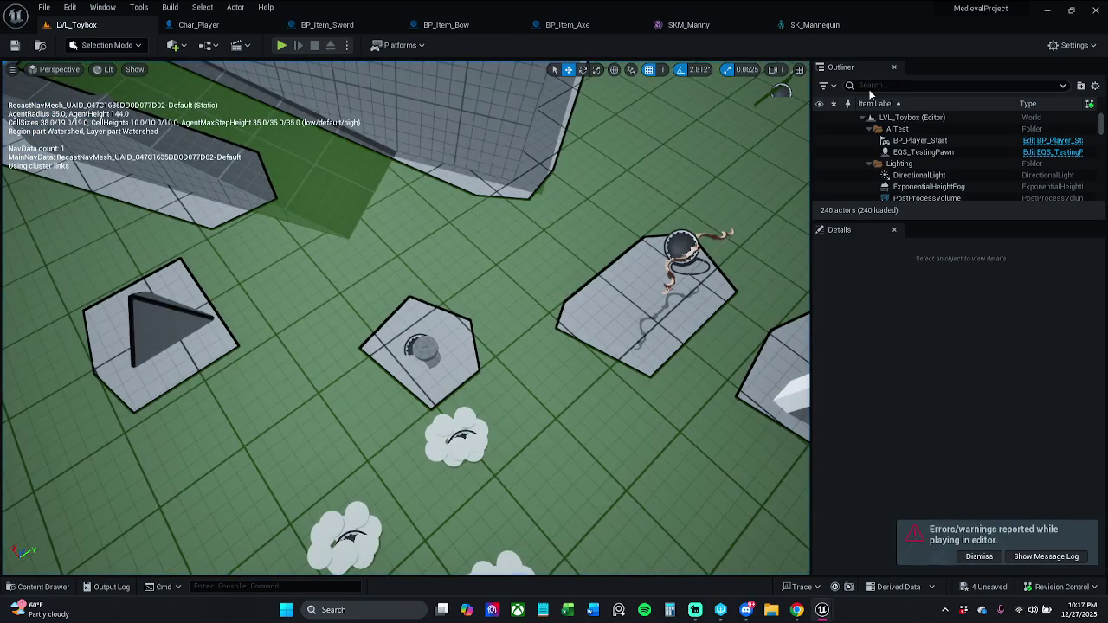
click(1046, 557)
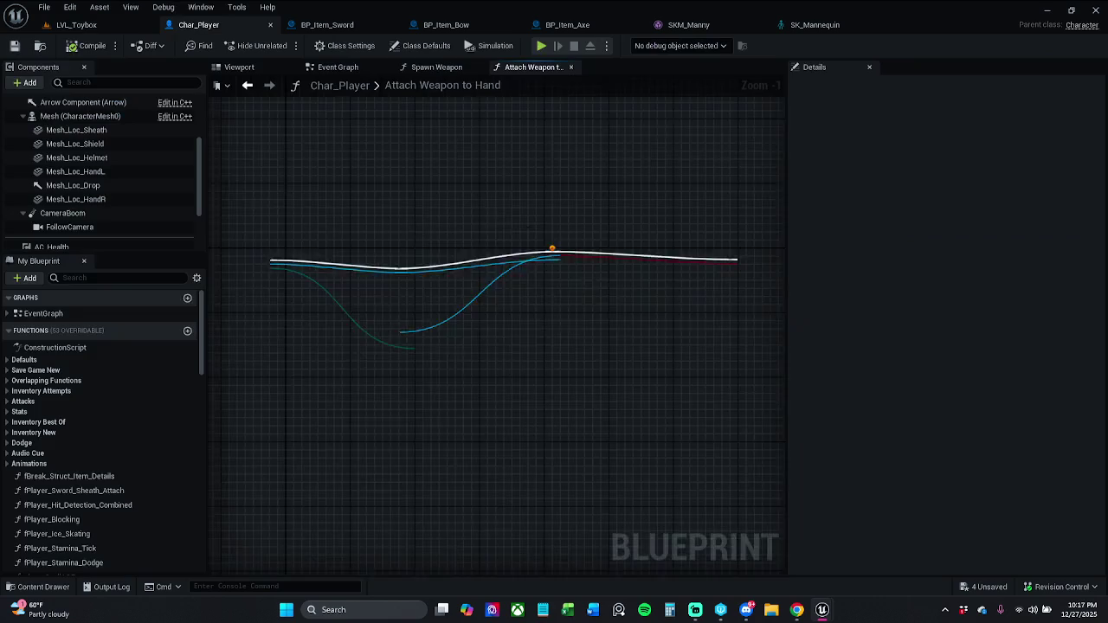
Step: Pan the Attach Weapon to Hand graph to frame its Set Static Mesh and Select nodes
drag(531, 227, 606, 217)
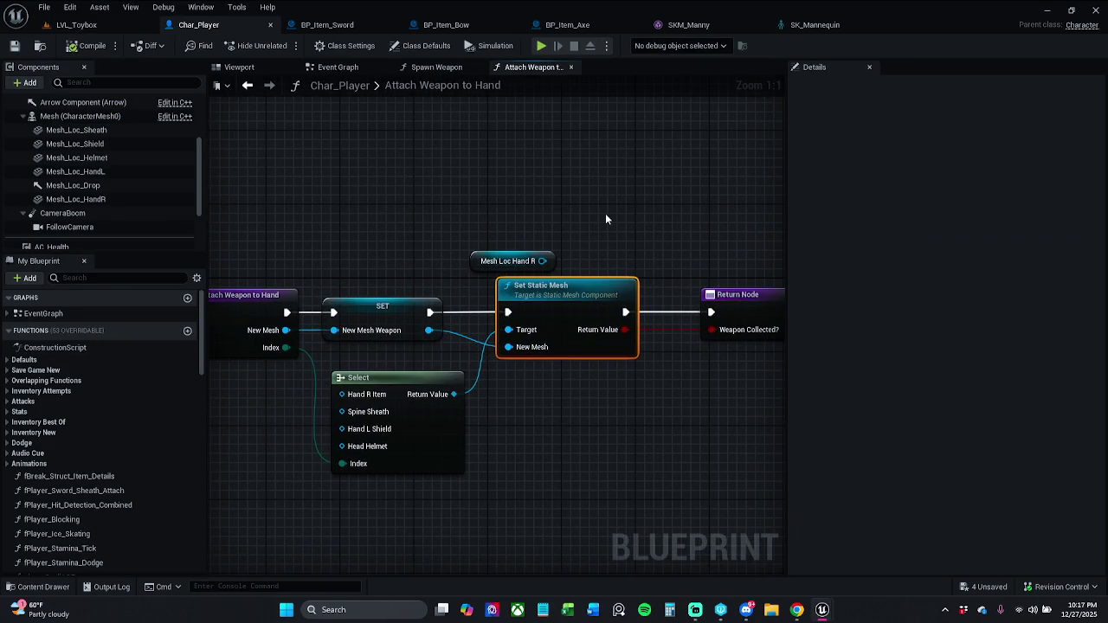
drag(512, 405, 557, 397)
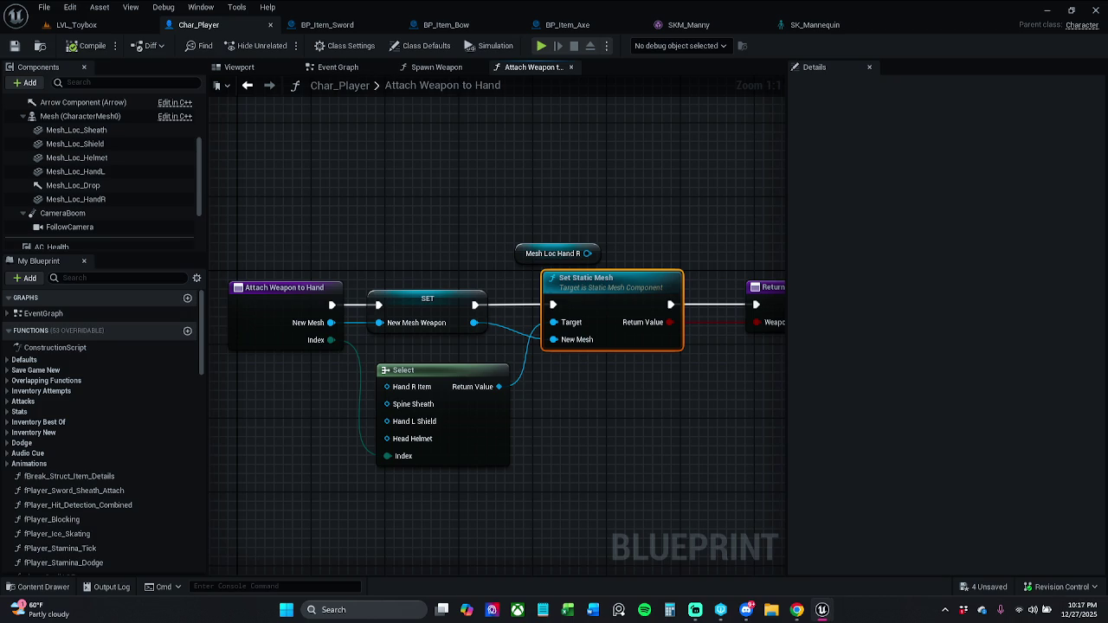
key(alt+Tab)
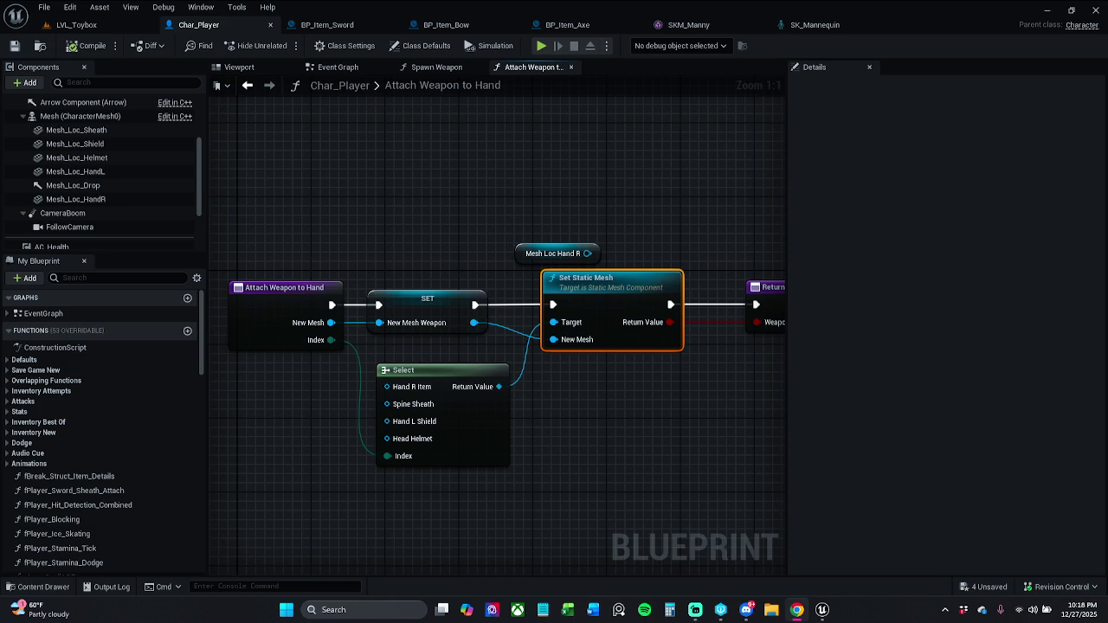
drag(410, 248, 427, 210)
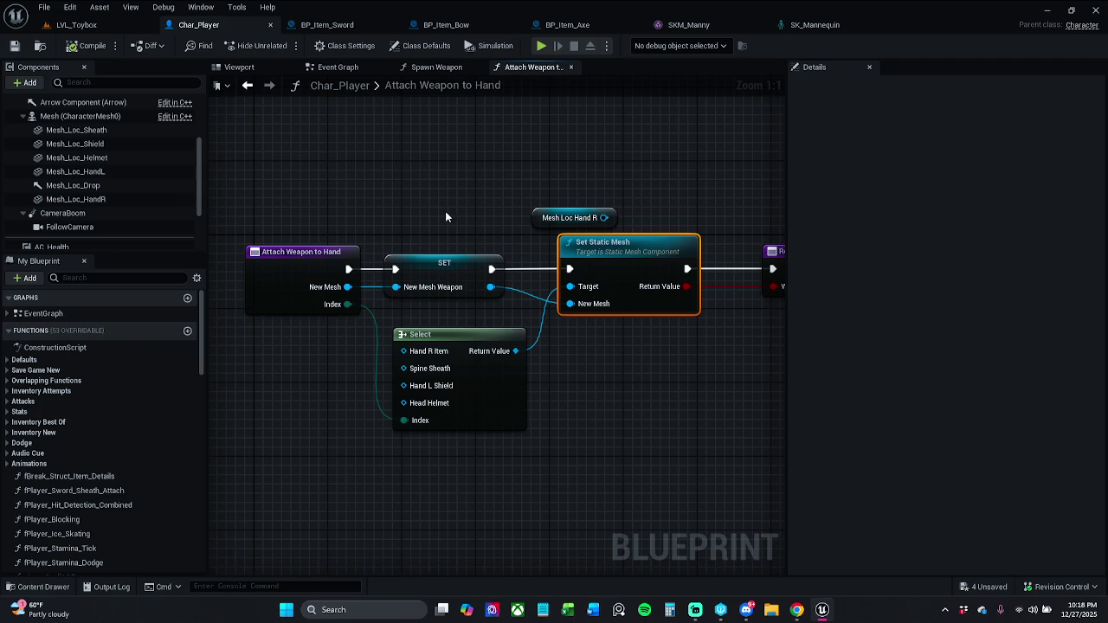
drag(445, 211, 425, 234)
click(530, 461)
Step: Delete the Select node from the Attach Weapon to Hand graph
click(502, 418)
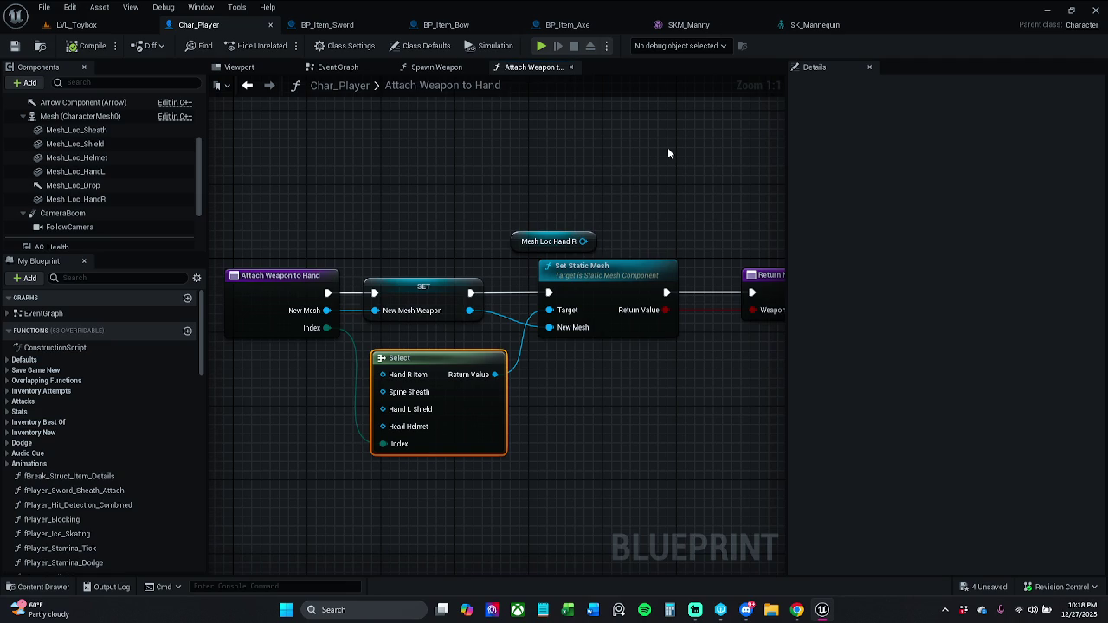
key(Delete)
drag(652, 130, 631, 161)
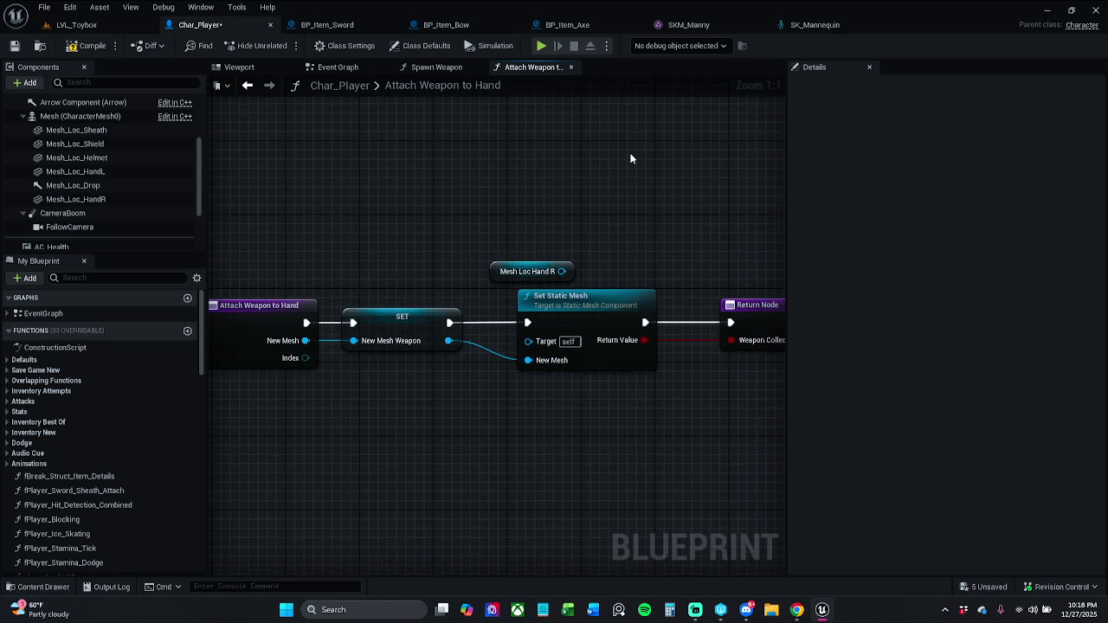
Step: Close the SKM_Manny and SK_Mannequin editors and check for changes to check in
click(756, 24)
click(760, 23)
click(1087, 587)
click(1045, 533)
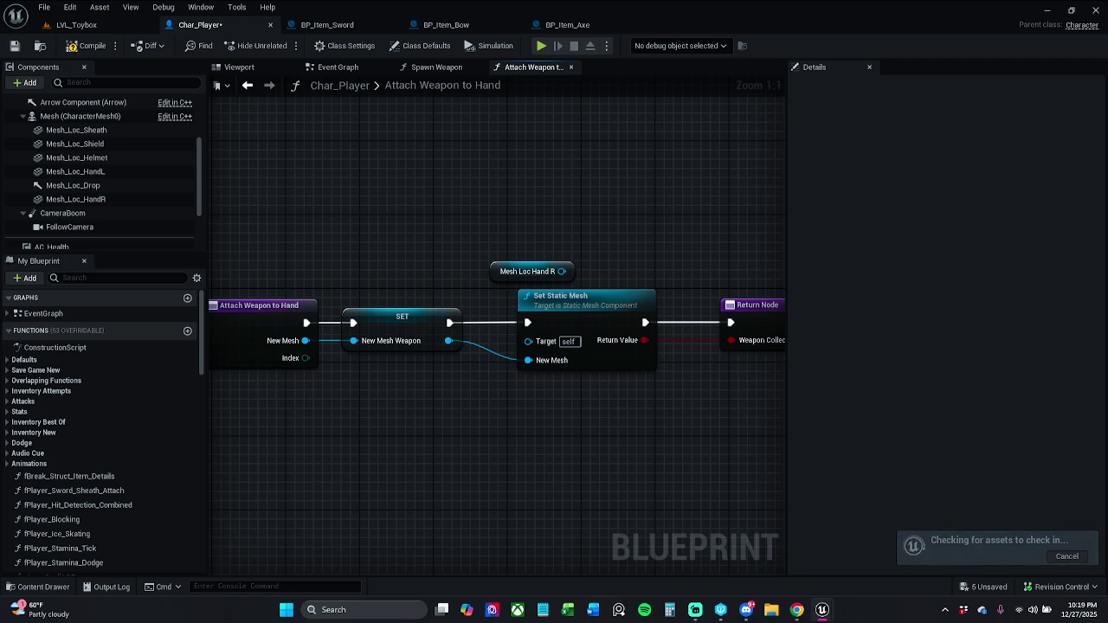
Step: Save all three modified assets and dismiss the file submission prompt
key(ctrl+shift+s)
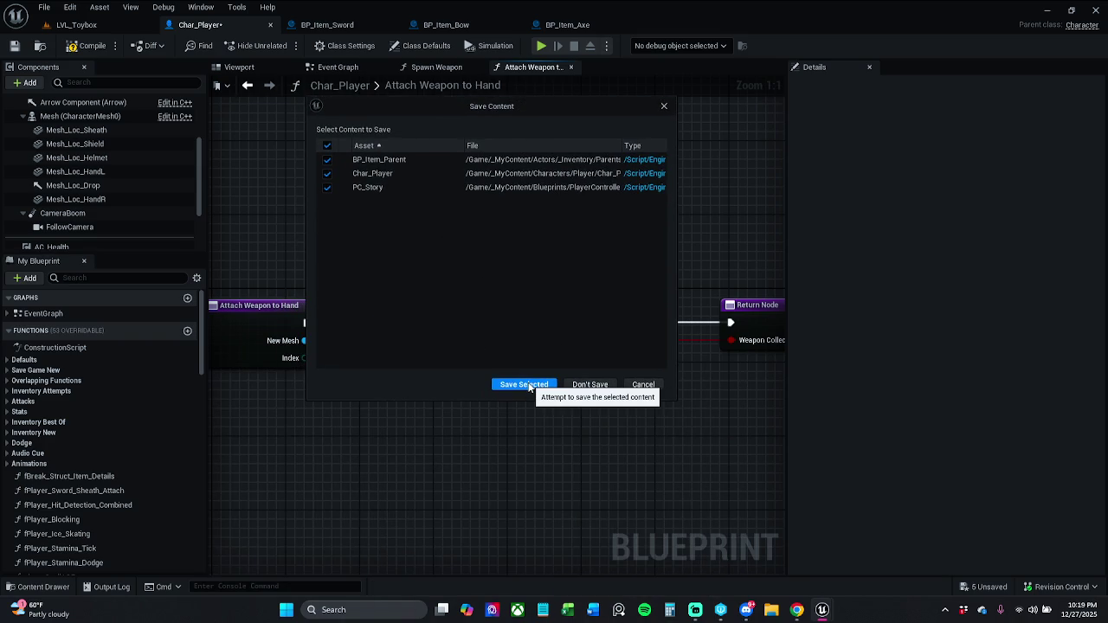
click(525, 384)
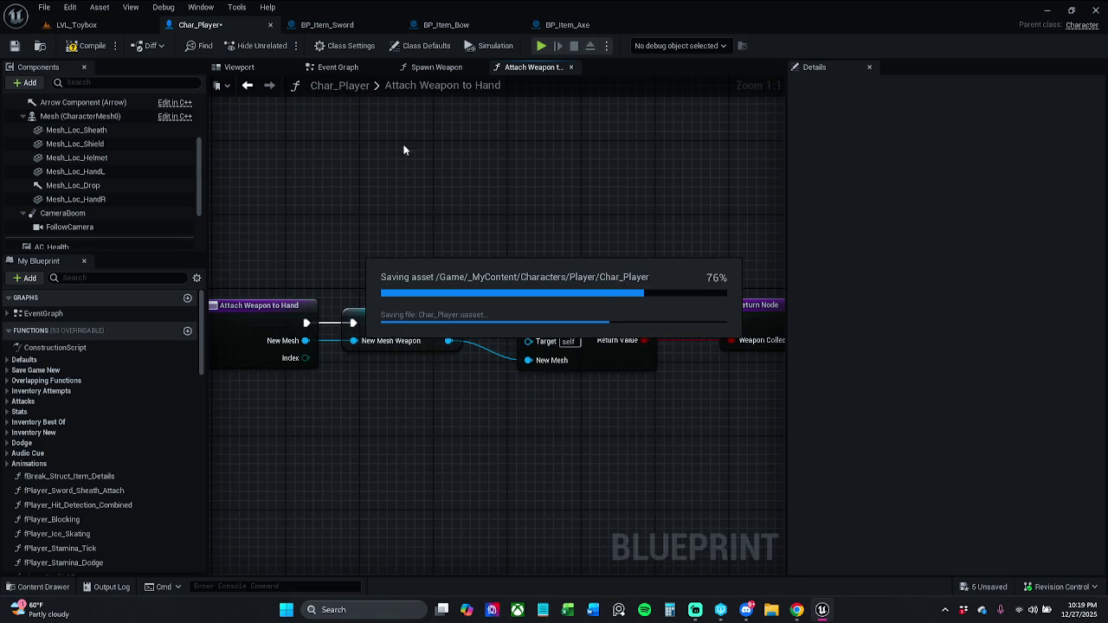
click(710, 183)
Step: Wire Mesh Loc Hand R into the Set Static Mesh target, recompile to clear the error, and save Char_Player
click(86, 45)
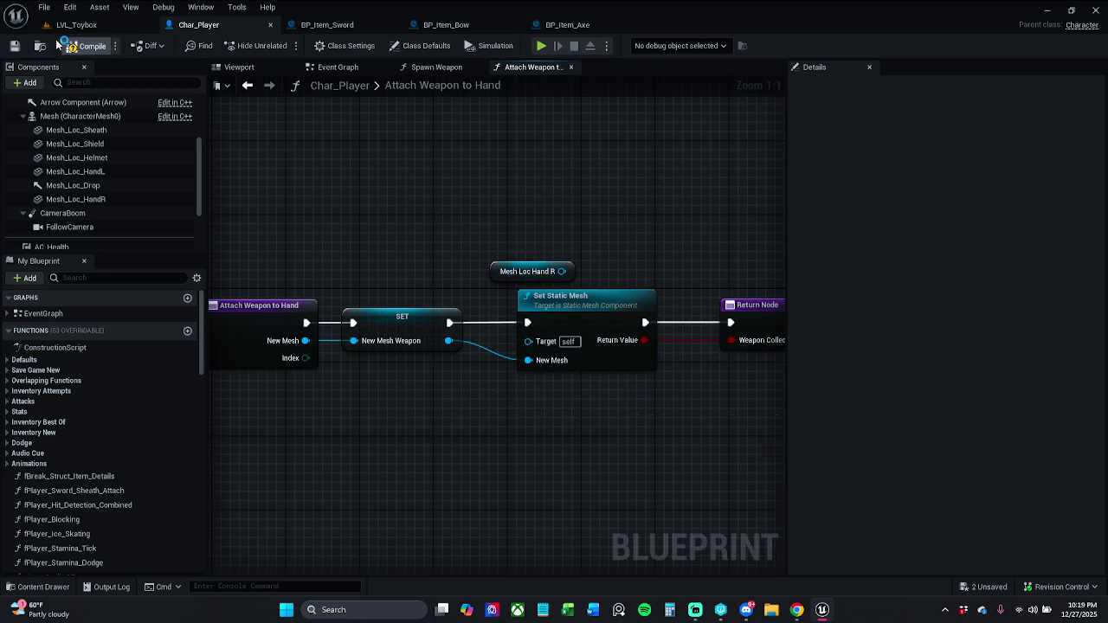
mouse_move(562, 271)
mouse_down()
mouse_move(546, 342)
mouse_move(528, 340)
mouse_up()
click(290, 467)
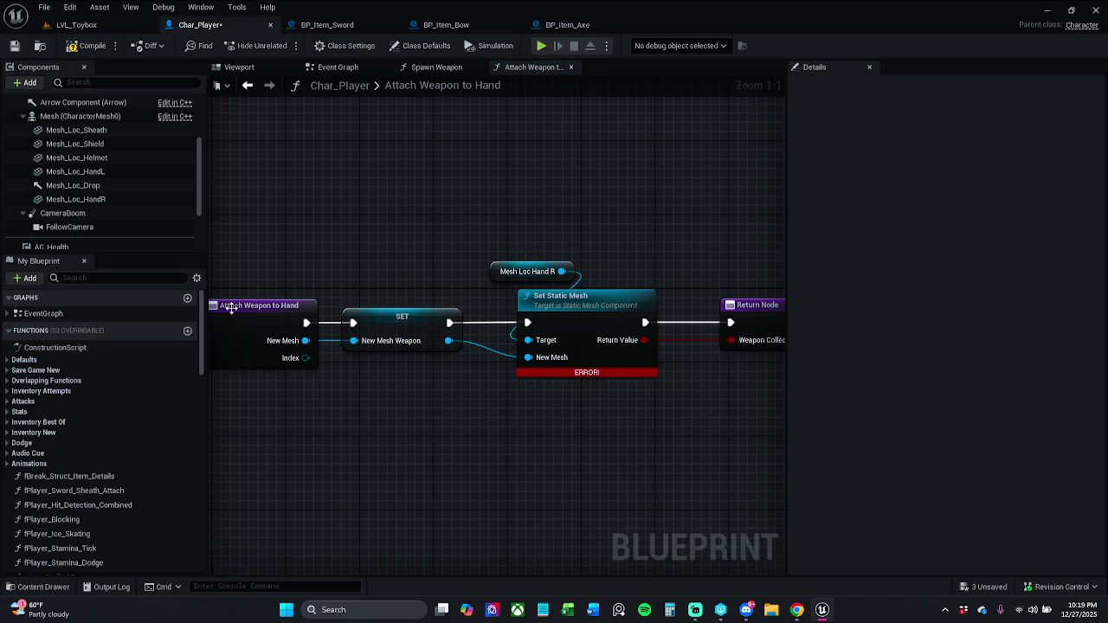
click(86, 45)
click(15, 45)
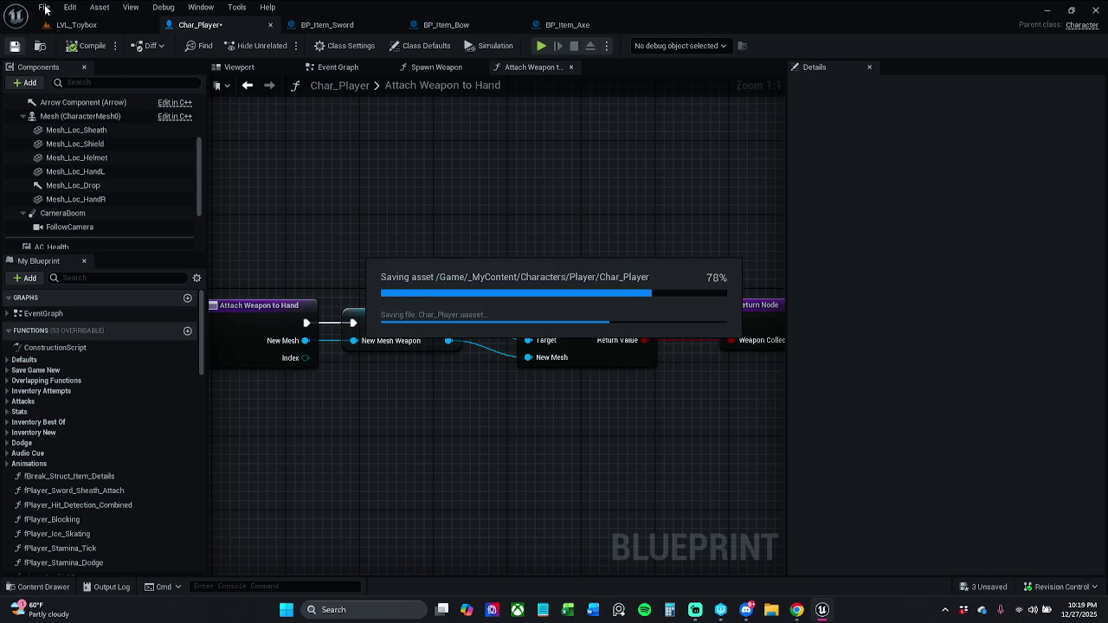
Step: Save all modified assets, checking out the listed ones, and begin submitting to revision control
click(44, 8)
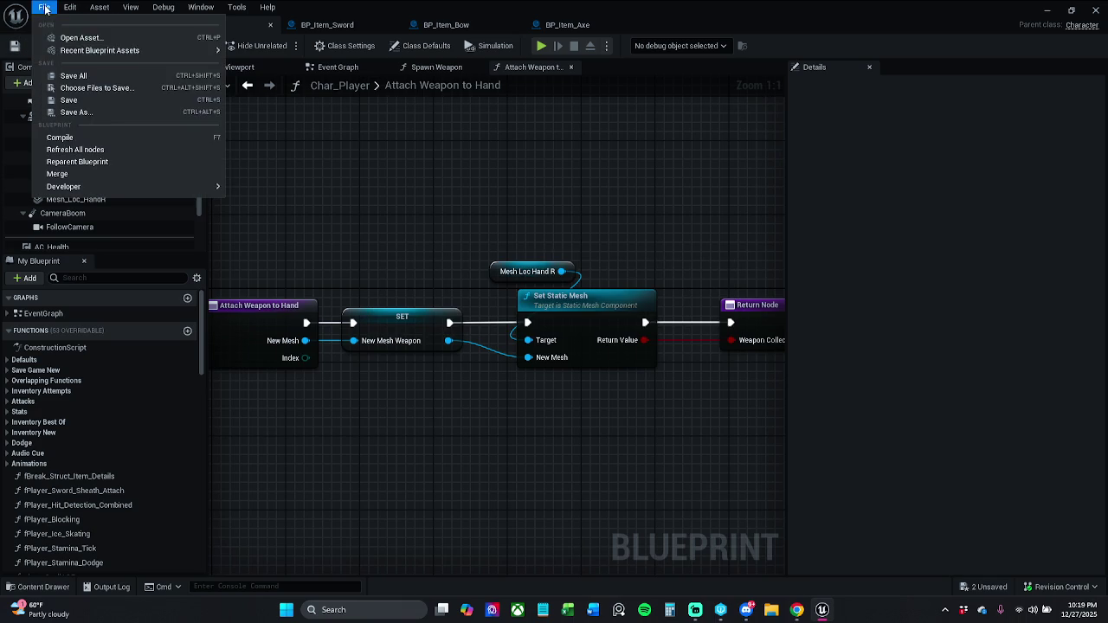
click(87, 78)
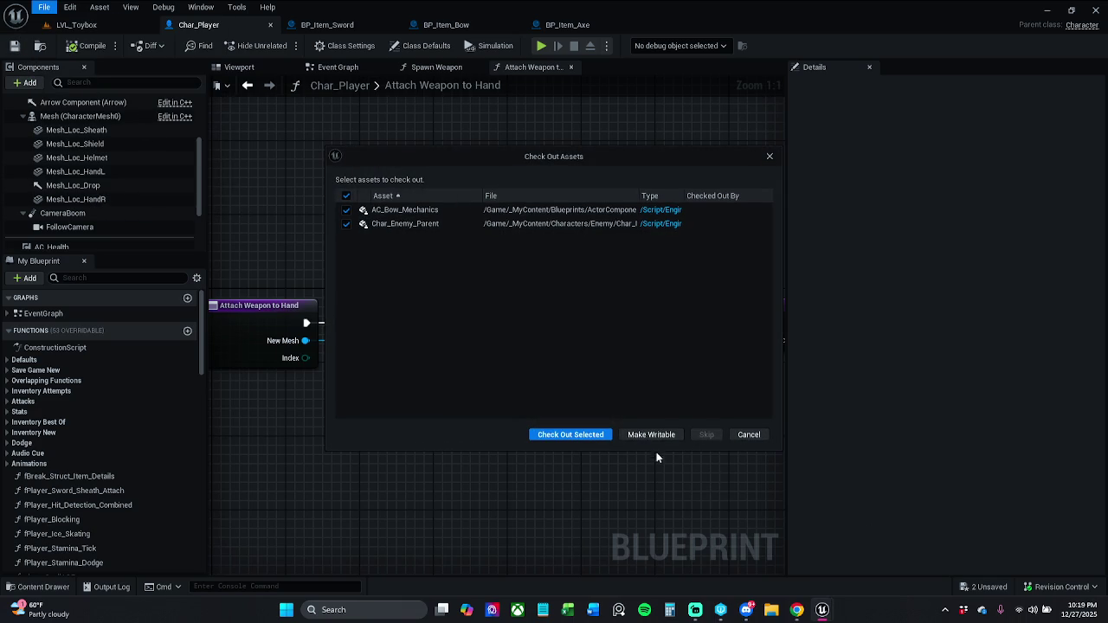
click(585, 435)
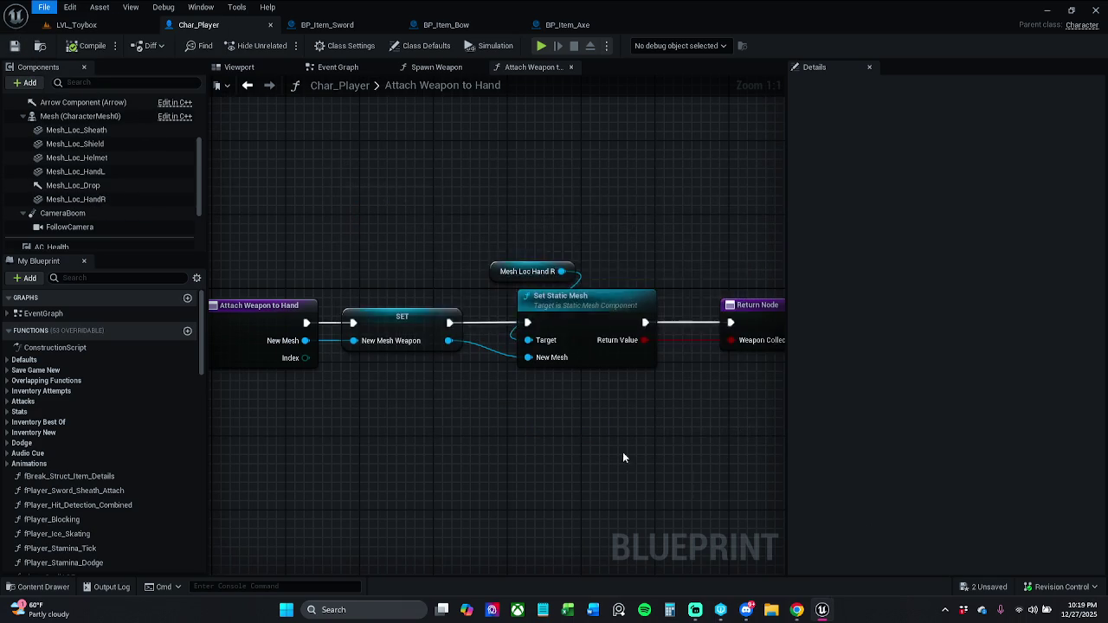
click(1055, 591)
click(1031, 534)
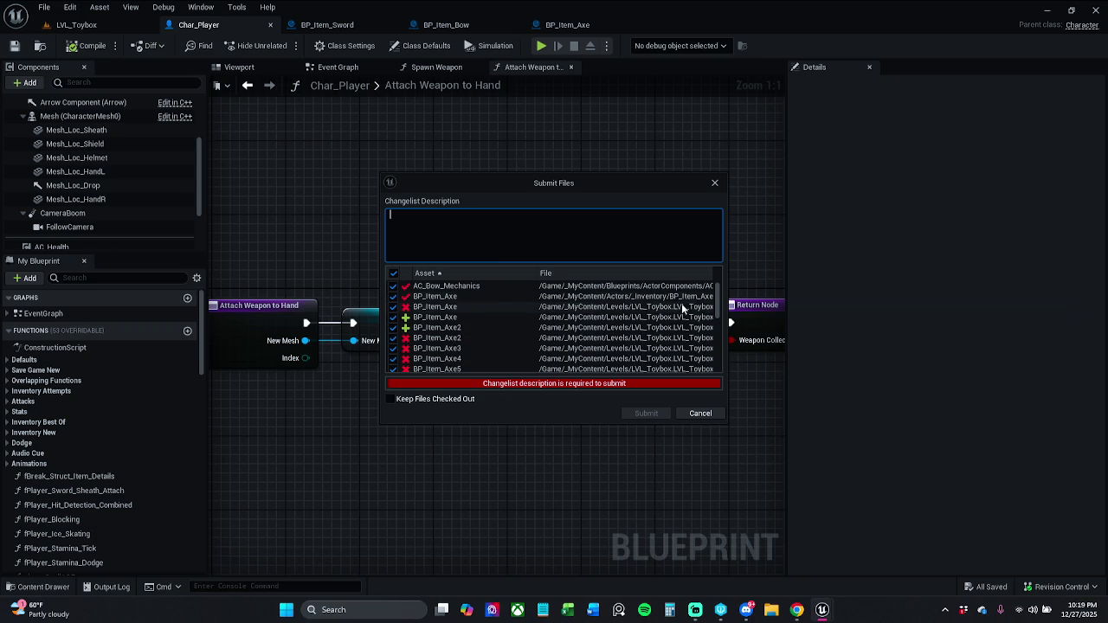
mouse_move(717, 299)
mouse_down()
mouse_move(711, 353)
mouse_move(712, 277)
mouse_up()
click(612, 225)
text(Tur)
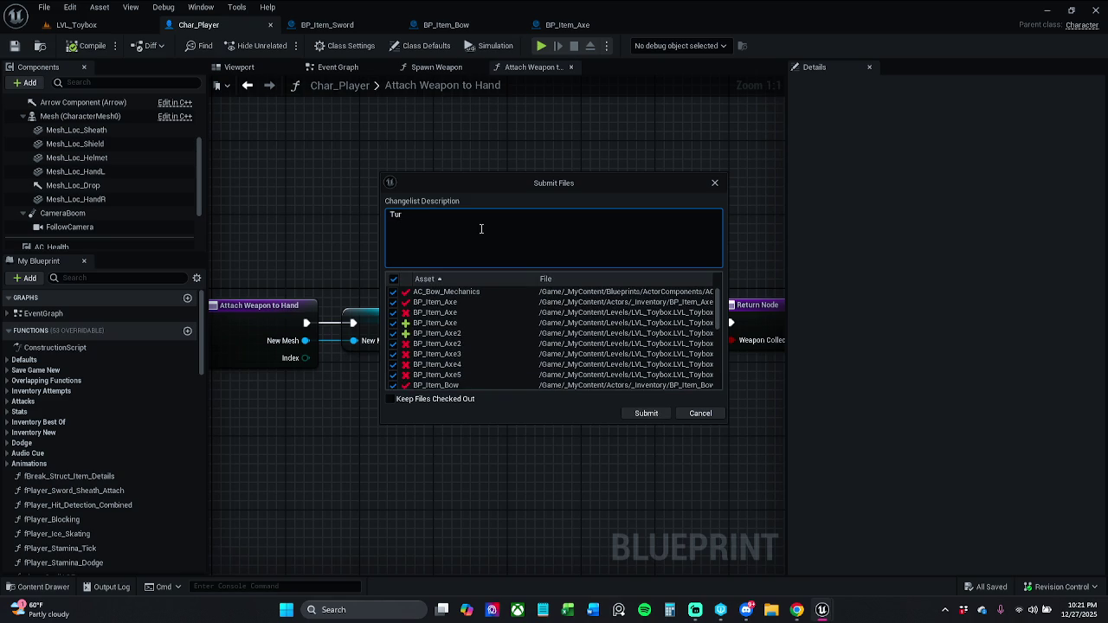
text(ning in)
text( before)
Step: Describe the changelist as 'i break something' and submit it as changelist 256
text(i break )
text(something)
click(647, 412)
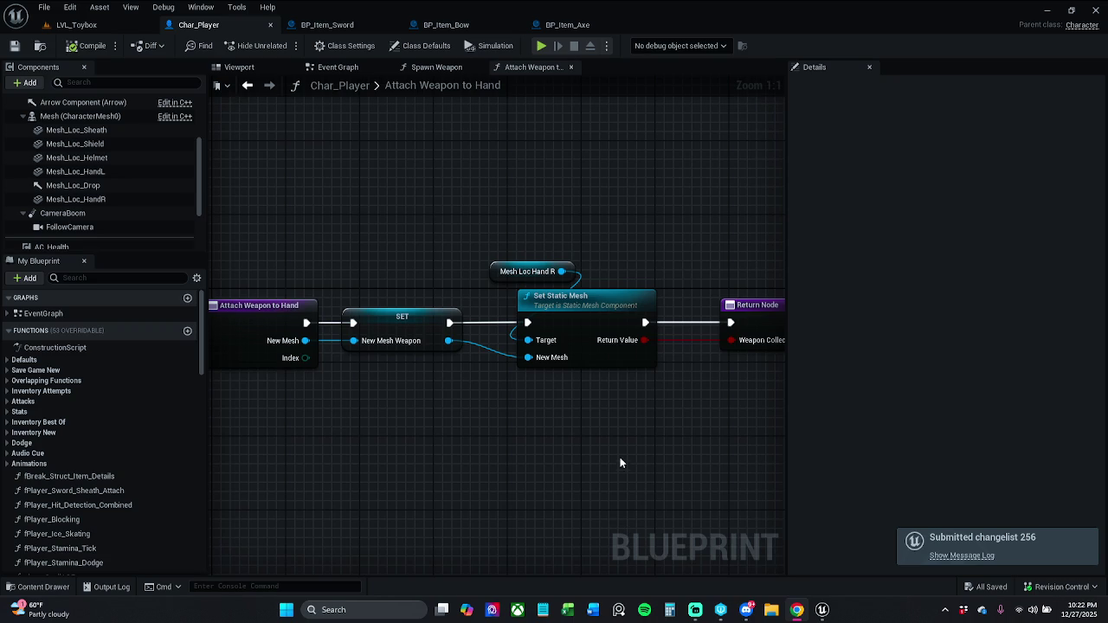
Step: Delete the Index input from the Attach Weapon to Hand entry node, then check out and save Char_Player
mouse_move(559, 213)
mouse_down()
mouse_move(602, 221)
mouse_move(568, 219)
mouse_up()
click(277, 313)
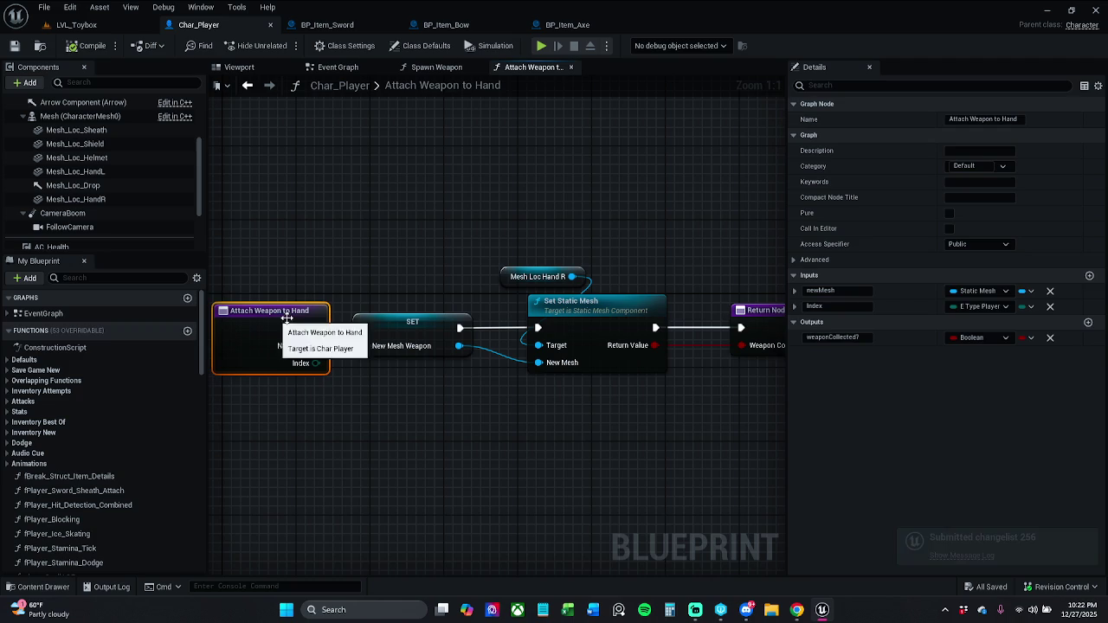
click(1050, 305)
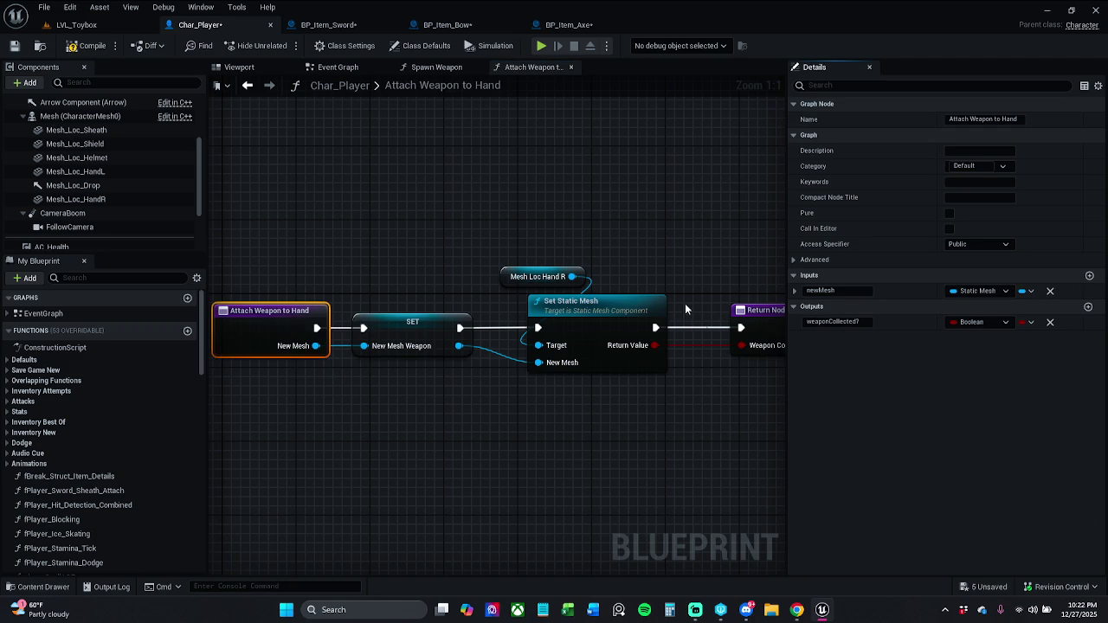
click(15, 45)
click(576, 430)
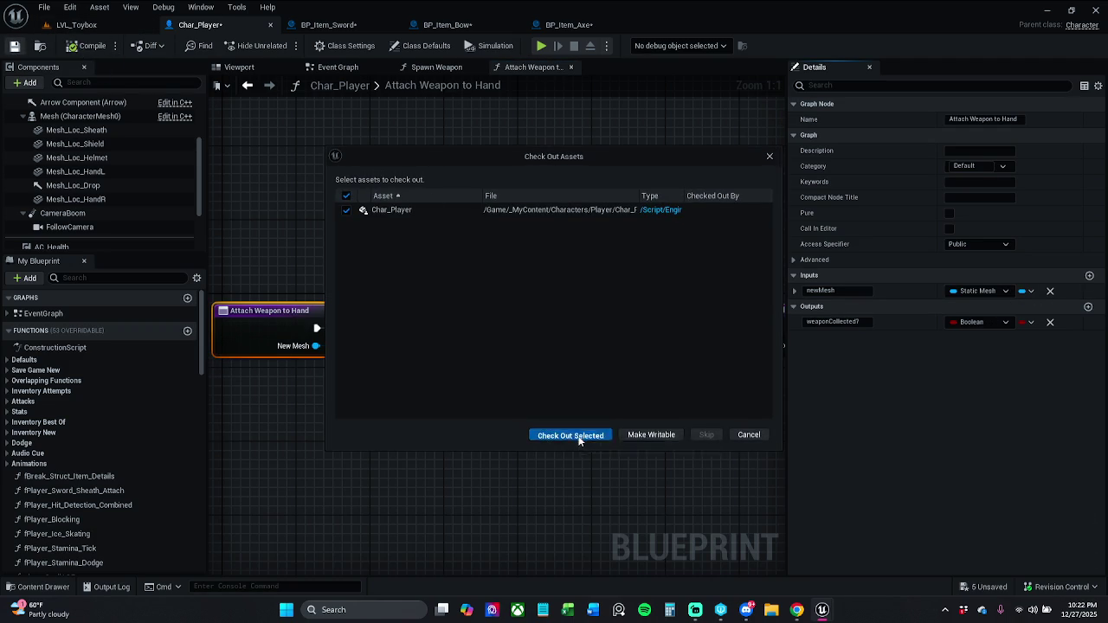
Step: Run a play-in-editor test of LVL_Toybox, collecting the bow then the axe, and stop it with Esc
click(104, 26)
click(284, 45)
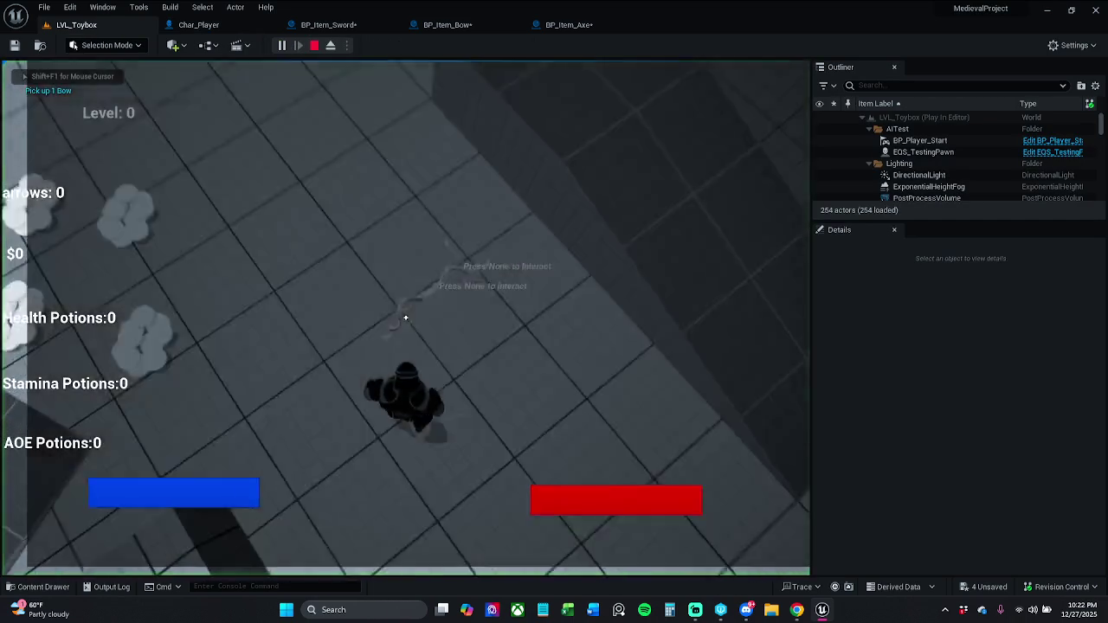
key(w)
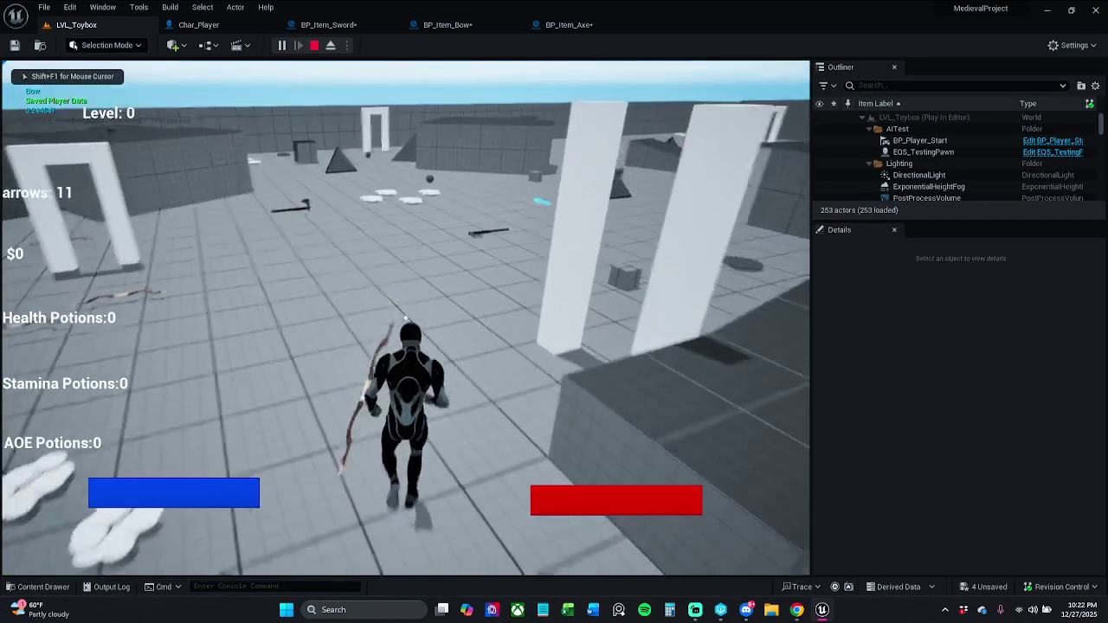
key(w)
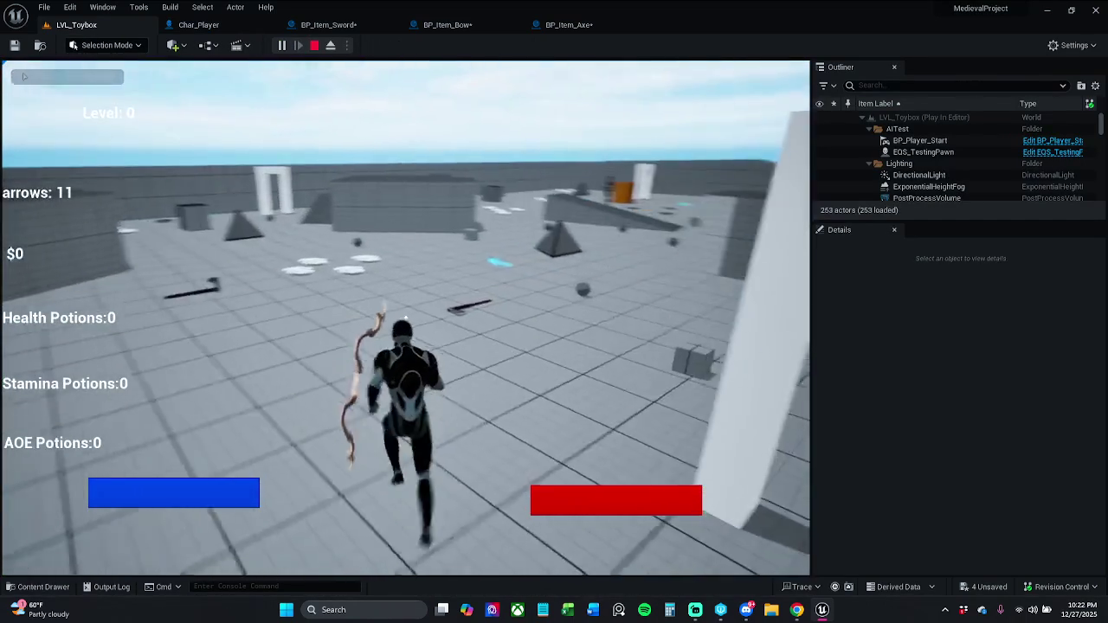
key(w)
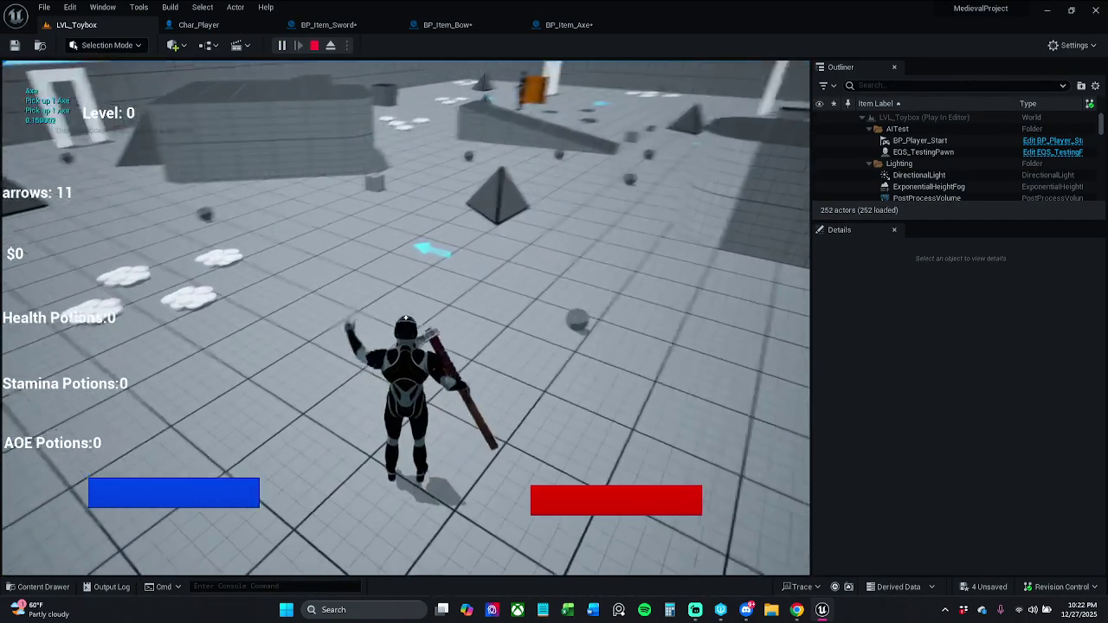
key(w)
key(Escape)
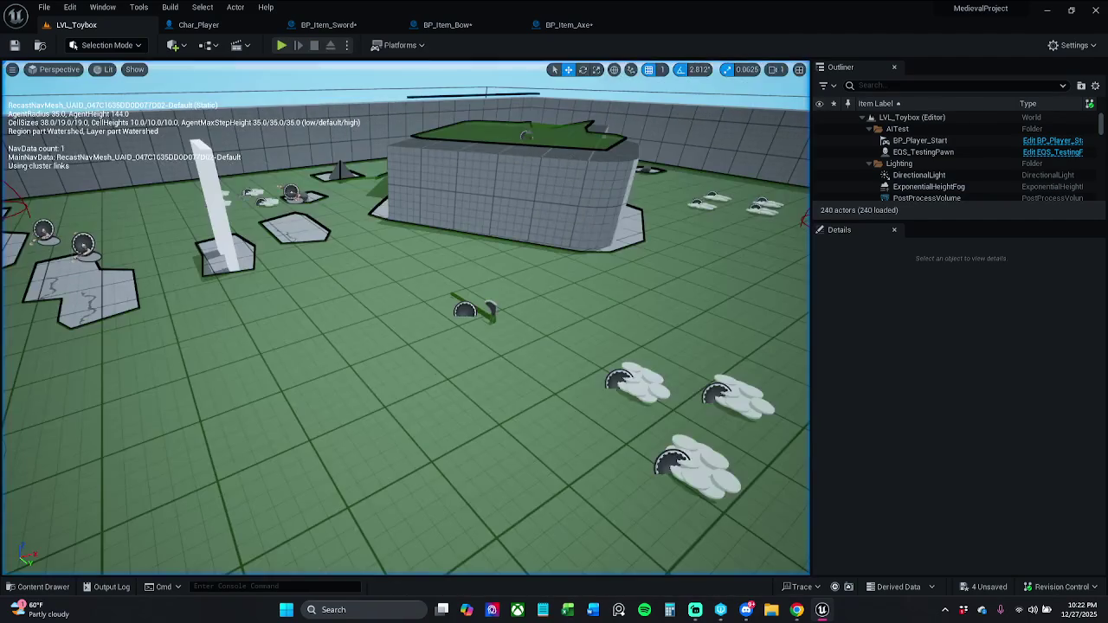
Step: Run Refresh Nodes on BP_Item_Bow's Attach Weapon to Hand call, then double-click it to open the function
click(442, 25)
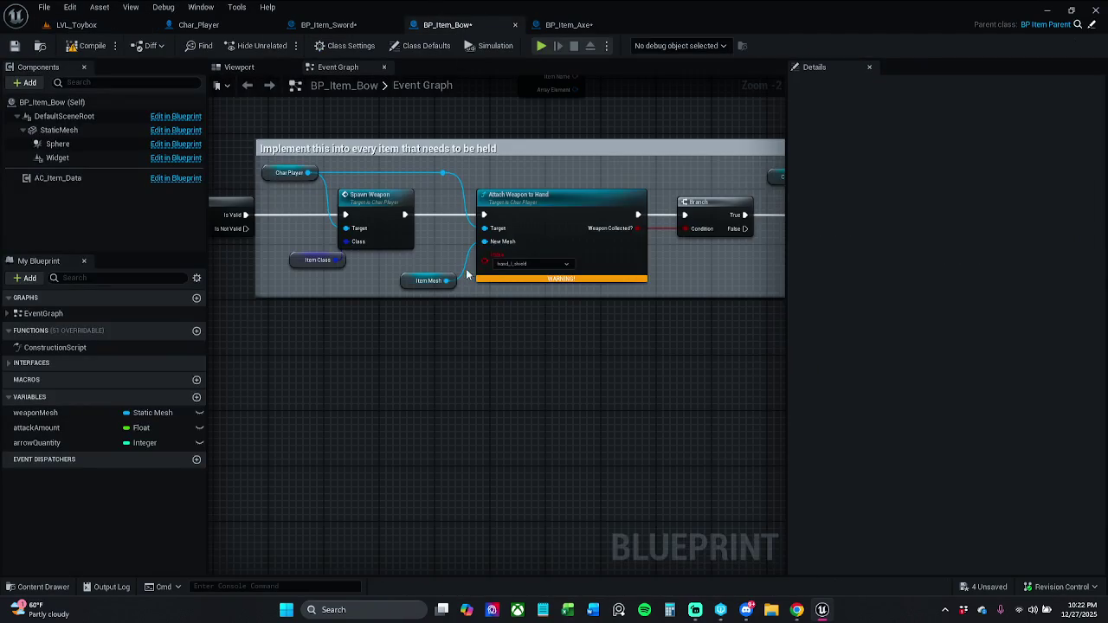
right_click(559, 215)
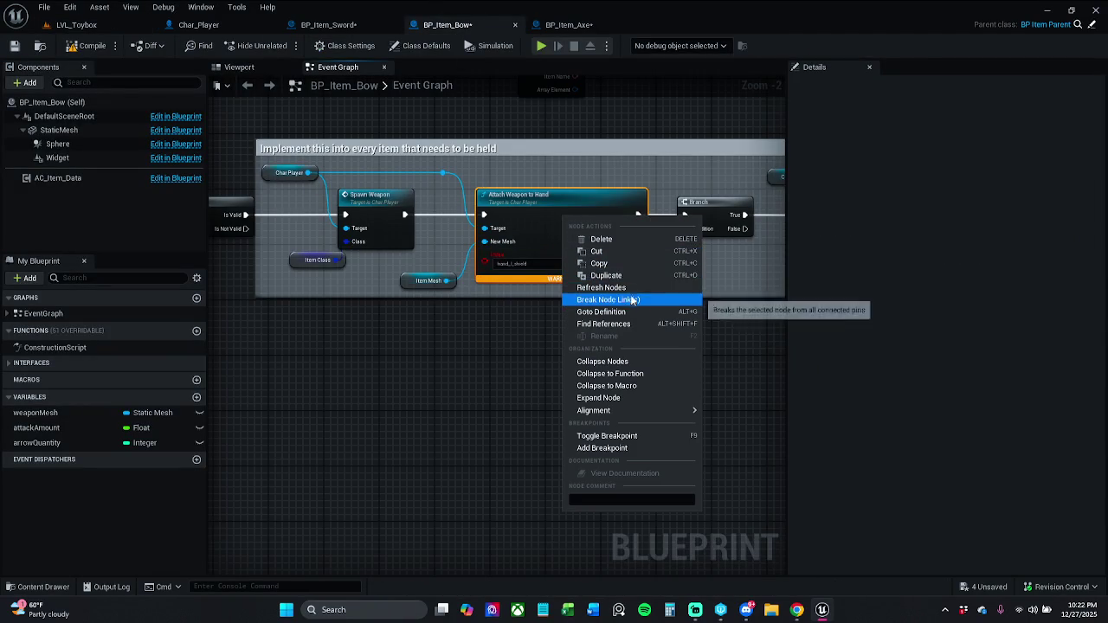
click(629, 288)
click(572, 286)
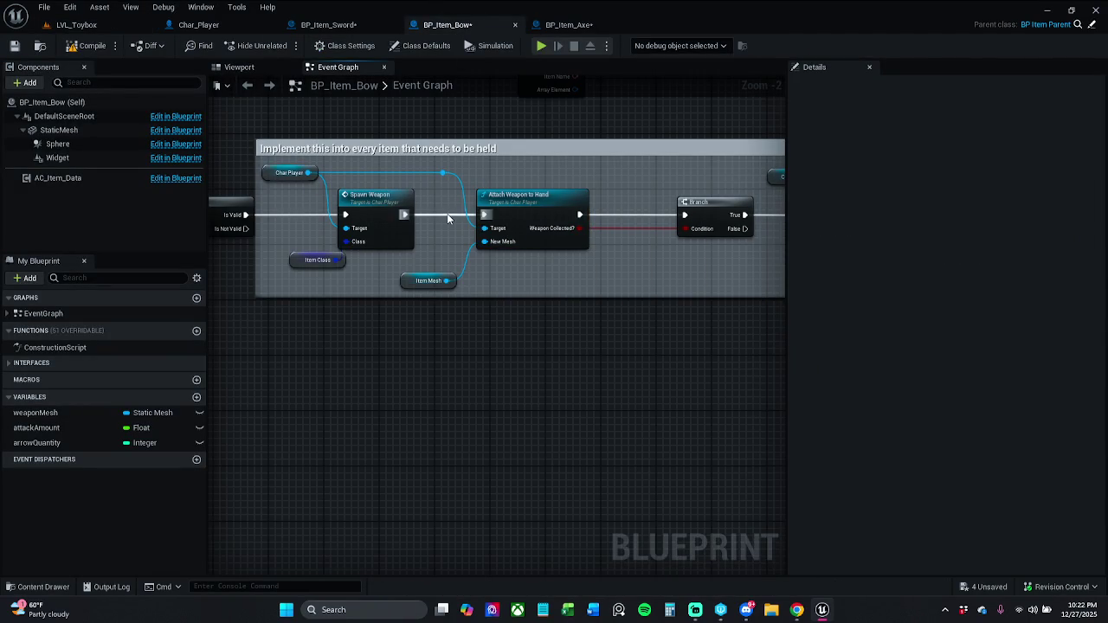
click(529, 273)
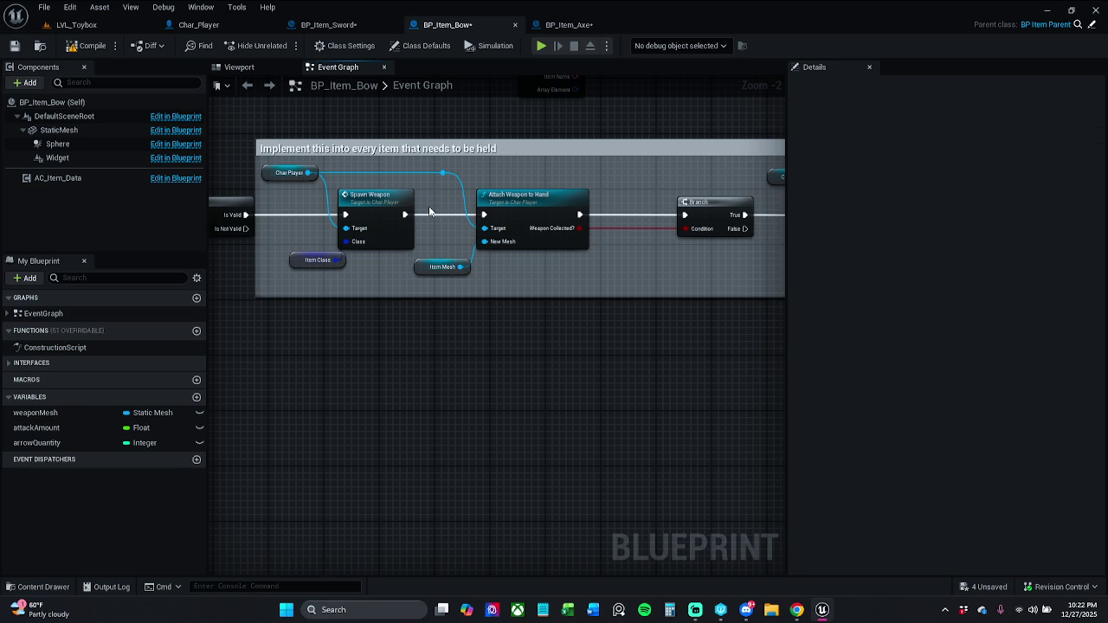
drag(407, 202, 425, 204)
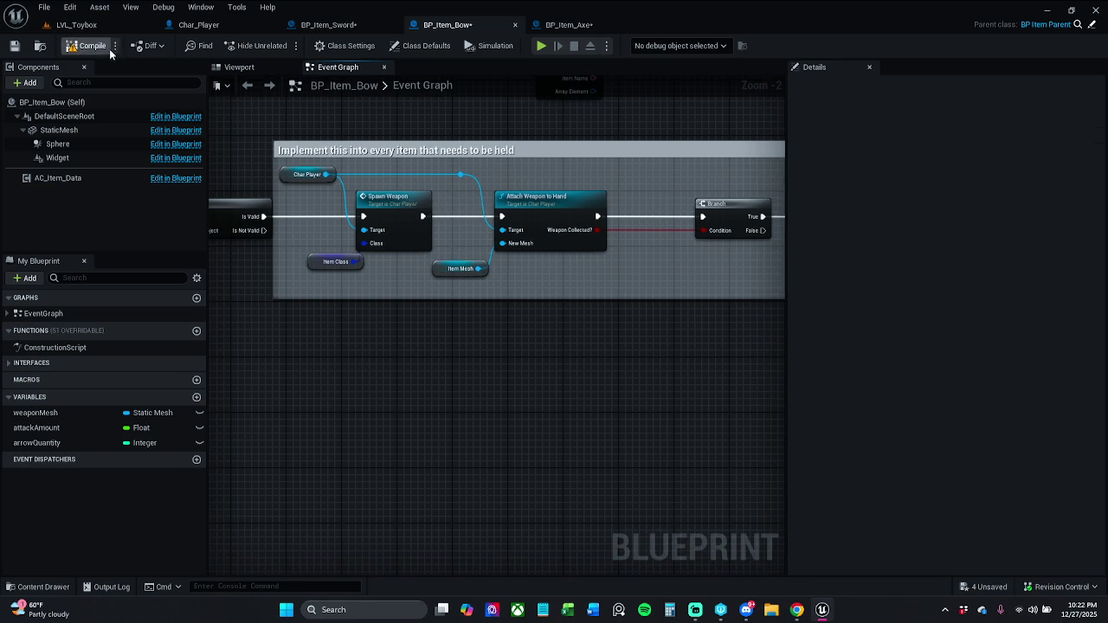
double_click(529, 213)
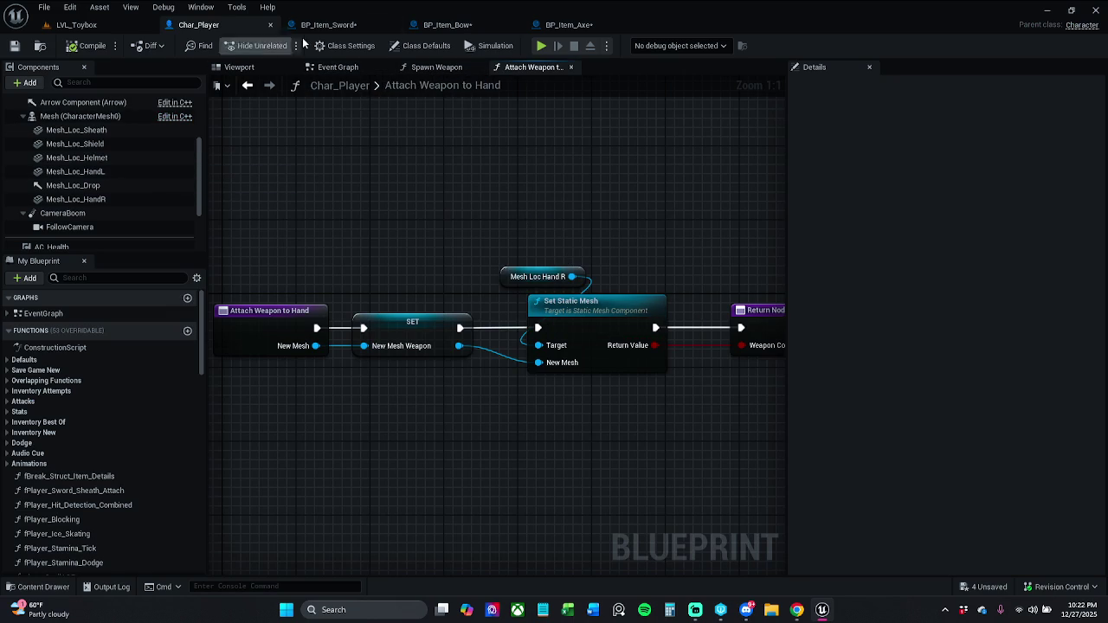
click(355, 25)
mouse_move(564, 190)
mouse_down()
mouse_move(297, 194)
mouse_move(502, 323)
mouse_up()
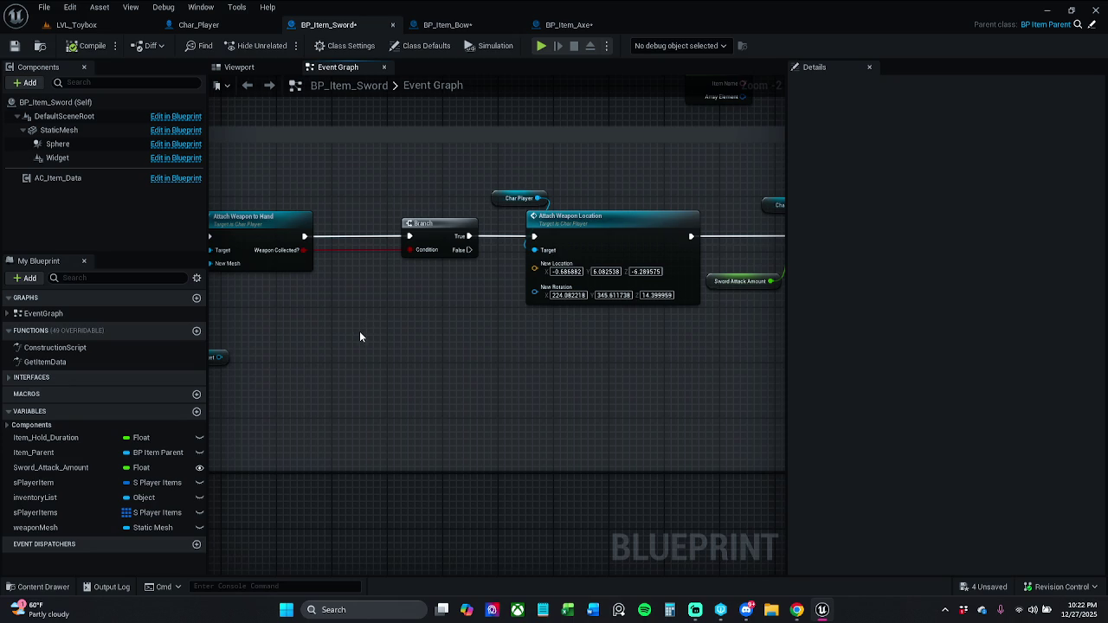
right_click(538, 273)
click(512, 337)
right_click(659, 272)
click(616, 353)
right_click(590, 275)
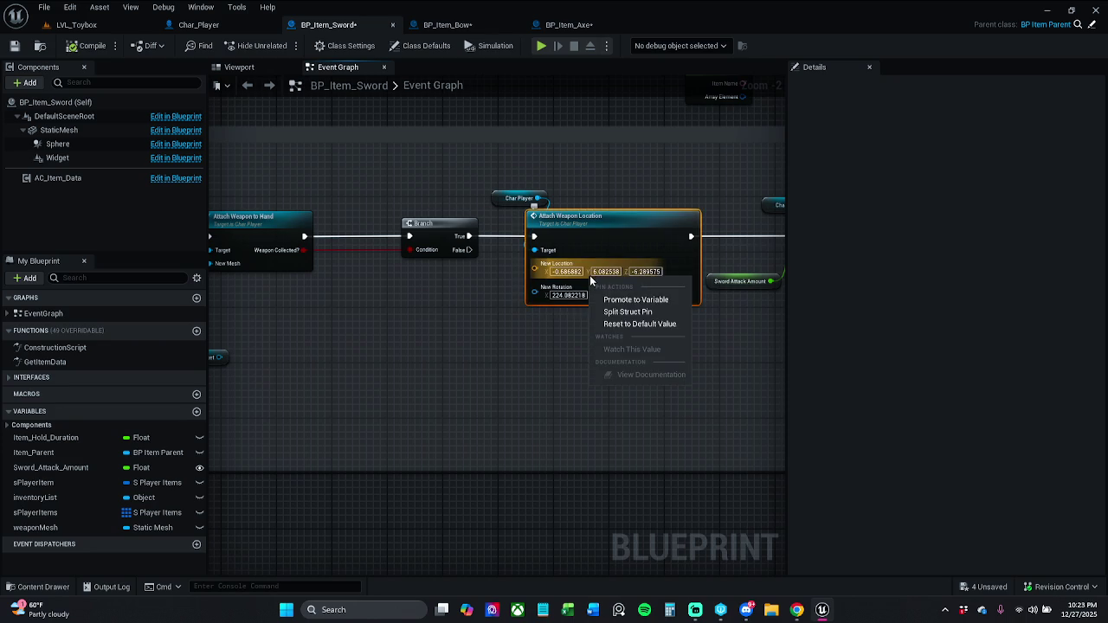
click(566, 345)
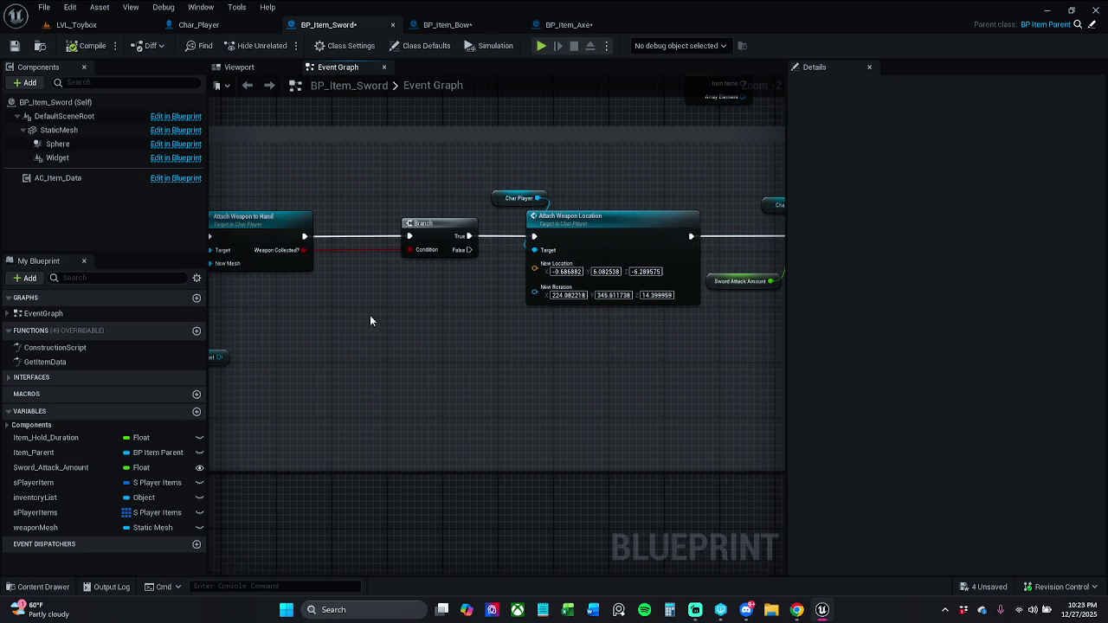
drag(396, 315, 549, 310)
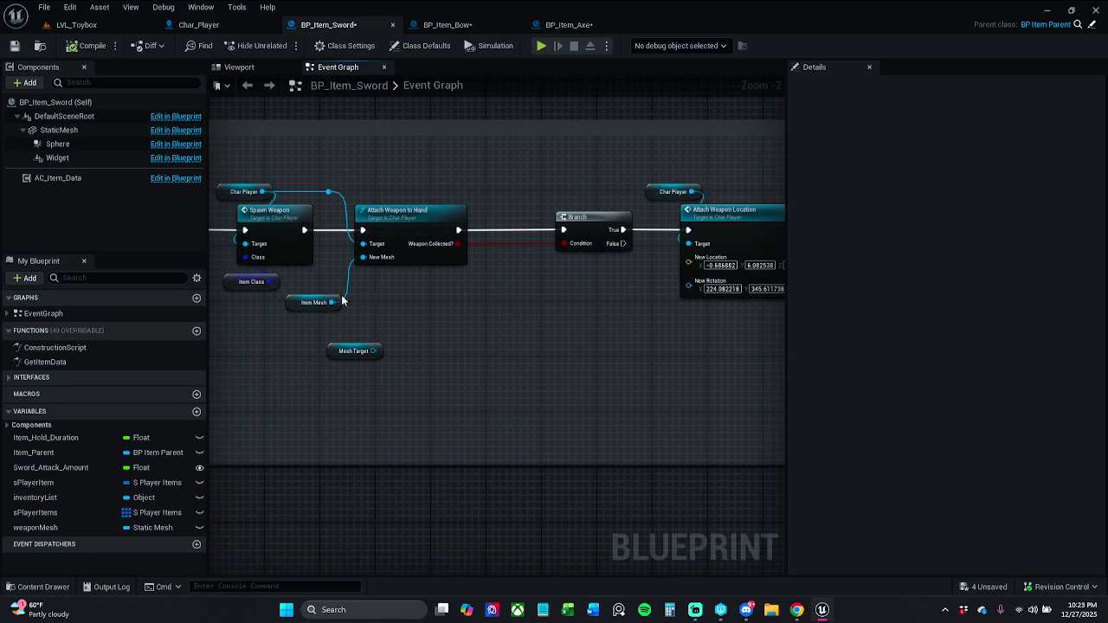
double_click(407, 251)
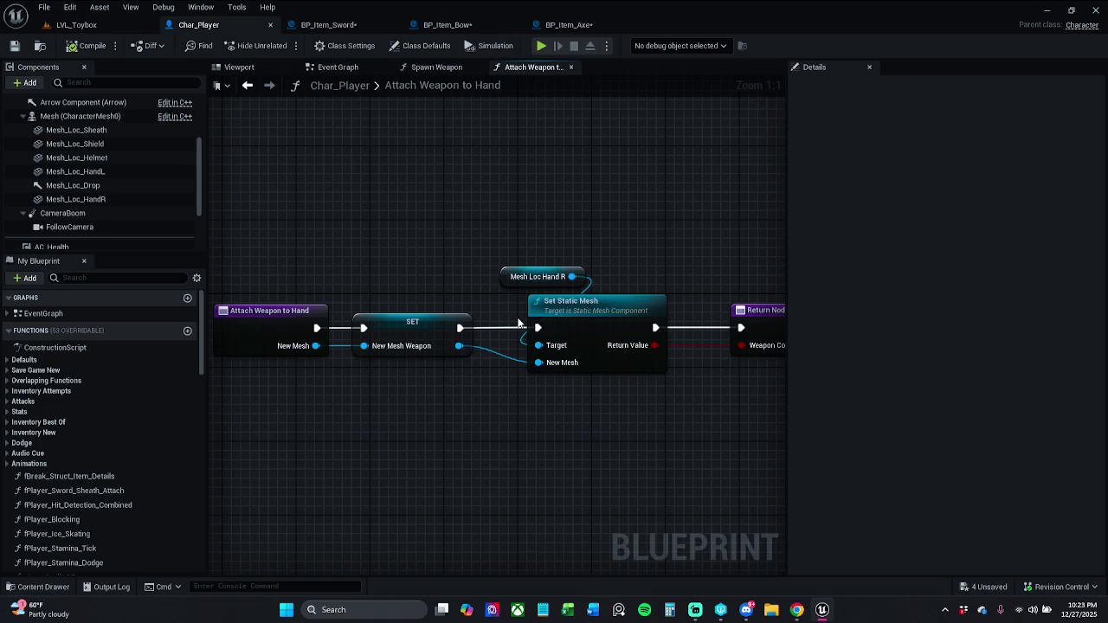
drag(459, 345, 469, 394)
click(447, 441)
drag(516, 401, 422, 379)
drag(446, 299, 518, 291)
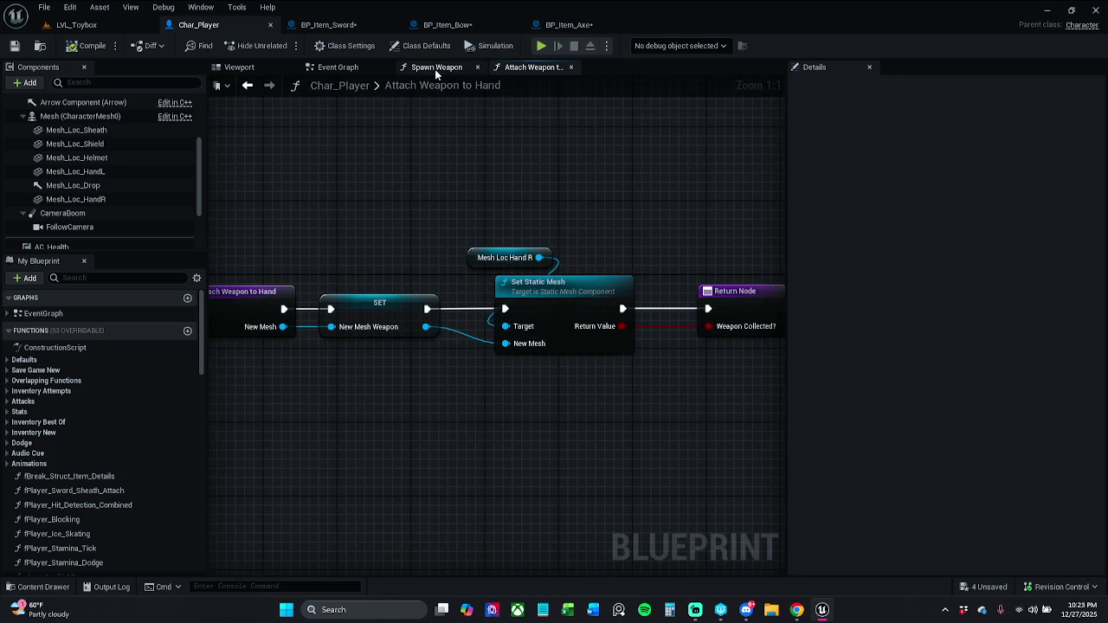
Step: Browse Char_Player's Spawn Weapon, Attach Weapon to Hand and event graphs, settling on Spawn Weapon
click(434, 68)
scroll(670, 181, down, 1)
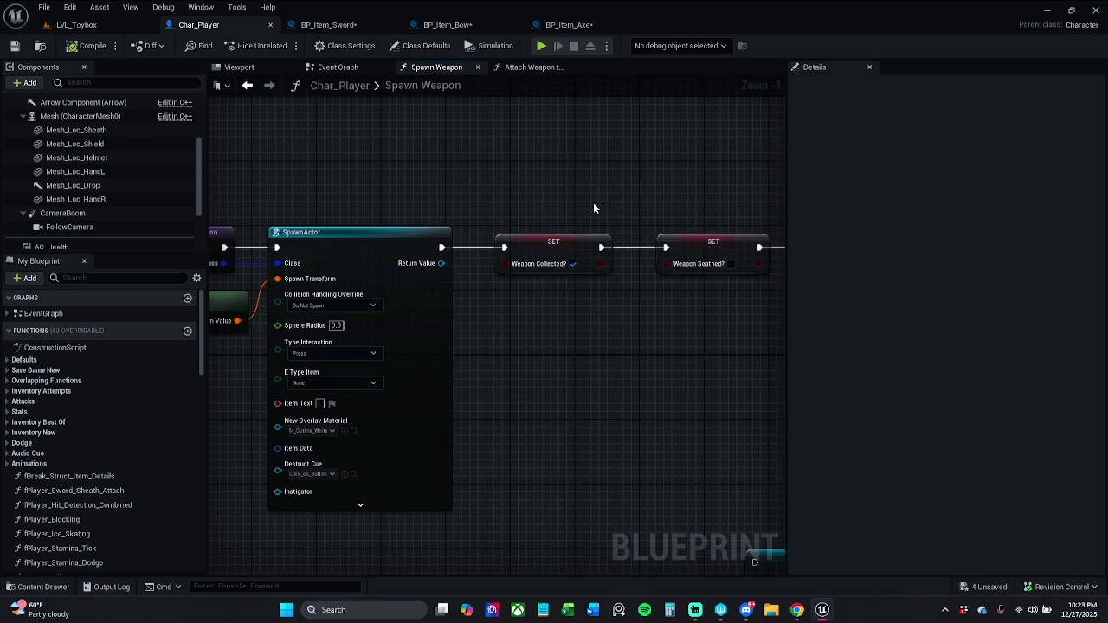
scroll(593, 203, down, 1)
scroll(613, 210, down, 1)
click(527, 67)
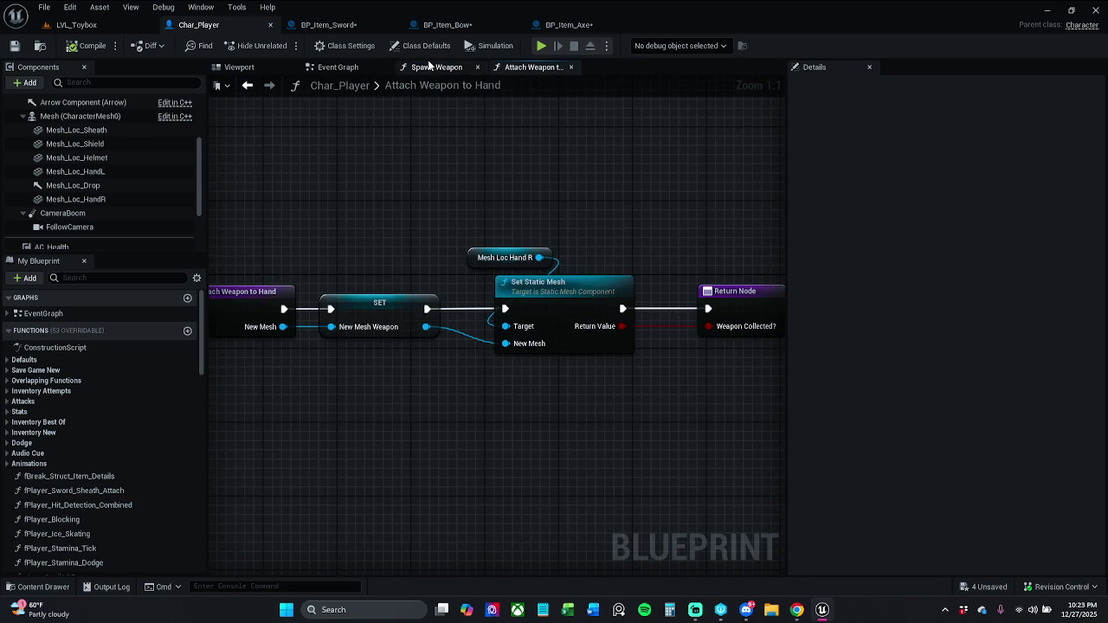
click(346, 67)
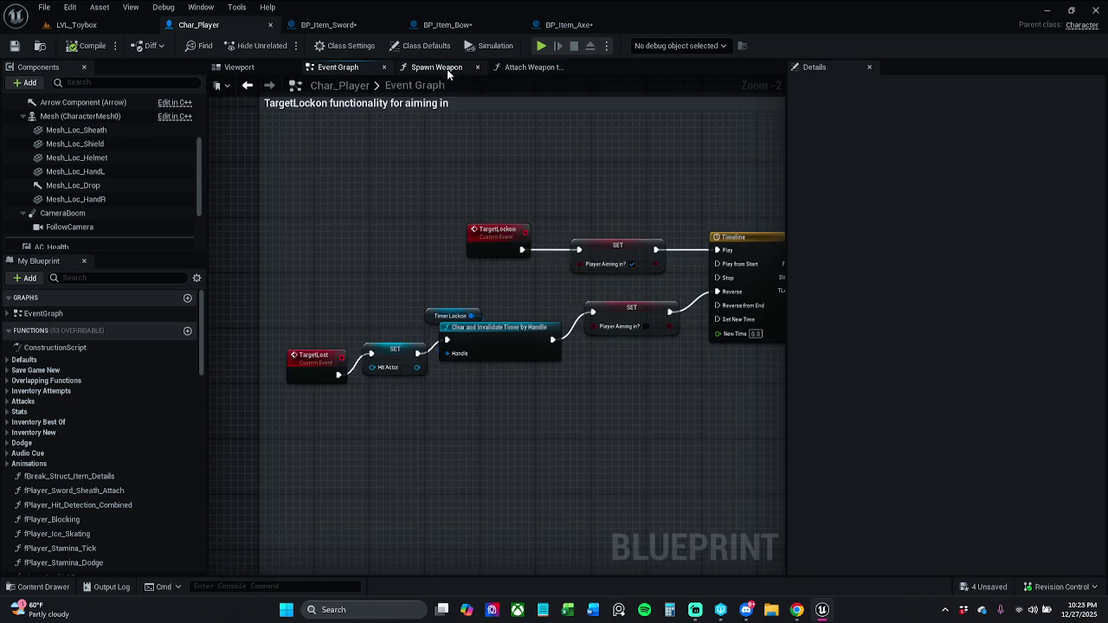
click(445, 69)
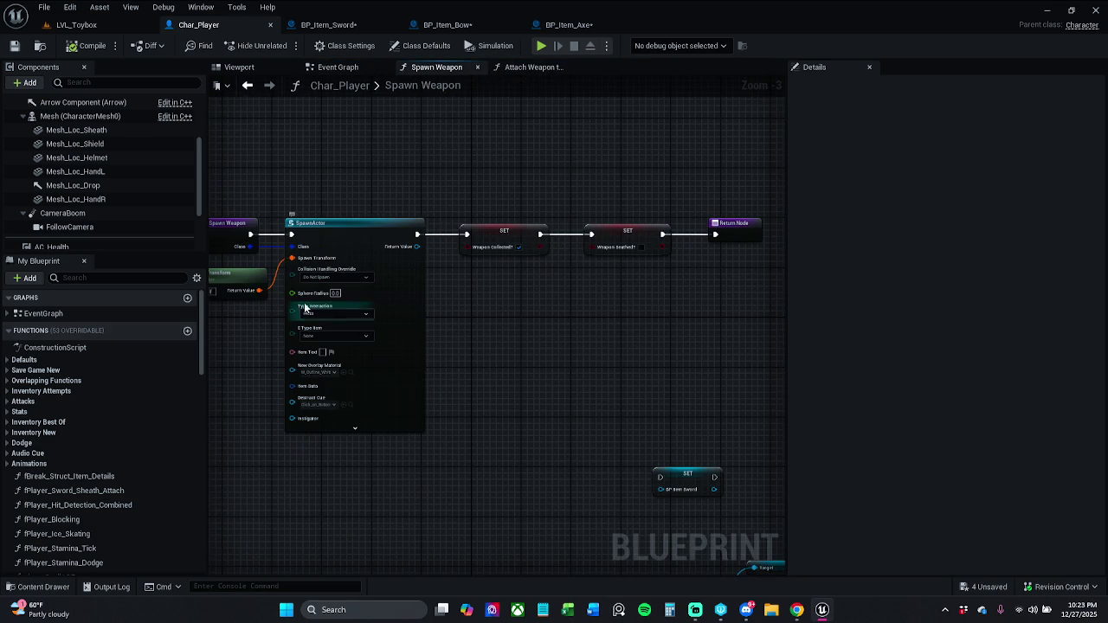
scroll(78, 502, down, 15)
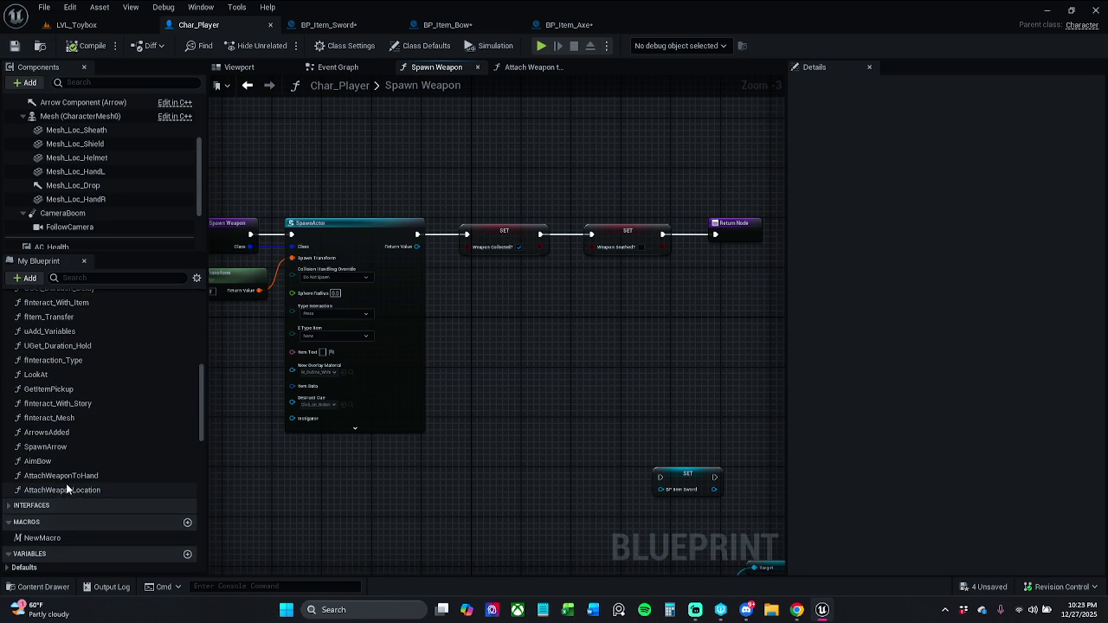
Step: Place an Attach Weapon to Hand call in Spawn Weapon, then add and delete a New Mesh Weapon getter
mouse_move(66, 476)
mouse_down()
mouse_move(419, 333)
mouse_move(419, 250)
mouse_move(459, 265)
mouse_move(477, 300)
mouse_up()
click(505, 355)
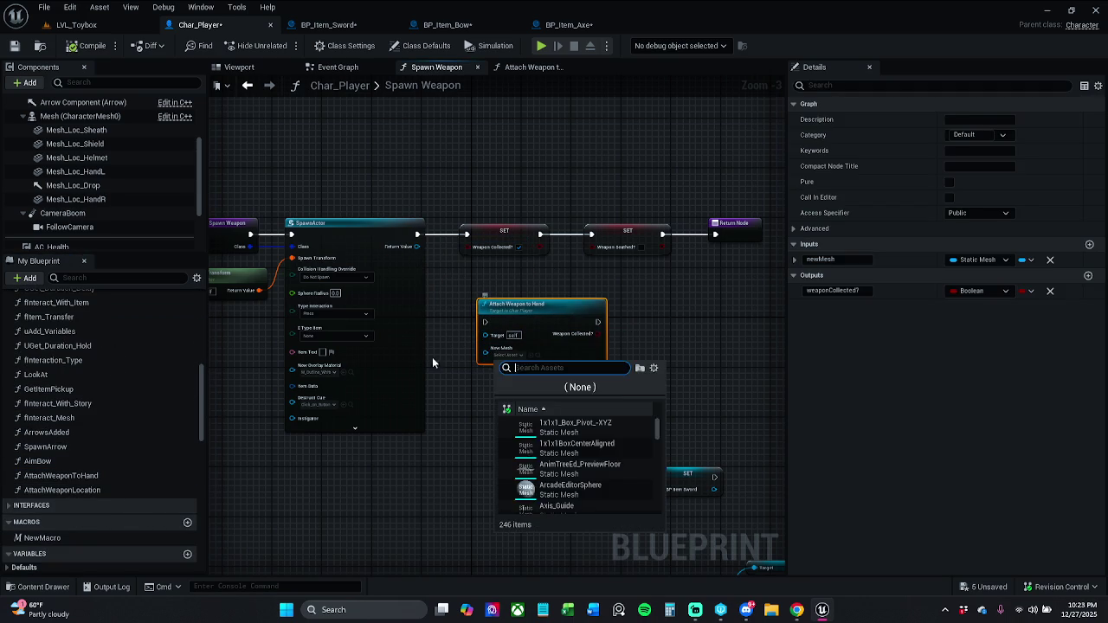
click(444, 345)
mouse_move(485, 353)
mouse_down()
mouse_move(453, 354)
mouse_move(459, 366)
mouse_up()
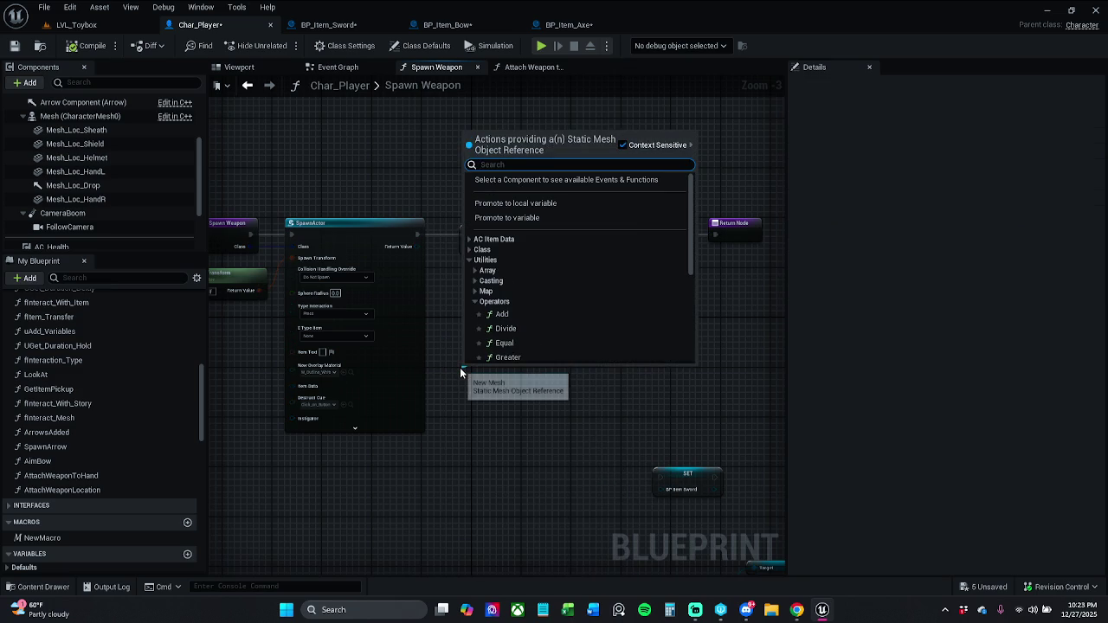
text(get)
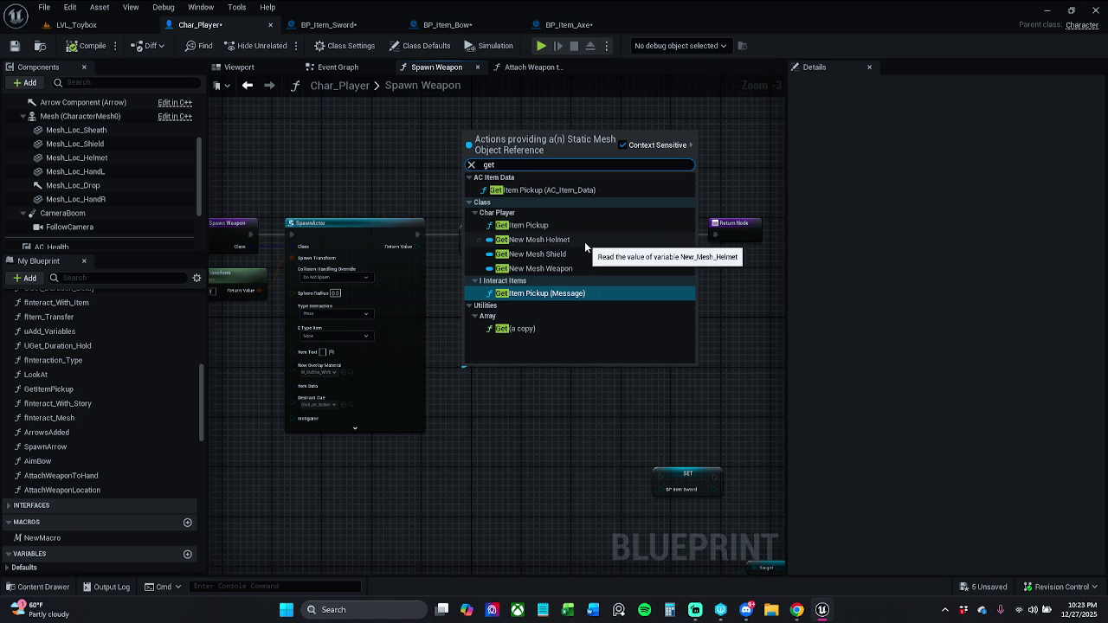
click(554, 268)
click(495, 379)
click(491, 370)
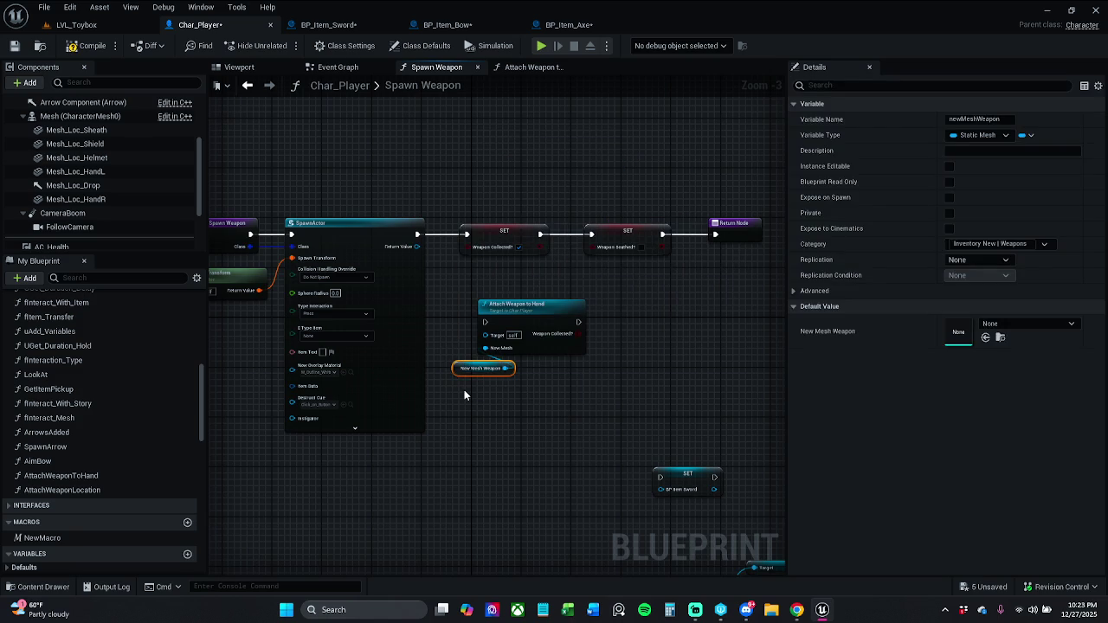
key(Delete)
Step: Try a Get StaticMesh node from the spawned actor, delete it with the Attach call, and save Char_Player
drag(464, 389, 615, 304)
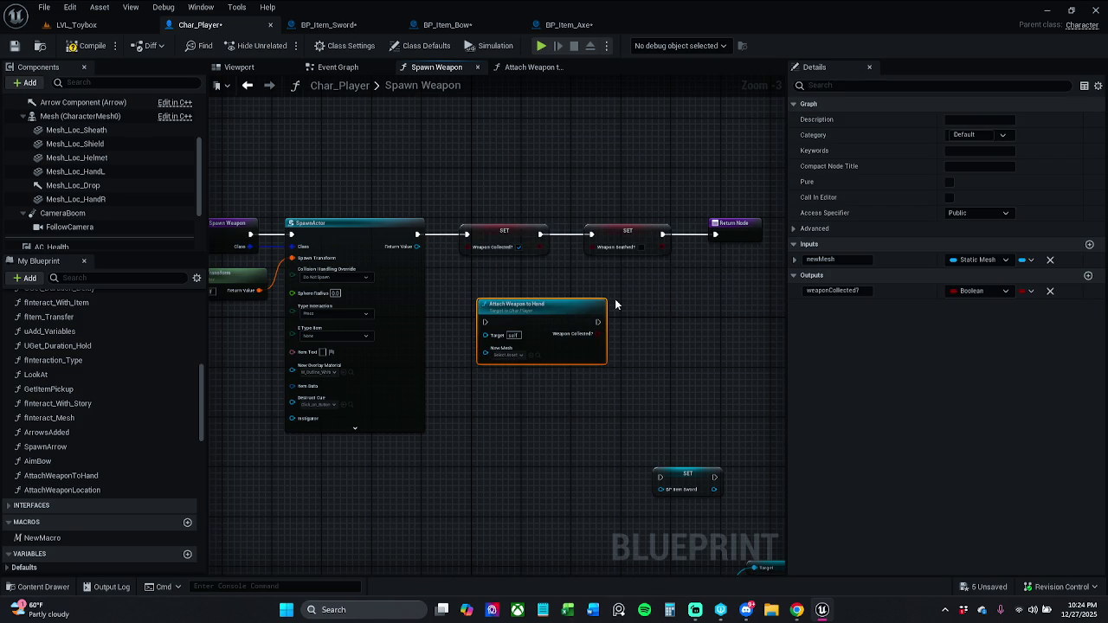
drag(417, 246, 438, 324)
text(get s)
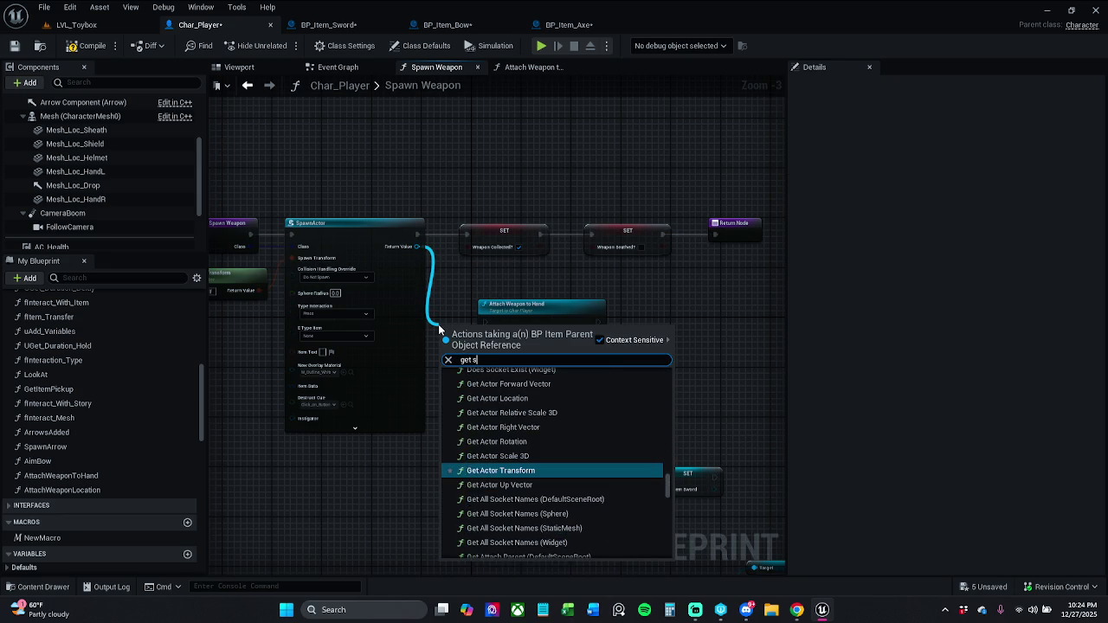
text(tatic me)
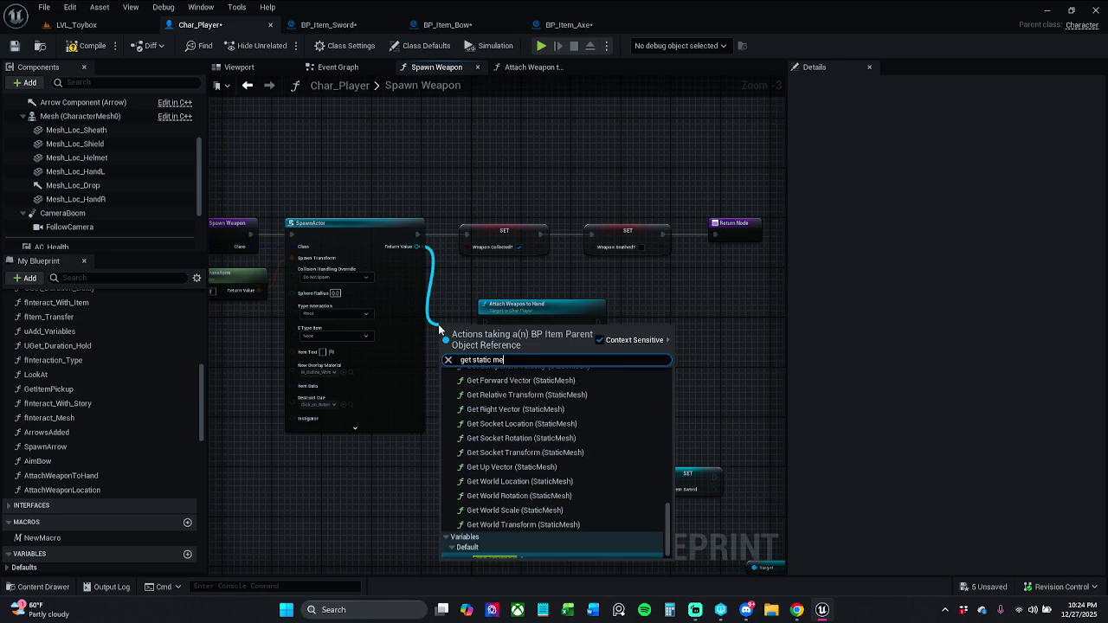
text(sh)
key(Return)
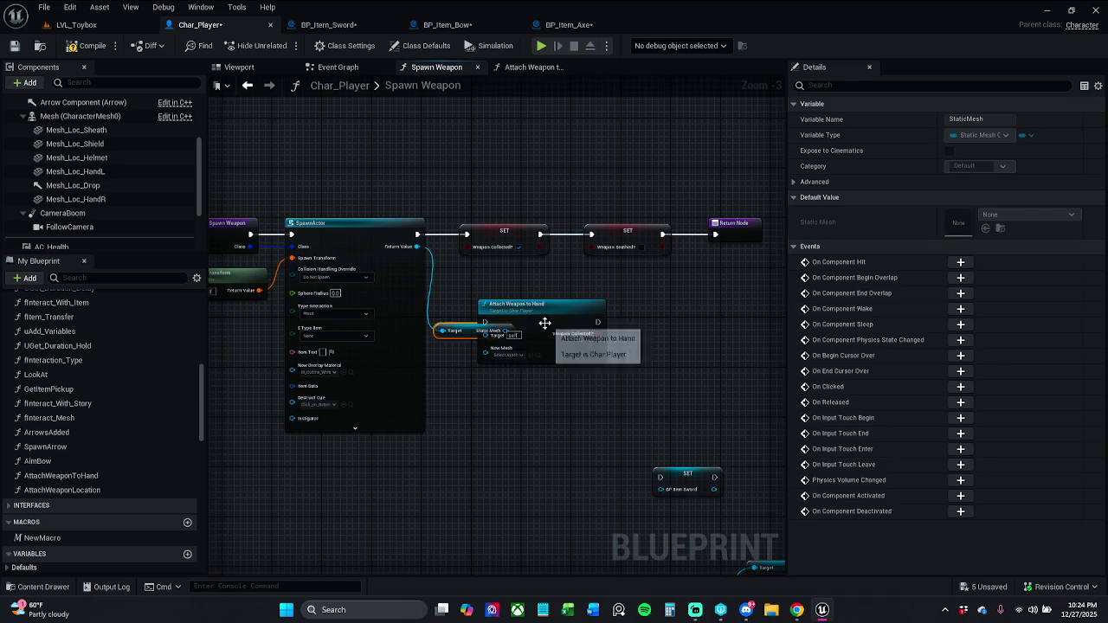
drag(542, 321, 628, 306)
mouse_move(506, 331)
mouse_down()
mouse_move(576, 379)
mouse_move(597, 336)
mouse_up()
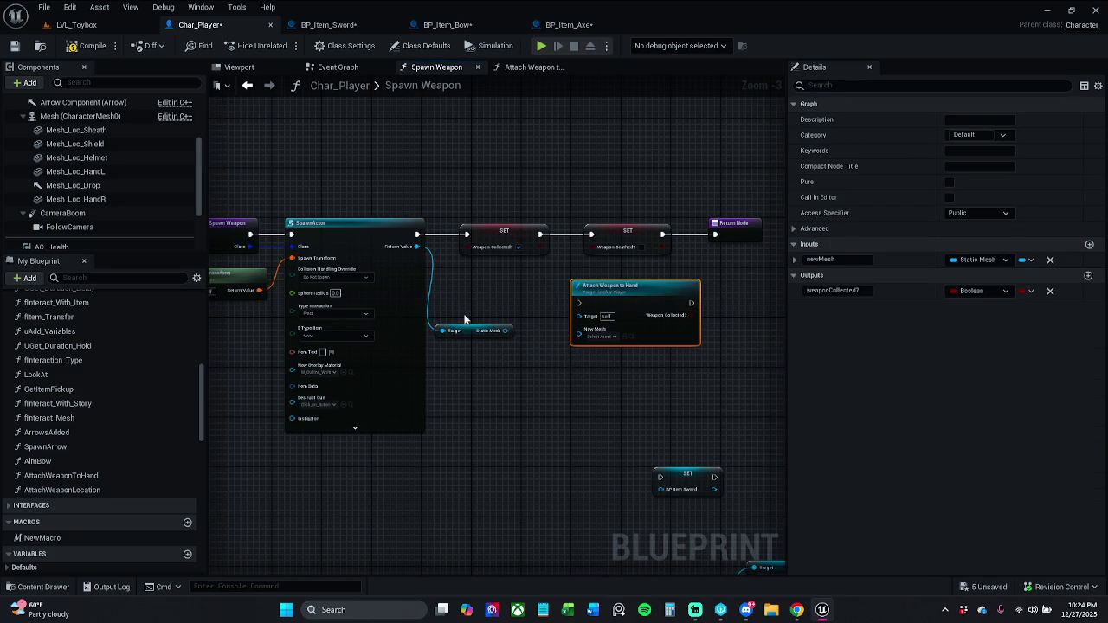
drag(475, 309, 600, 374)
key(Delete)
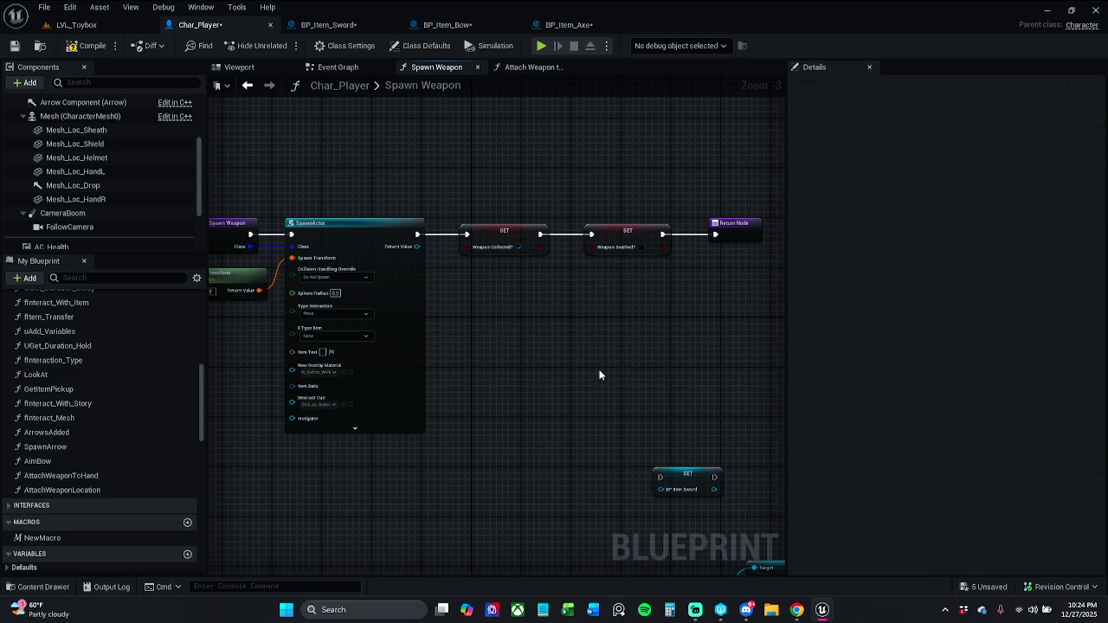
click(14, 50)
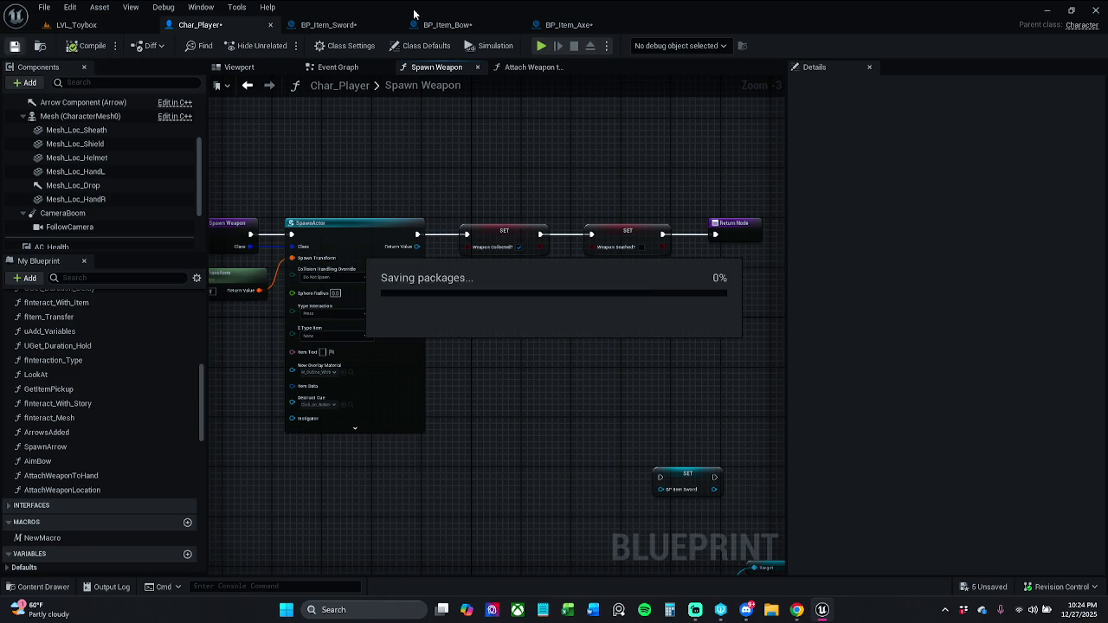
Step: In BP_Item_Sword's event graph, reposition the Attach Weapon to Hand, Item Mesh and Char Player nodes
click(342, 26)
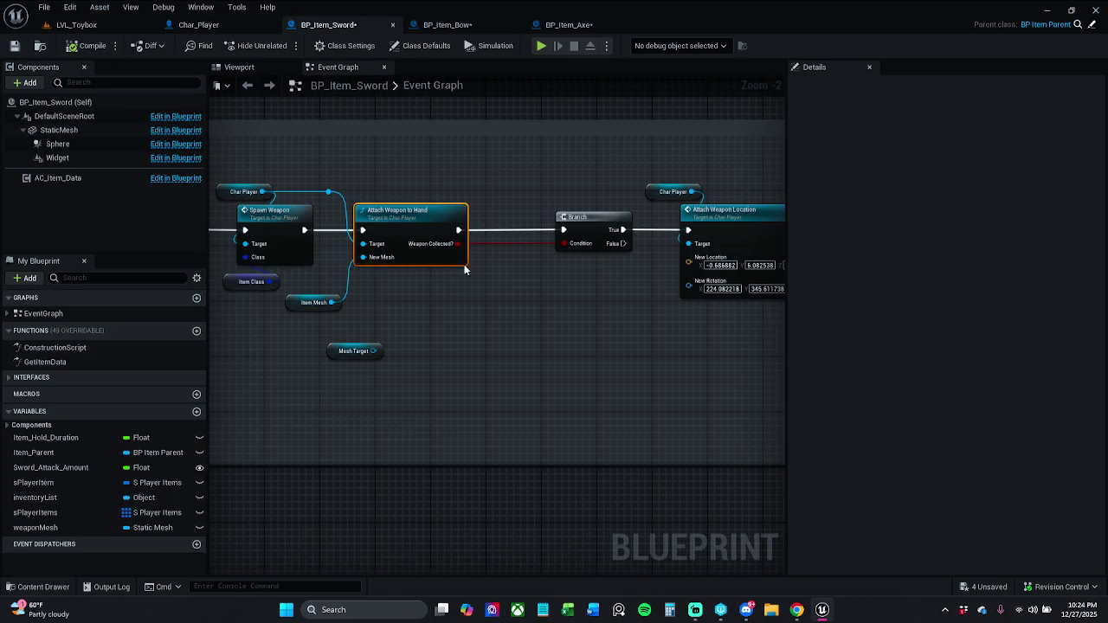
drag(424, 212, 451, 212)
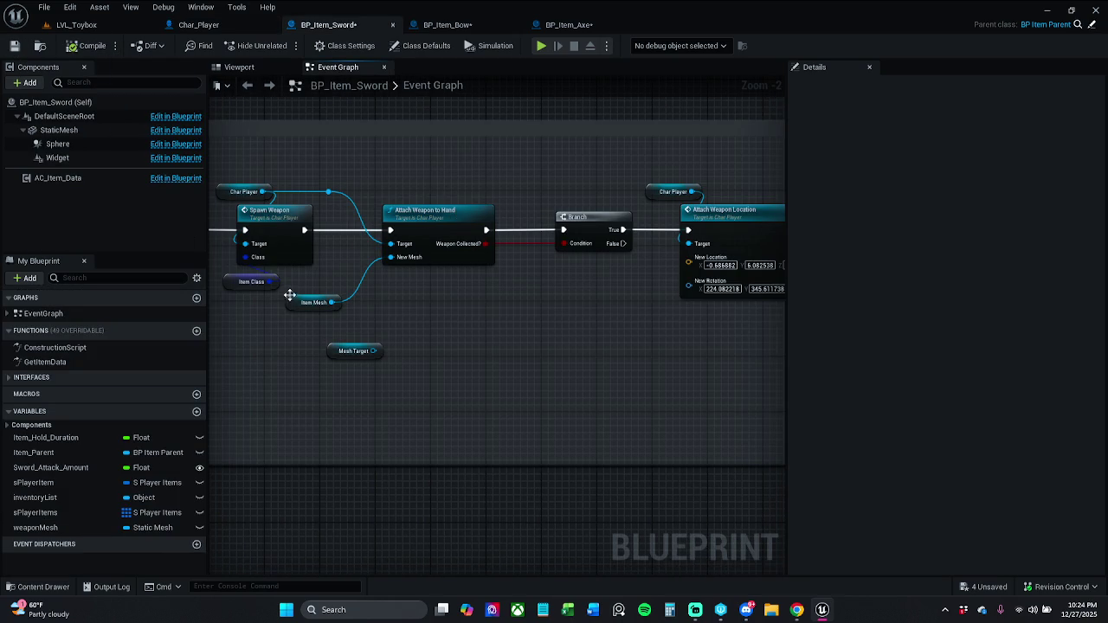
drag(302, 308, 343, 295)
mouse_move(324, 173)
mouse_down()
mouse_move(313, 207)
mouse_move(348, 174)
mouse_move(344, 209)
mouse_move(335, 191)
mouse_move(356, 187)
mouse_up()
drag(287, 189, 323, 180)
shift+click(283, 189)
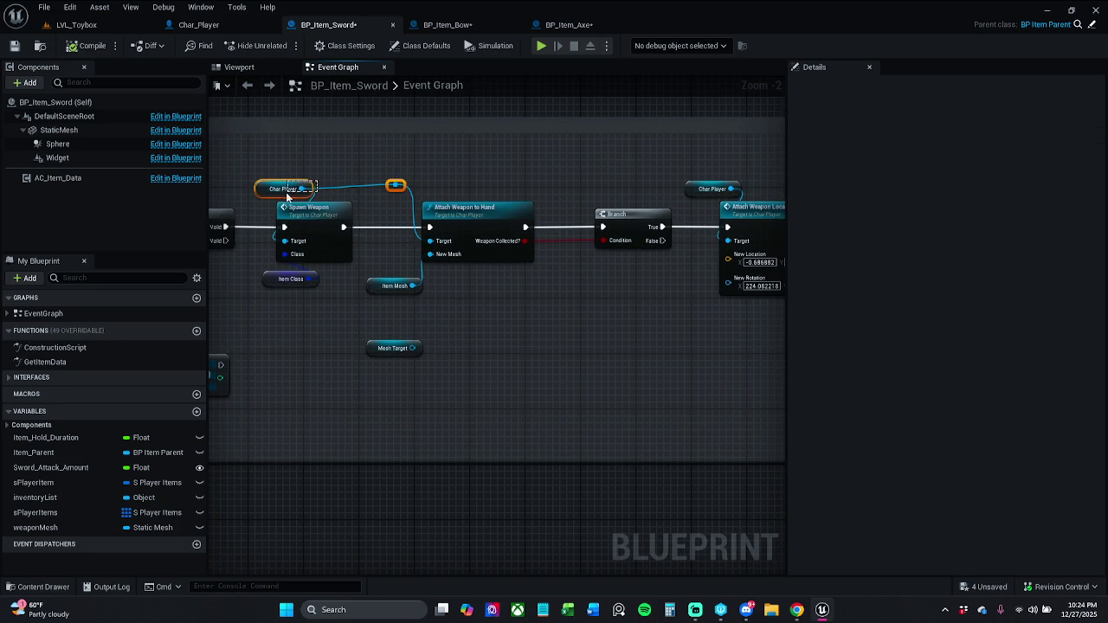
click(427, 312)
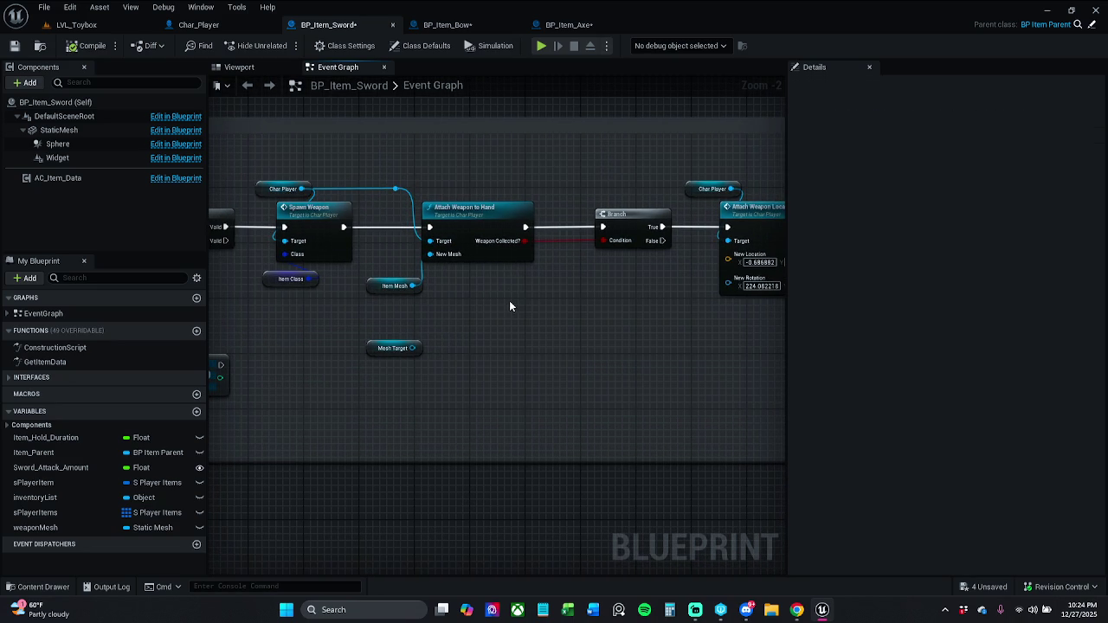
click(394, 348)
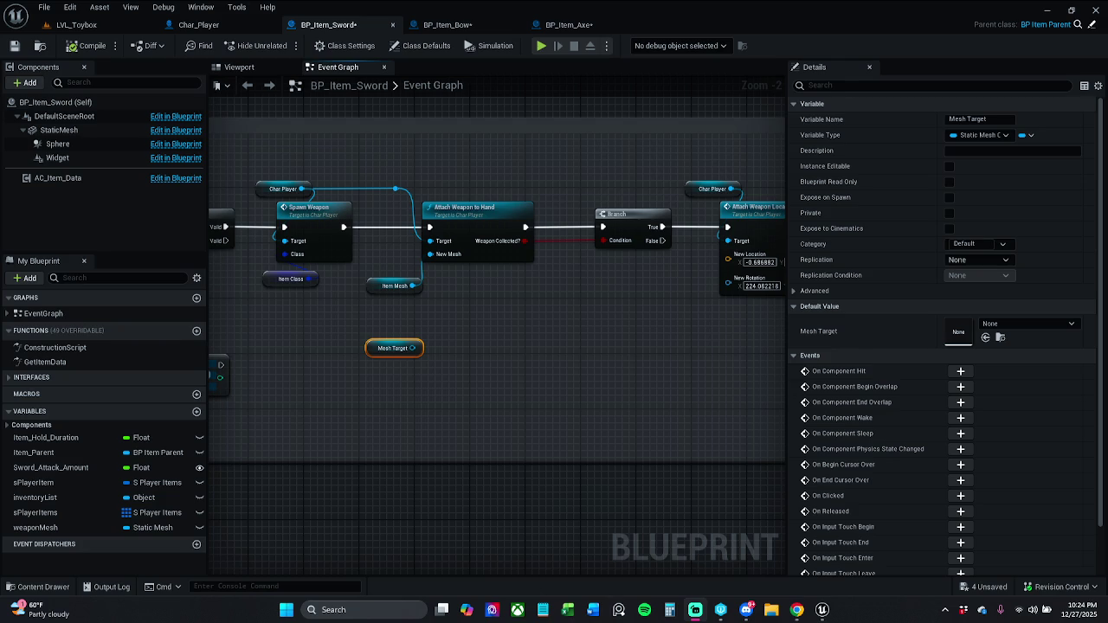
drag(457, 308, 508, 305)
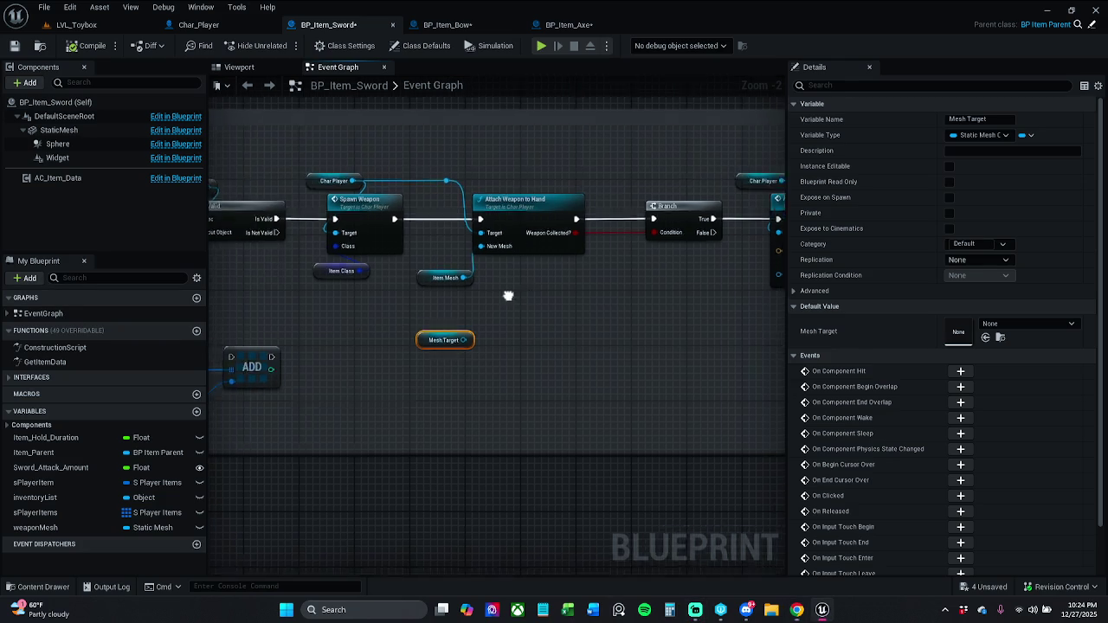
click(43, 7)
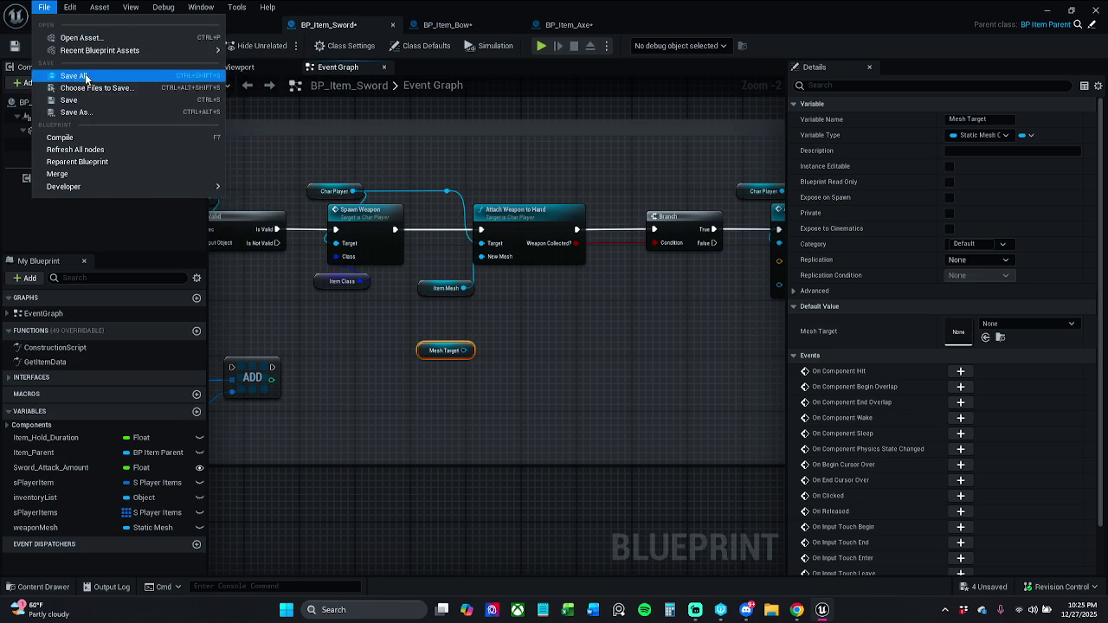
Step: Save all modified blueprints with the assets checked out, then bring up Task Manager
click(86, 76)
click(579, 434)
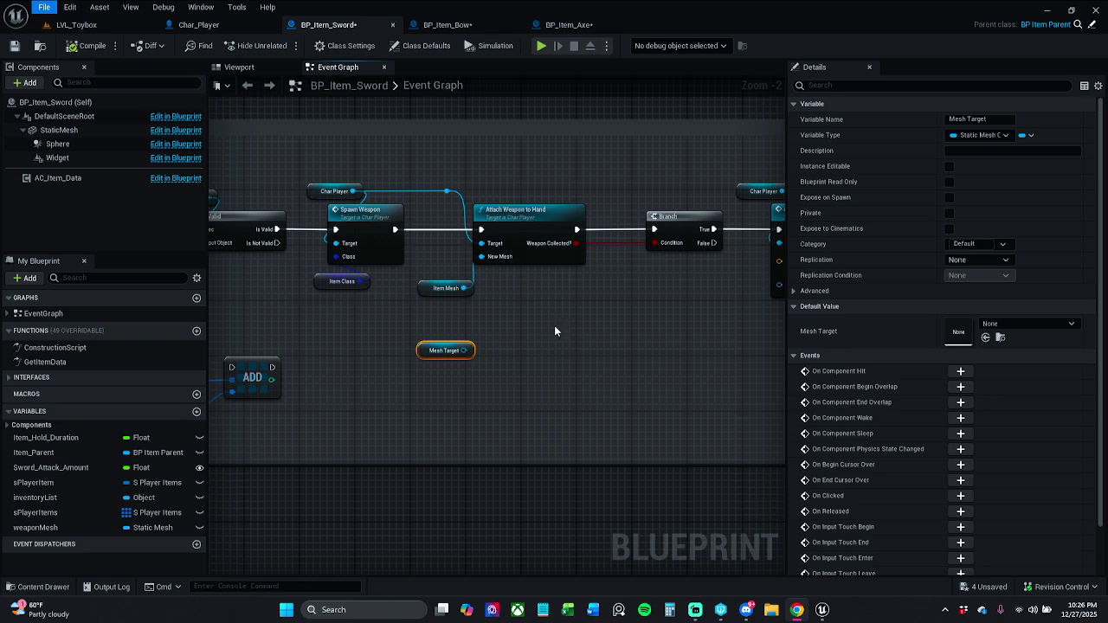
key(ctrl+shift+Escape)
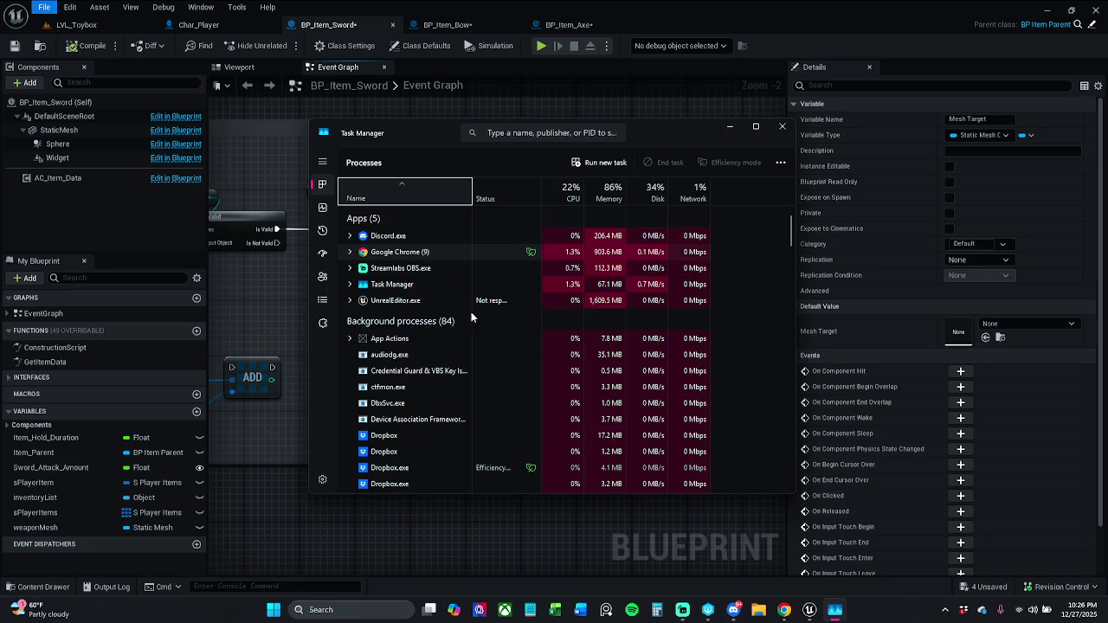
Step: End the unresponsive UnrealEditor task and close Task Manager
right_click(411, 315)
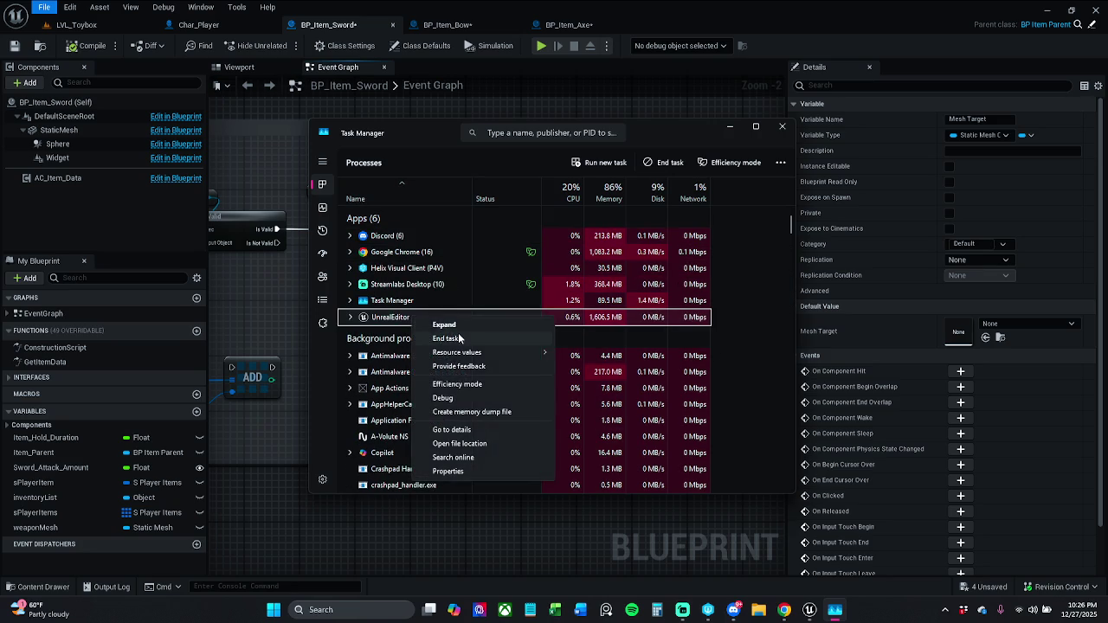
click(441, 338)
click(781, 127)
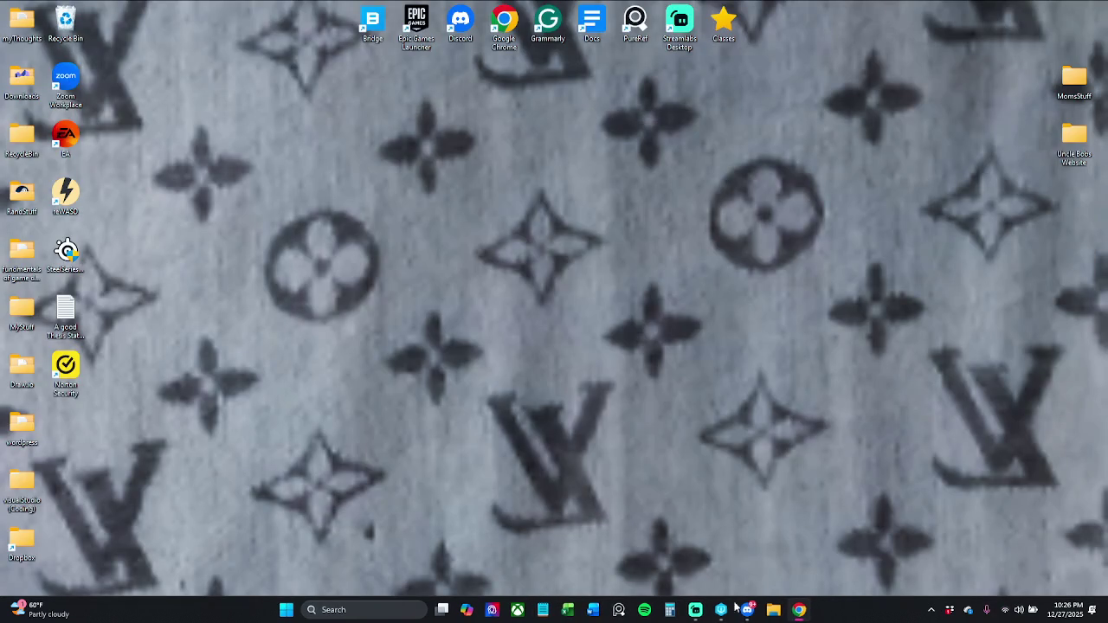
mouse_move(710, 616)
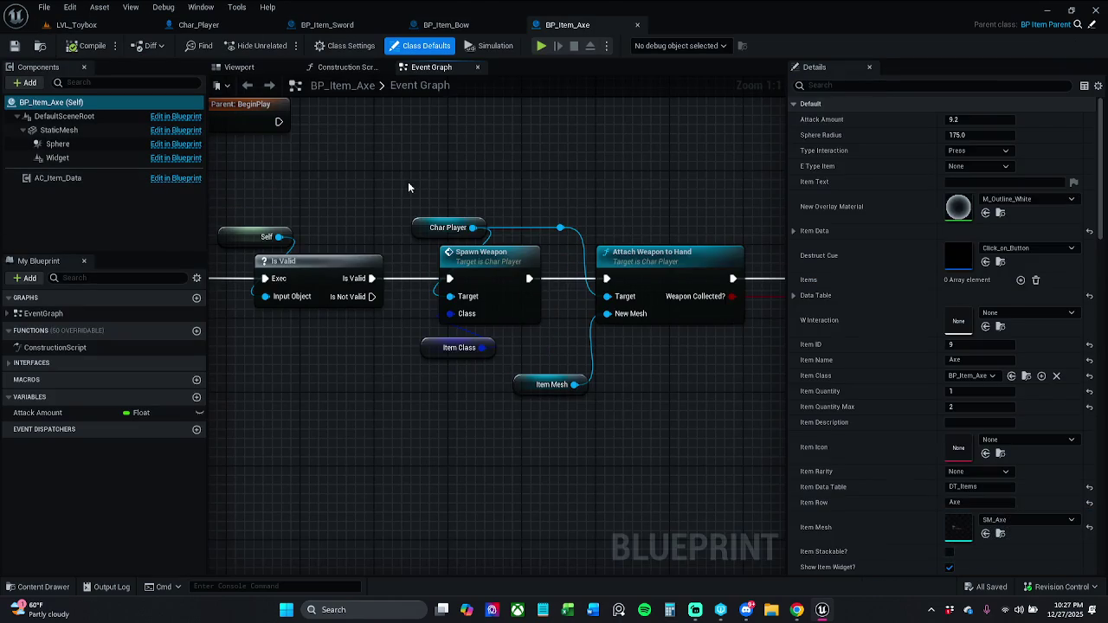
Step: Tidy BP_Item_Axe's Item Mesh node, save the axe as a writable asset, and return to LVL_Toybox
drag(432, 371, 477, 335)
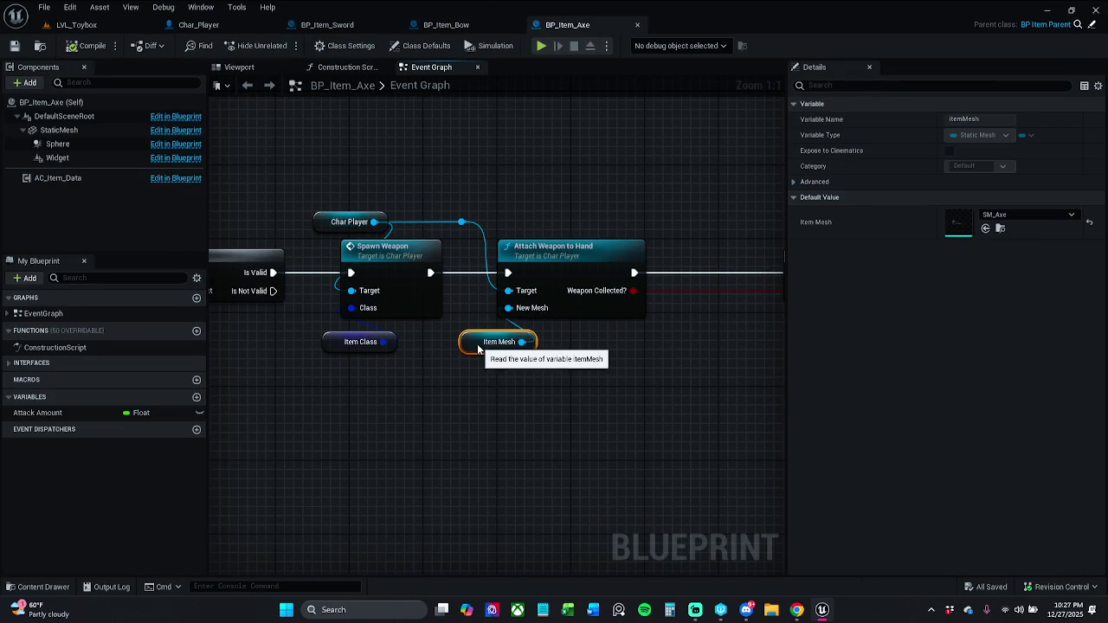
click(15, 45)
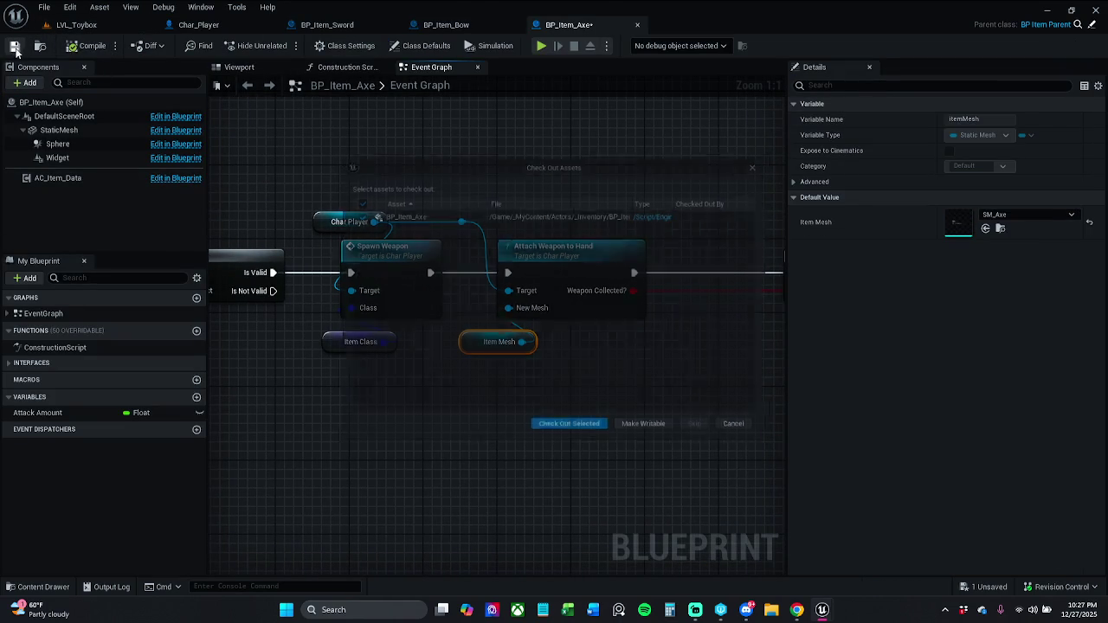
click(630, 437)
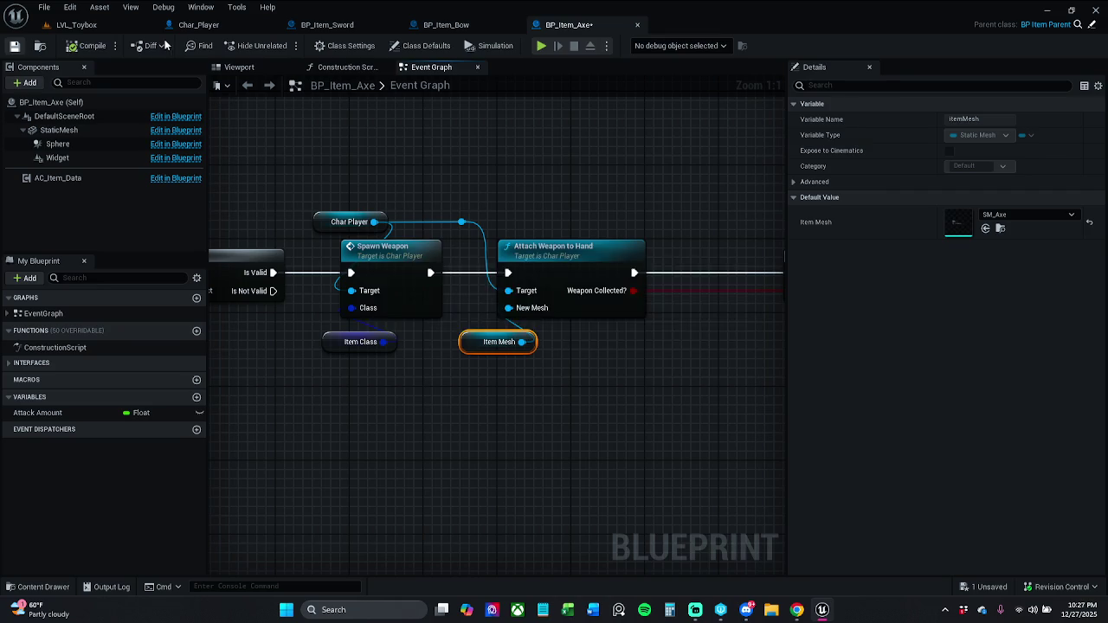
click(87, 25)
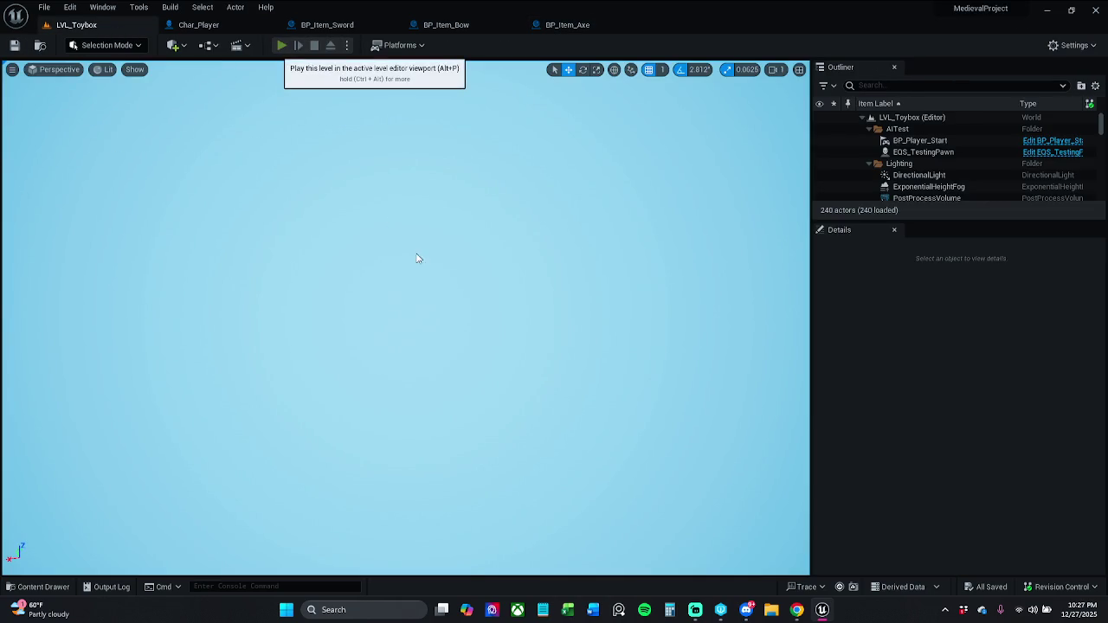
Step: Play-test LVL_Toybox in the editor, walking over to pick up the axe, then stop
click(281, 45)
key(w)
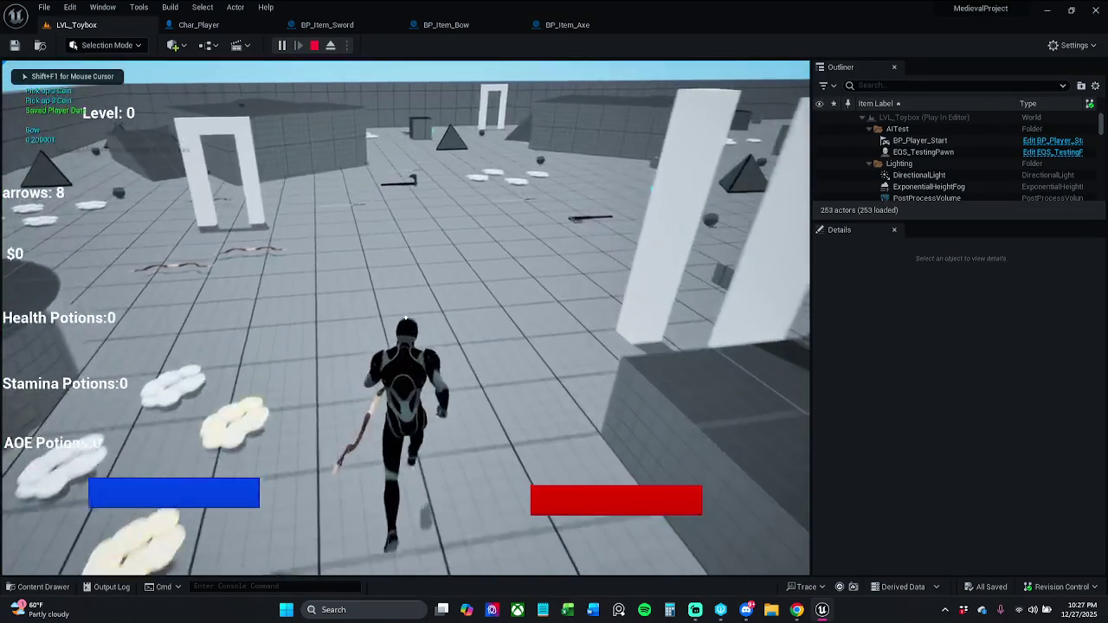
key(w)
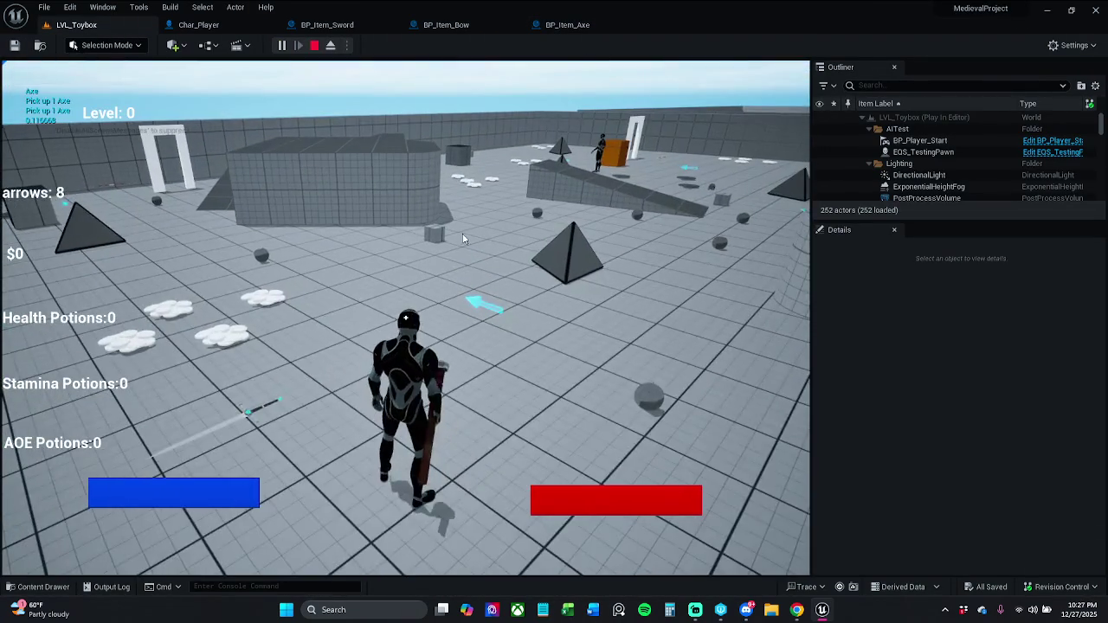
key(Escape)
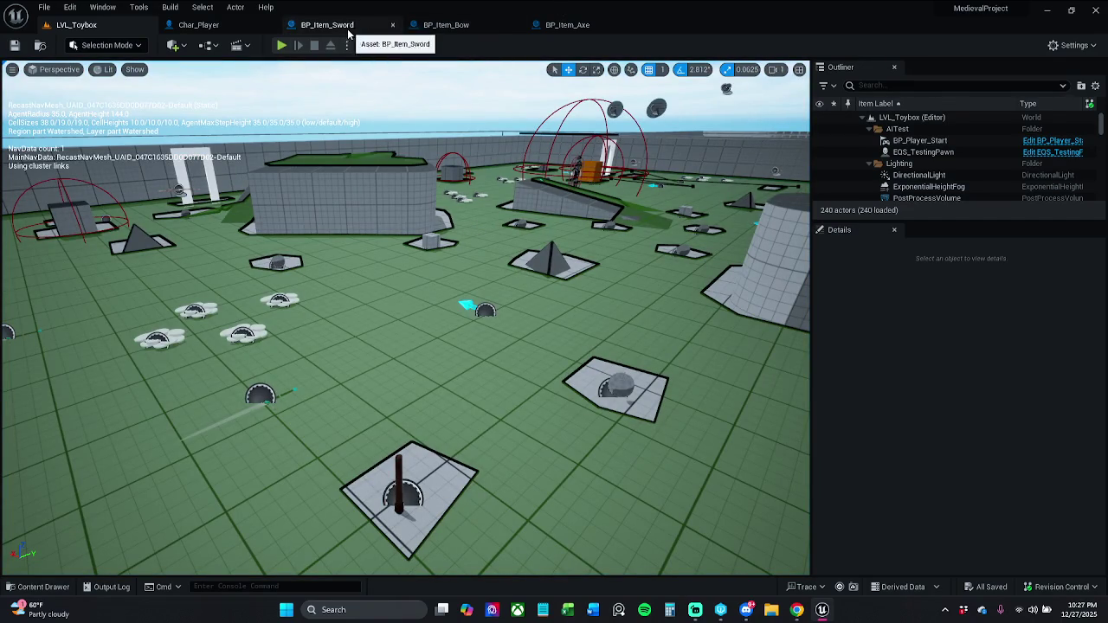
Step: Delete the unused Mesh Target getter from BP_Item_Sword's graph and open parent BP_Item_Parent
click(345, 28)
drag(437, 302, 493, 279)
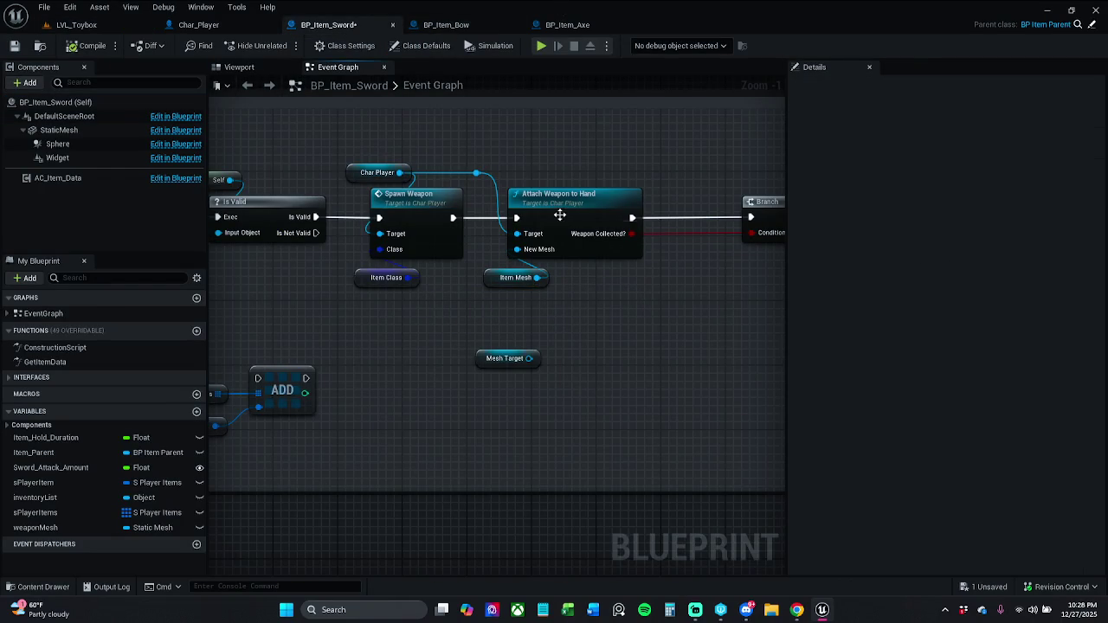
click(505, 359)
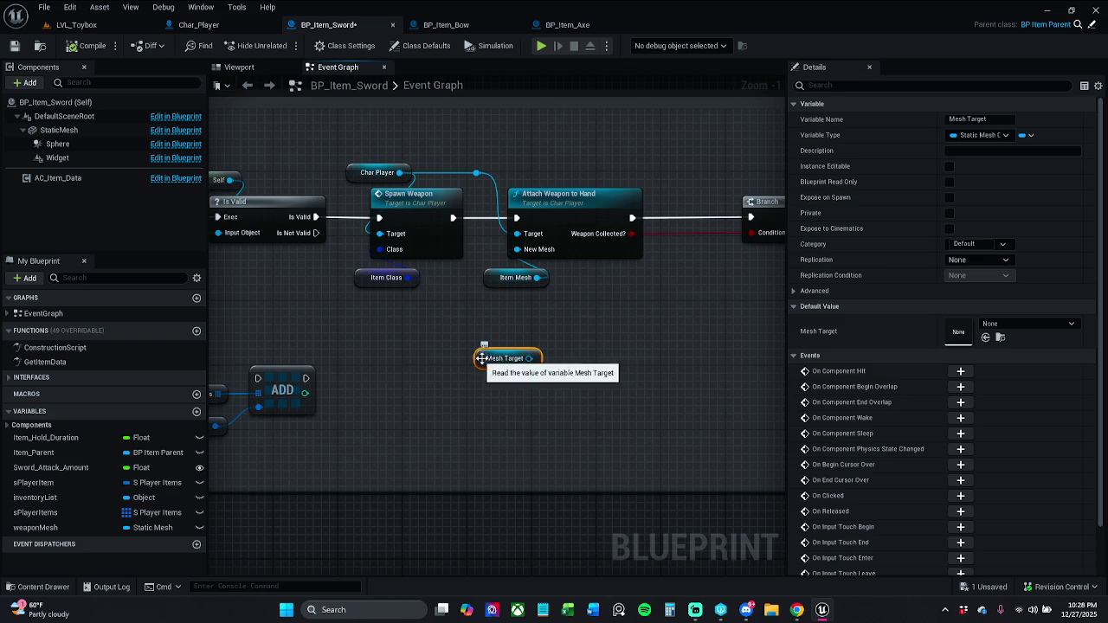
key(Delete)
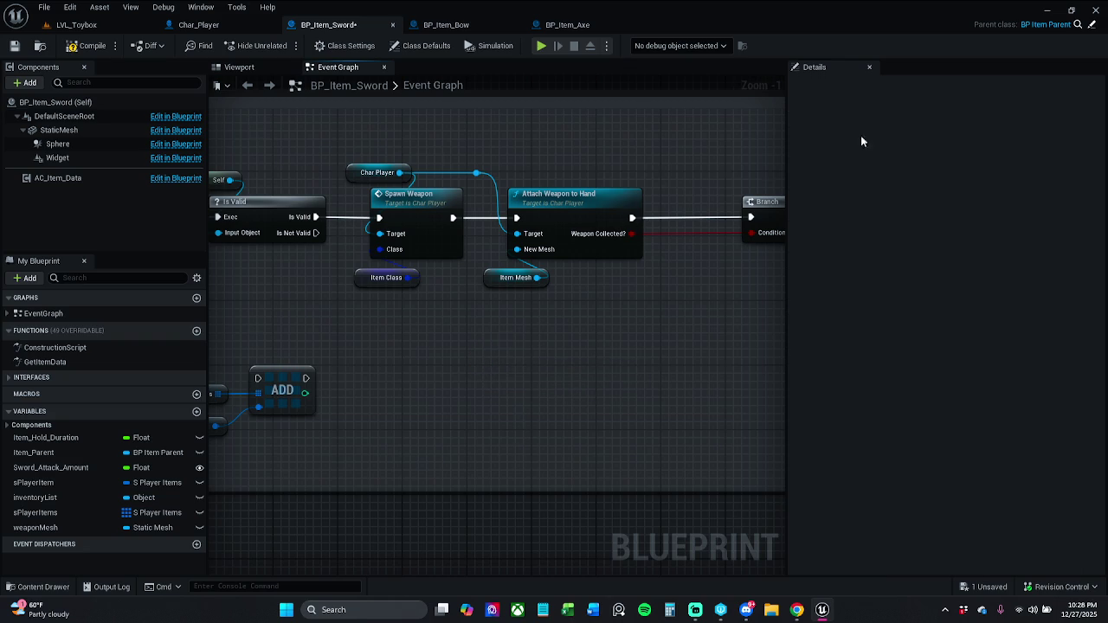
click(1046, 25)
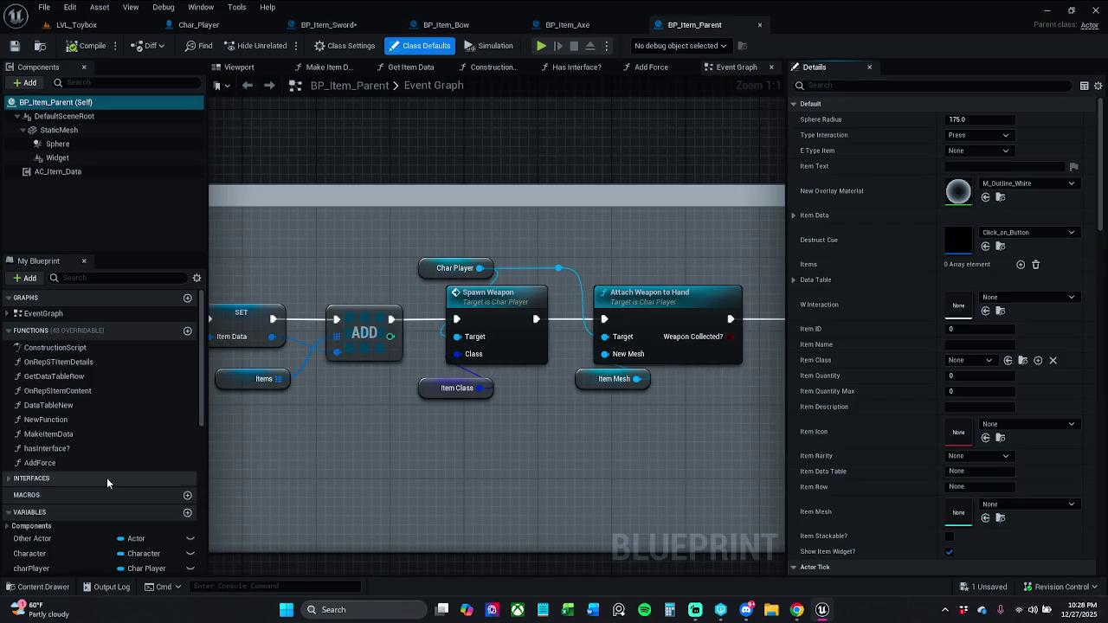
Step: Filter BP_Item_Parent's members by 'mesh', clear the filter, close it, and open Attach Weapon to Hand
scroll(108, 489, down, 3)
scroll(108, 489, down, 5)
click(153, 277)
text(mesh)
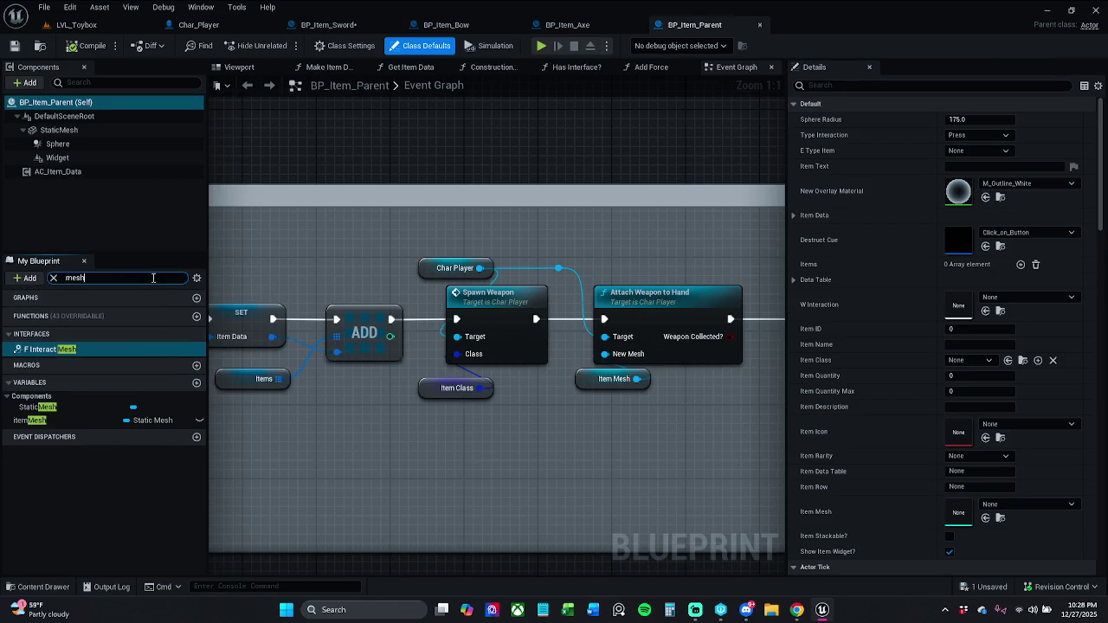
click(53, 278)
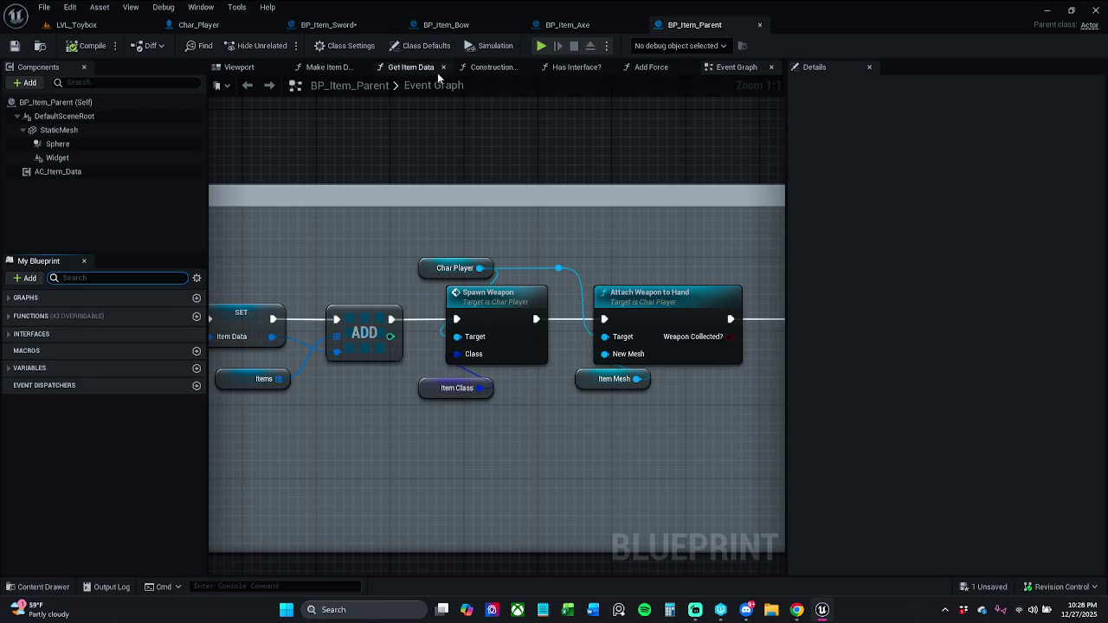
click(758, 24)
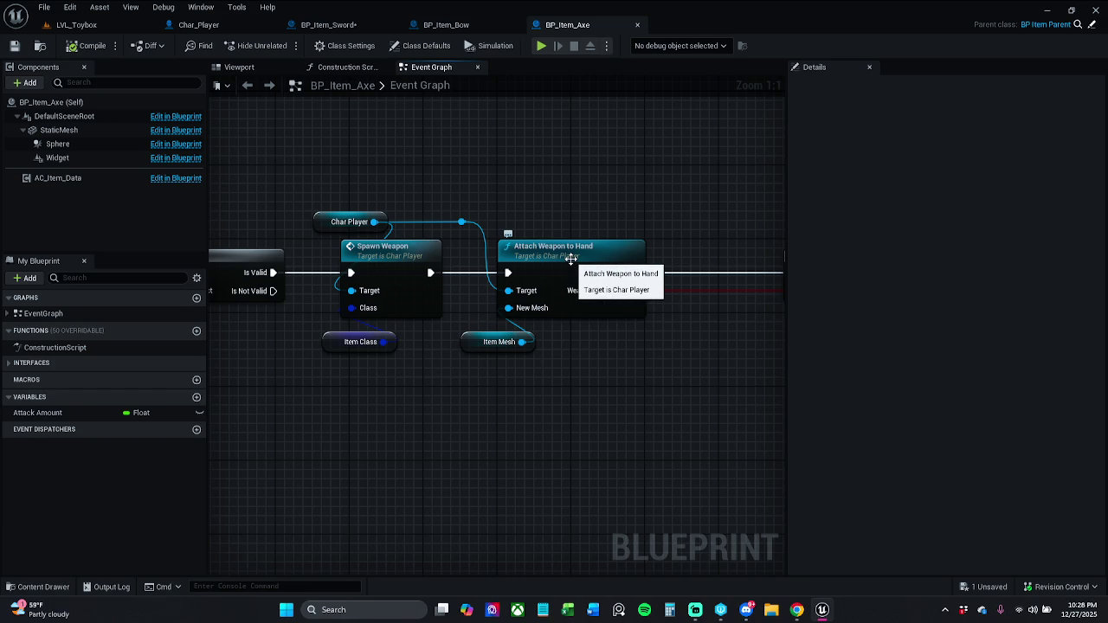
double_click(570, 259)
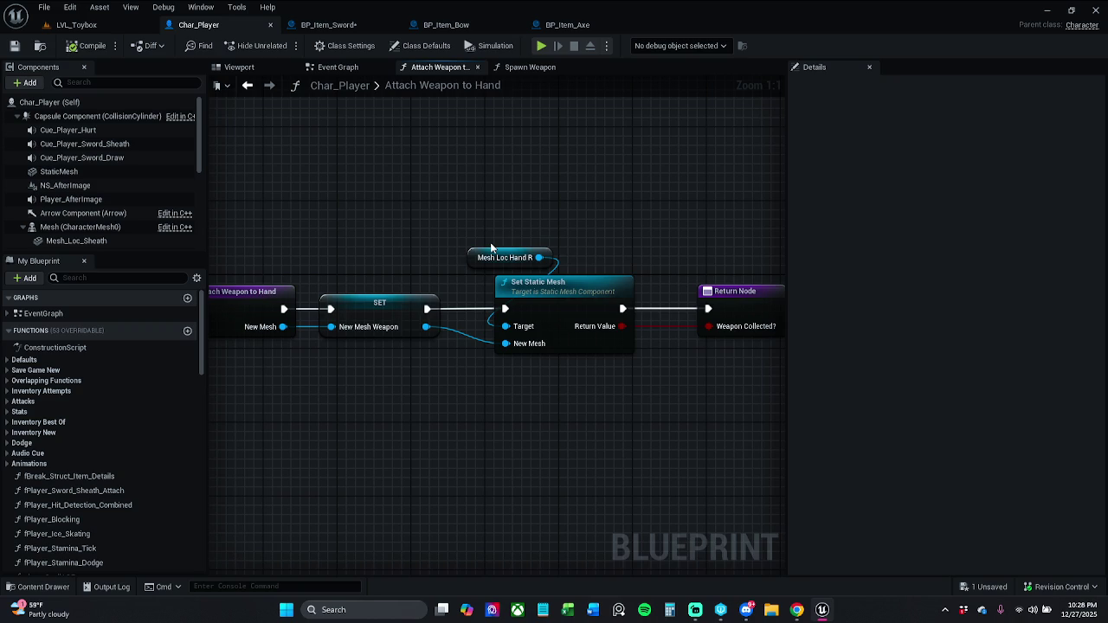
Step: Add a Target input to the function entry feeding Set Static Mesh, ordered above newMesh
drag(487, 285, 569, 275)
drag(588, 316, 370, 315)
click(329, 297)
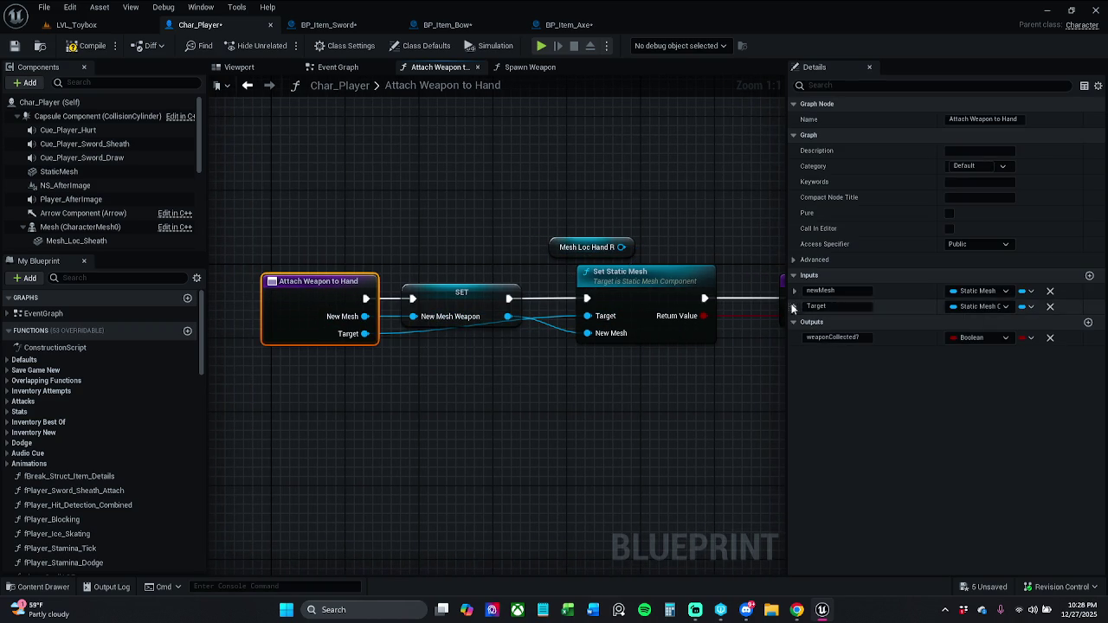
drag(793, 308, 788, 287)
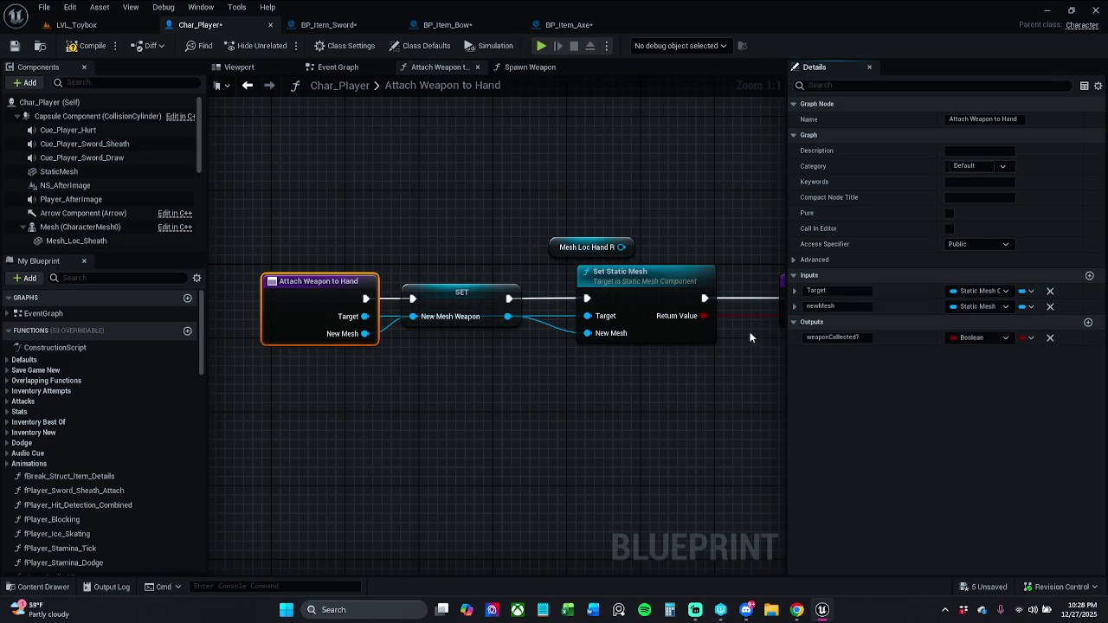
click(525, 316)
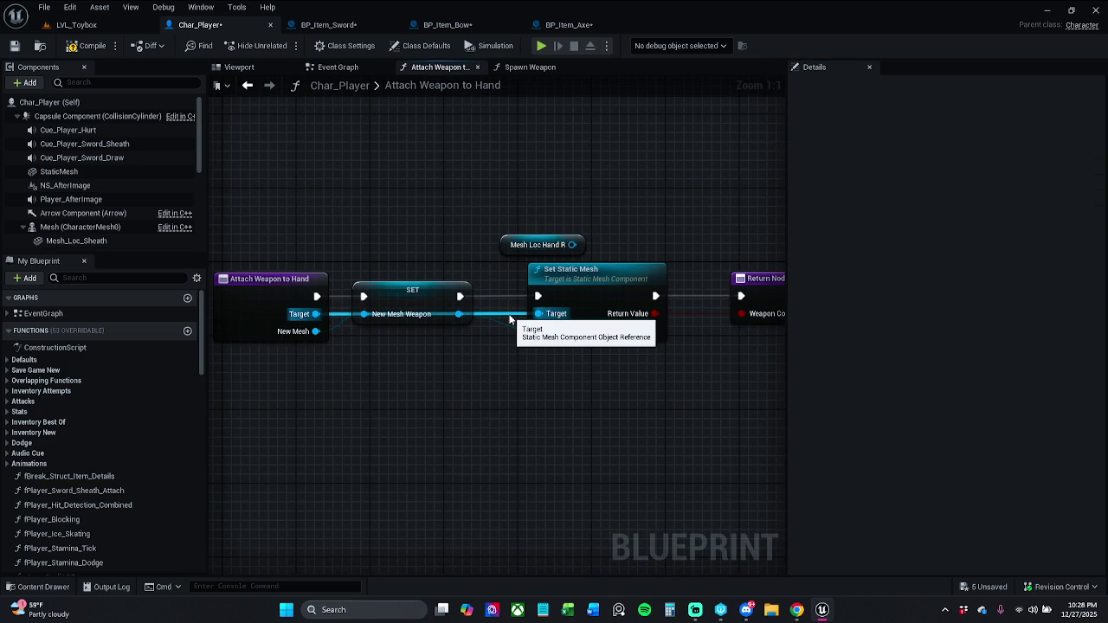
Step: Route the Target wire through two aligned reroute points, raise Mesh Loc Hand R, and save Char_Player
double_click(504, 308)
drag(506, 312, 487, 275)
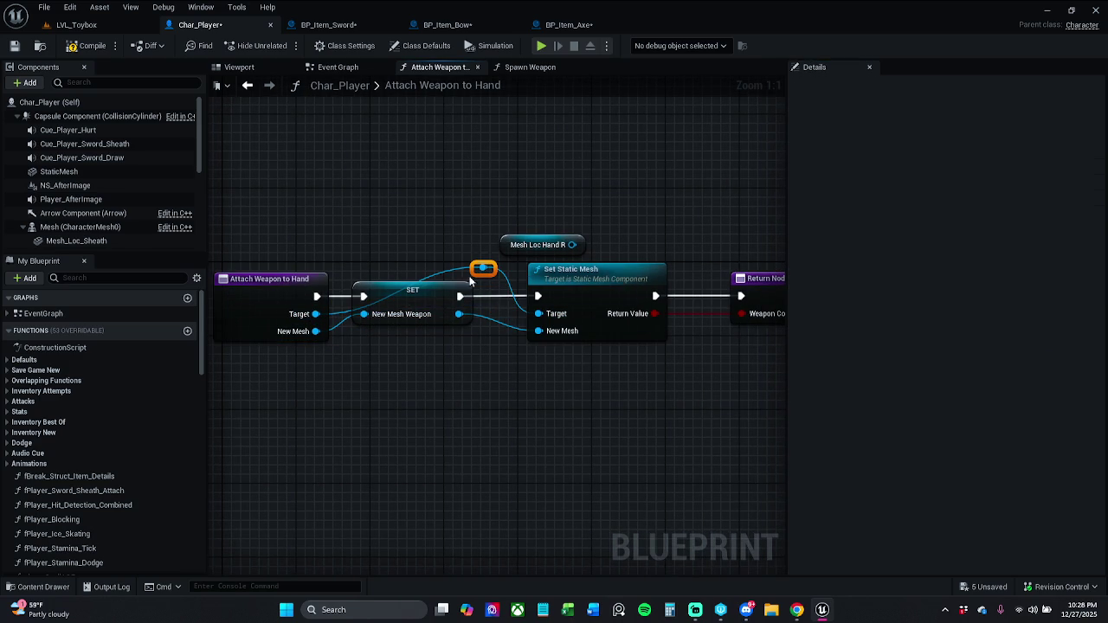
double_click(345, 304)
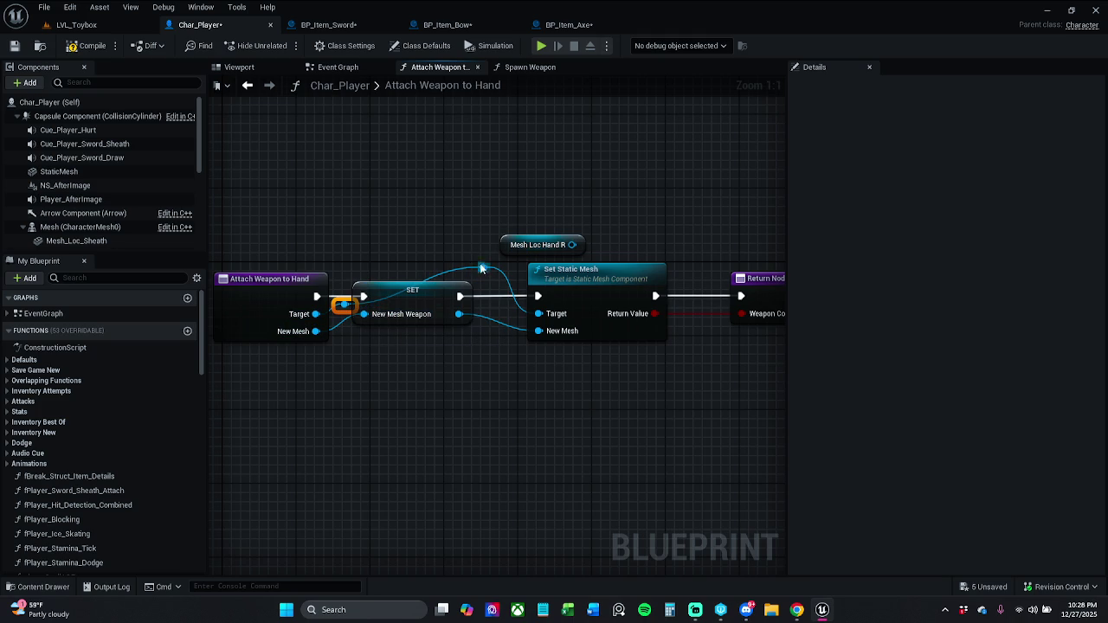
key(shift+w)
mouse_move(360, 254)
mouse_down()
mouse_move(345, 271)
mouse_move(354, 268)
mouse_up()
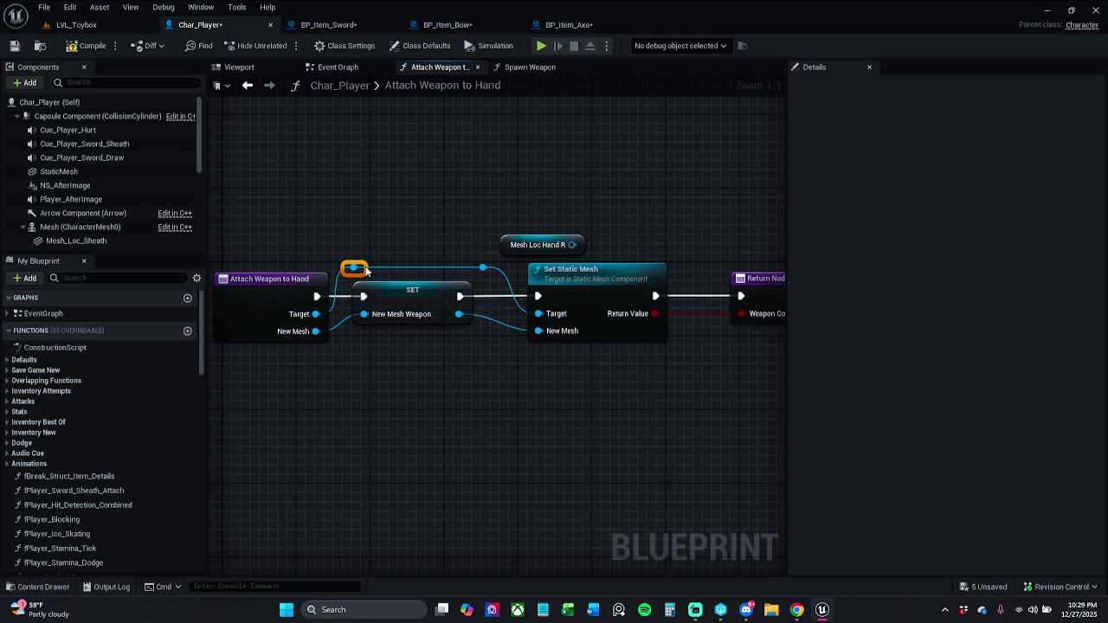
click(443, 263)
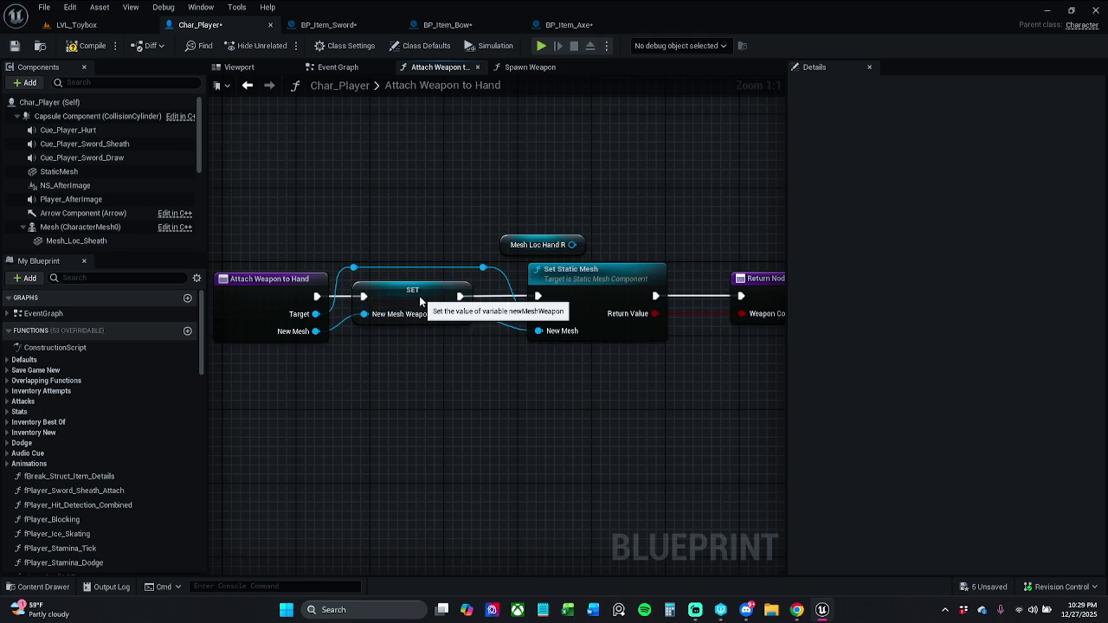
click(430, 293)
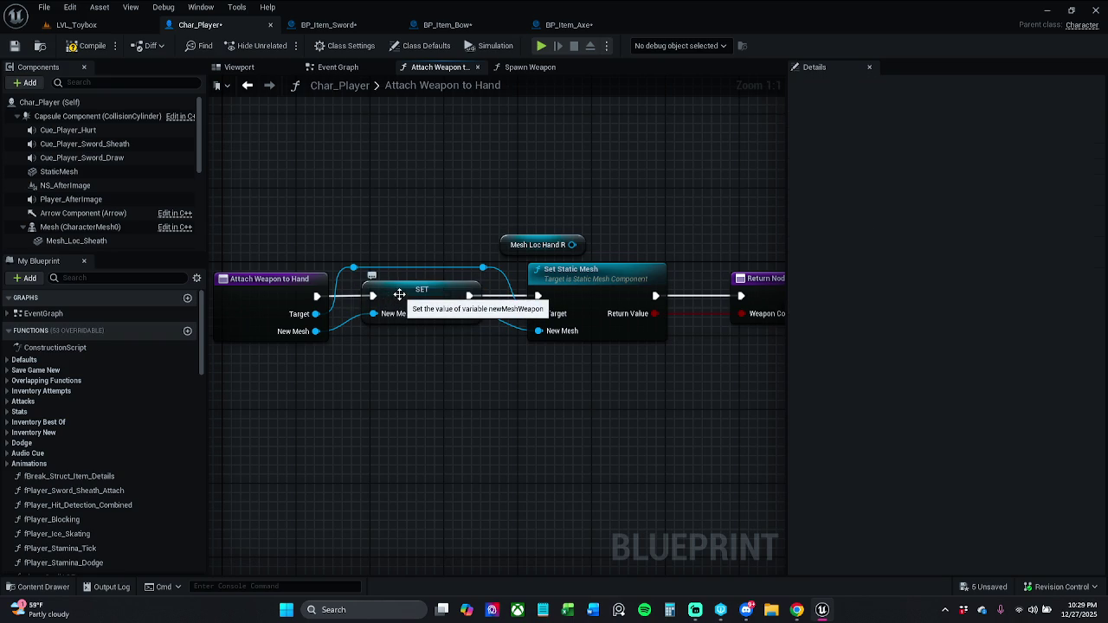
click(424, 376)
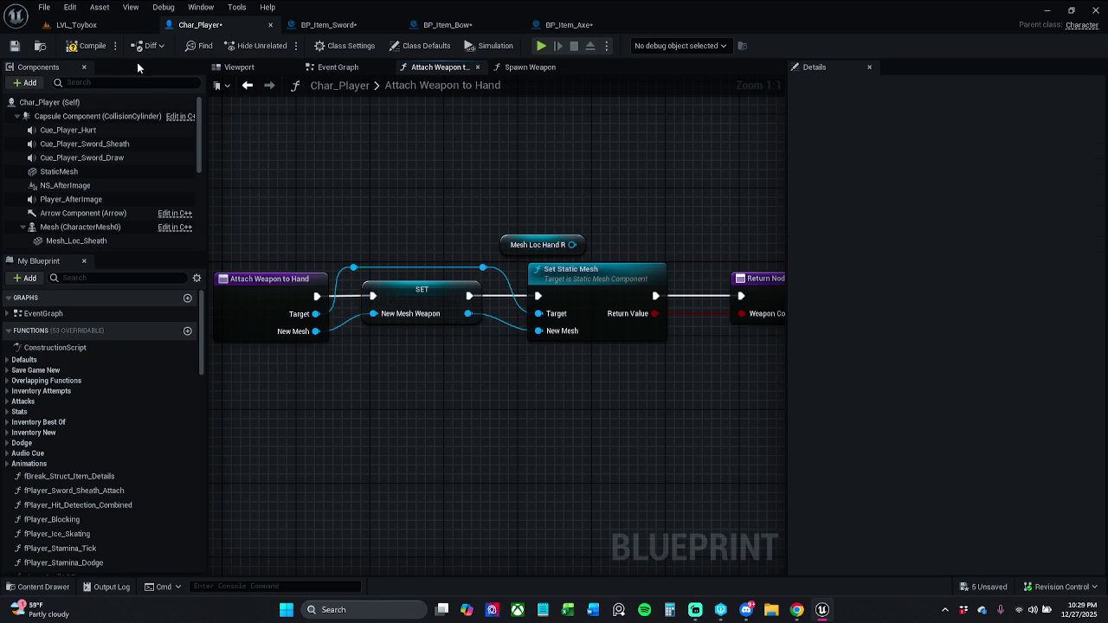
drag(502, 245, 502, 217)
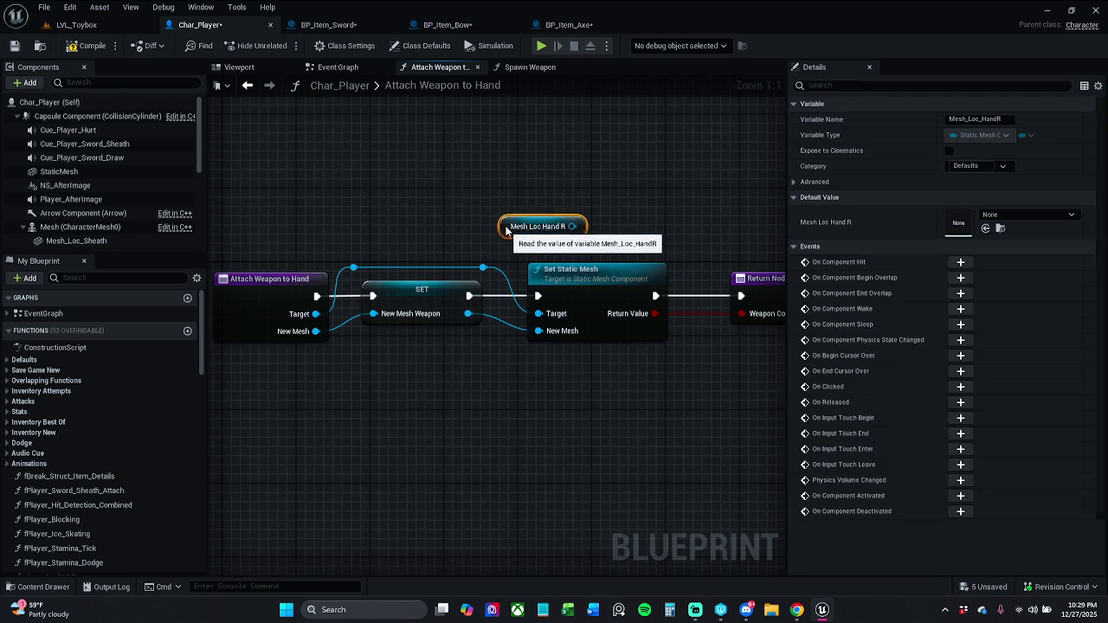
click(14, 49)
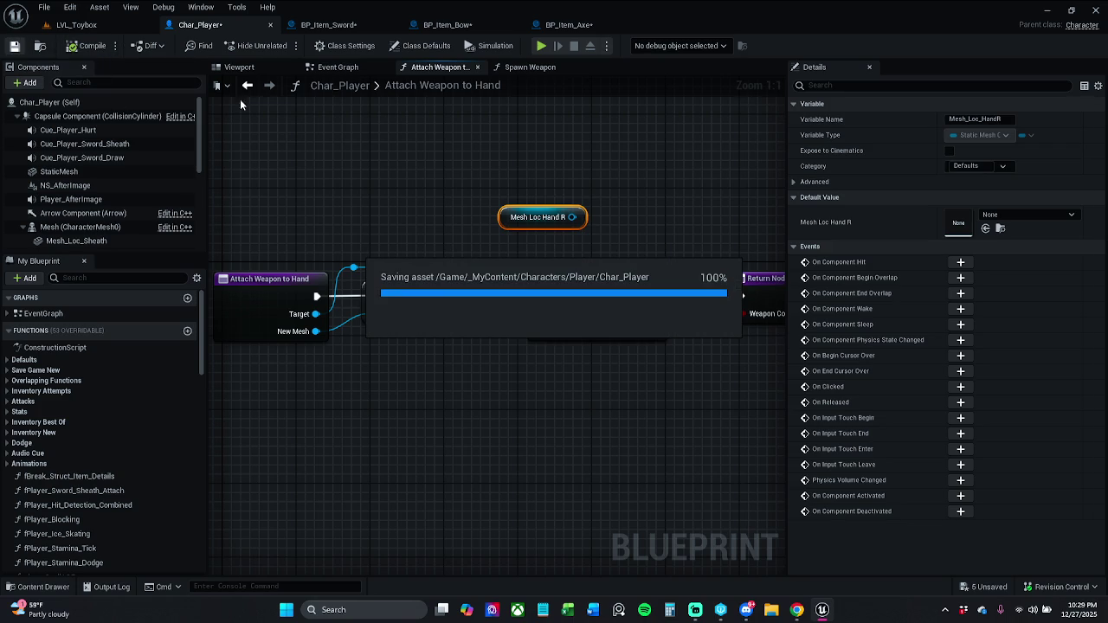
click(346, 26)
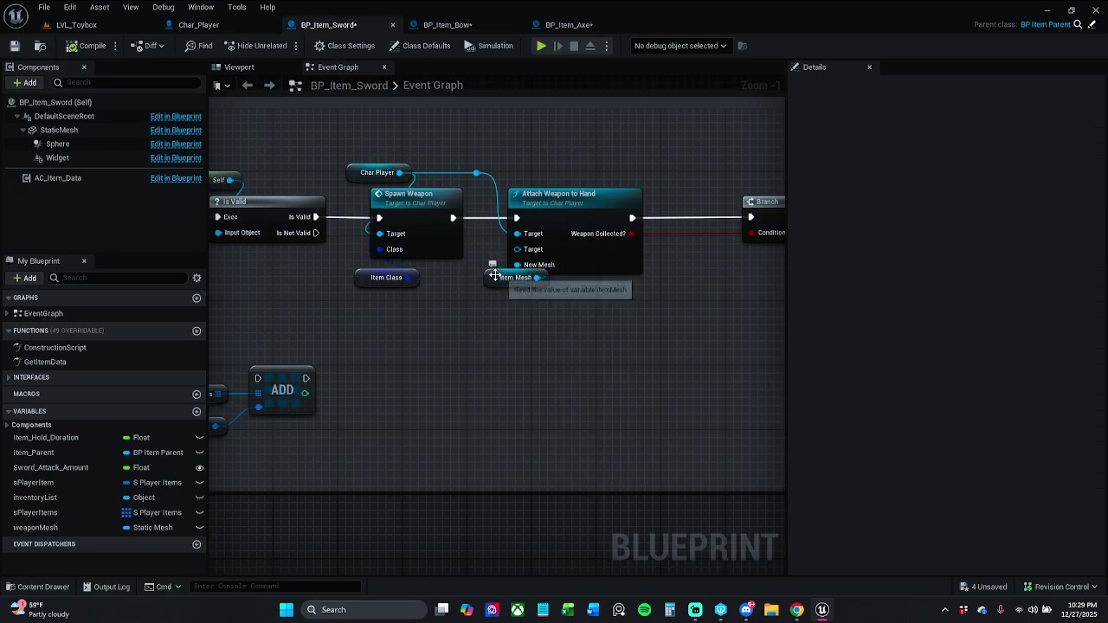
Step: In BP_Item_Sword, hook Item Mesh to New Mesh and disconnect the old Char Player Target wire
drag(491, 283, 473, 307)
click(467, 276)
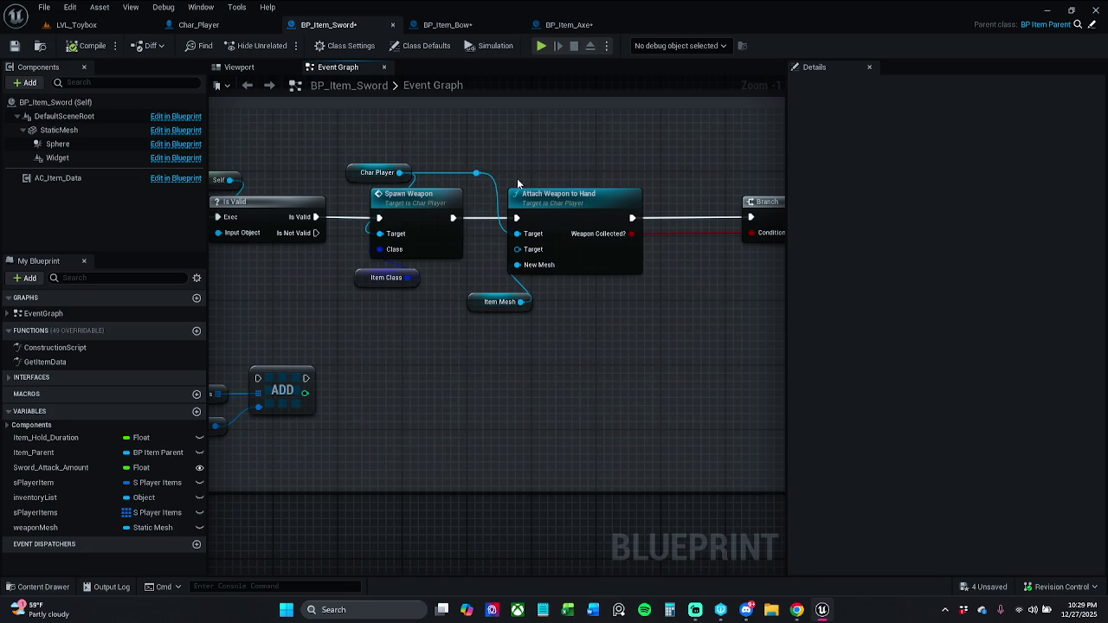
double_click(476, 173)
key(Delete)
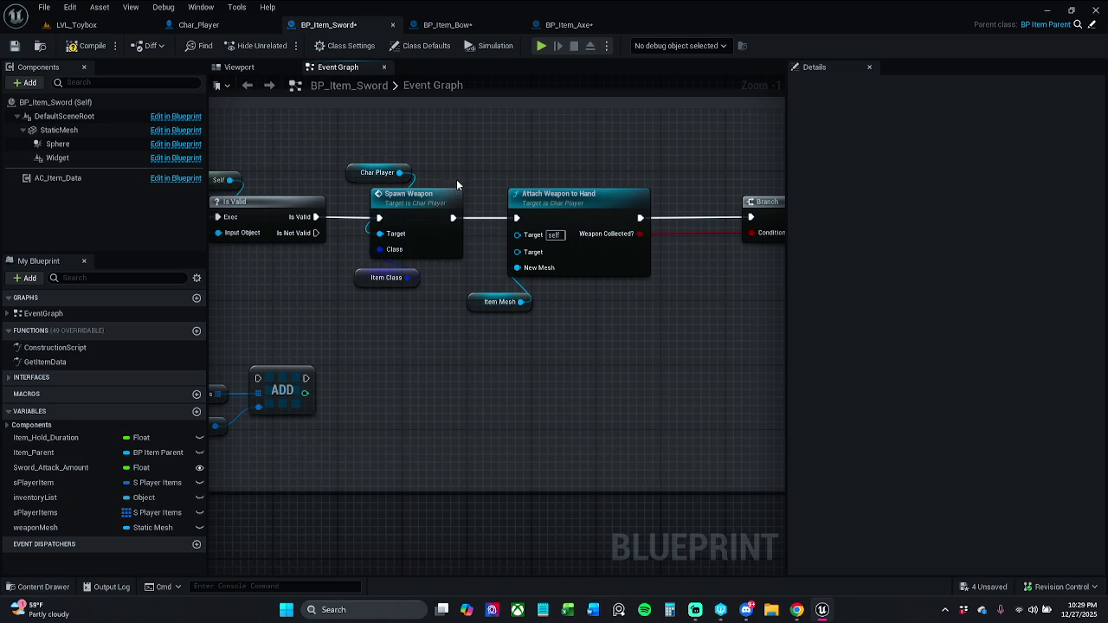
Step: Add a new Char Player getter and wire it into Attach Weapon to Hand's Target
mouse_move(390, 171)
mouse_down()
mouse_move(493, 145)
mouse_move(476, 145)
mouse_move(498, 160)
mouse_up()
click(407, 182)
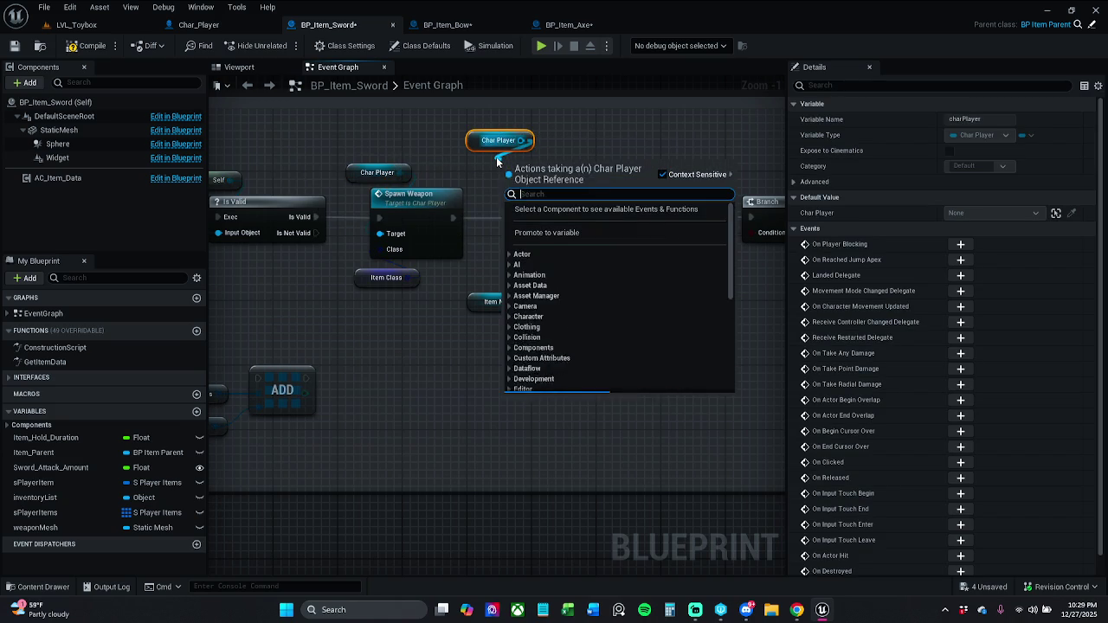
text(get)
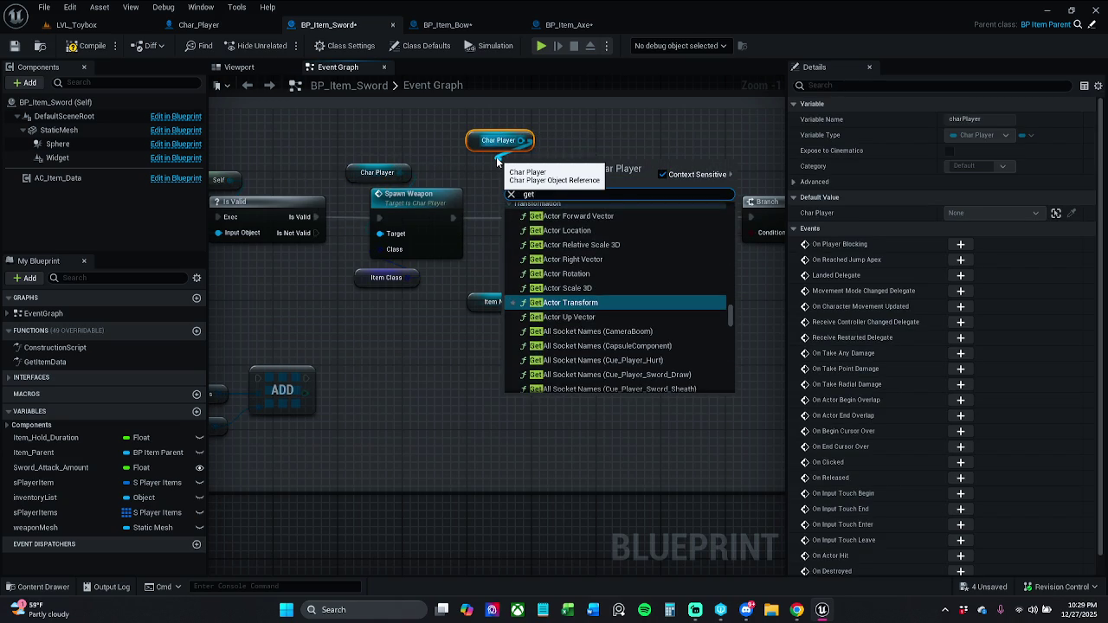
text( mesh)
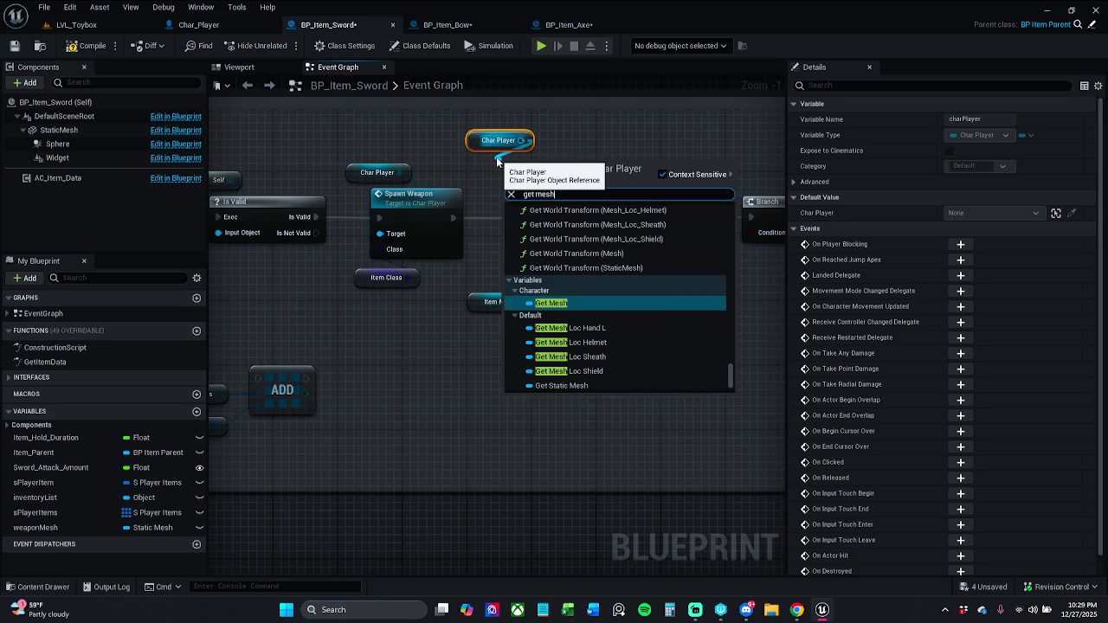
click(612, 330)
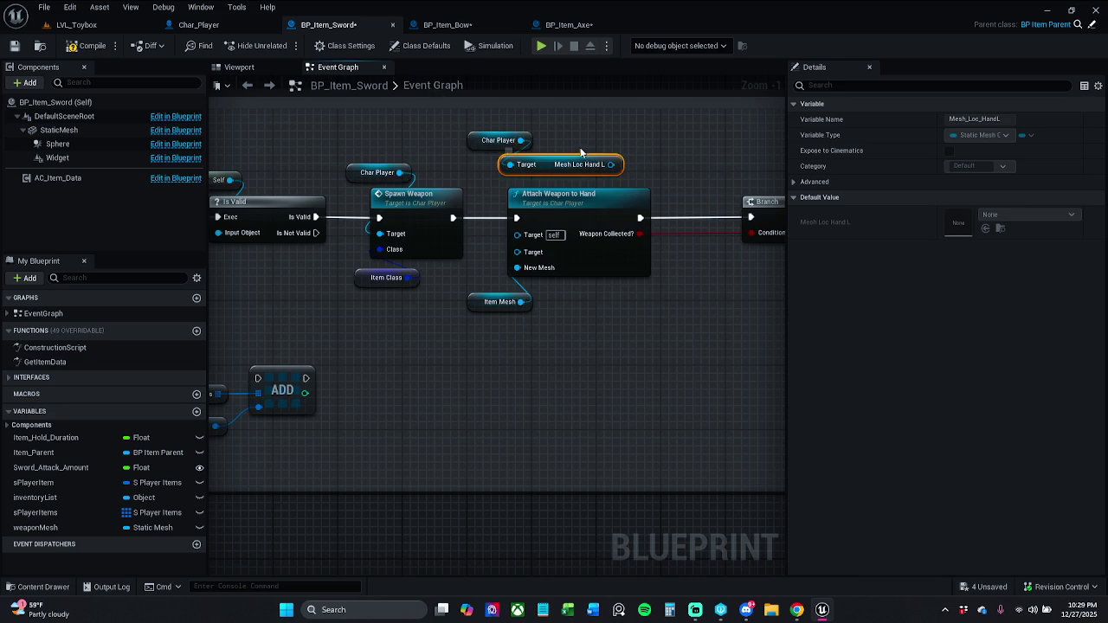
key(Delete)
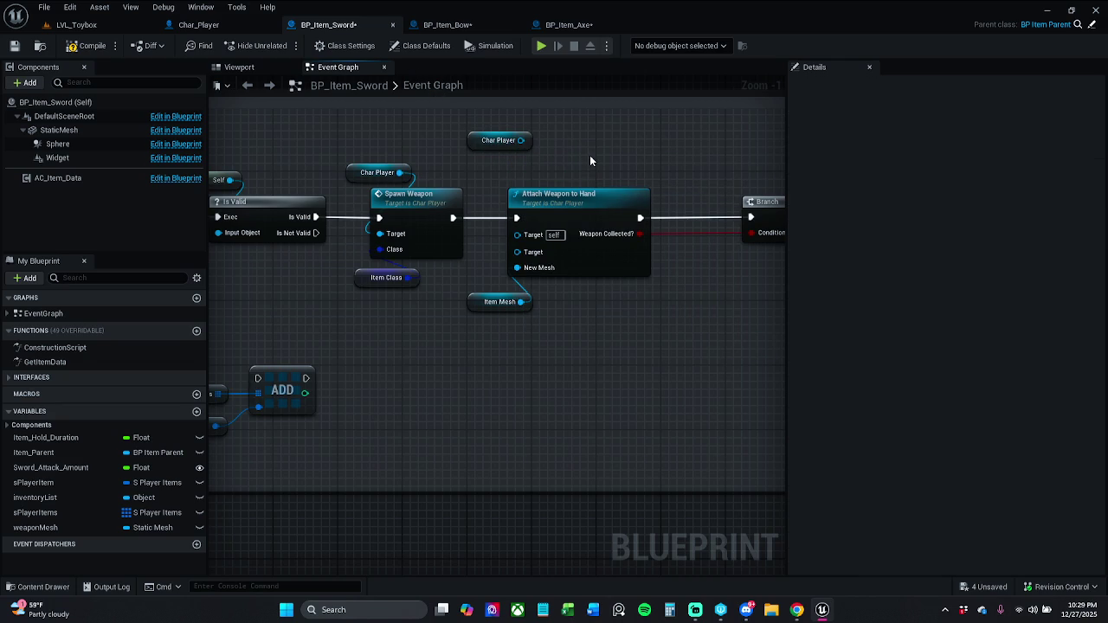
mouse_move(520, 140)
mouse_down()
mouse_move(552, 158)
mouse_move(518, 235)
mouse_up()
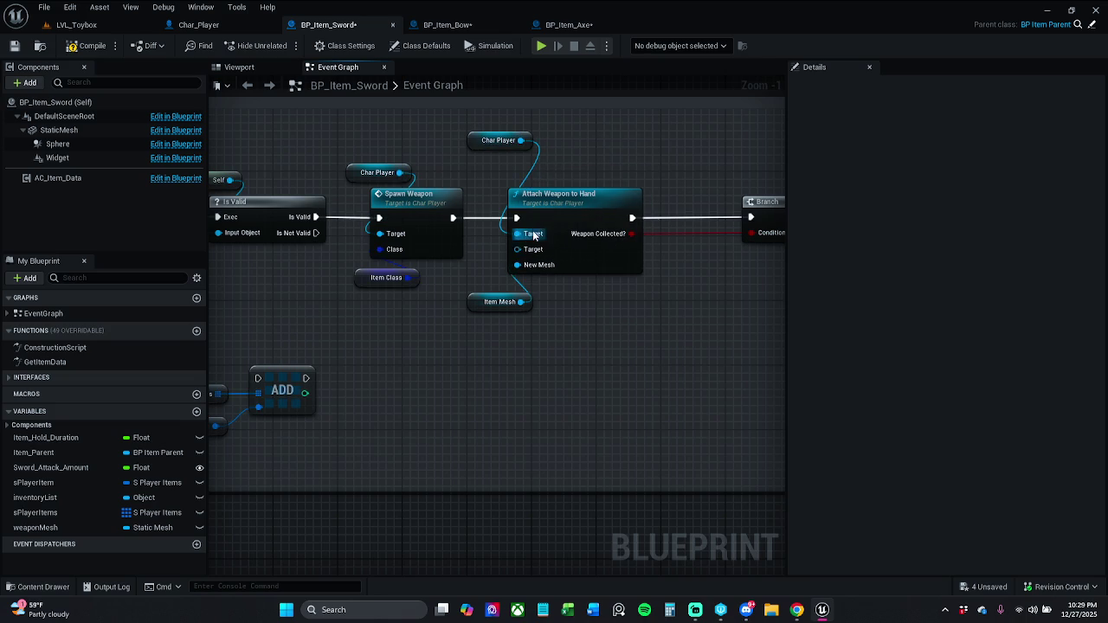
mouse_move(483, 146)
mouse_down()
mouse_move(496, 170)
mouse_move(618, 162)
mouse_up()
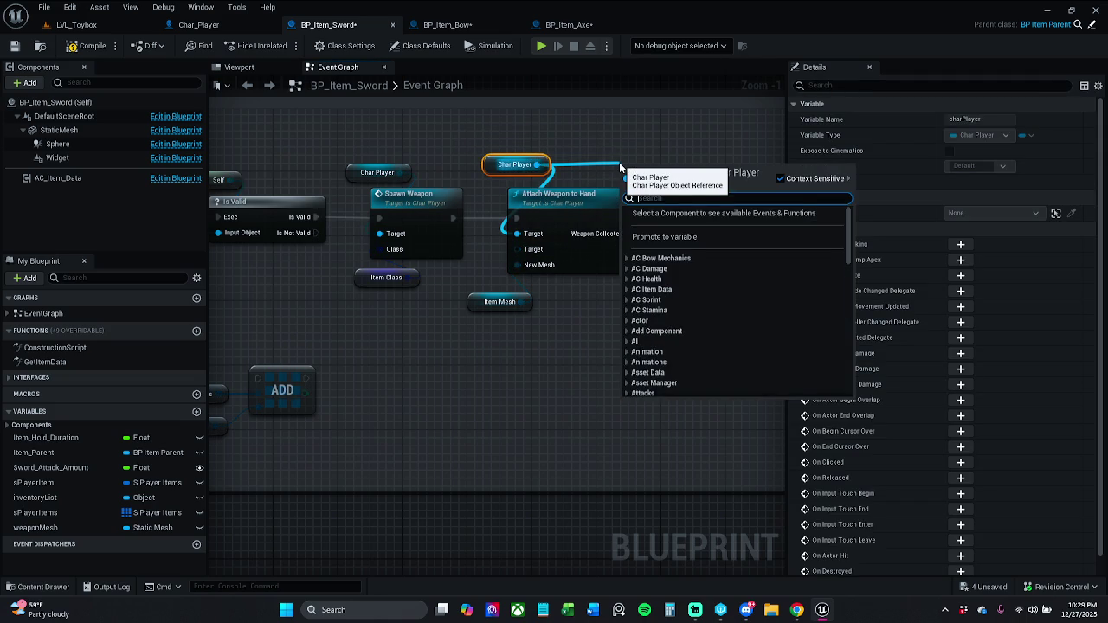
Step: Paste the copied Mesh Loc Hand L getter into BP_Item_Bow's event graph
key(ctrl+v)
click(650, 157)
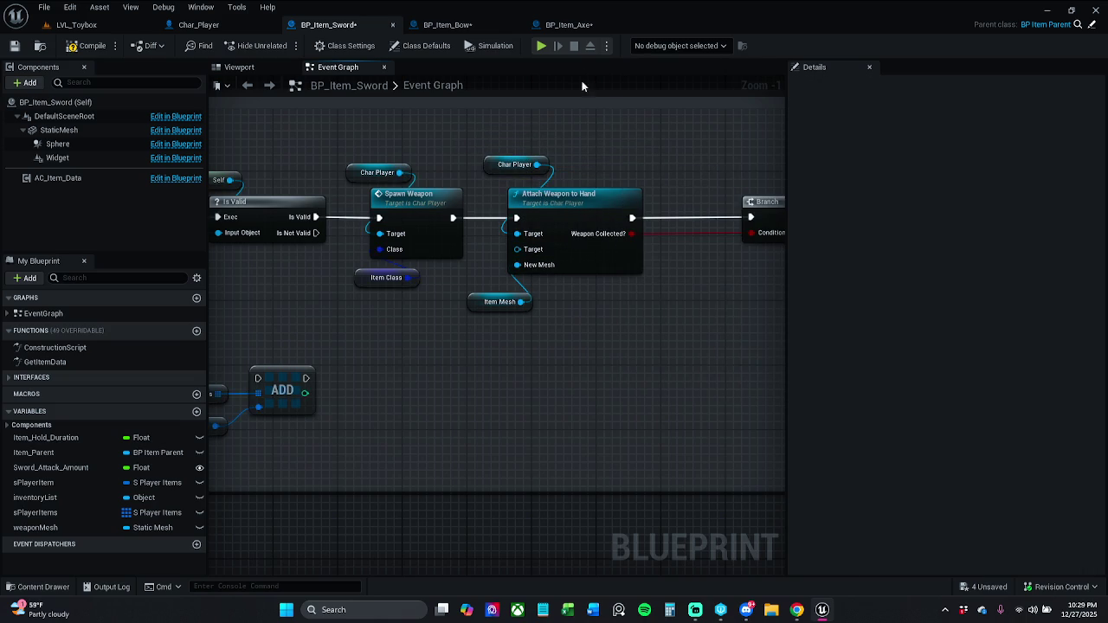
click(498, 25)
key(ctrl+v)
right_click(563, 222)
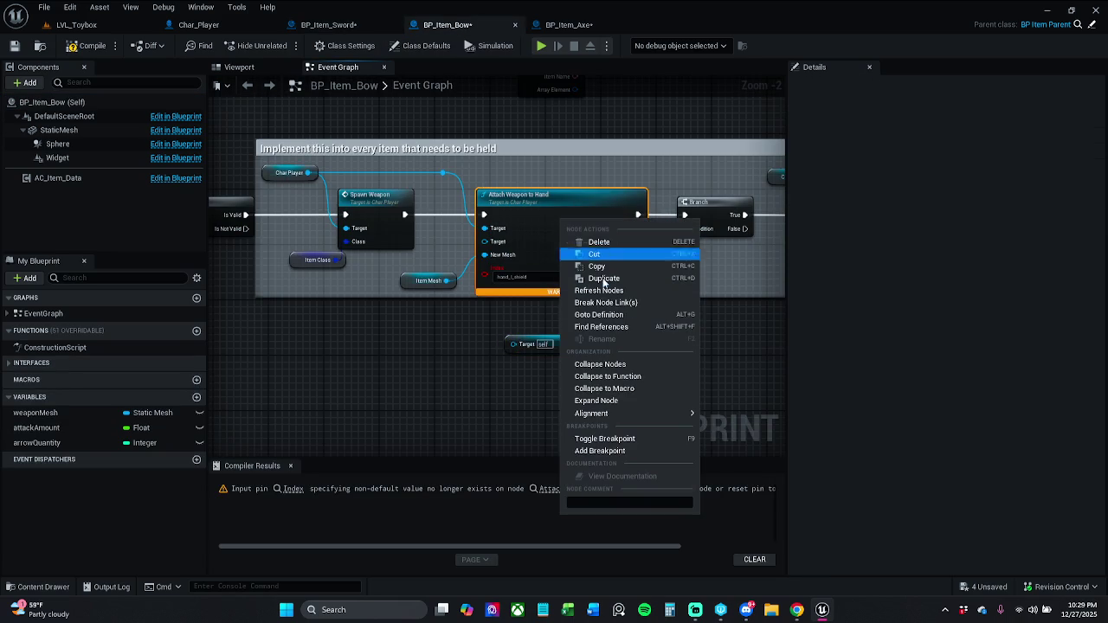
Step: Refresh the Attach Weapon to Hand node and wire Char Player → Mesh Loc Hand L → second Target
click(613, 289)
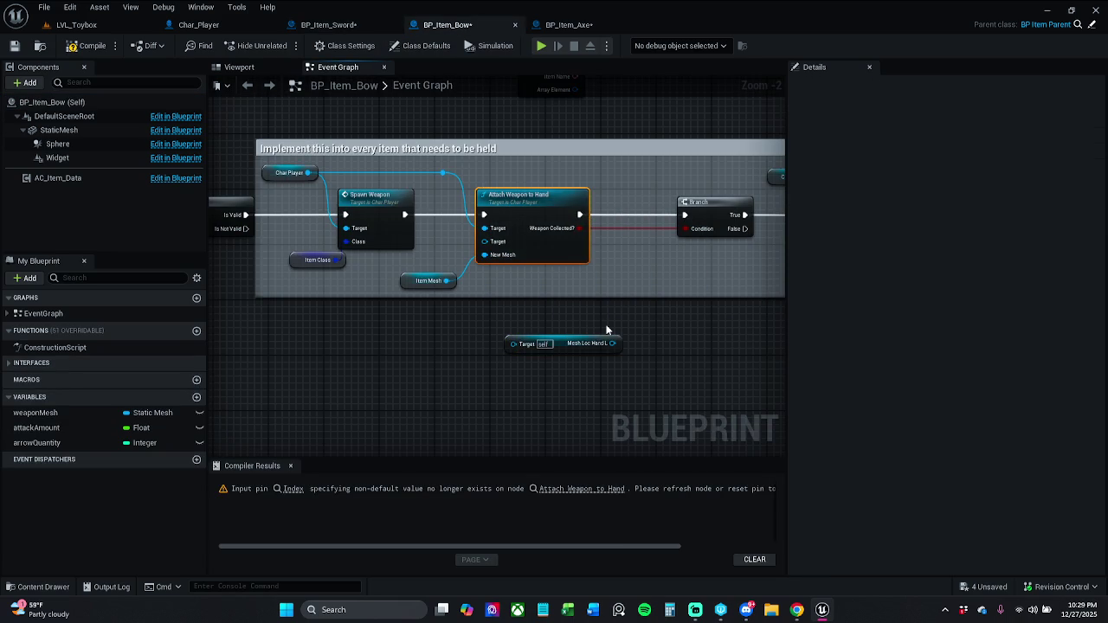
click(533, 280)
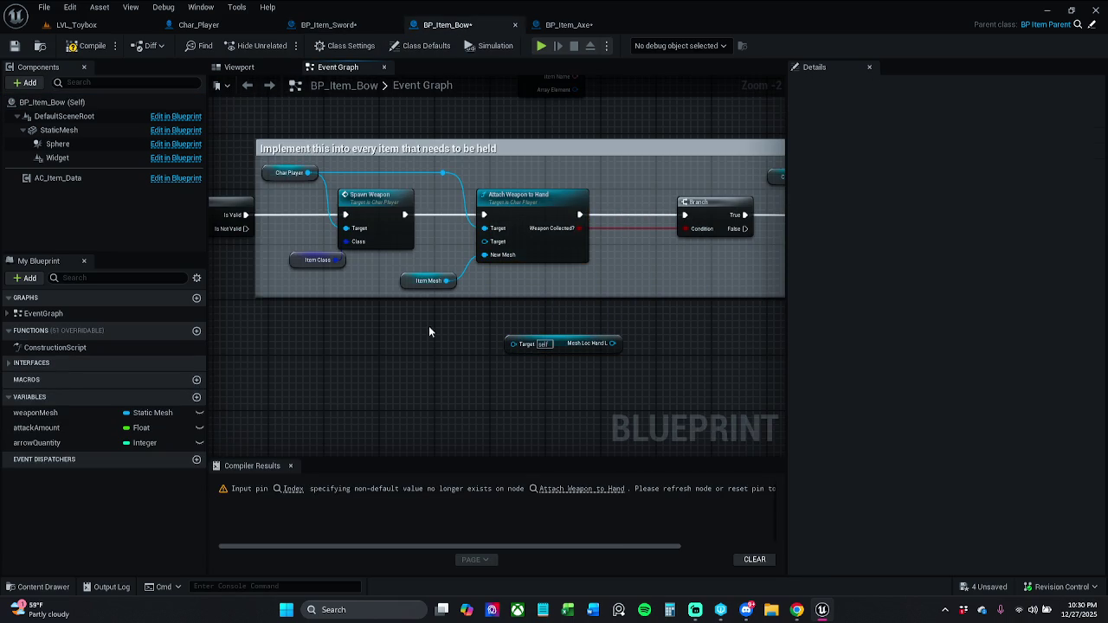
click(290, 467)
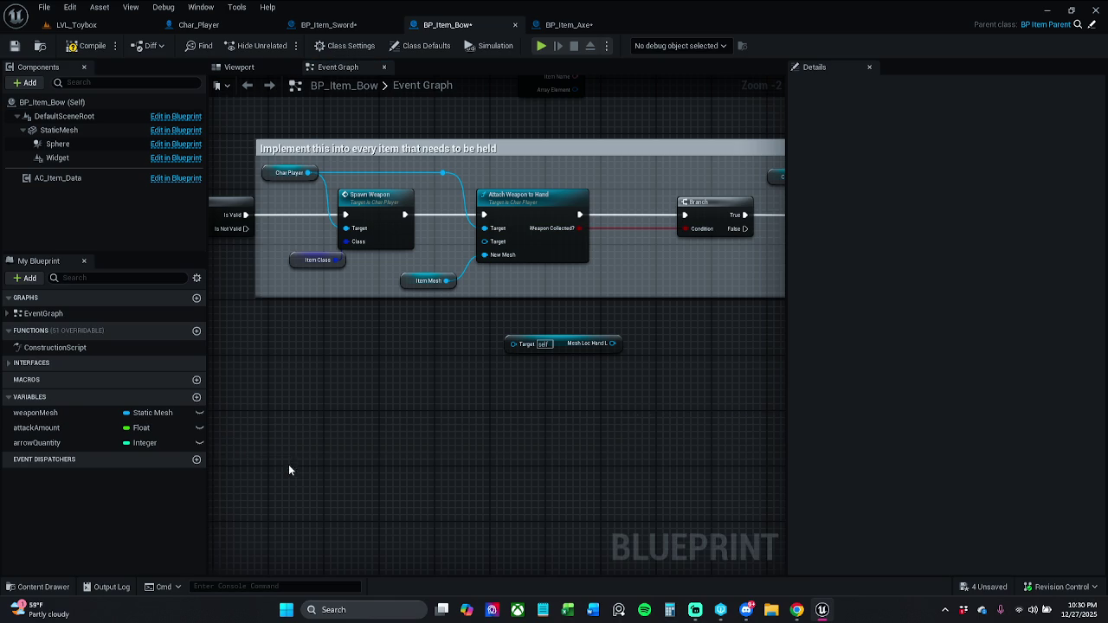
mouse_move(442, 173)
mouse_down()
mouse_move(485, 203)
mouse_move(488, 312)
mouse_move(511, 342)
mouse_up()
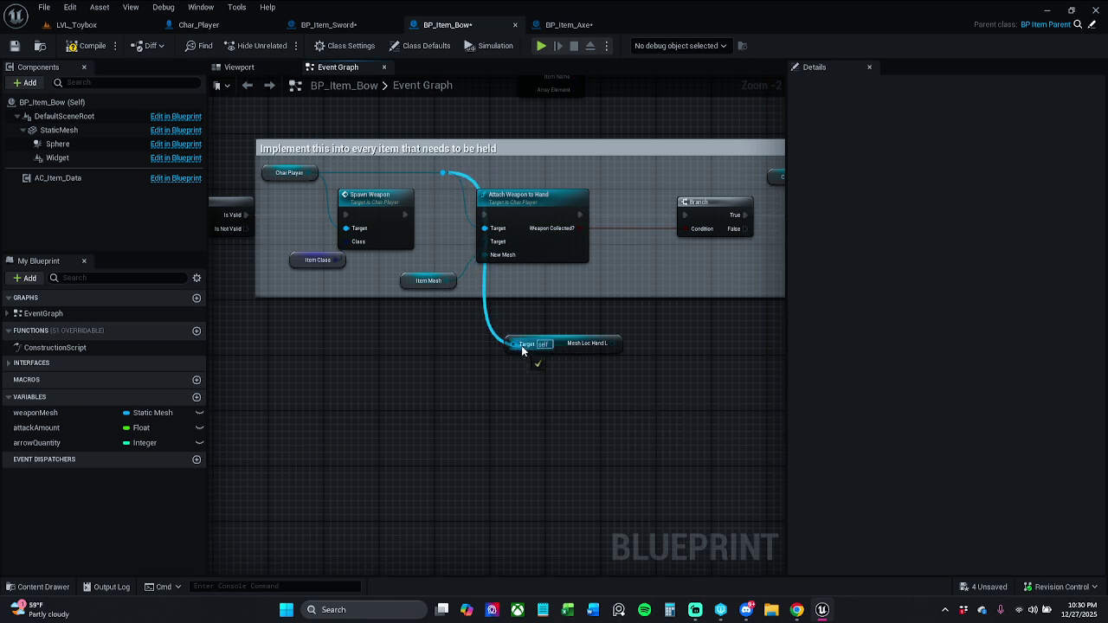
mouse_move(596, 343)
mouse_down()
mouse_move(498, 298)
mouse_move(484, 242)
mouse_up()
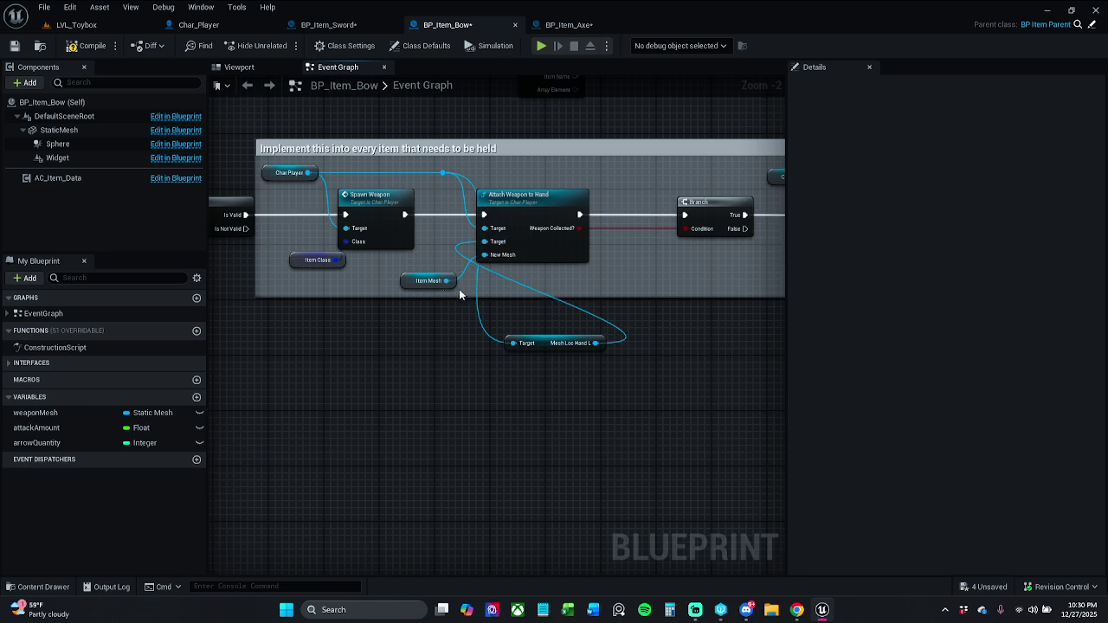
Step: Move Mesh Loc Hand L into the comment beside Item Mesh (SM_Bow) and enlarge the comment box
mouse_move(599, 341)
mouse_down()
mouse_move(441, 273)
mouse_move(484, 342)
mouse_move(517, 322)
mouse_move(539, 332)
mouse_move(499, 312)
mouse_up()
ctrl+click(510, 317)
click(506, 322)
click(510, 333)
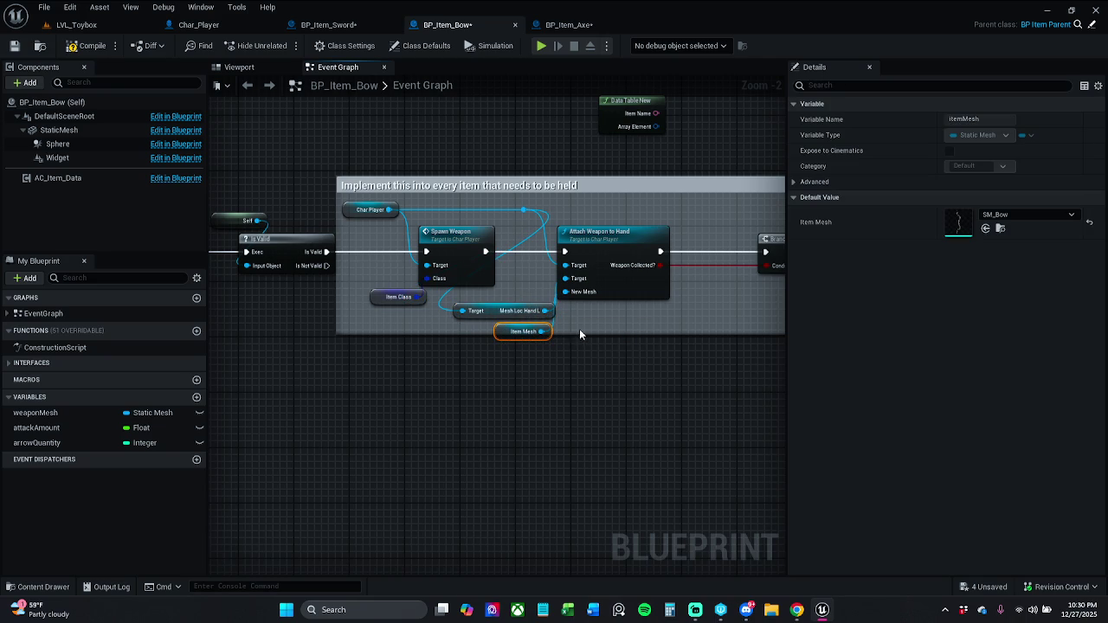
drag(575, 334, 574, 355)
click(508, 408)
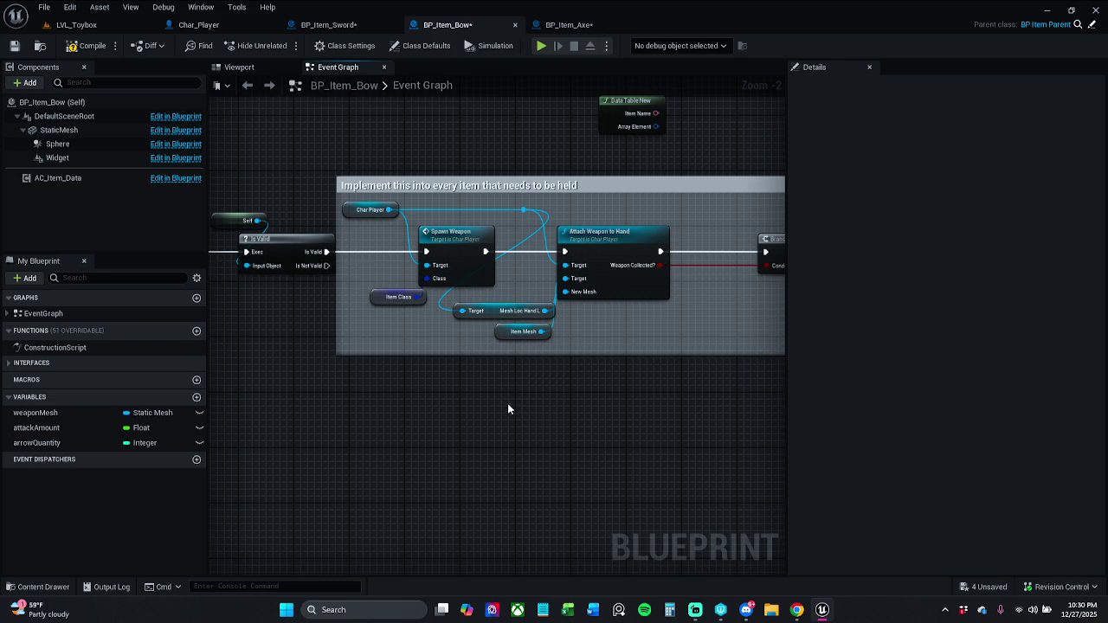
Step: Add a Get Char Player node for Mesh Loc Hand L's Target inside the comment box
drag(461, 310, 420, 352)
text(get cha)
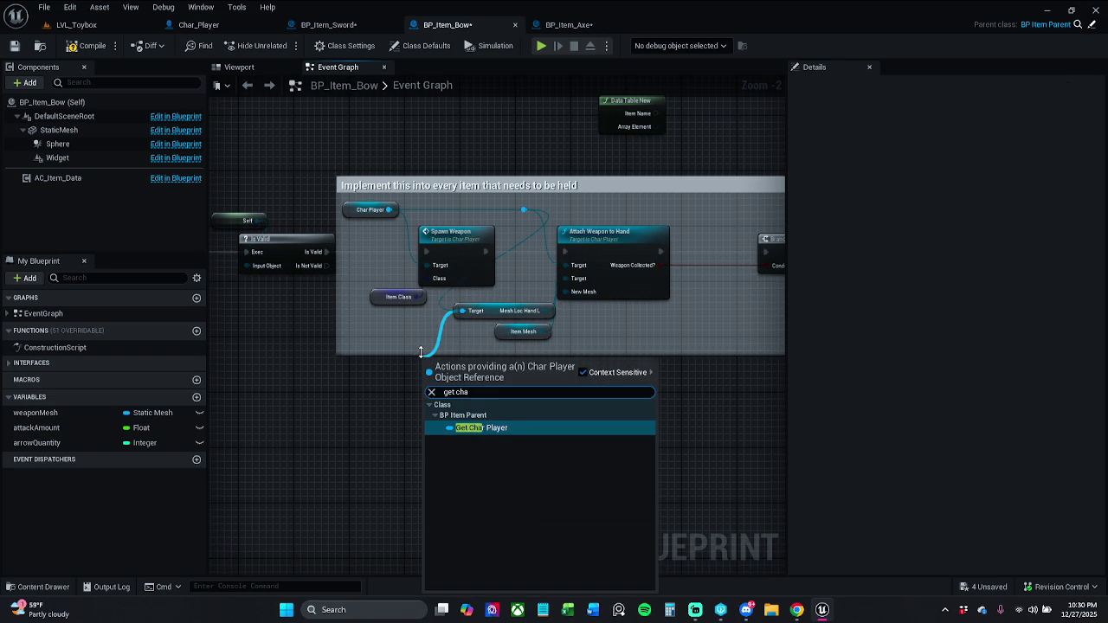
key(Return)
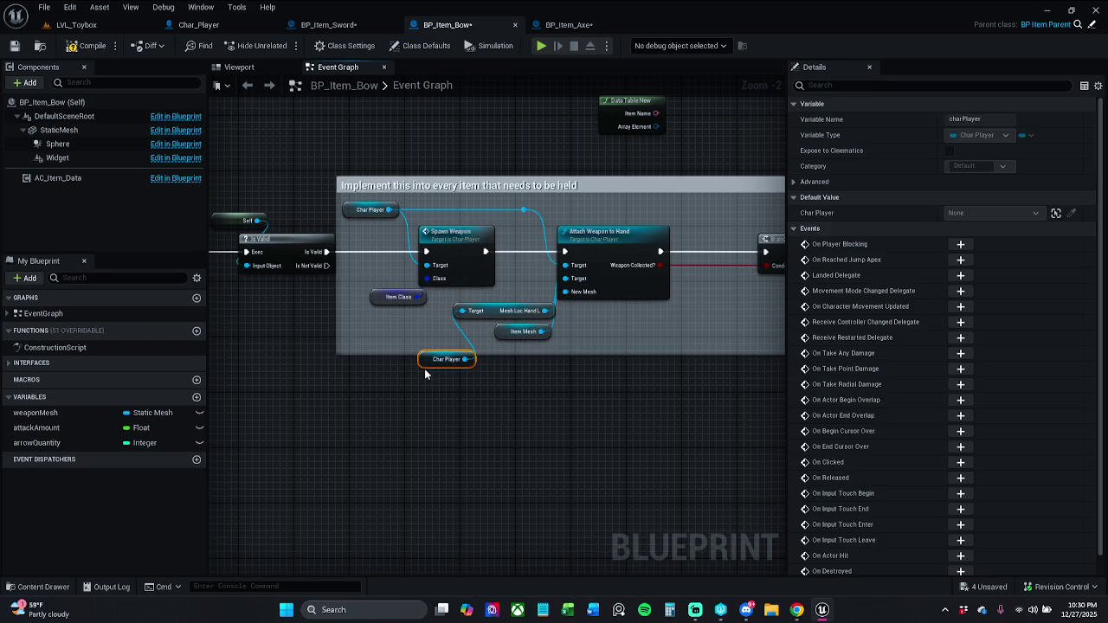
drag(425, 364, 428, 331)
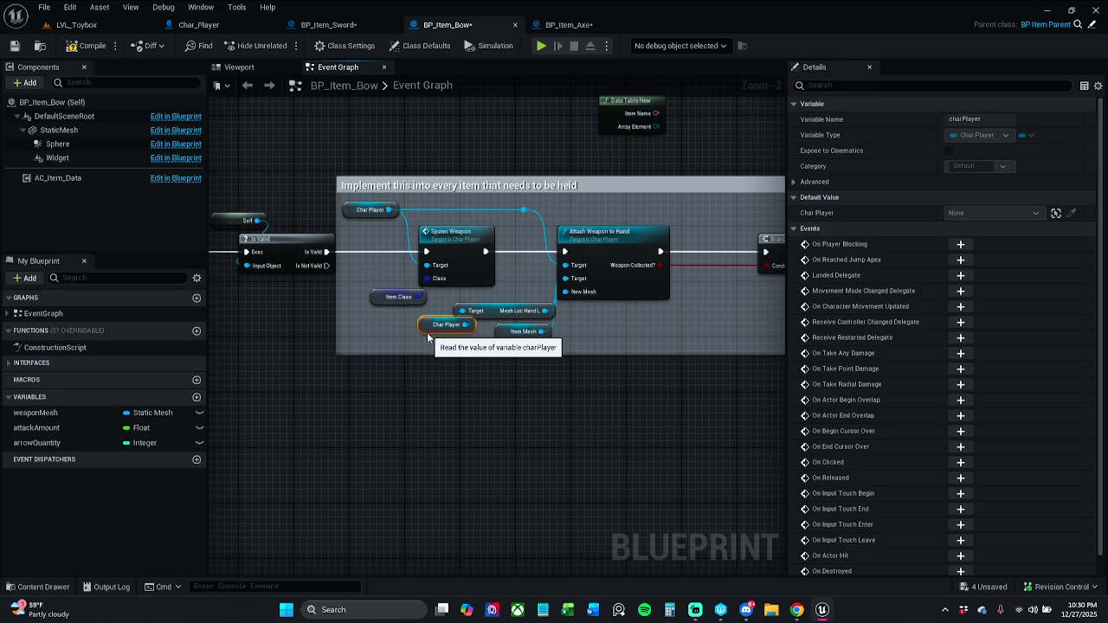
click(500, 350)
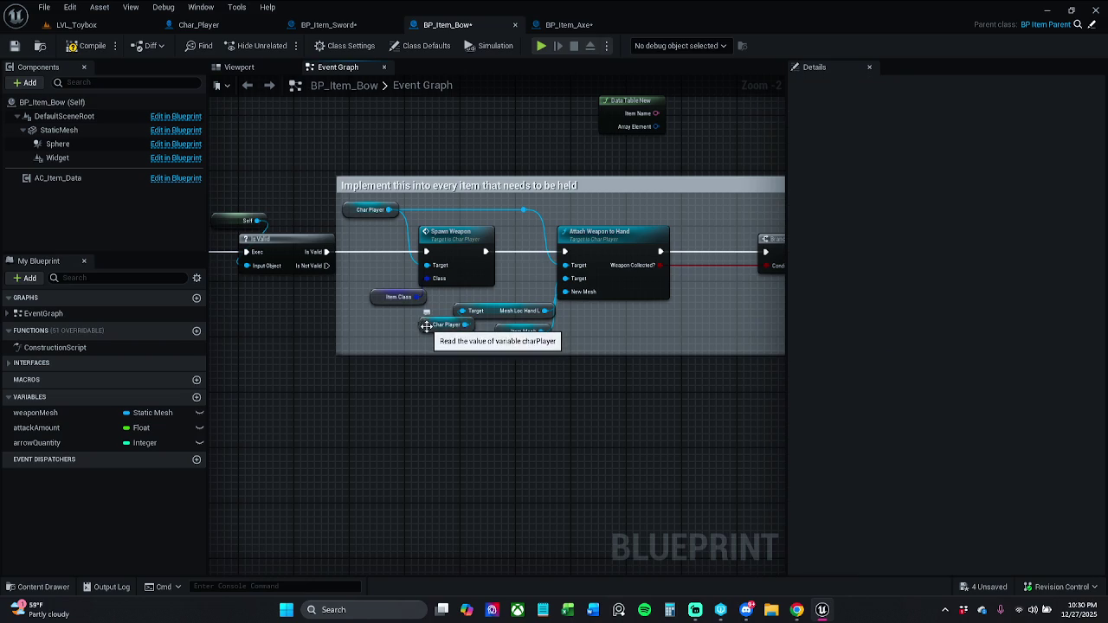
drag(435, 325, 429, 332)
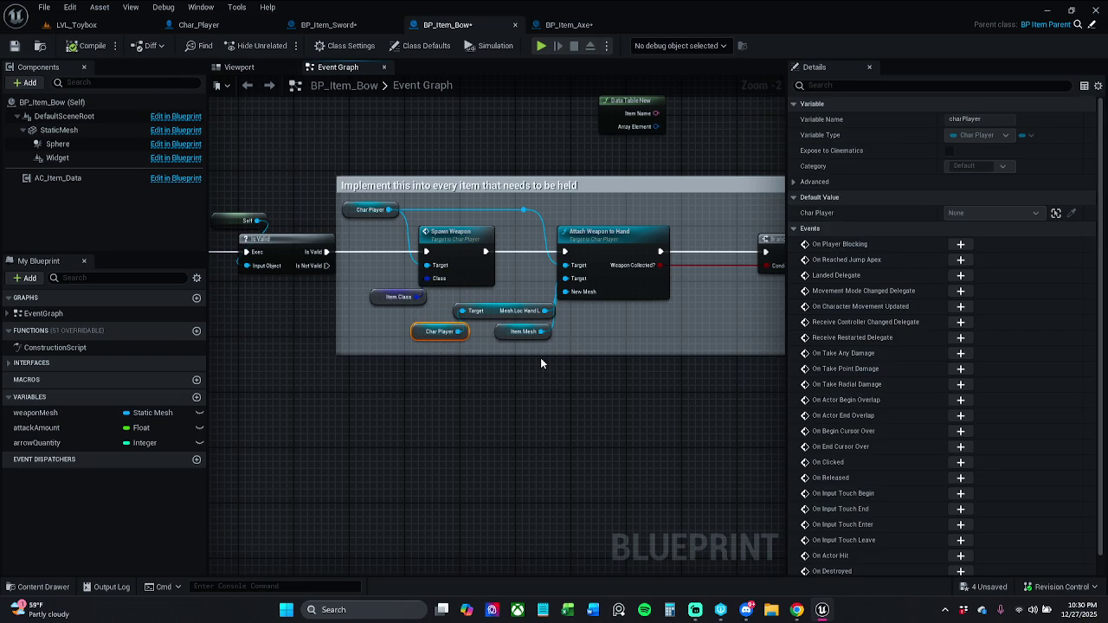
Step: Nudge BP_Item_Sword's Item Mesh node up slightly, then go to BP_Item_Axe
click(329, 24)
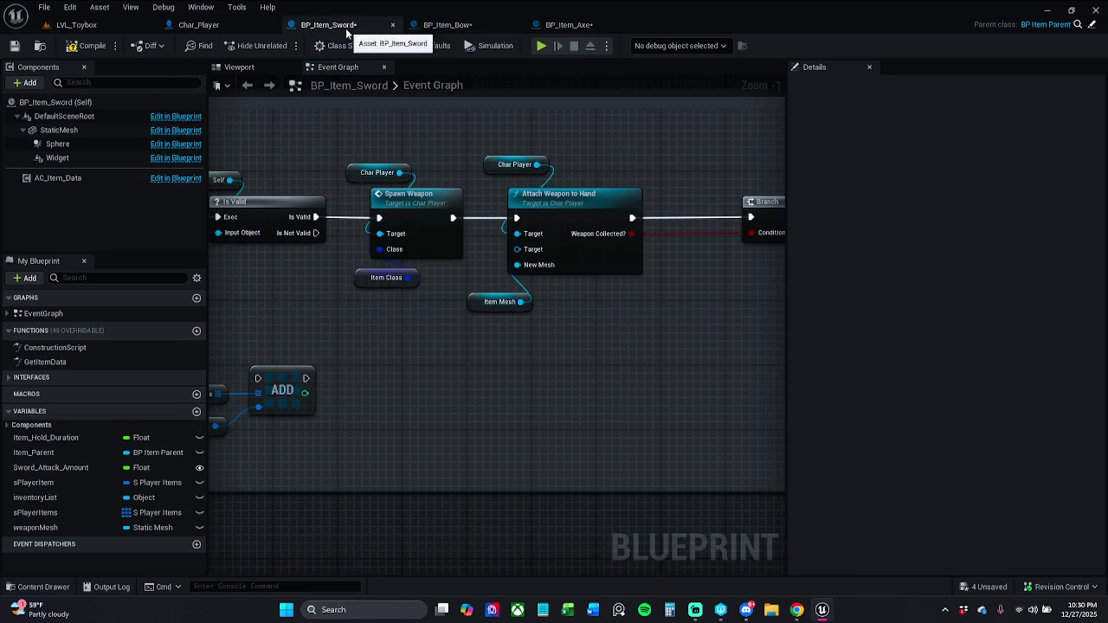
drag(493, 304, 493, 296)
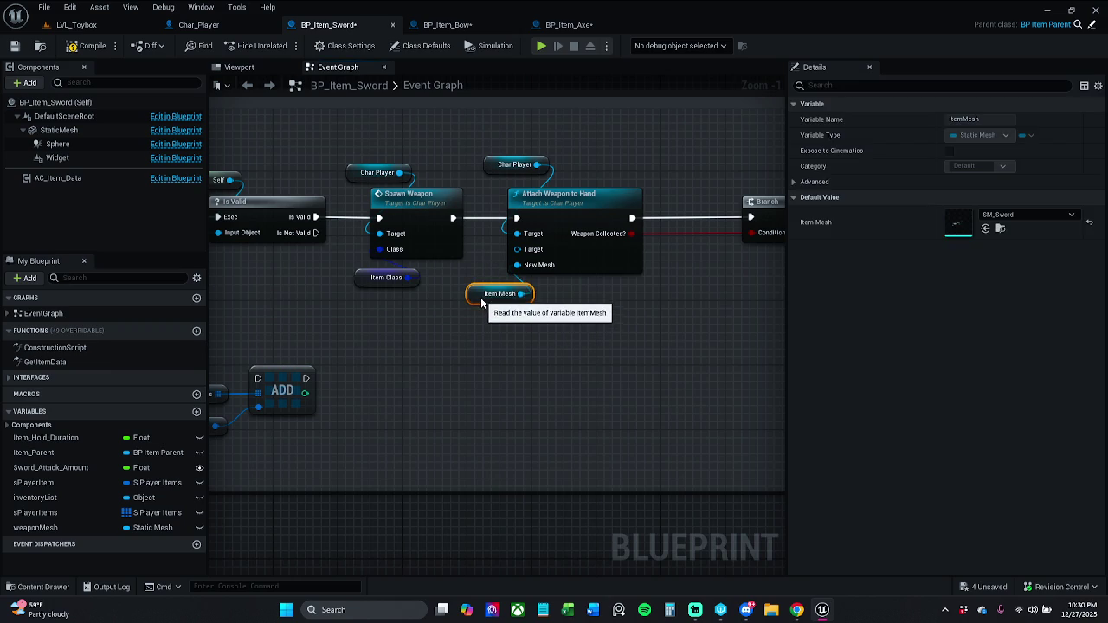
click(500, 370)
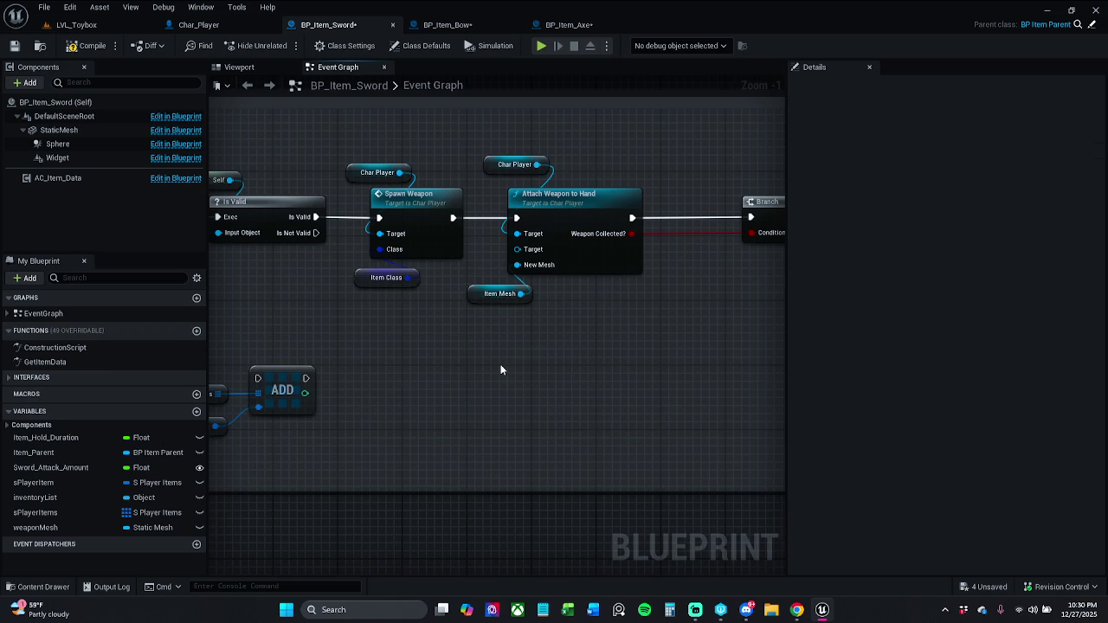
click(569, 24)
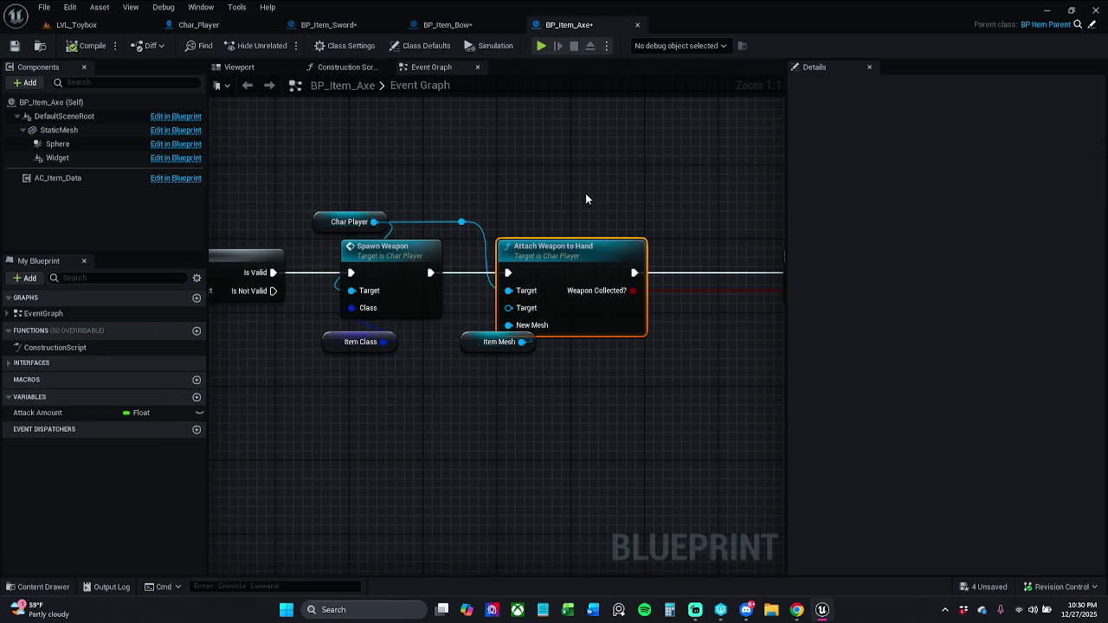
Step: Nudge the axe's Item Mesh node, then search for a 'get hand' node from Char Player
drag(471, 342, 463, 350)
click(497, 382)
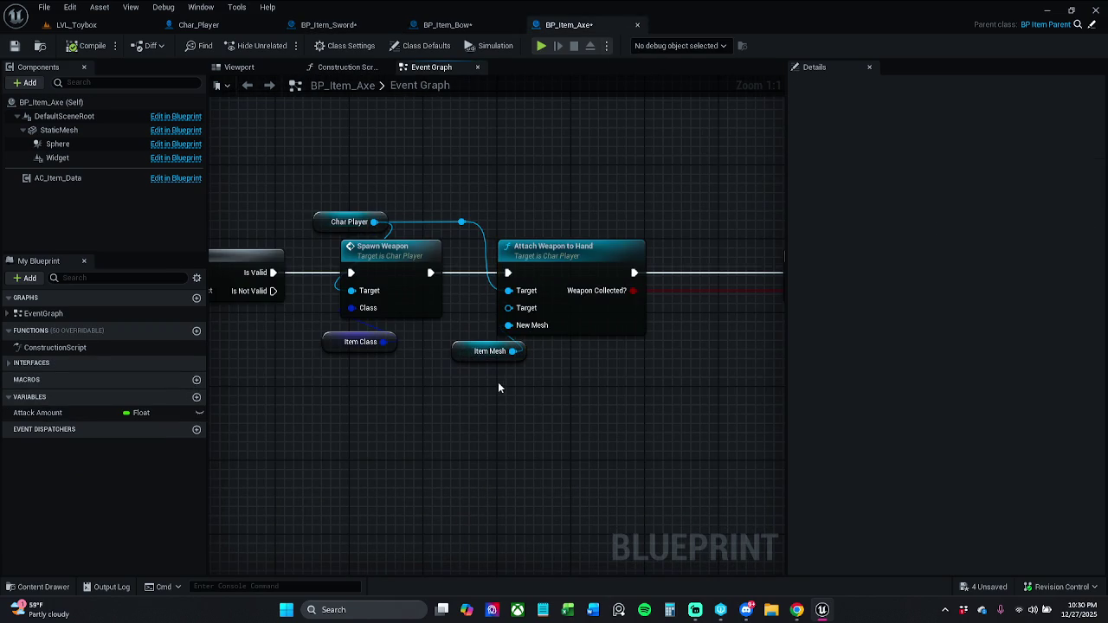
drag(462, 223, 465, 299)
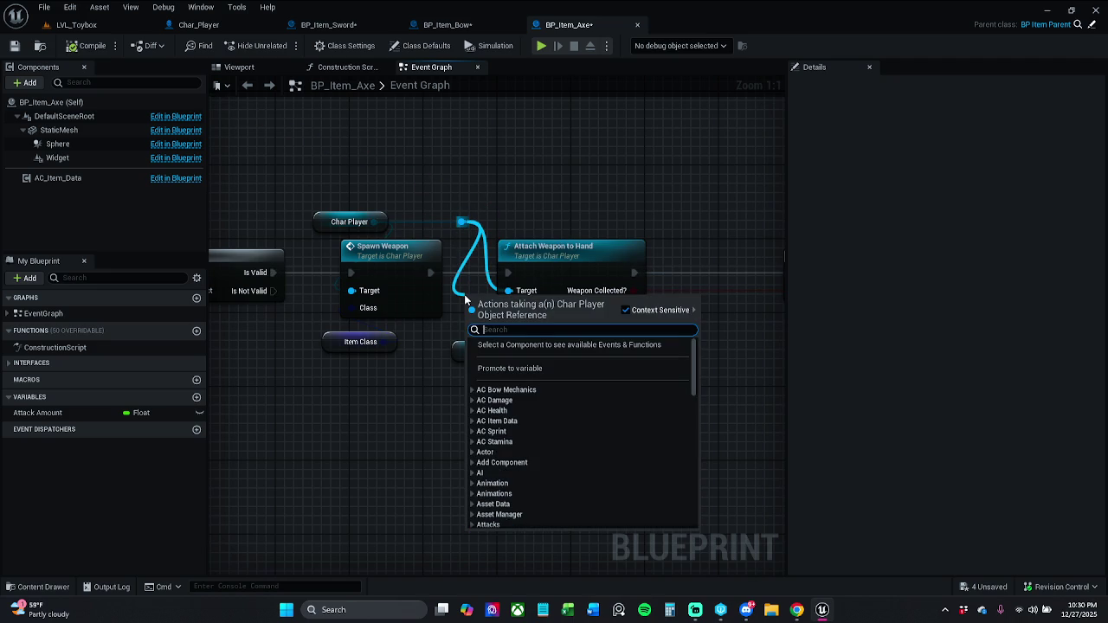
text(get ha)
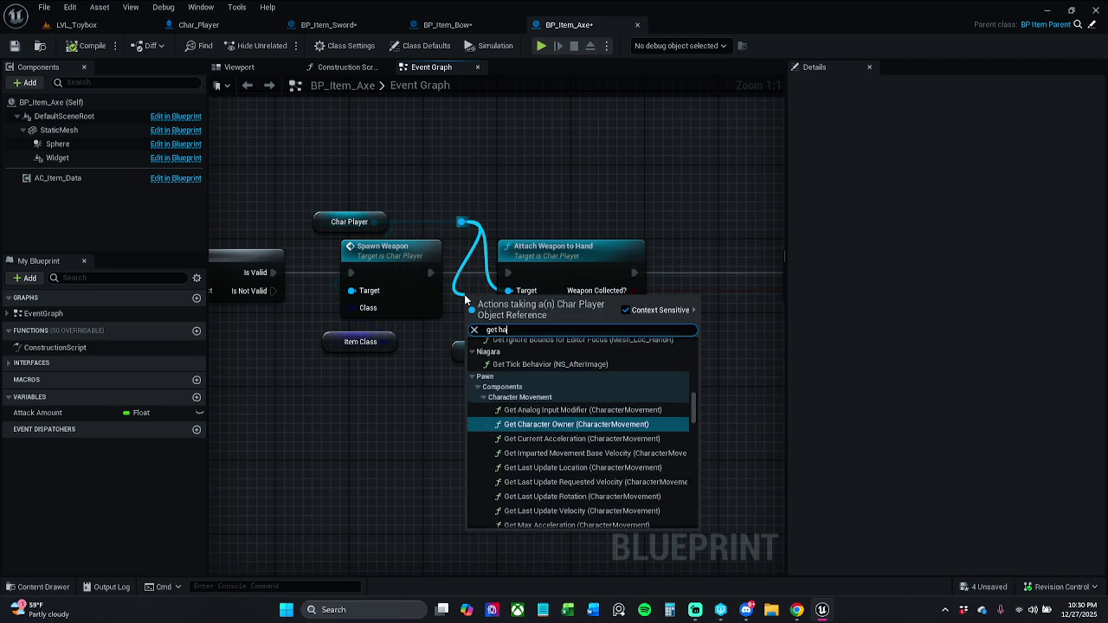
text(nd_r_item)
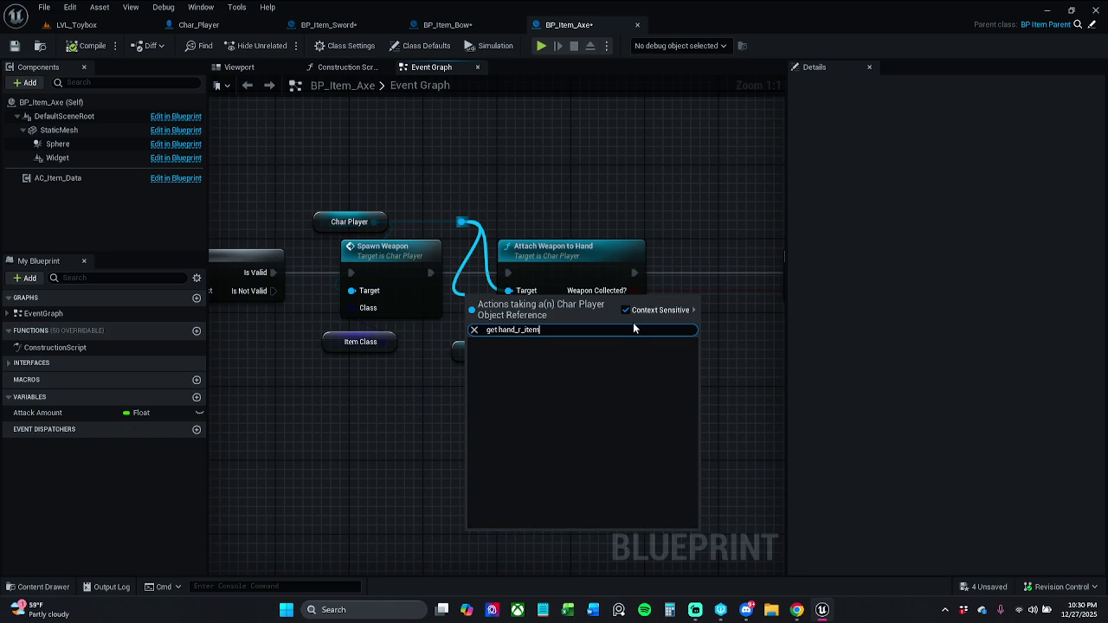
click(629, 309)
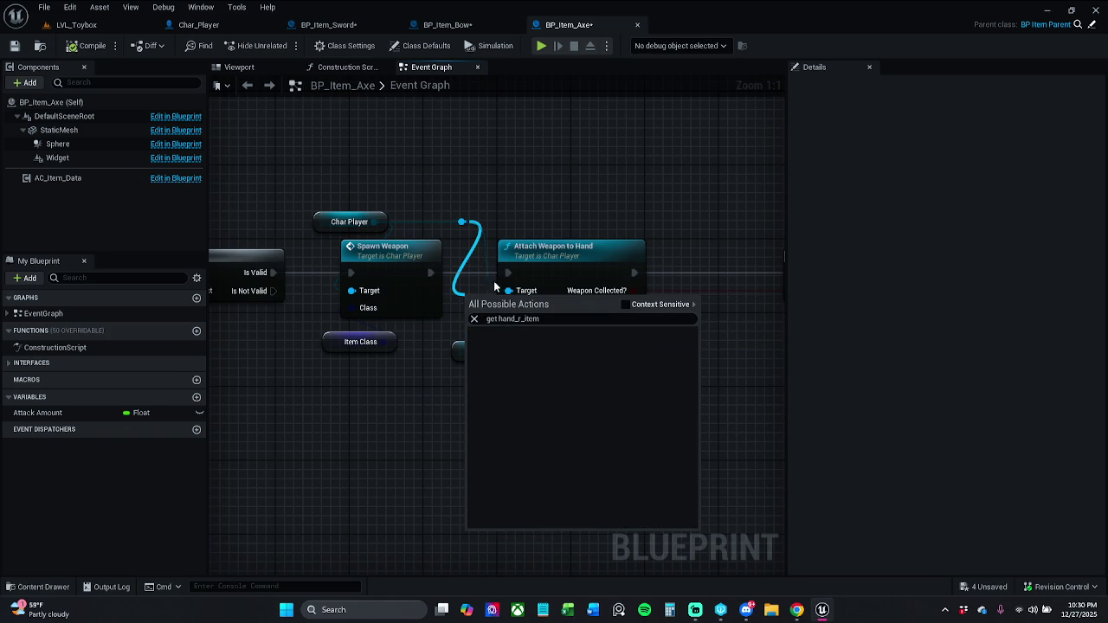
click(531, 190)
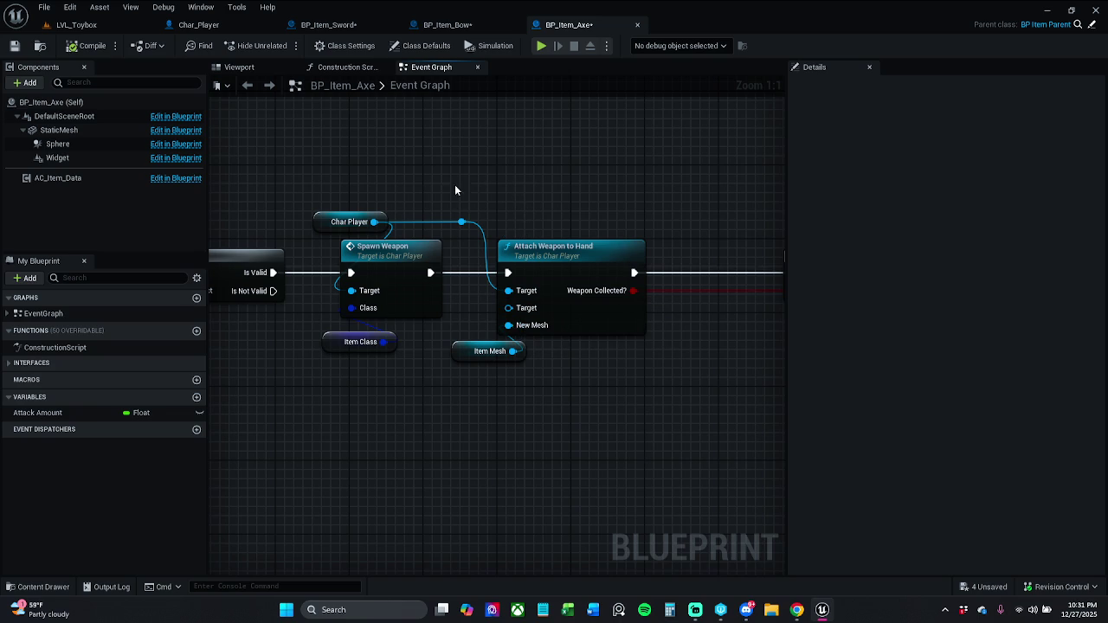
Step: Search Char Player's actions for a hand-mesh getter, then switch to BP_Item_Bow for reference
drag(379, 222, 416, 169)
text(get)
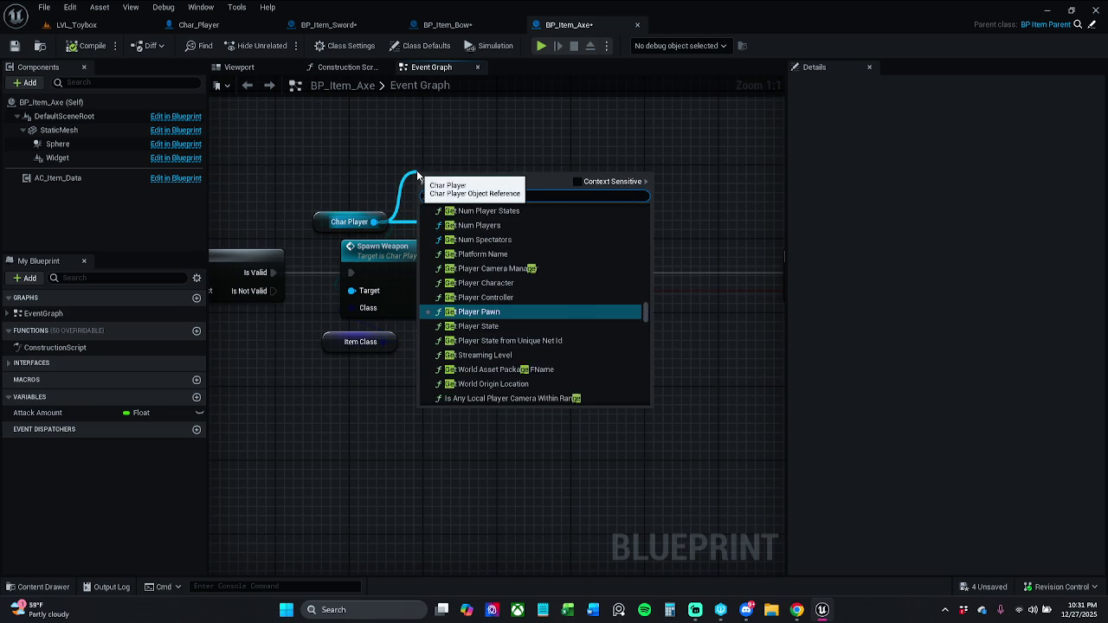
text( hand)
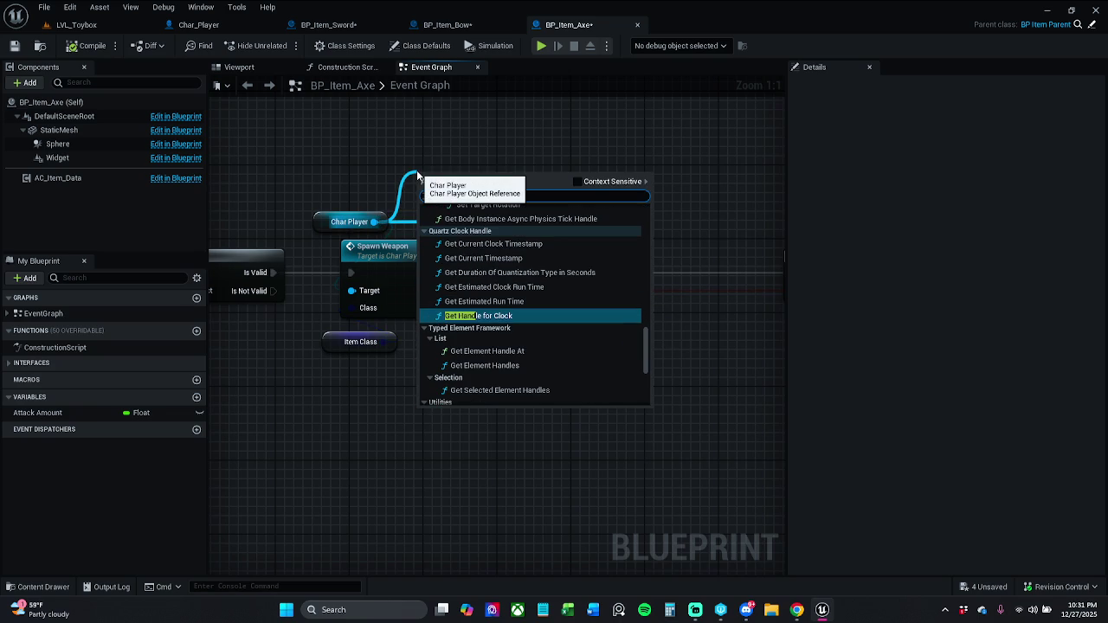
text(l)
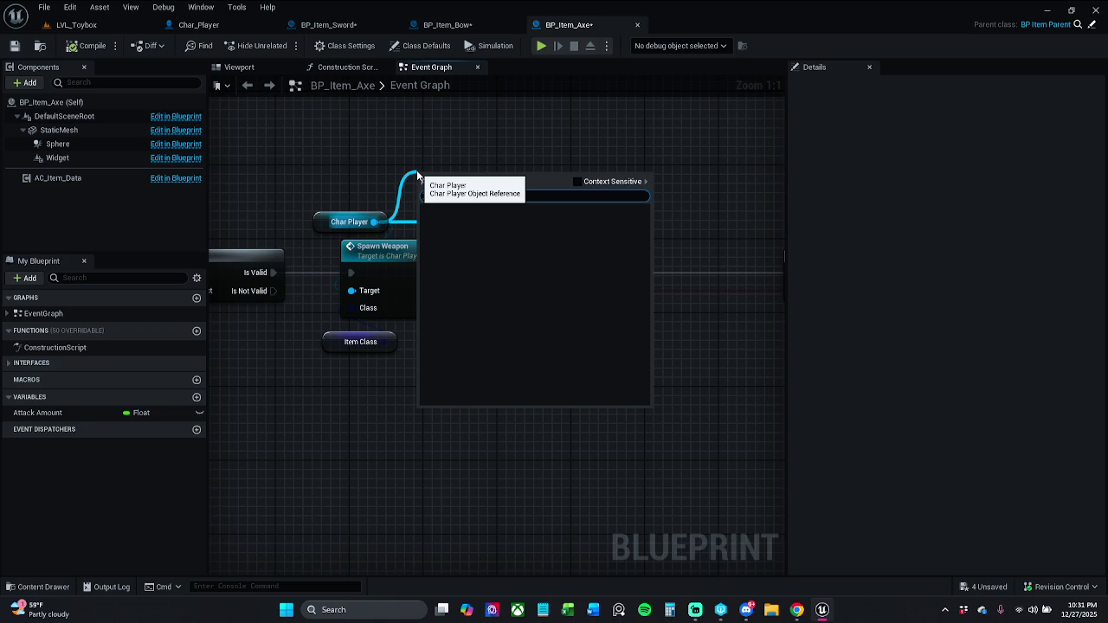
key(BackSpace)
text(hand_r_item)
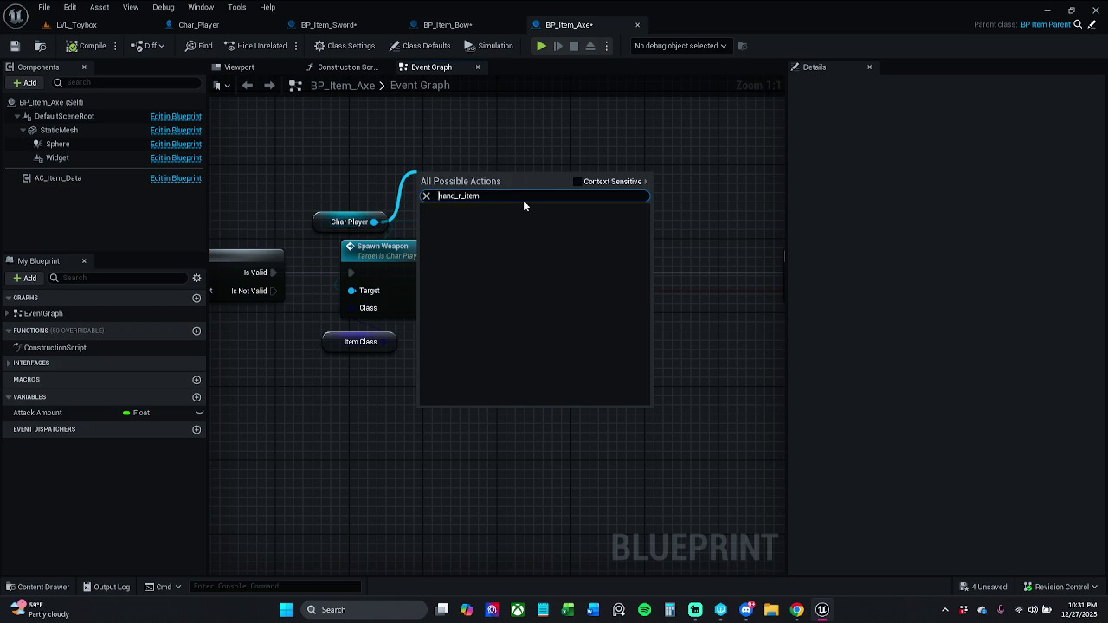
click(577, 181)
click(578, 182)
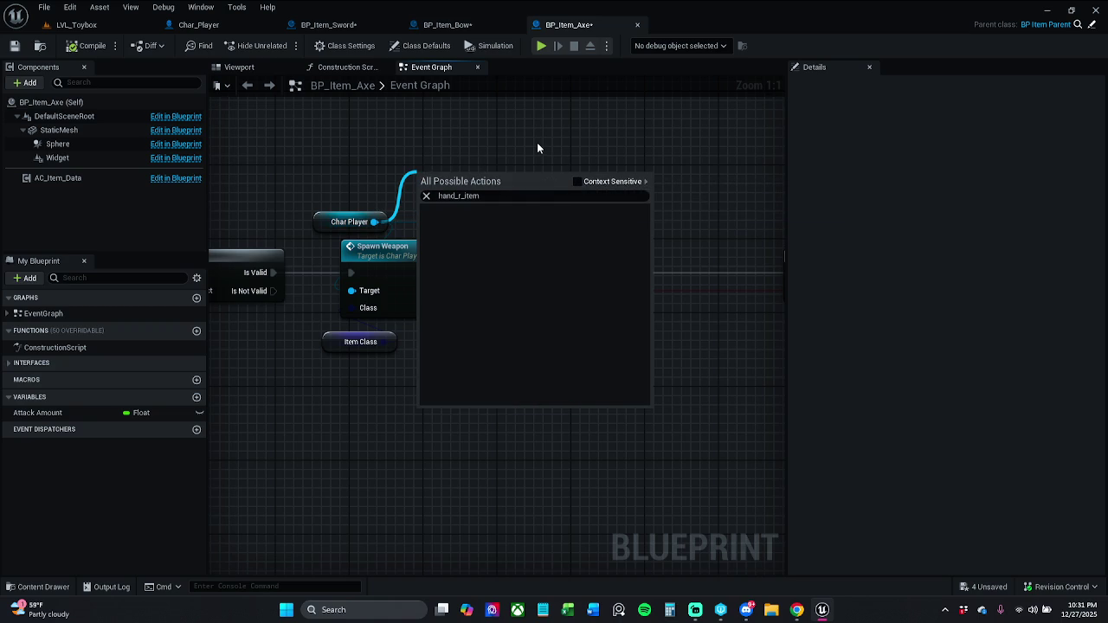
click(537, 142)
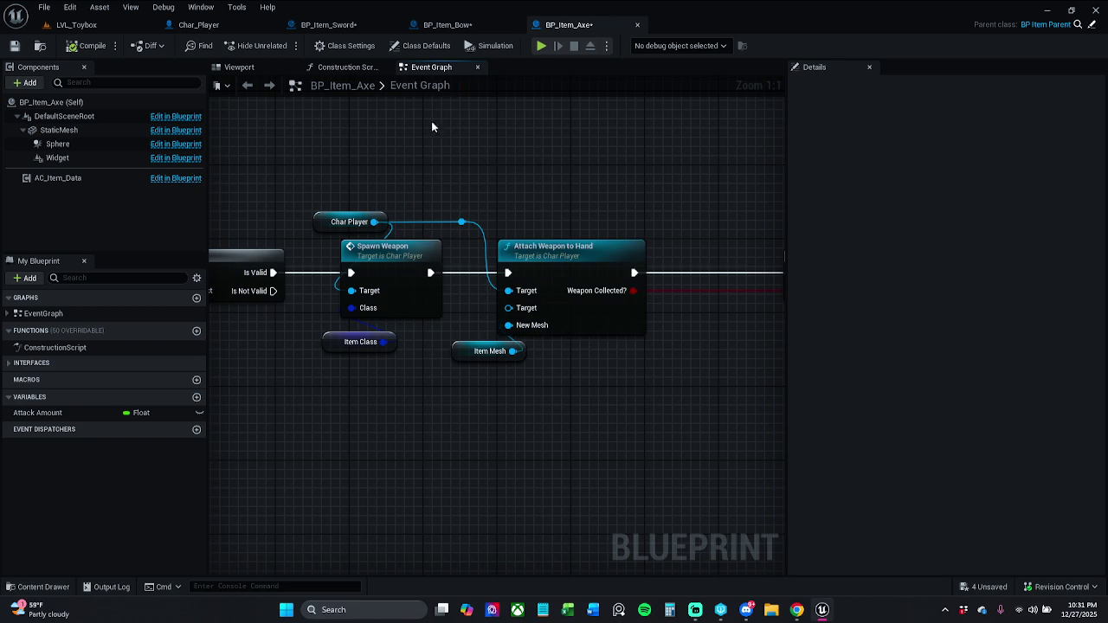
click(458, 26)
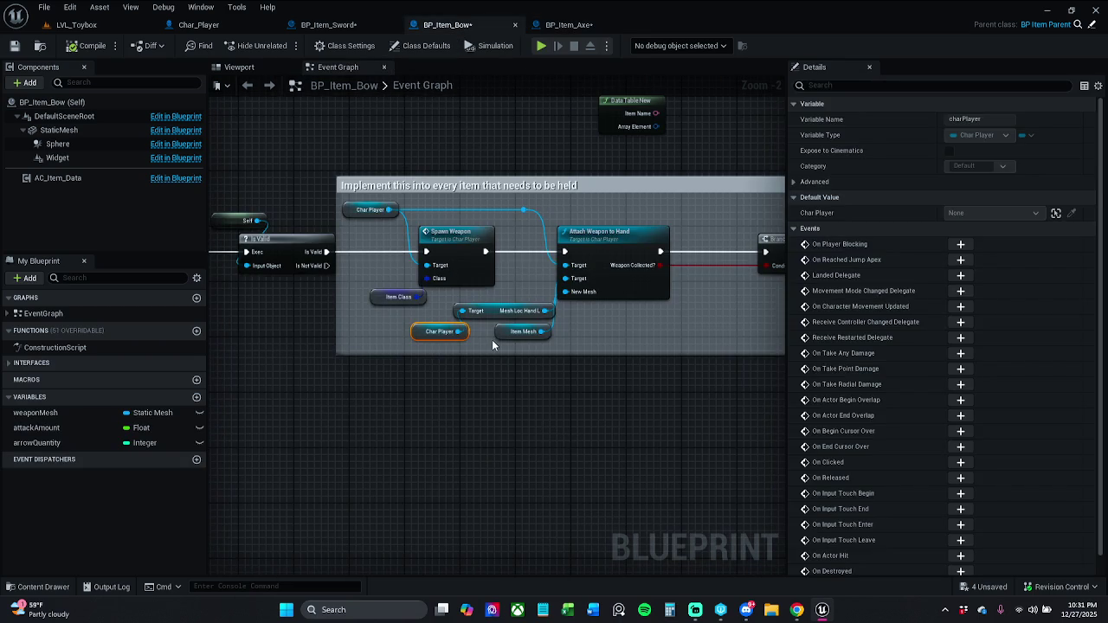
Step: In BP_Item_Axe, add a Get Mesh Loc Hand R node off the Char Player pin
scroll(478, 340, up, 2)
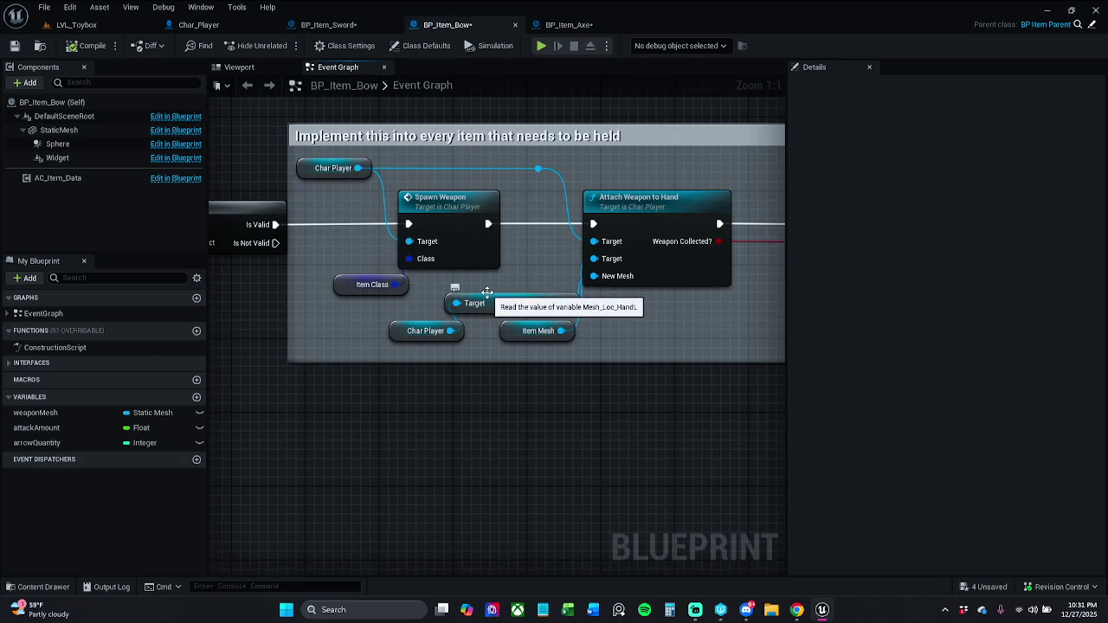
click(569, 25)
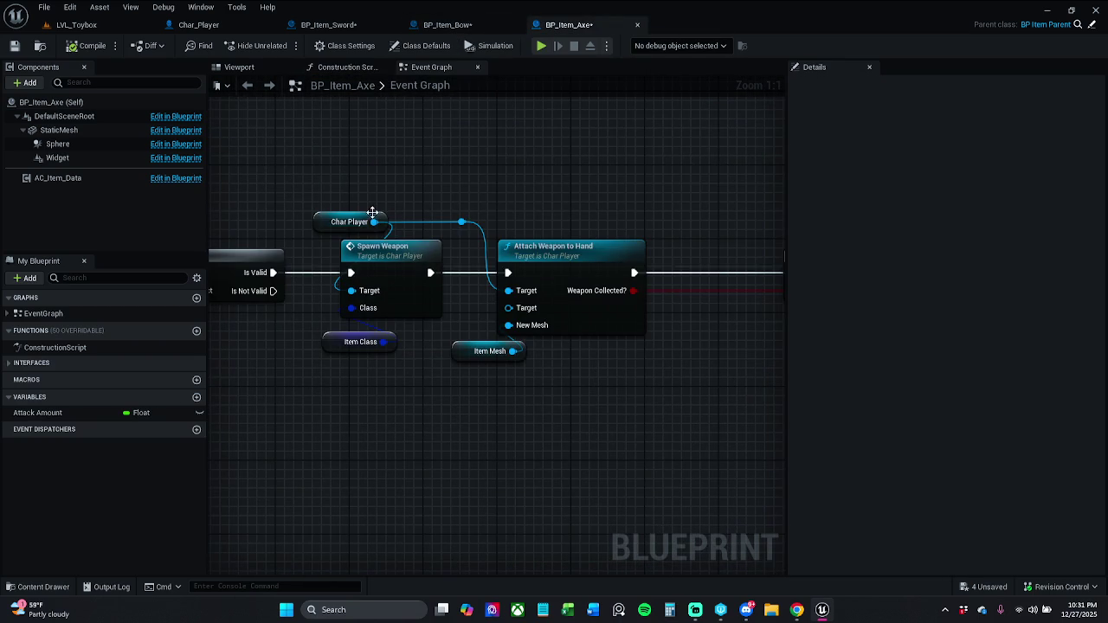
drag(461, 222, 496, 185)
text(get dynamic mesh)
text( loc)
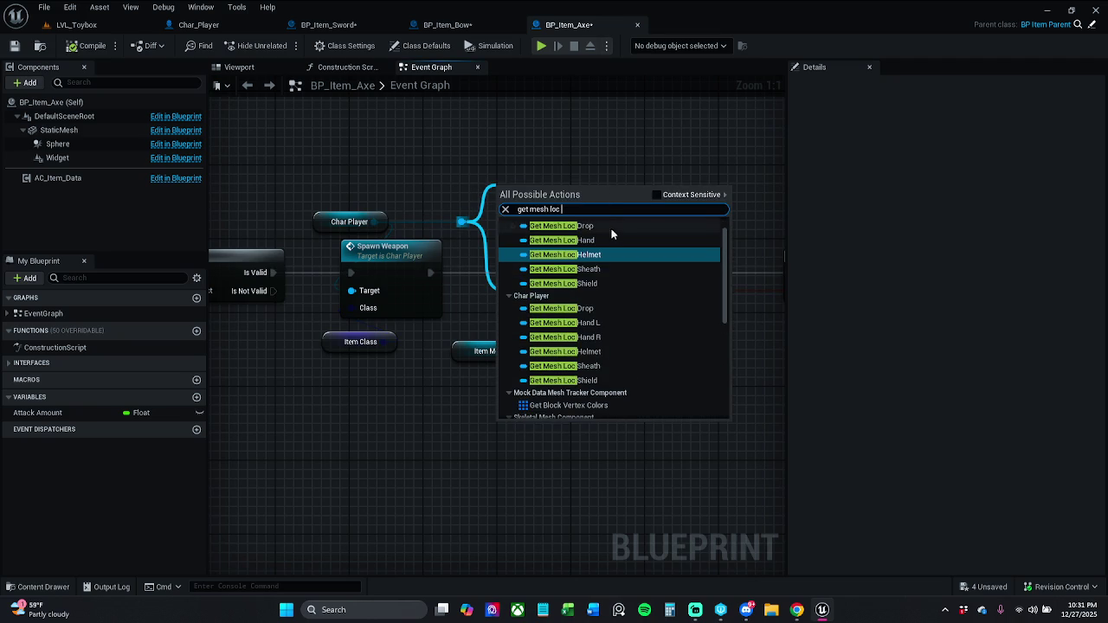
scroll(617, 259, up, 1)
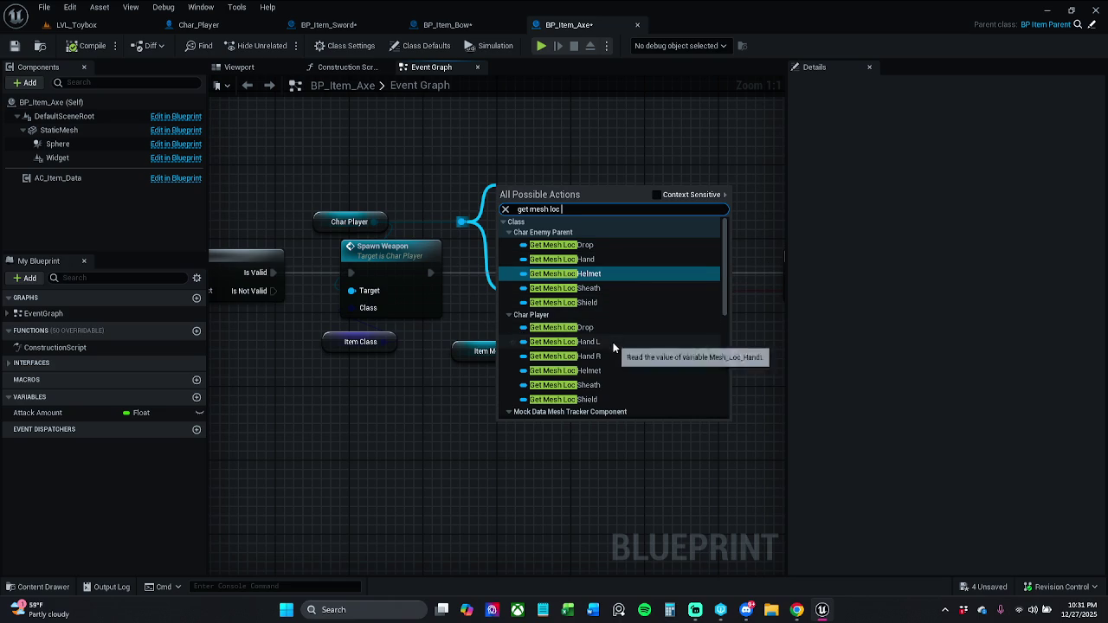
triple_click(576, 210)
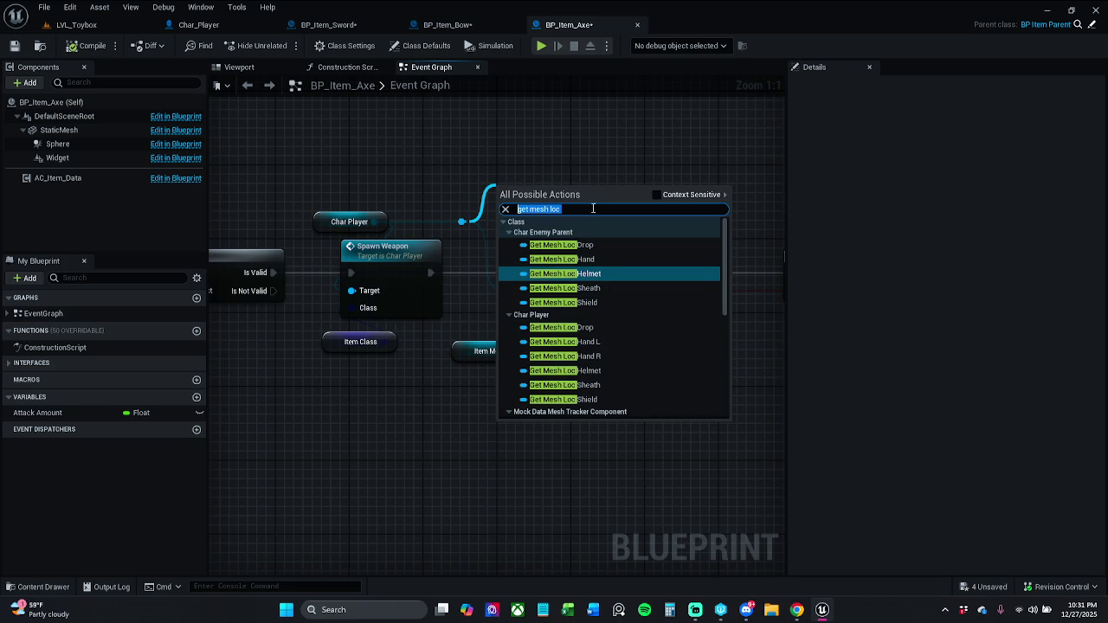
click(594, 211)
text(hand)
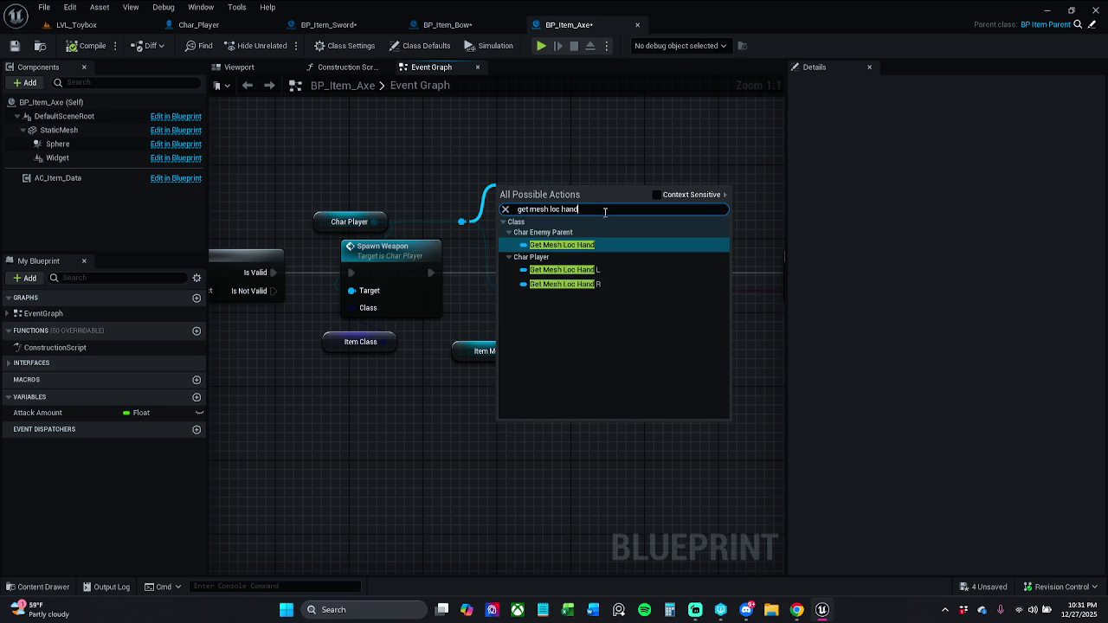
drag(605, 212, 530, 209)
click(616, 285)
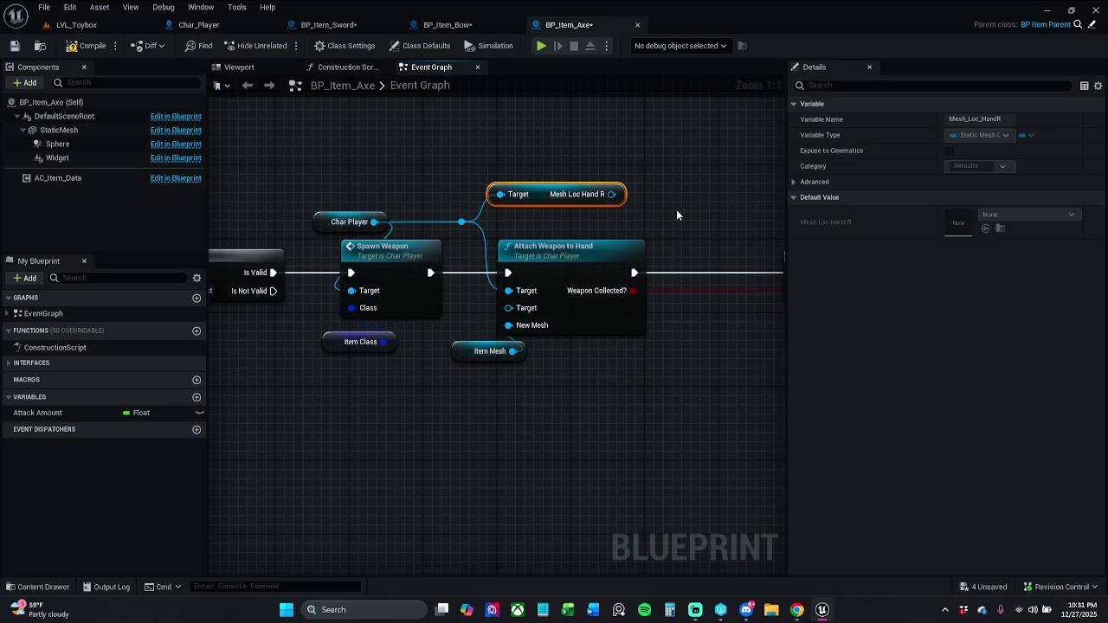
Step: Wire Mesh Loc Hand R into Attach Weapon to Hand's second Target and rearrange the nodes
mouse_move(610, 194)
mouse_down()
mouse_move(569, 304)
mouse_move(519, 308)
mouse_up()
mouse_move(530, 425)
mouse_down()
mouse_move(482, 355)
mouse_move(498, 334)
mouse_up()
mouse_move(600, 293)
mouse_down()
mouse_move(452, 282)
mouse_move(515, 249)
mouse_up()
mouse_move(400, 199)
mouse_down()
mouse_move(372, 221)
mouse_move(326, 340)
mouse_move(506, 248)
mouse_move(744, 207)
mouse_up()
drag(661, 257, 680, 259)
click(628, 213)
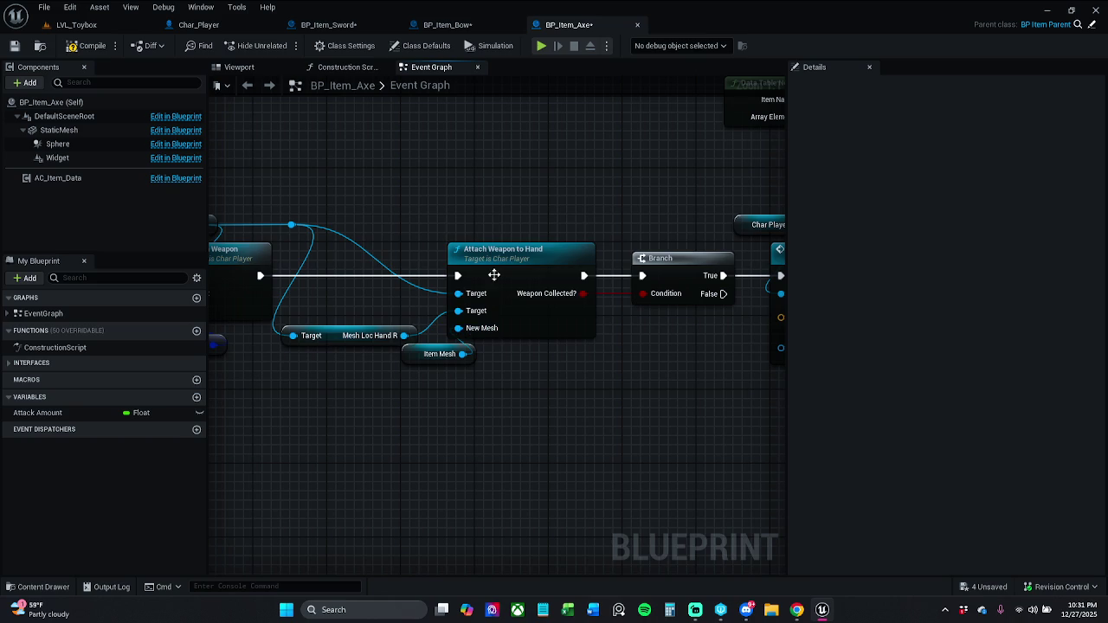
drag(352, 341, 359, 322)
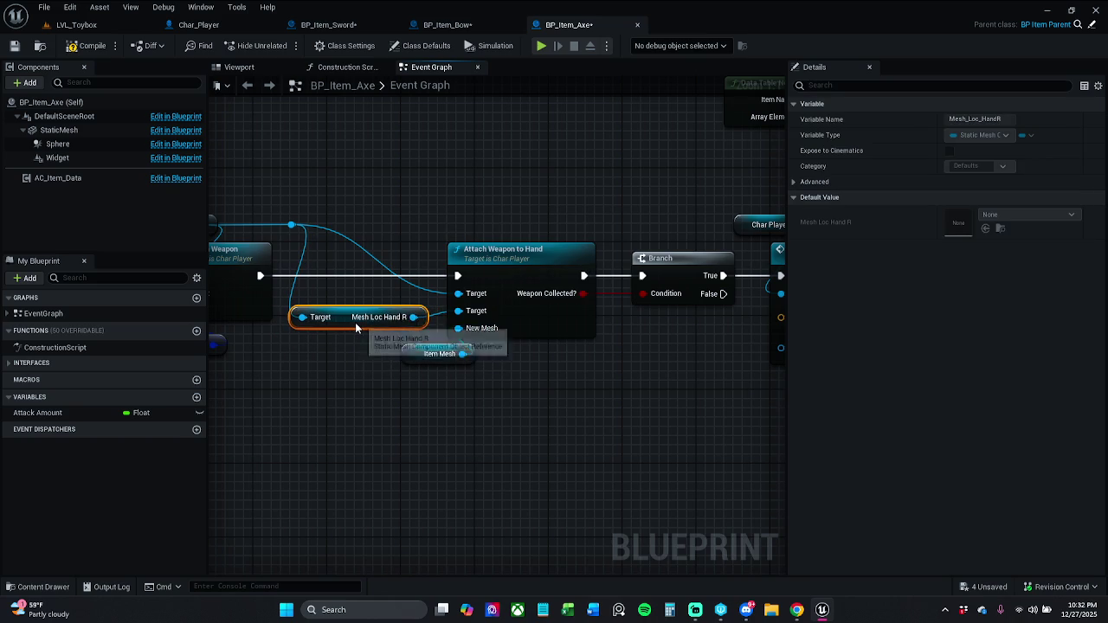
drag(363, 385, 464, 395)
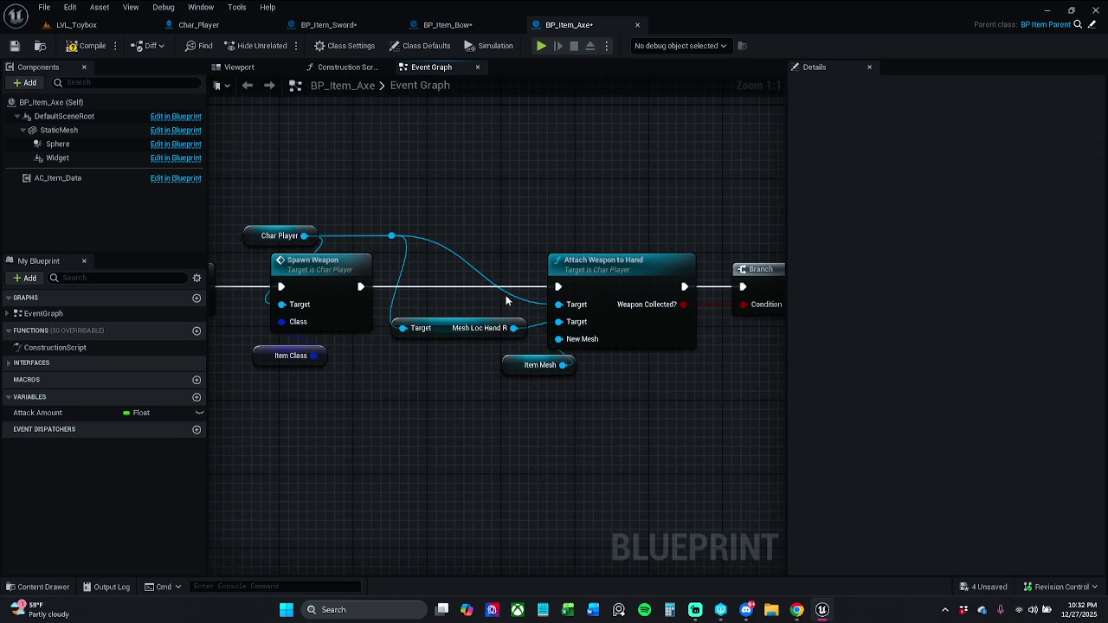
Step: Add and align reroute points on the Char Player wire, then compile BP_Item_Axe
double_click(486, 277)
ctrl+click(391, 235)
key(q)
click(487, 227)
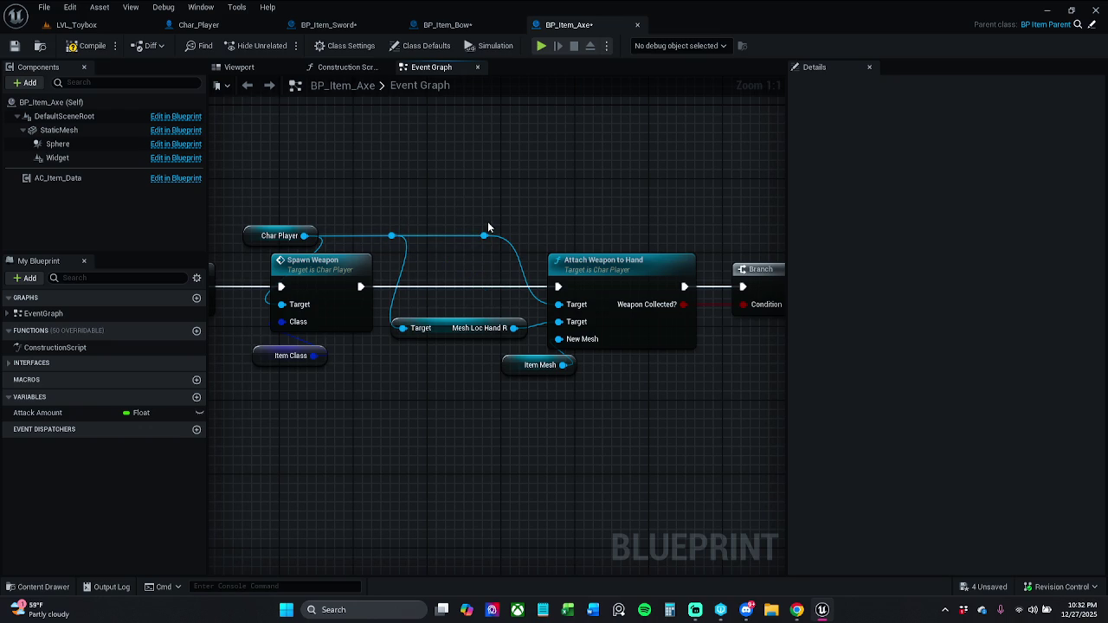
click(484, 235)
mouse_move(484, 234)
mouse_down()
mouse_move(504, 231)
mouse_move(510, 254)
mouse_up()
mouse_move(264, 208)
mouse_down()
mouse_move(407, 238)
mouse_move(526, 243)
mouse_up()
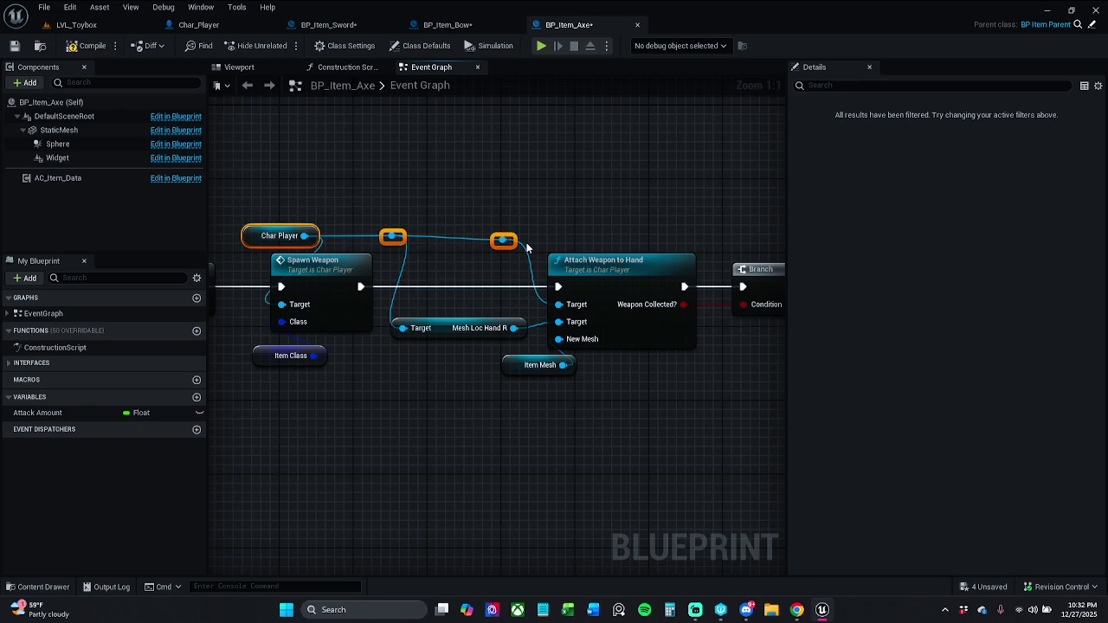
key(q)
click(519, 215)
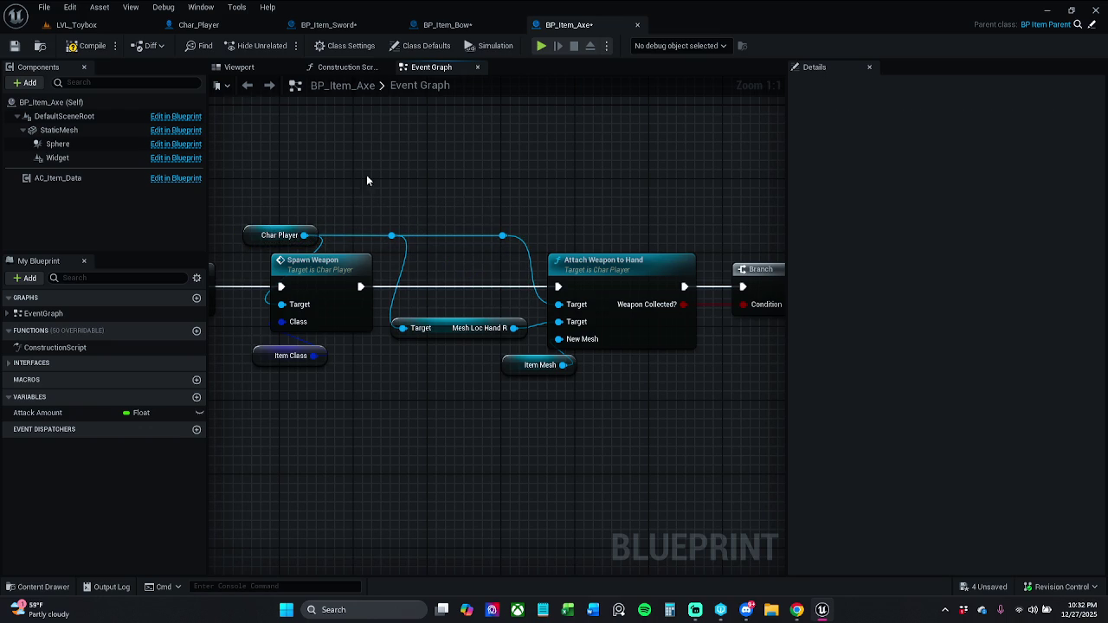
click(86, 49)
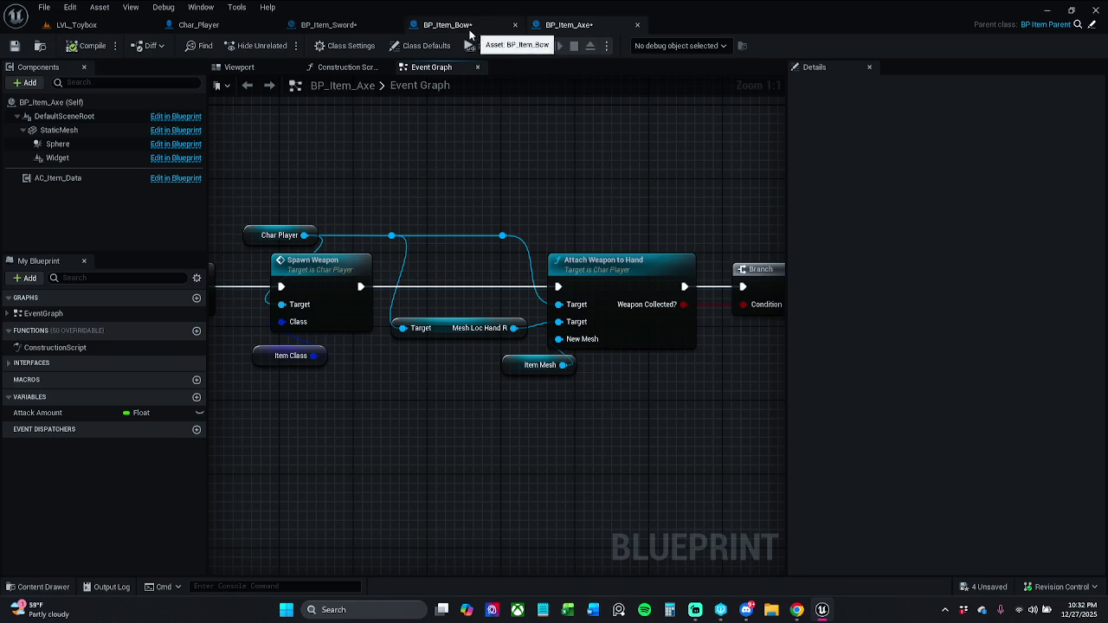
Step: Check the bow's Item Mesh, then add Get Mesh Loc Hand R from Char Player in BP_Item_Sword
click(458, 28)
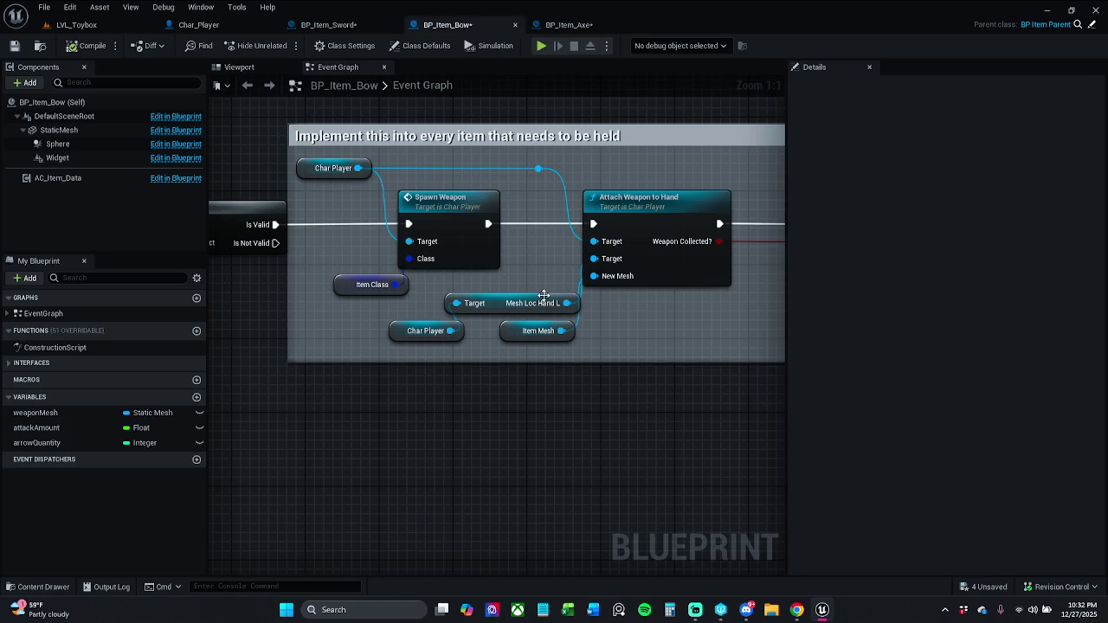
click(490, 288)
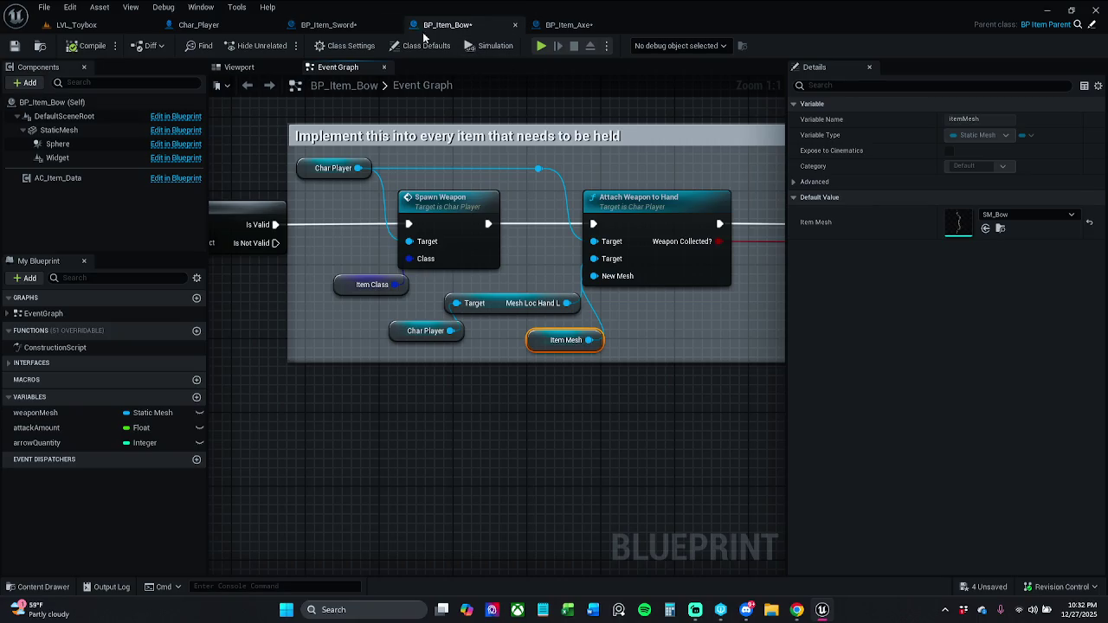
click(333, 25)
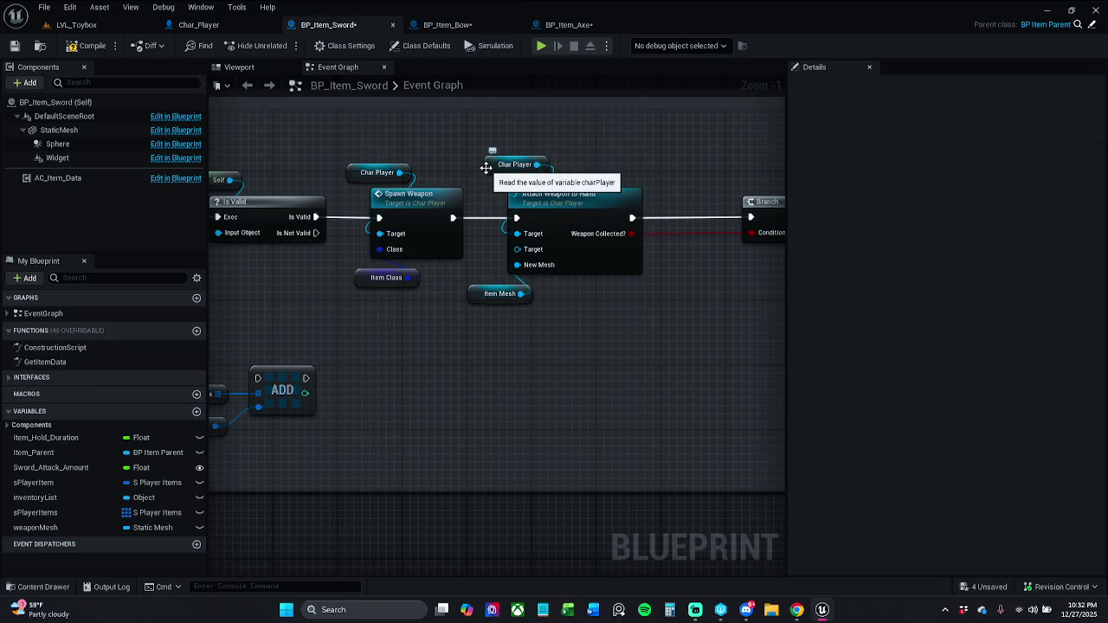
drag(495, 138, 592, 324)
drag(571, 224, 642, 217)
click(631, 151)
mouse_move(573, 168)
mouse_down()
mouse_move(512, 170)
mouse_move(489, 158)
mouse_move(528, 177)
mouse_move(506, 186)
mouse_up()
text(get)
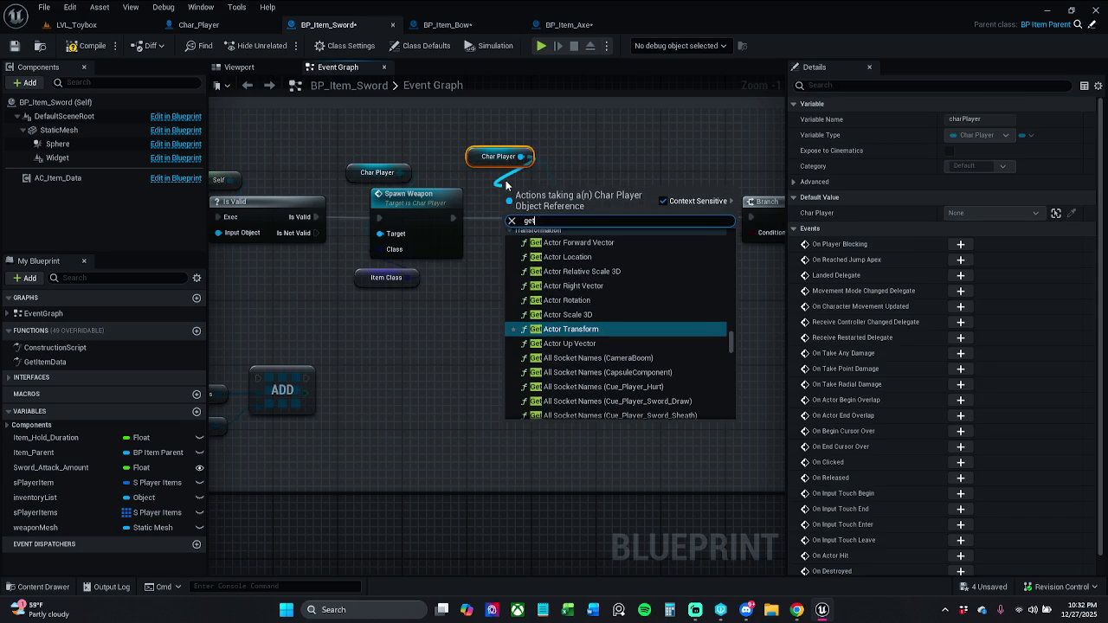
text( mesh)
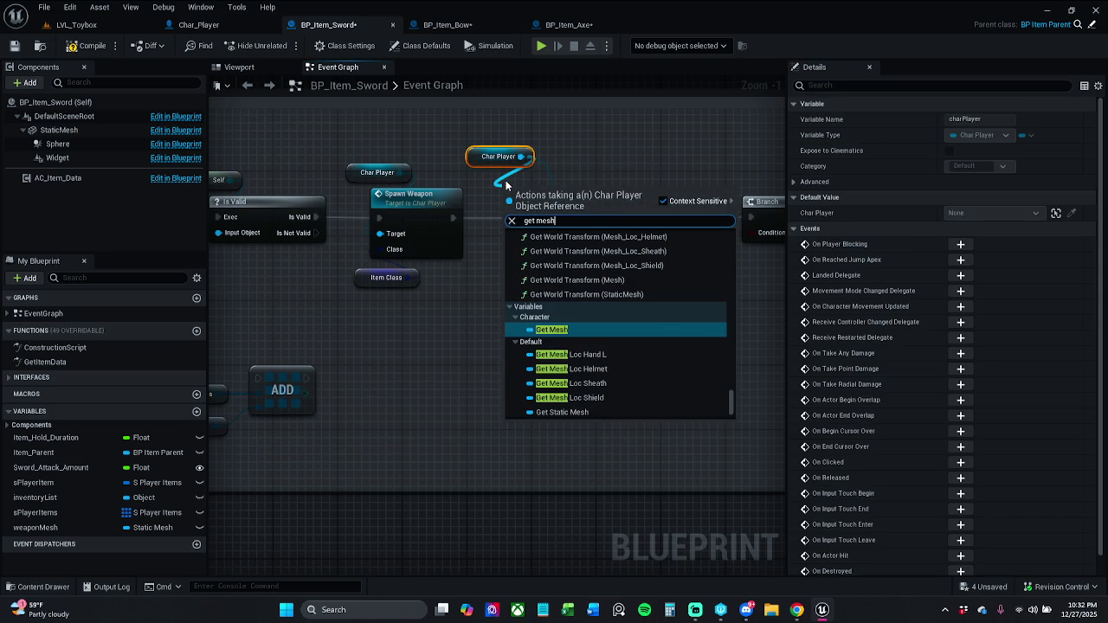
text( loc)
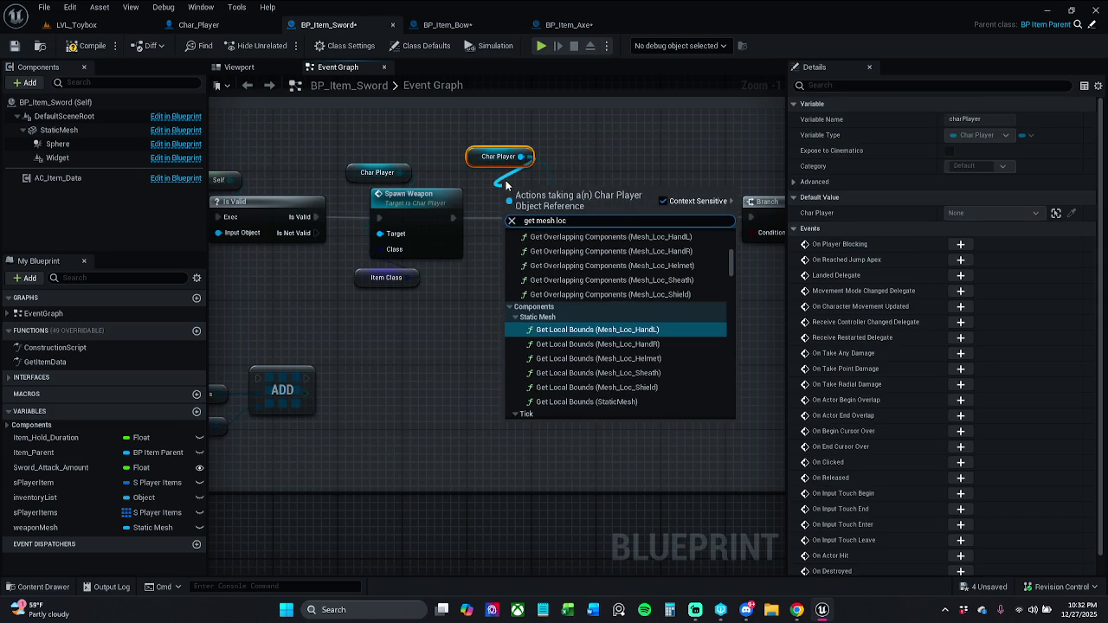
key(BackSpace)
key(BackSpace)
key(BackSpace)
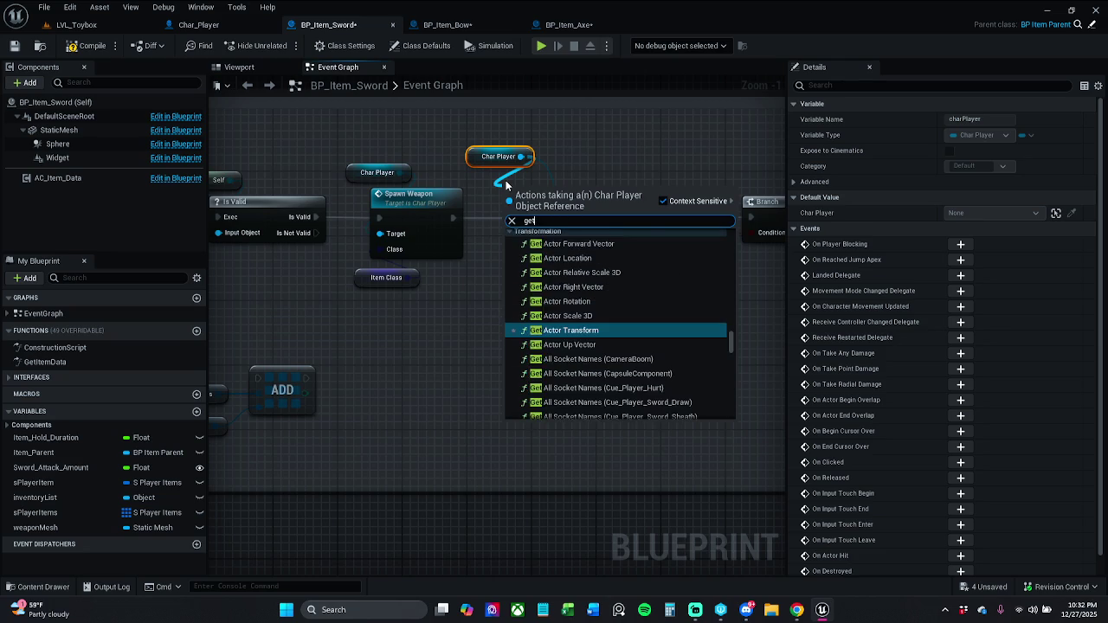
text(get mesh loc hand)
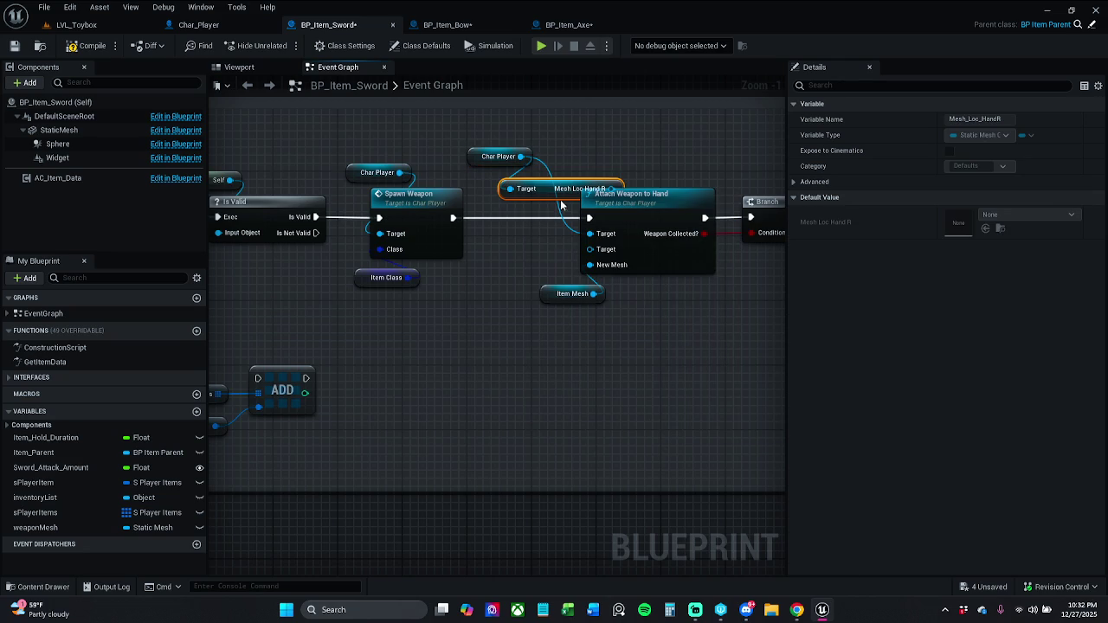
Step: Place Mesh Loc Hand R at the second Target, tidy the nodes, and save BP_Item_Sword
drag(560, 204, 536, 261)
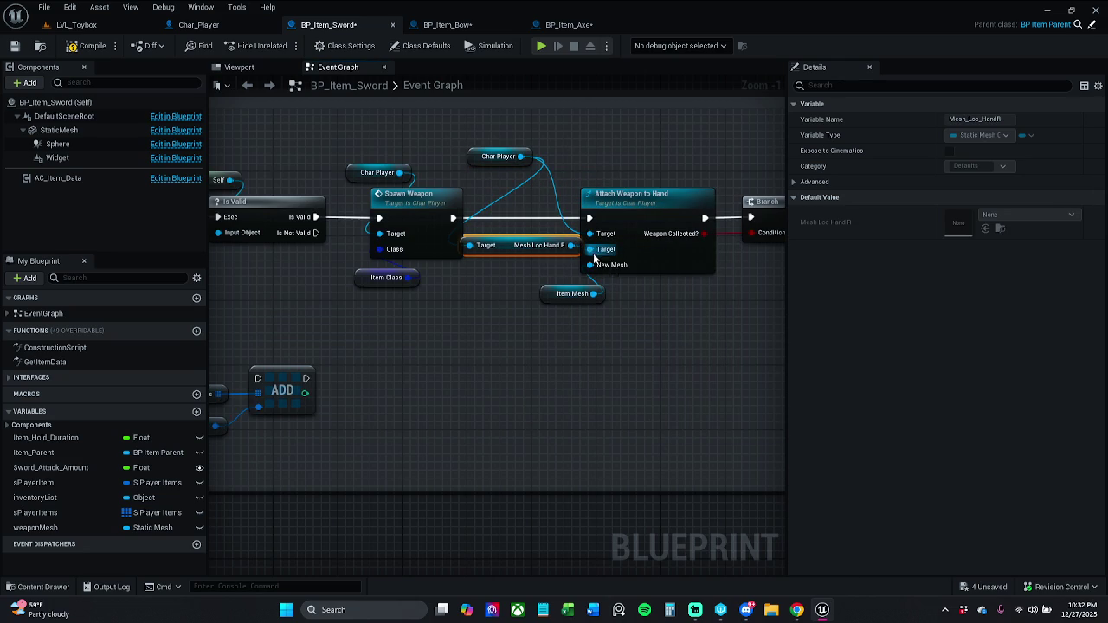
mouse_move(597, 152)
mouse_down()
mouse_move(504, 151)
mouse_move(586, 351)
mouse_up()
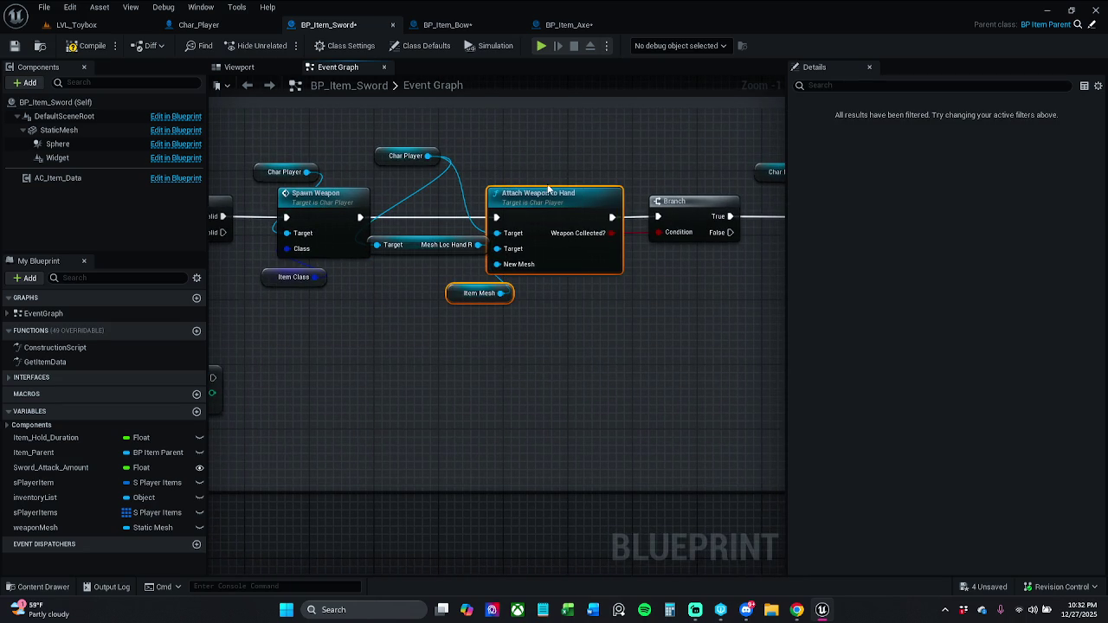
mouse_move(547, 201)
mouse_down()
mouse_move(571, 203)
mouse_move(475, 205)
mouse_move(457, 278)
mouse_move(414, 340)
mouse_up()
click(606, 206)
drag(481, 169, 634, 156)
drag(462, 273, 495, 249)
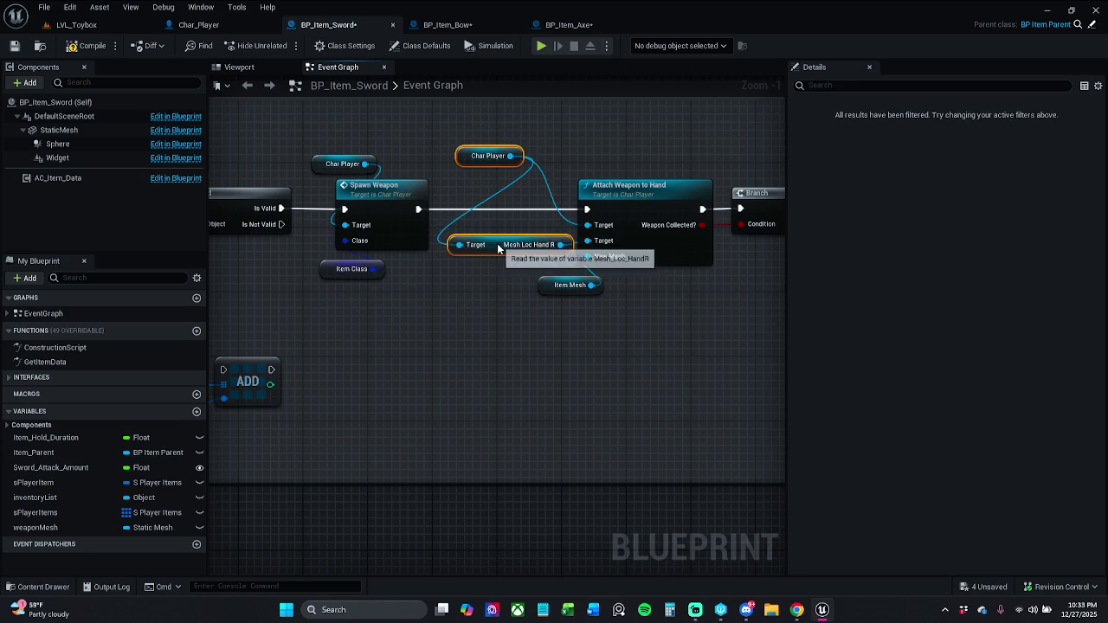
click(530, 218)
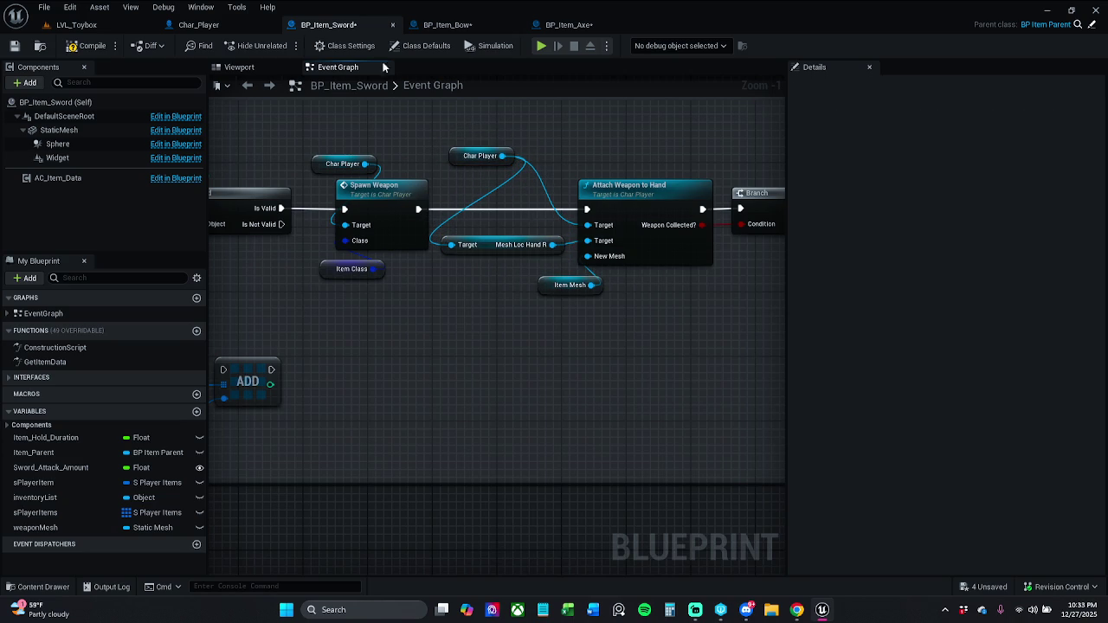
click(14, 45)
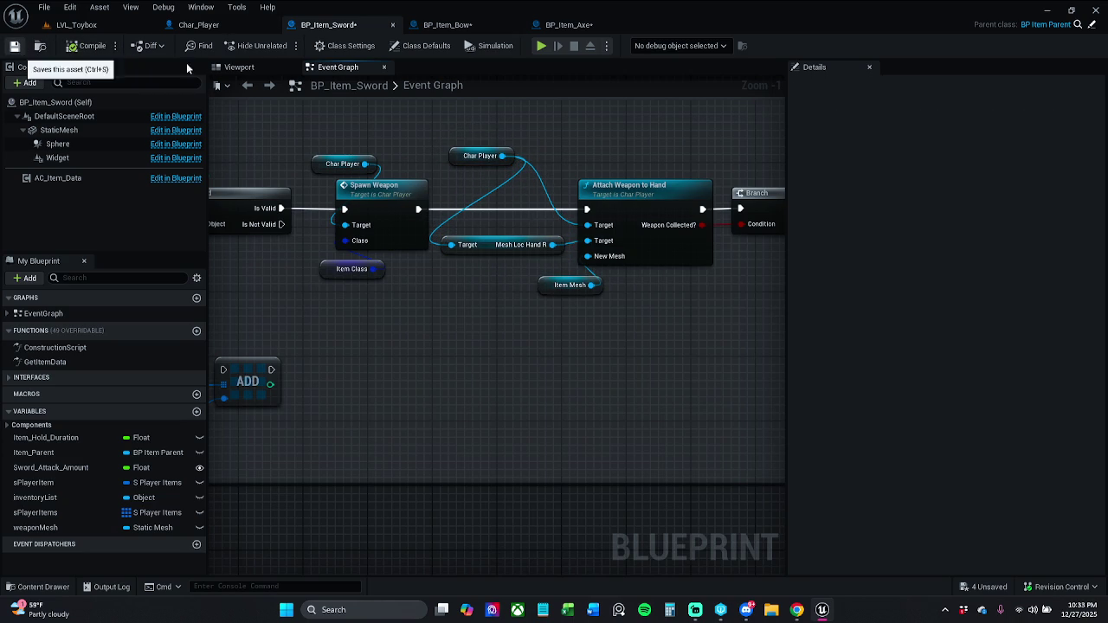
click(598, 435)
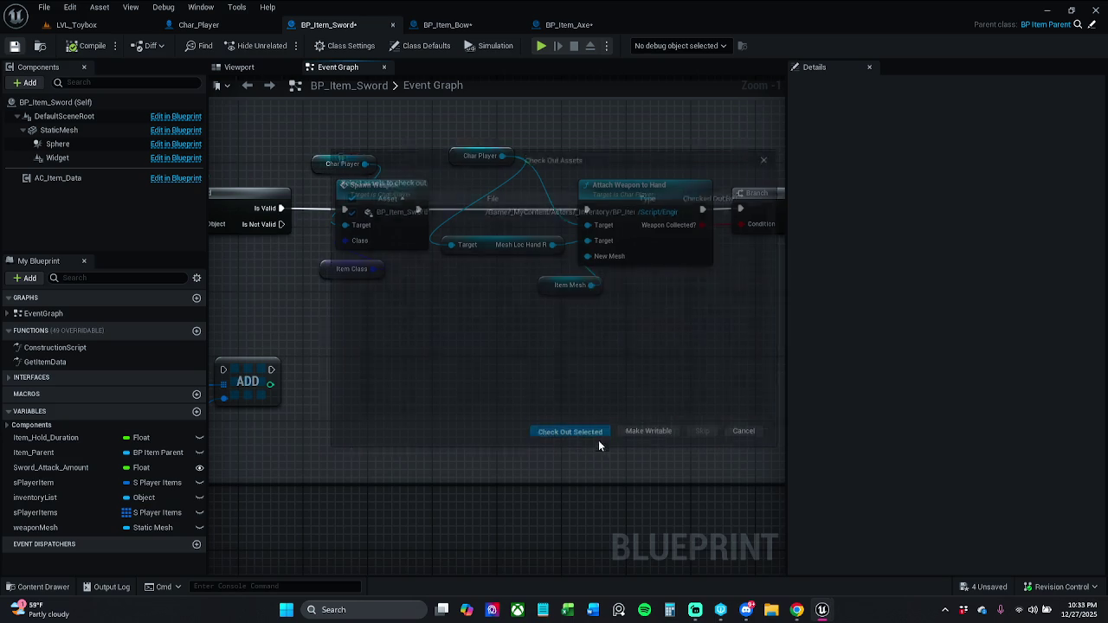
Step: Save BP_Item_Bow with checkout and shift its hand-attachment nodes right
click(461, 23)
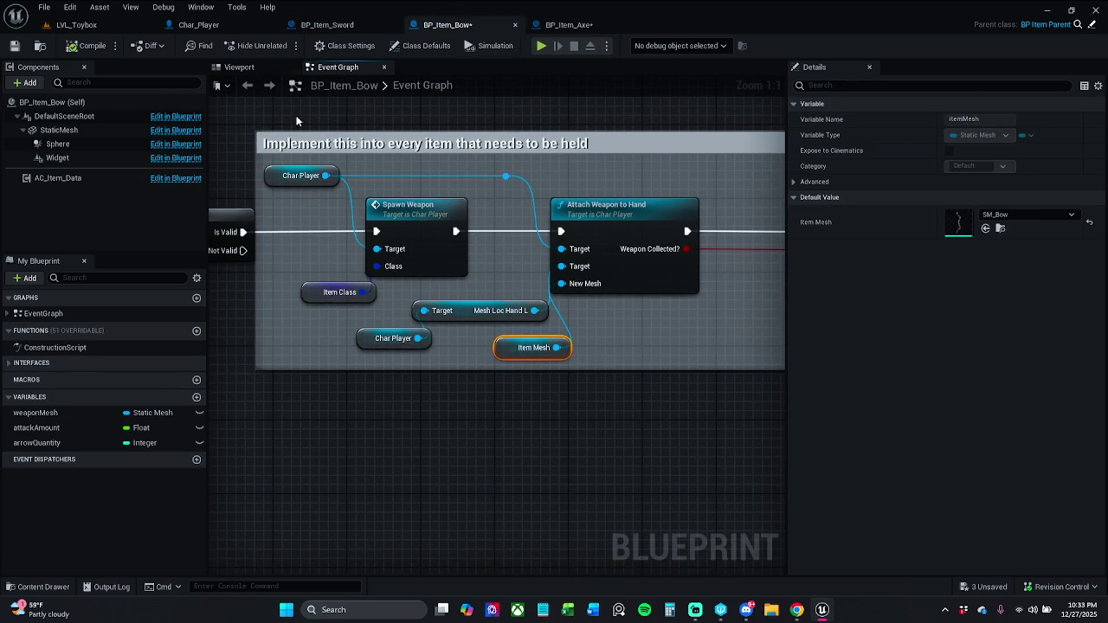
click(17, 50)
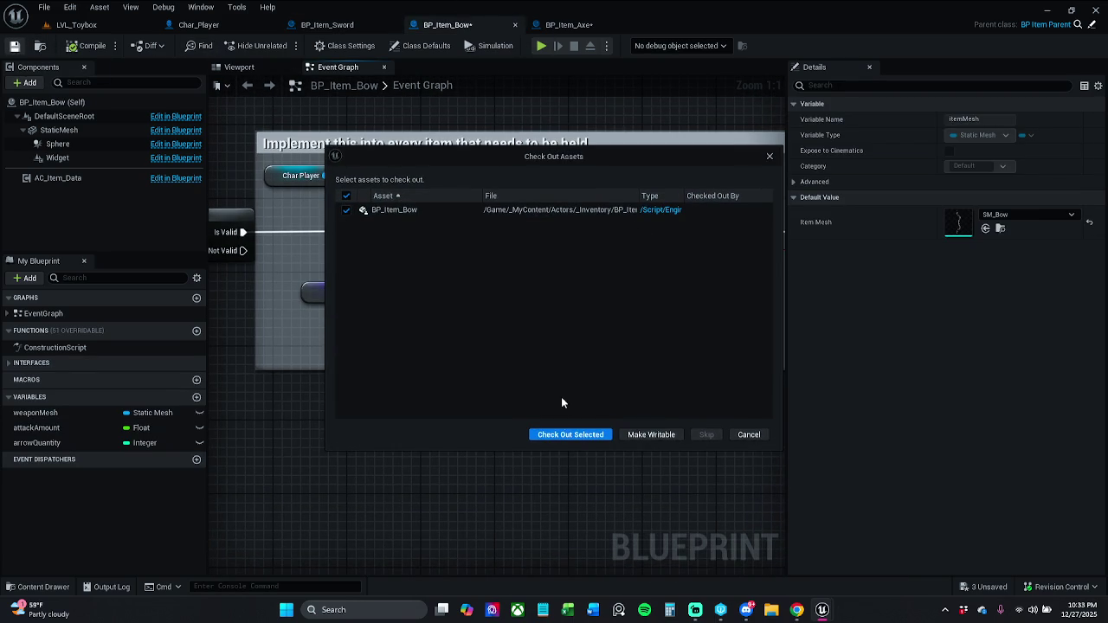
click(571, 433)
mouse_move(698, 329)
mouse_down()
mouse_move(569, 353)
mouse_move(618, 309)
mouse_move(658, 319)
mouse_up()
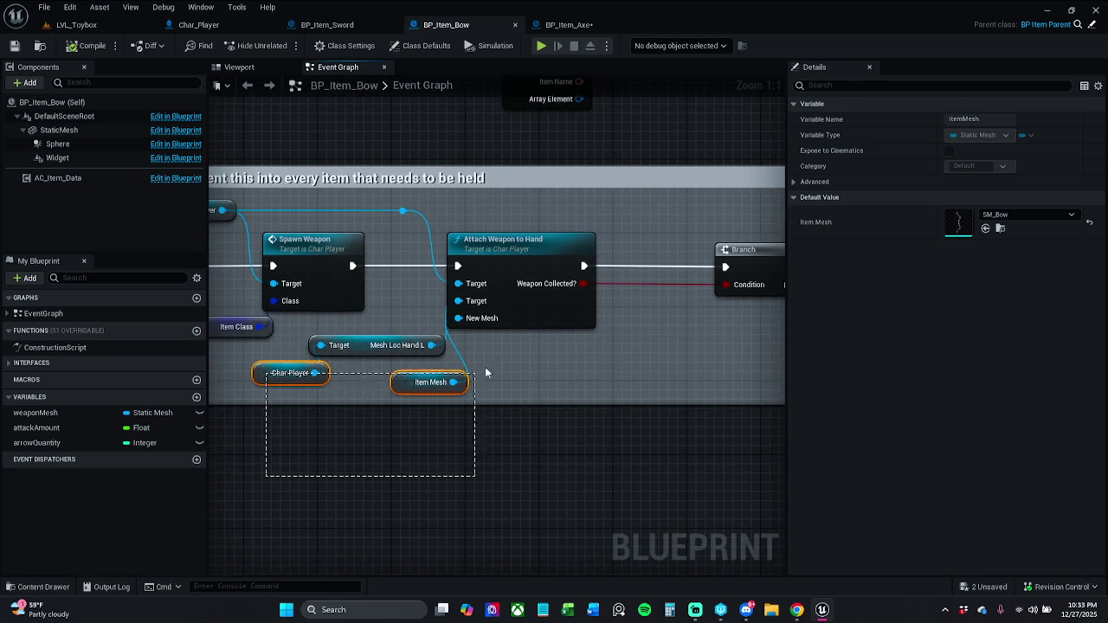
drag(485, 370, 539, 314)
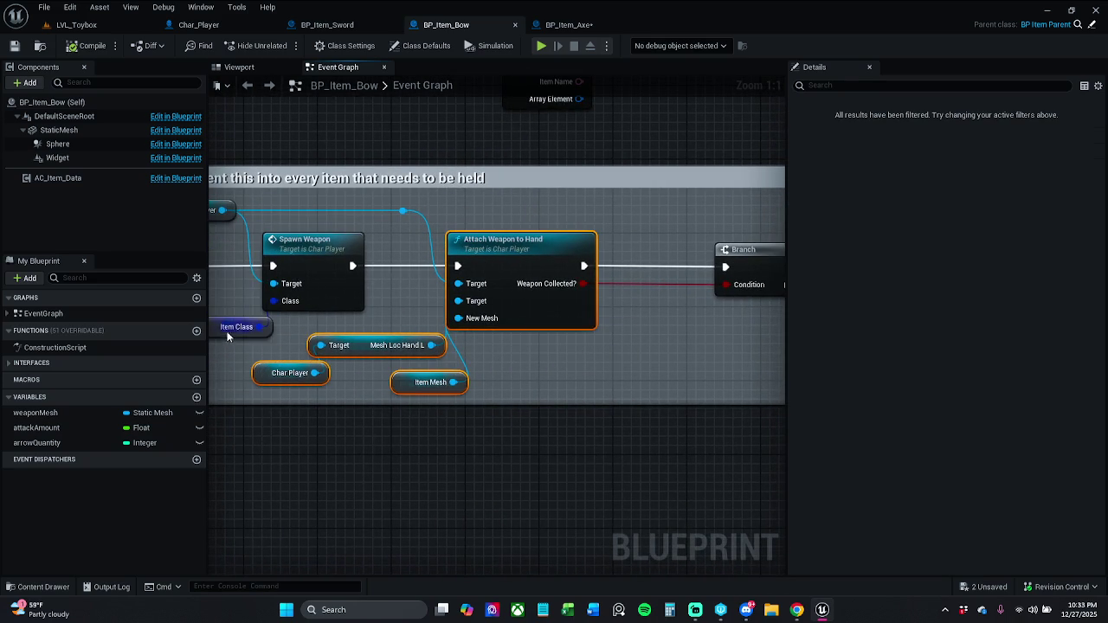
drag(519, 261, 594, 264)
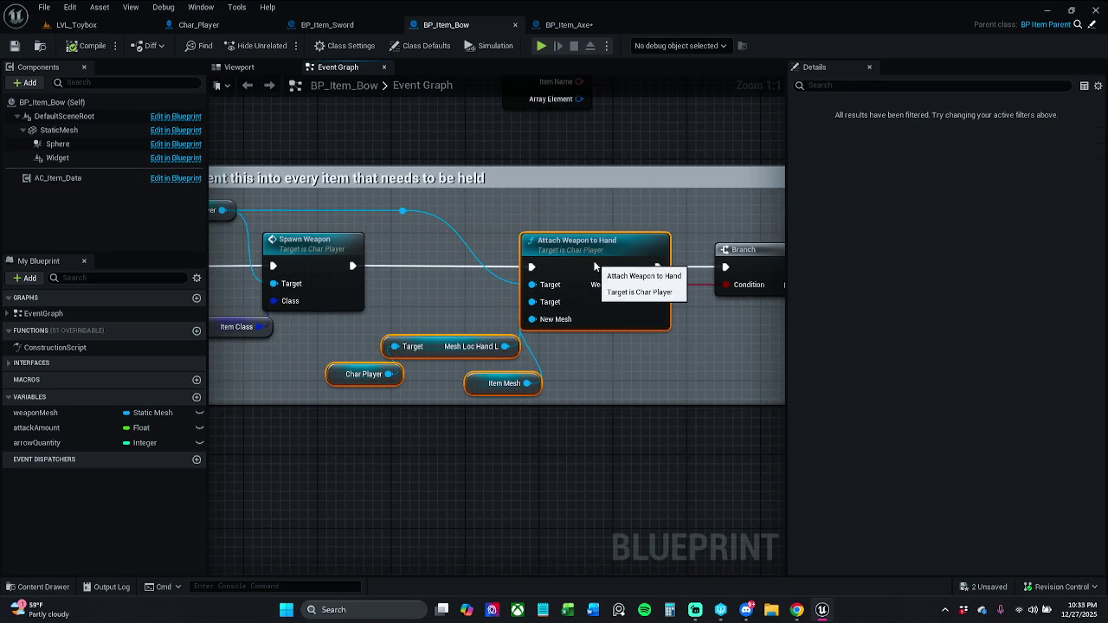
Step: Review the later pickup nodes up to Destroy Actor and nudge Destroy Actor slightly left
mouse_move(727, 341)
mouse_down()
mouse_move(517, 340)
mouse_move(541, 332)
mouse_move(484, 346)
mouse_move(621, 293)
mouse_up()
click(517, 340)
click(460, 275)
click(629, 292)
ctrl+click(438, 292)
mouse_move(596, 355)
mouse_down()
mouse_move(418, 385)
mouse_move(174, 396)
mouse_up()
click(562, 322)
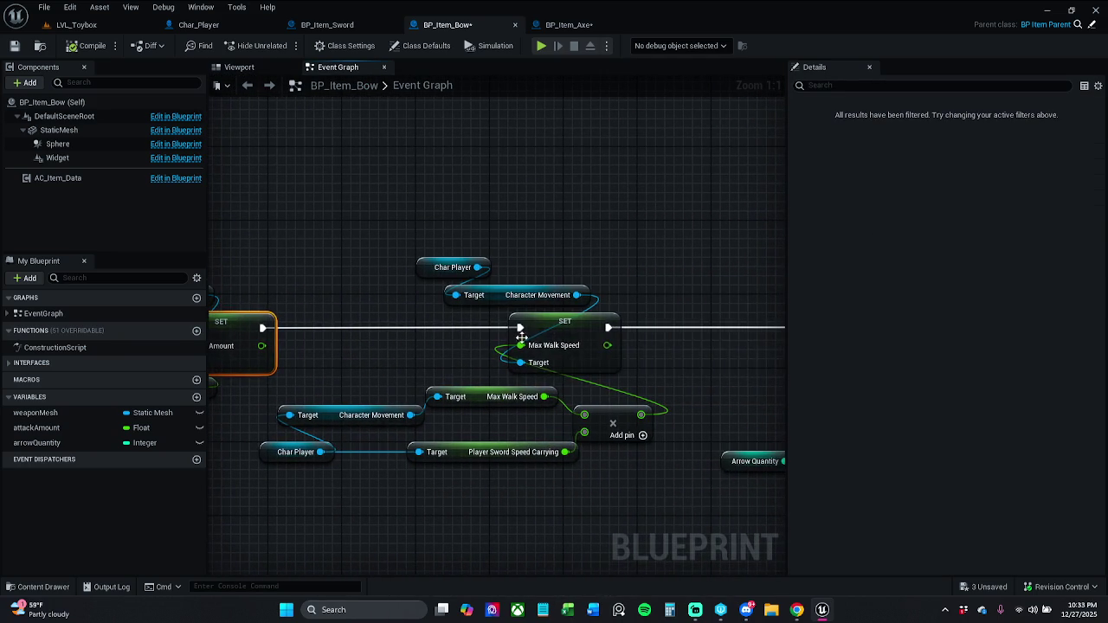
ctrl+click(238, 328)
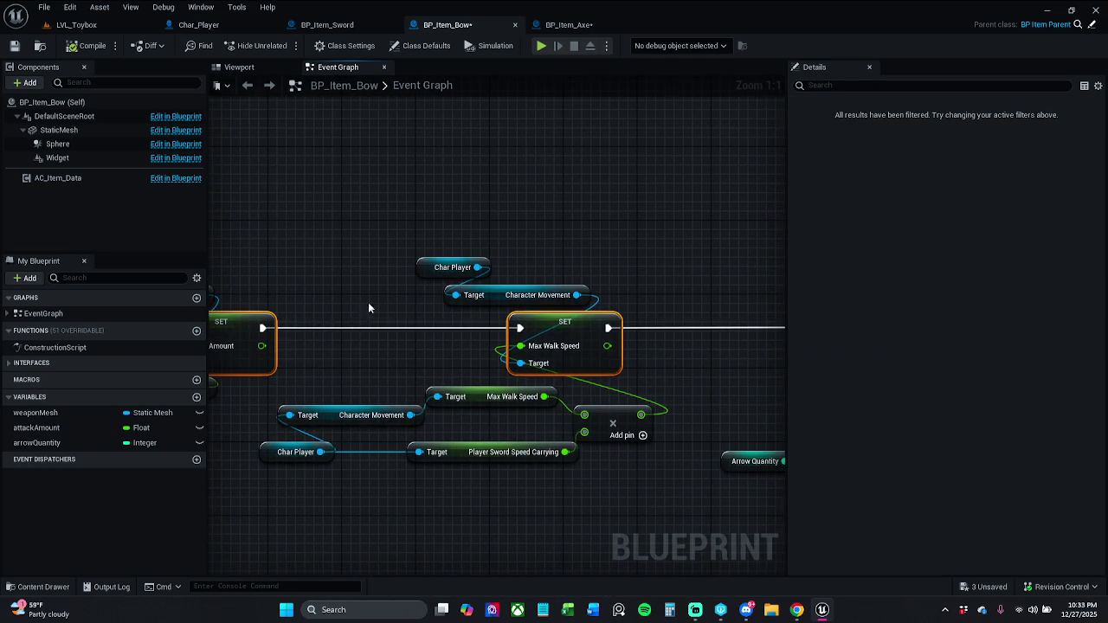
drag(371, 309, 184, 307)
click(673, 327)
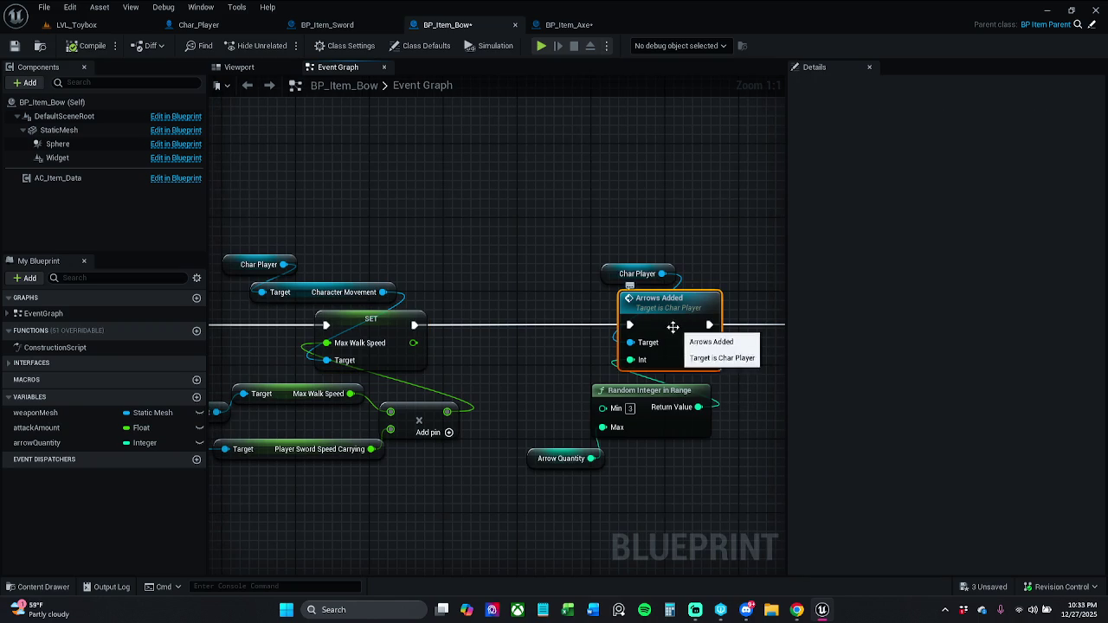
ctrl+click(413, 325)
drag(528, 288, 378, 272)
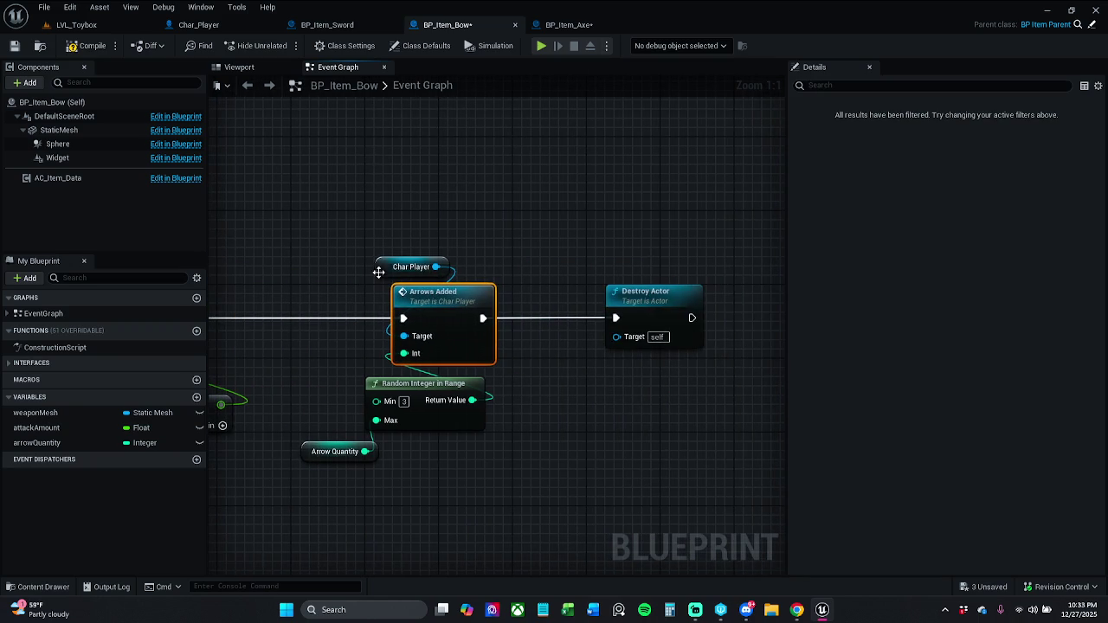
click(642, 323)
ctrl+click(450, 296)
click(520, 299)
drag(645, 302, 628, 309)
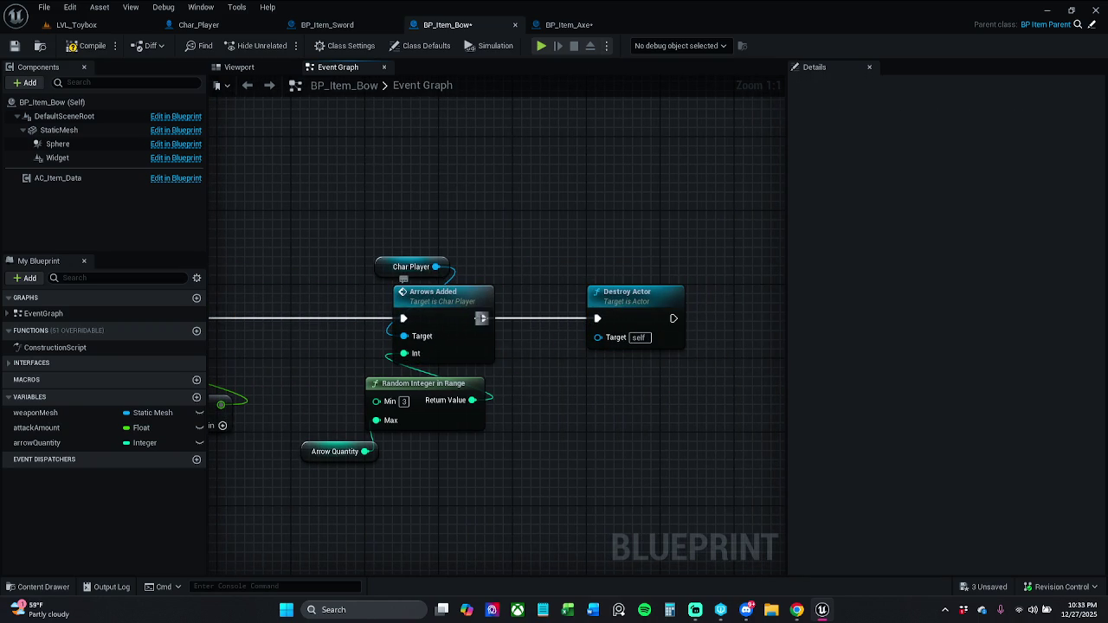
Step: Return to Attach Weapon Location and select its New Location X value 8.162891
mouse_move(339, 287)
mouse_down()
mouse_move(692, 197)
mouse_move(691, 284)
mouse_up()
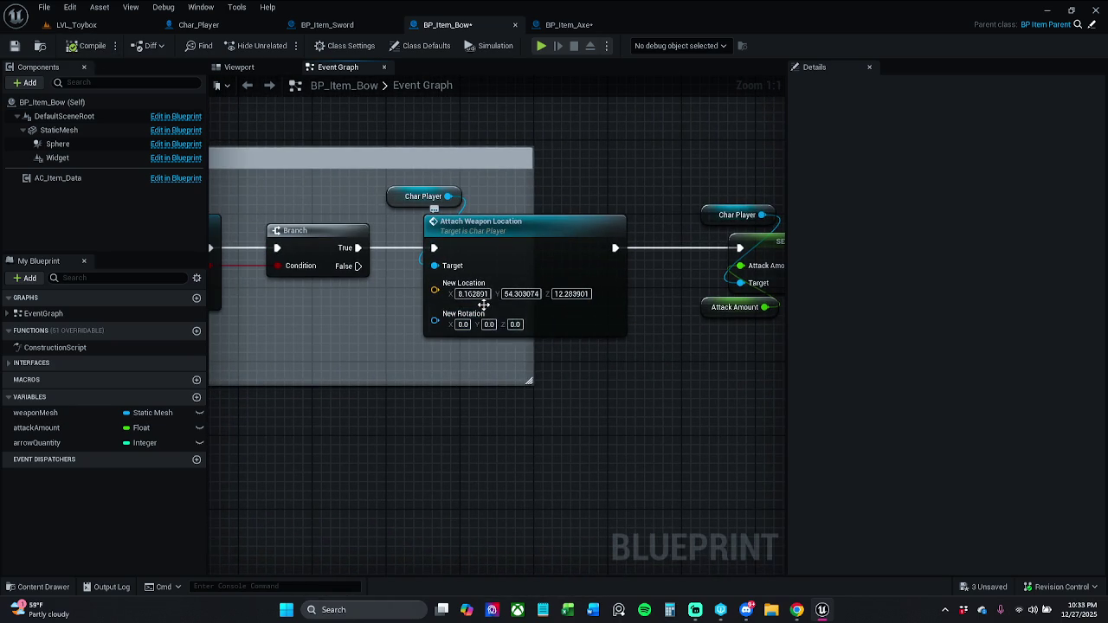
mouse_move(352, 343)
mouse_down()
mouse_move(586, 341)
mouse_move(541, 347)
mouse_up()
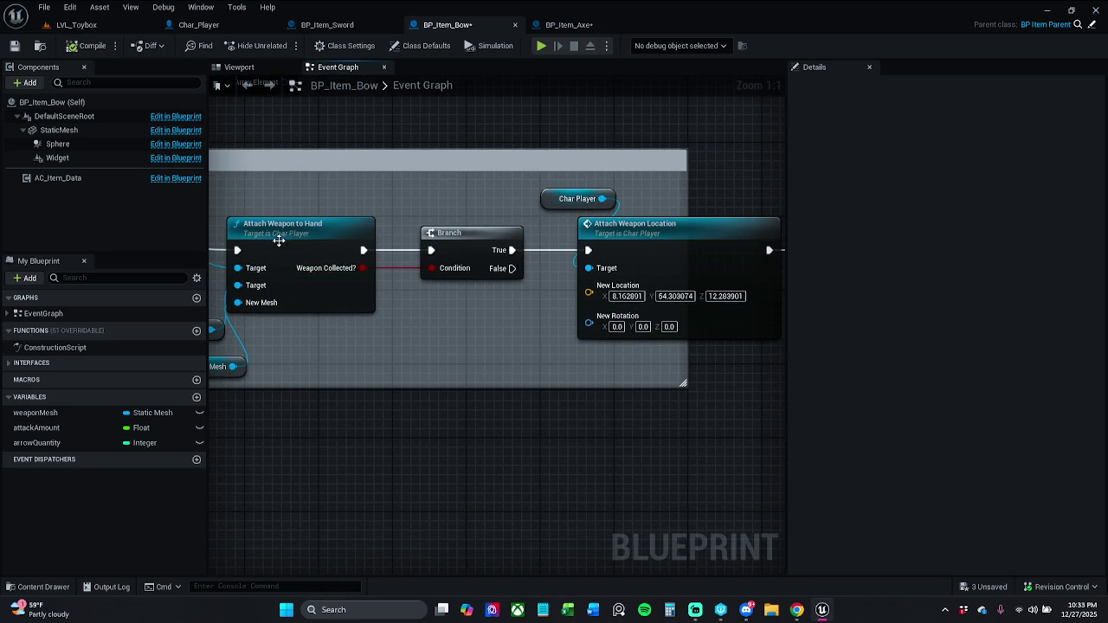
mouse_move(339, 328)
mouse_down()
mouse_move(525, 324)
mouse_move(415, 302)
mouse_up()
click(394, 332)
drag(661, 352, 433, 353)
click(577, 297)
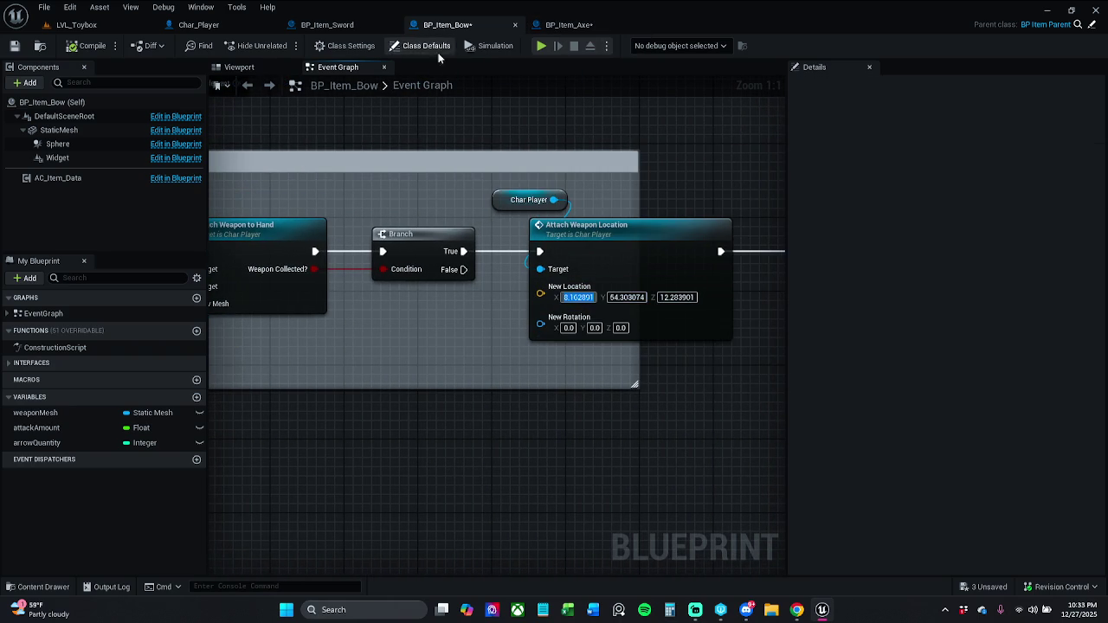
Step: In Char_Player's viewport, assign SM_Bow as Mesh_Loc_HandL's static mesh
click(198, 25)
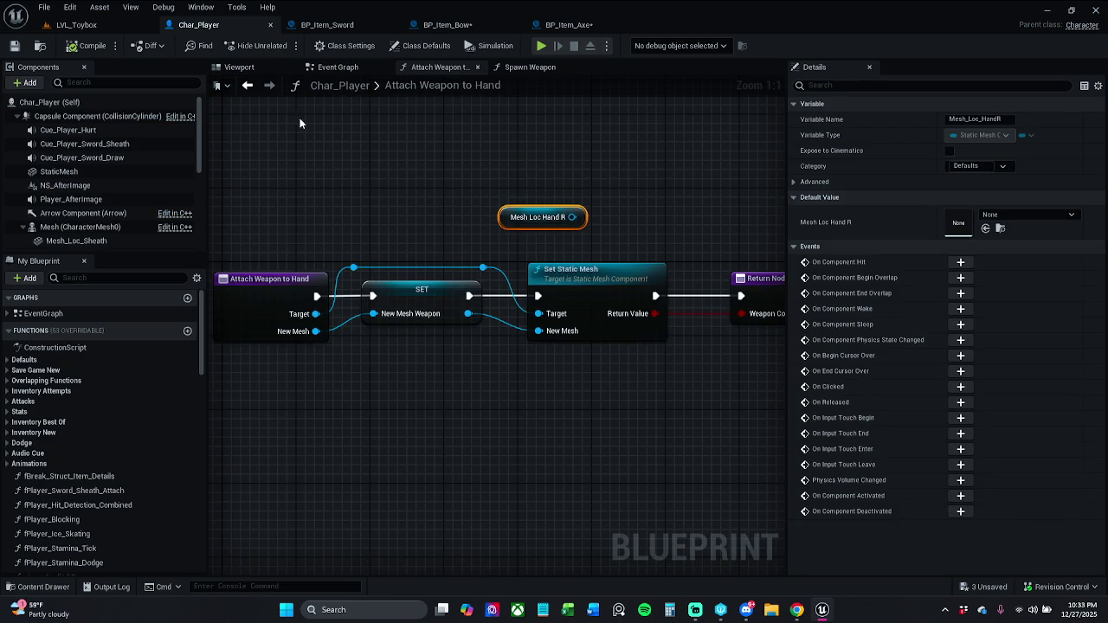
click(249, 67)
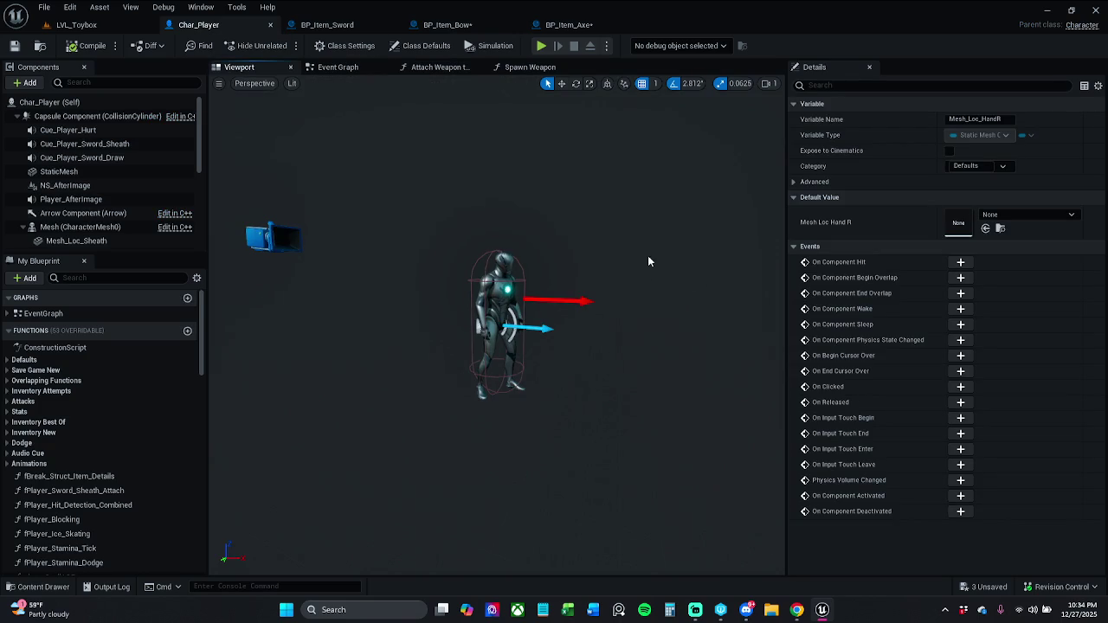
scroll(97, 236, down, 3)
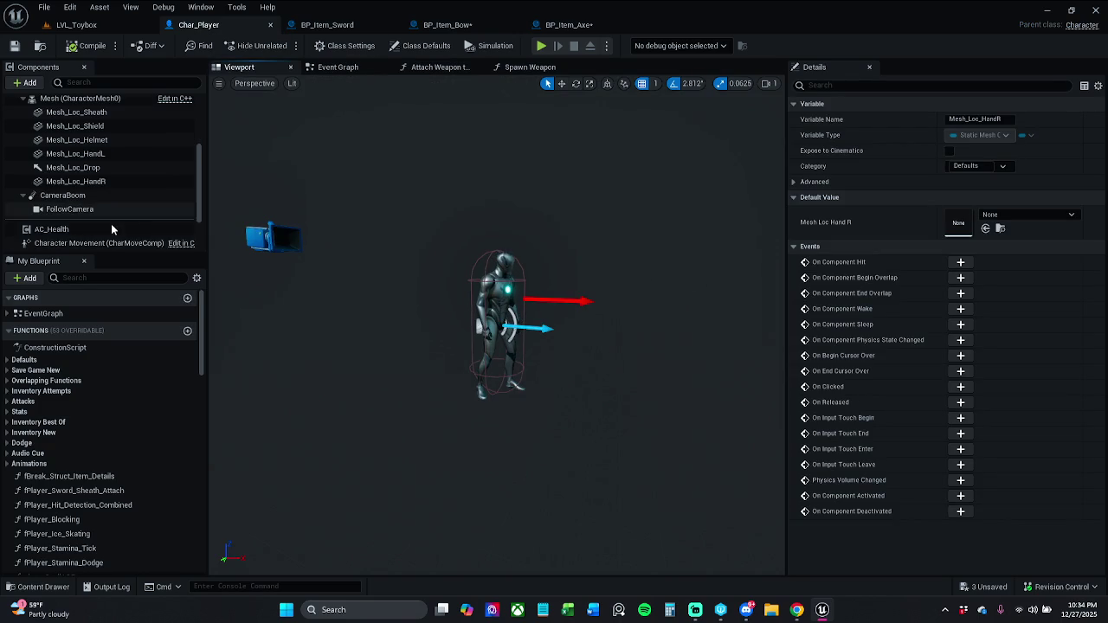
click(122, 153)
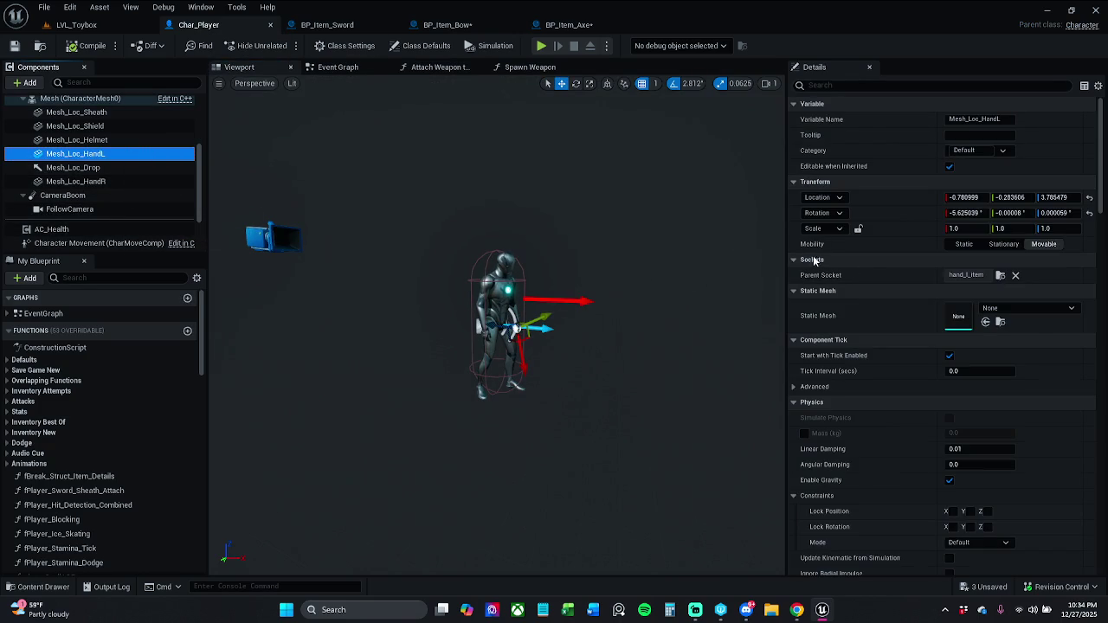
click(1013, 308)
text(sm bow)
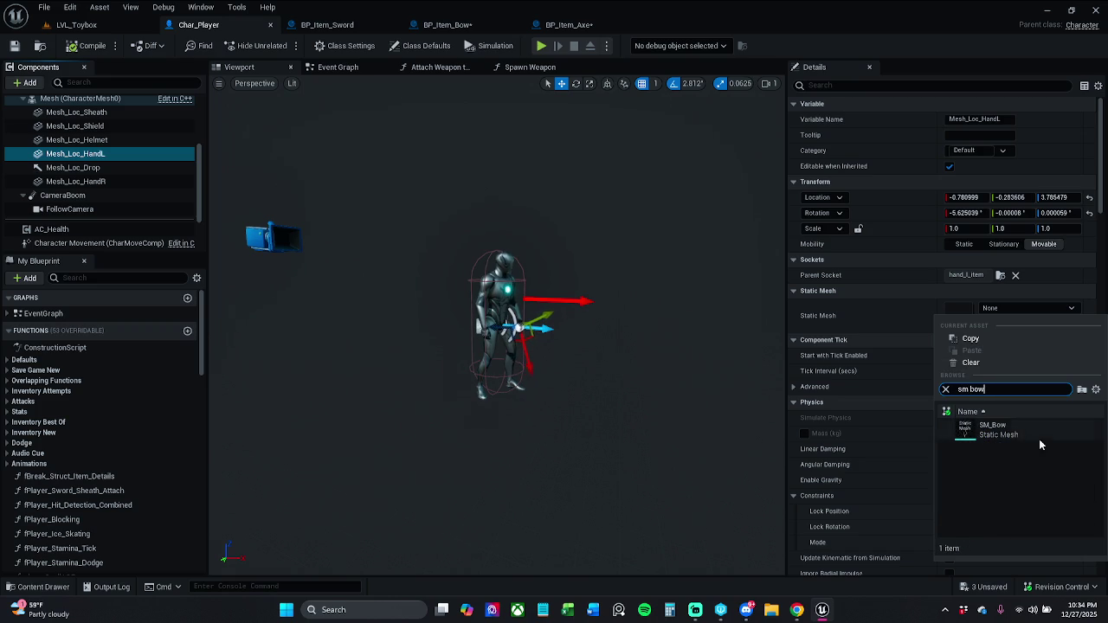
click(1030, 431)
Step: Copy the bow's attach offsets 8.162891, 54.303074, 12.283901 into Mesh_Loc_HandL's Location
click(975, 198)
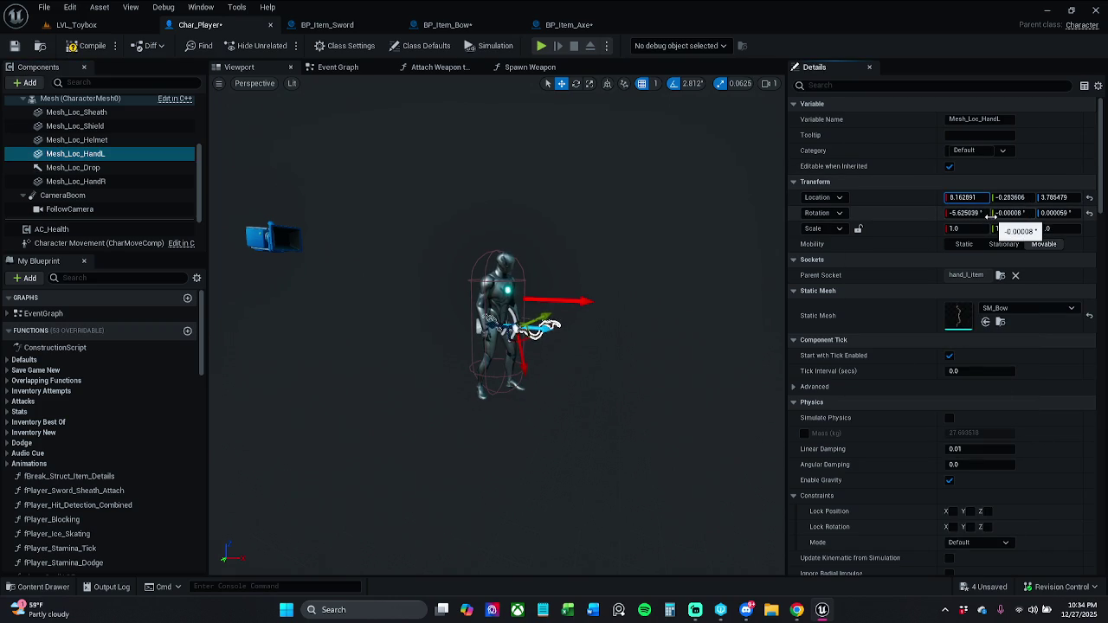
click(448, 24)
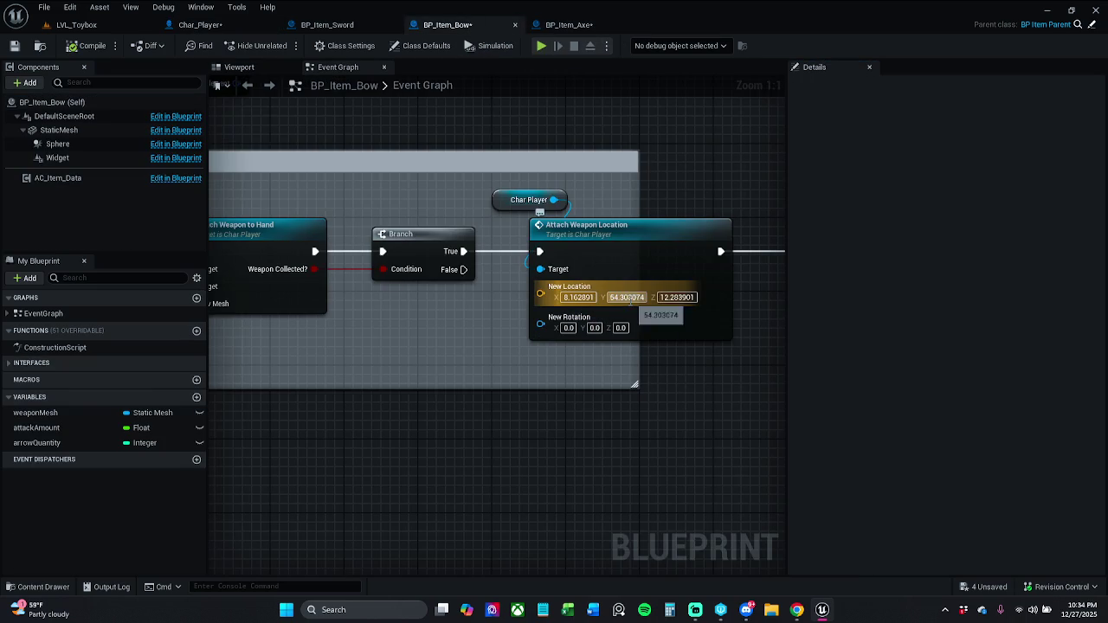
click(626, 297)
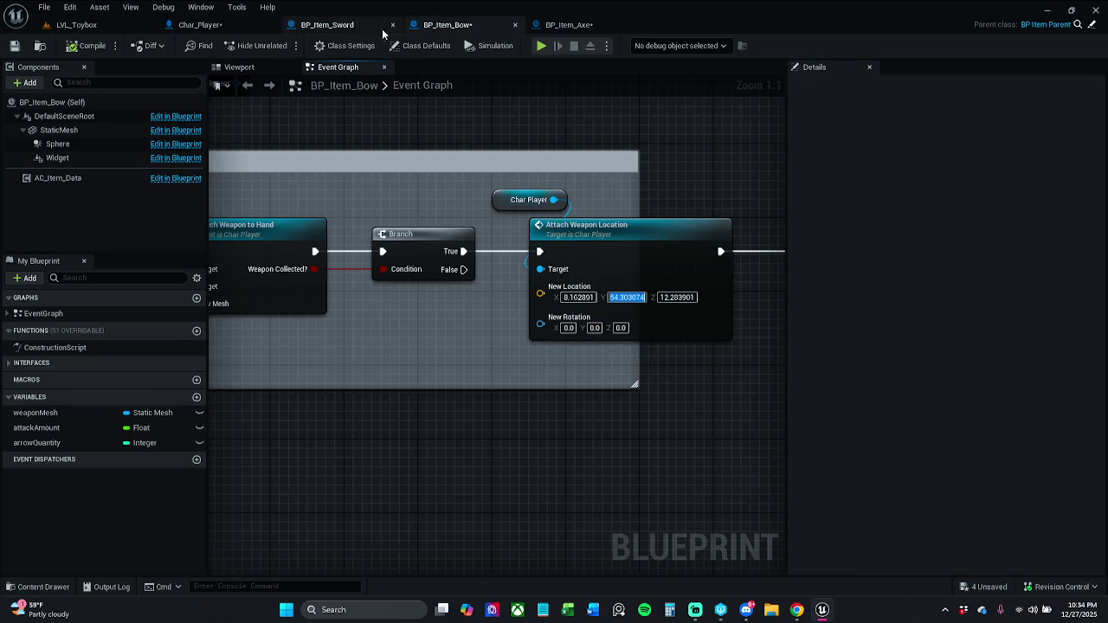
click(209, 26)
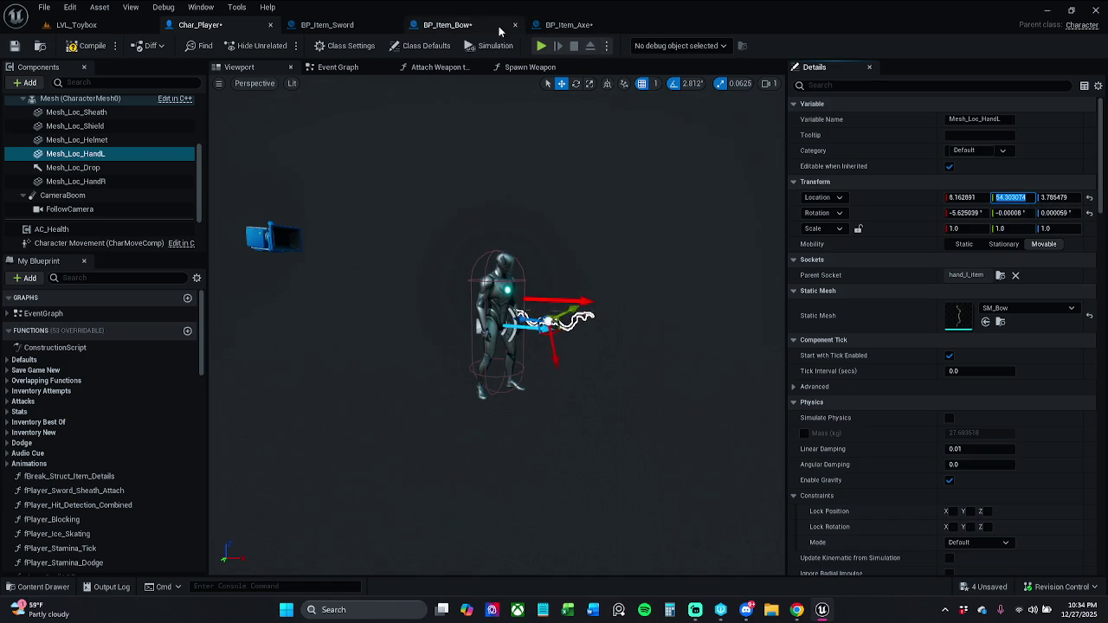
click(458, 24)
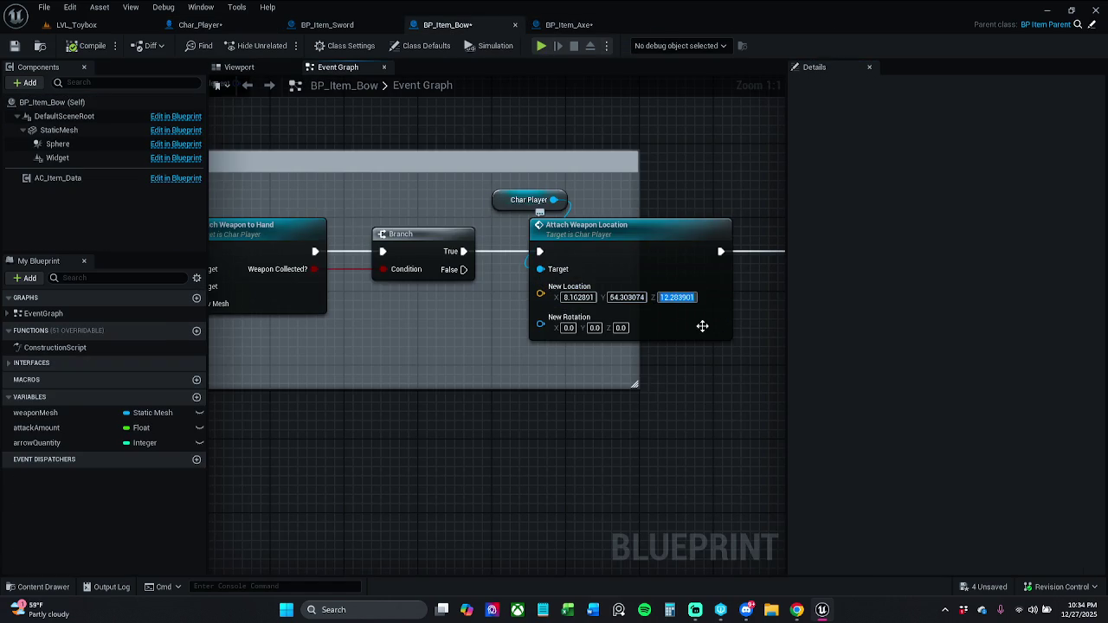
click(679, 298)
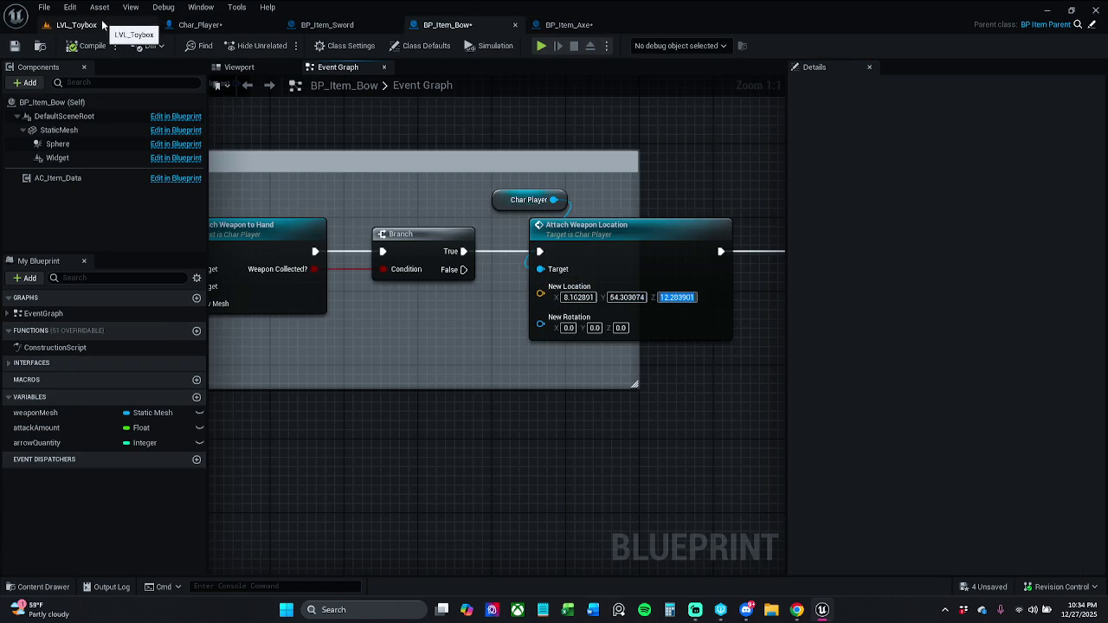
click(197, 25)
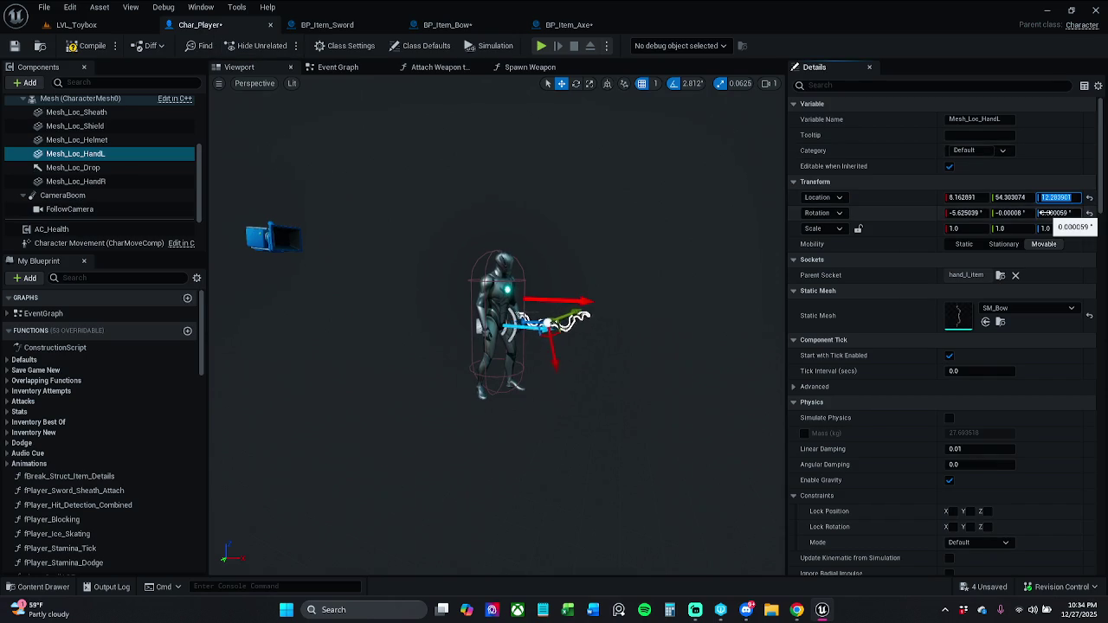
Step: Preview the bow in the hand, then zero Mesh_Loc_HandL's location and rotation
key(f)
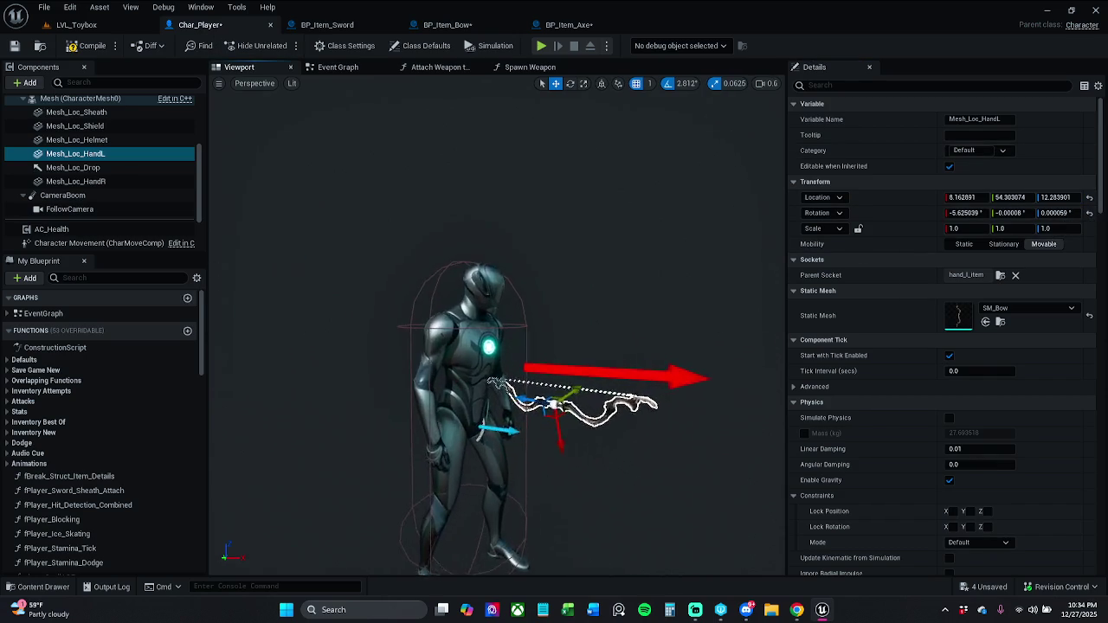
drag(554, 364, 652, 315)
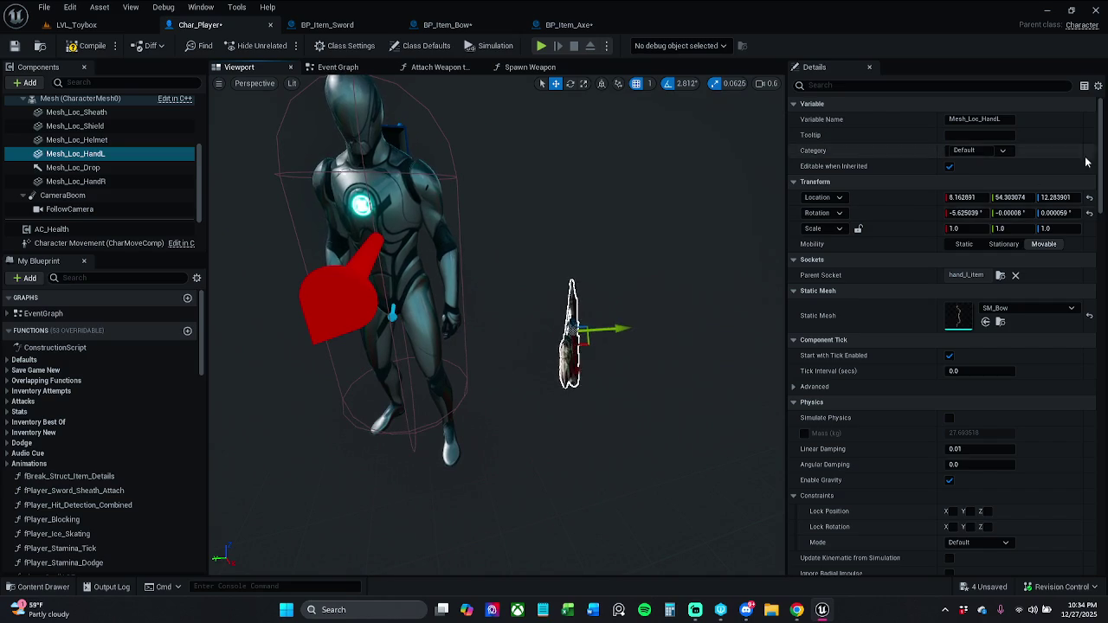
click(1089, 197)
mouse_move(718, 241)
mouse_down()
mouse_move(719, 178)
mouse_move(640, 156)
mouse_move(655, 297)
mouse_up()
key(ctrl+z)
click(580, 25)
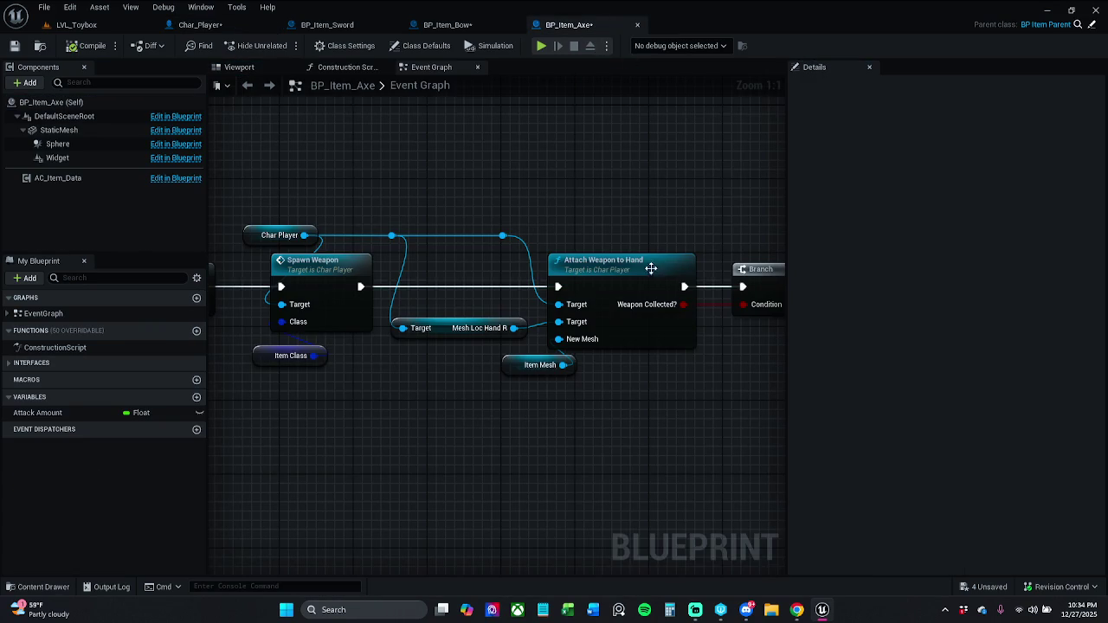
Step: Set BP_Item_Bow's Attach Weapon Location New Location to 0, 0, 0
click(471, 26)
click(578, 297)
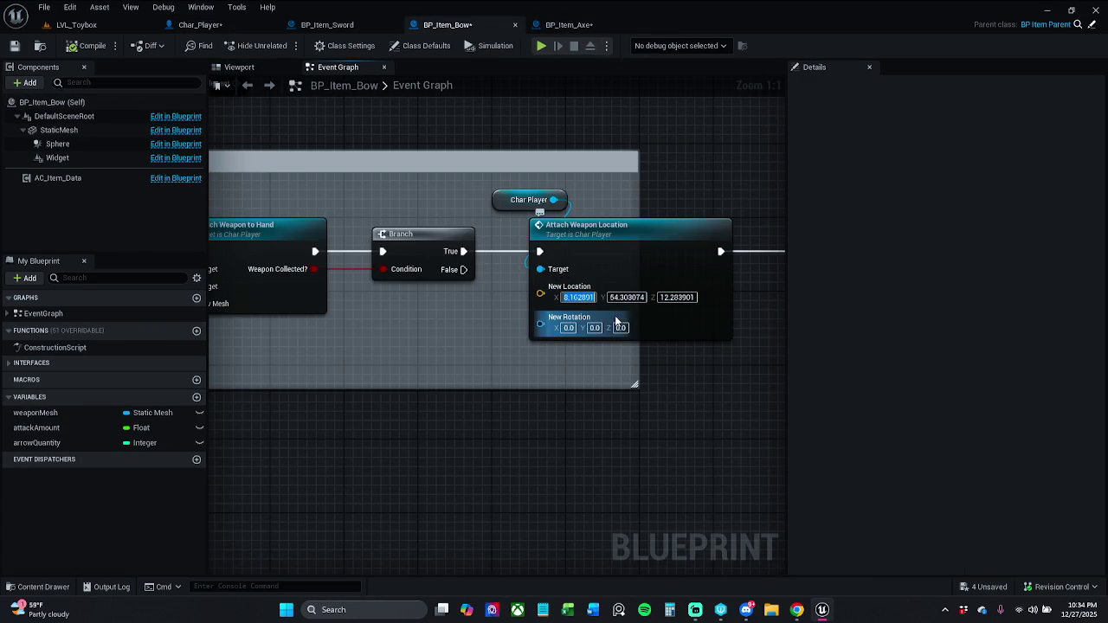
text(0)
key(Tab)
text(0)
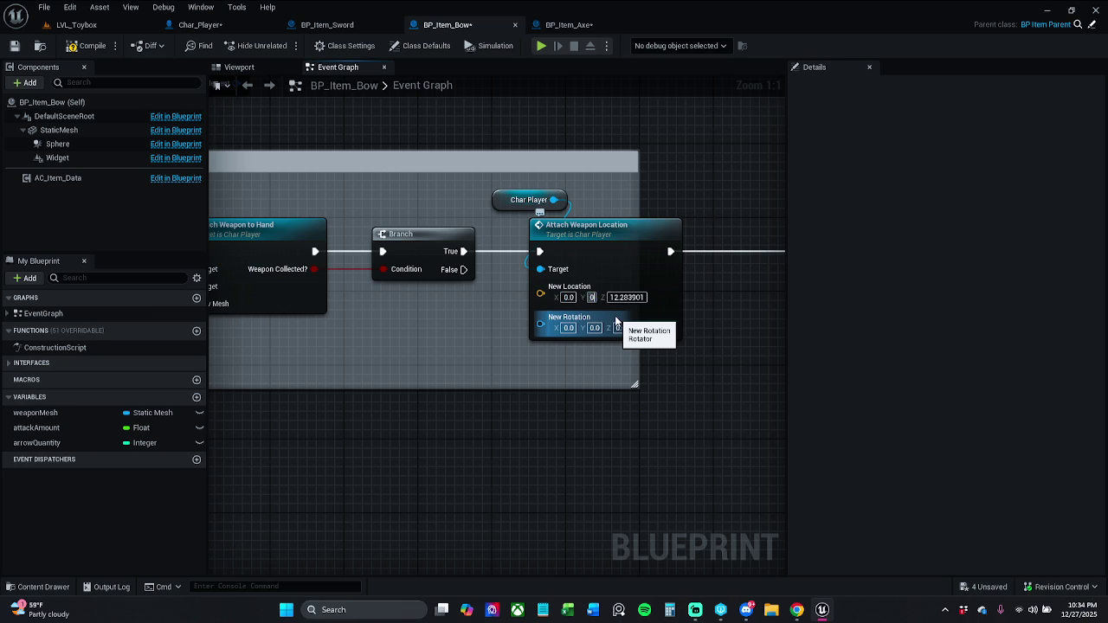
key(Tab)
text(0)
key(Return)
Step: Turn on Show Bubble When Zoomed for the weapon-nodes comment and move the stray node below it
scroll(581, 374, down, 2)
scroll(582, 374, down, 2)
drag(582, 374, 779, 364)
click(490, 265)
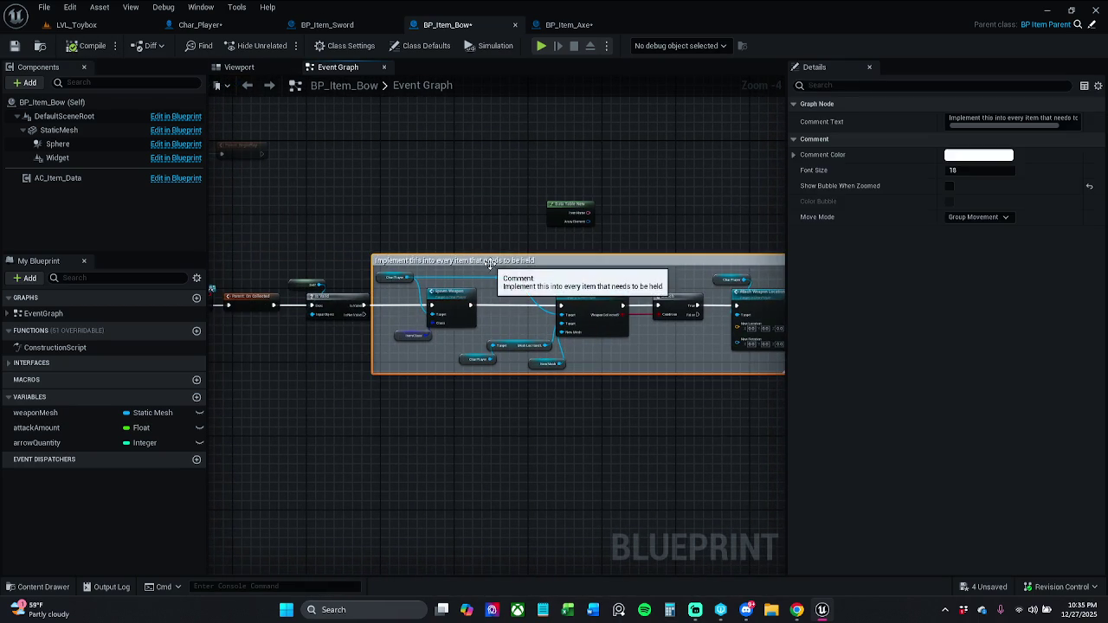
click(949, 186)
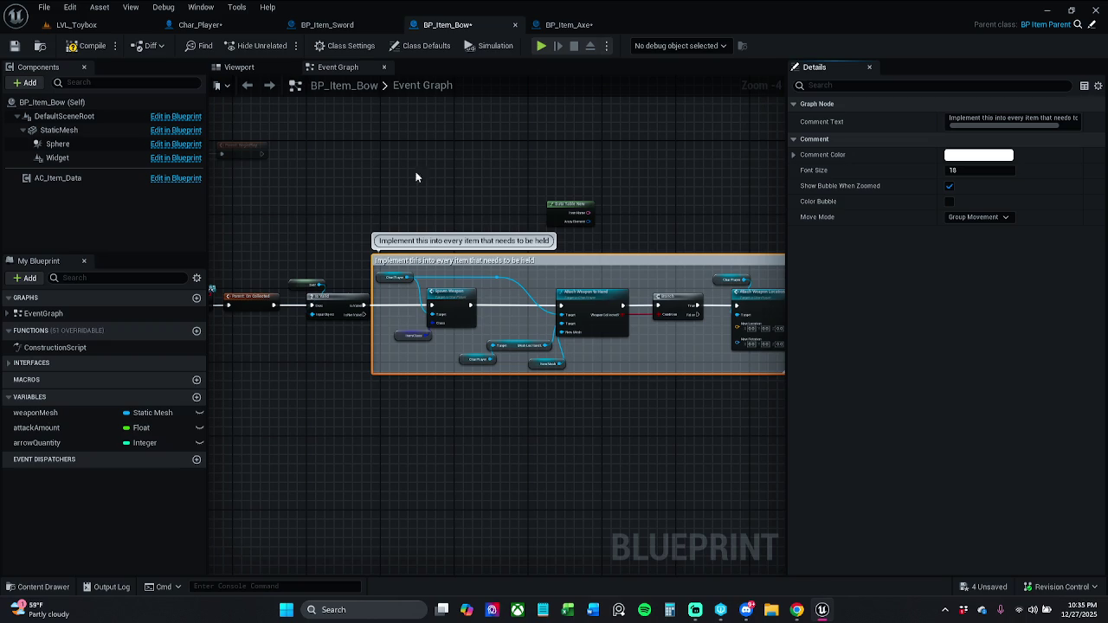
scroll(518, 191, down, 7)
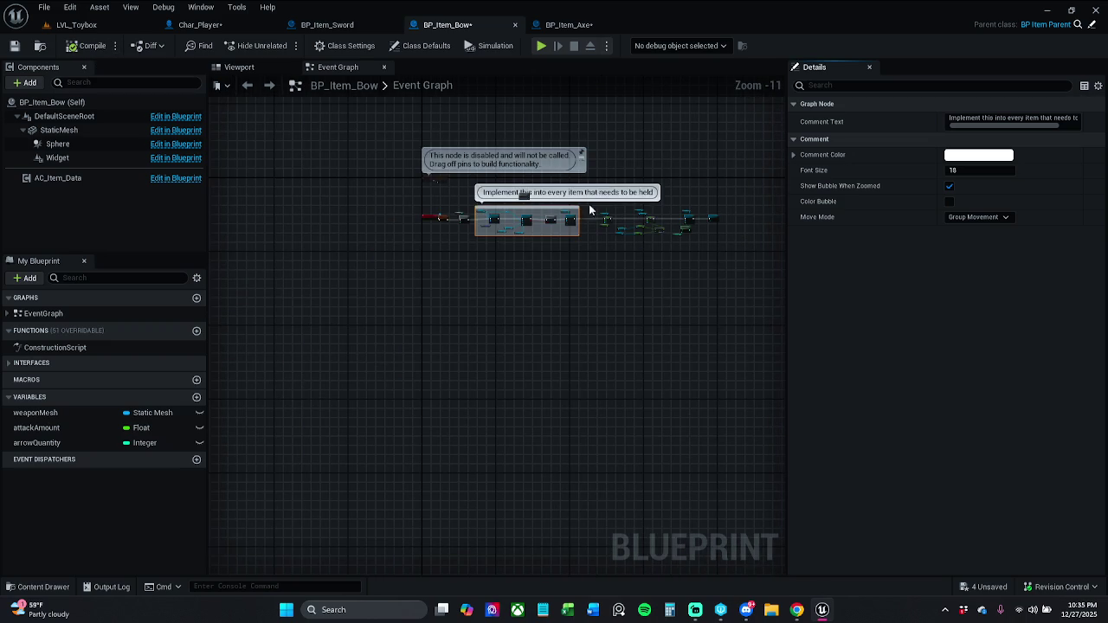
scroll(538, 244, up, 6)
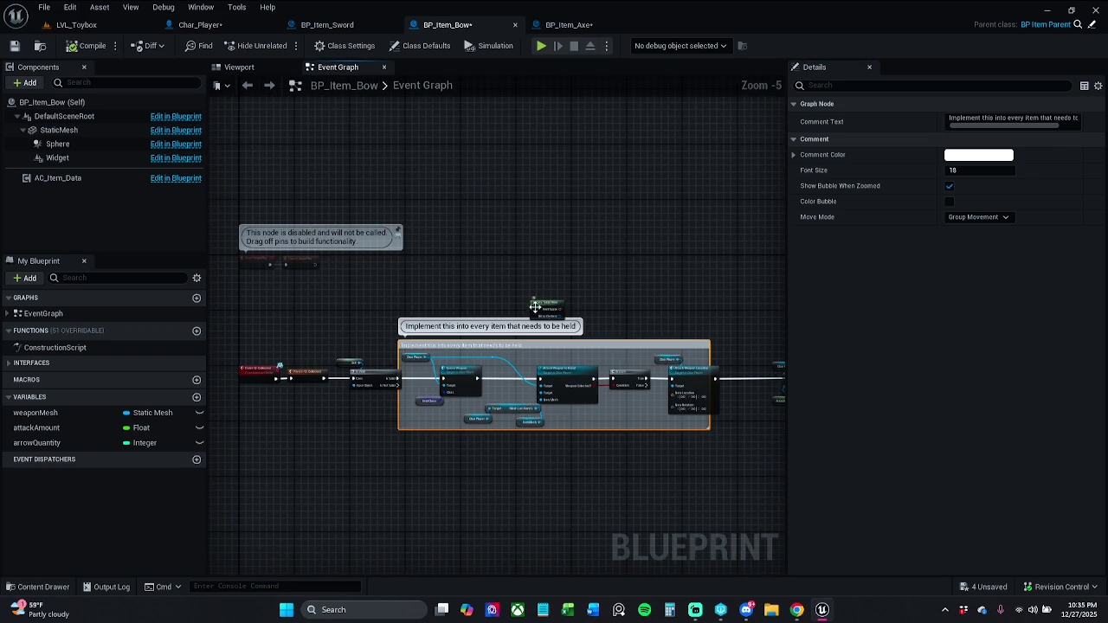
drag(534, 306, 504, 495)
scroll(522, 417, down, 7)
drag(522, 416, 558, 371)
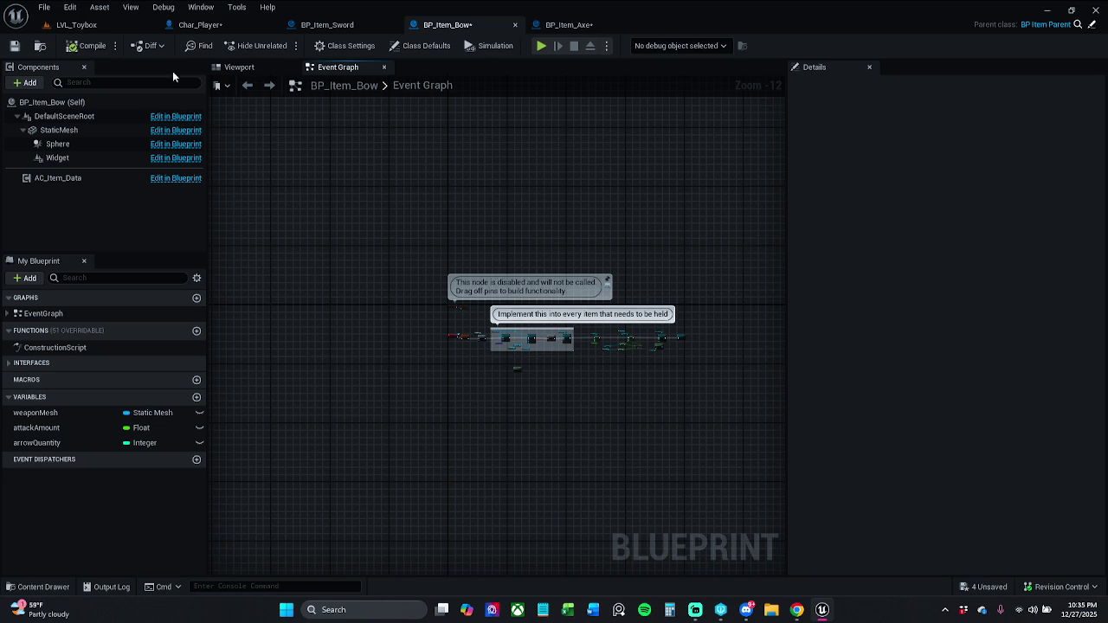
click(44, 13)
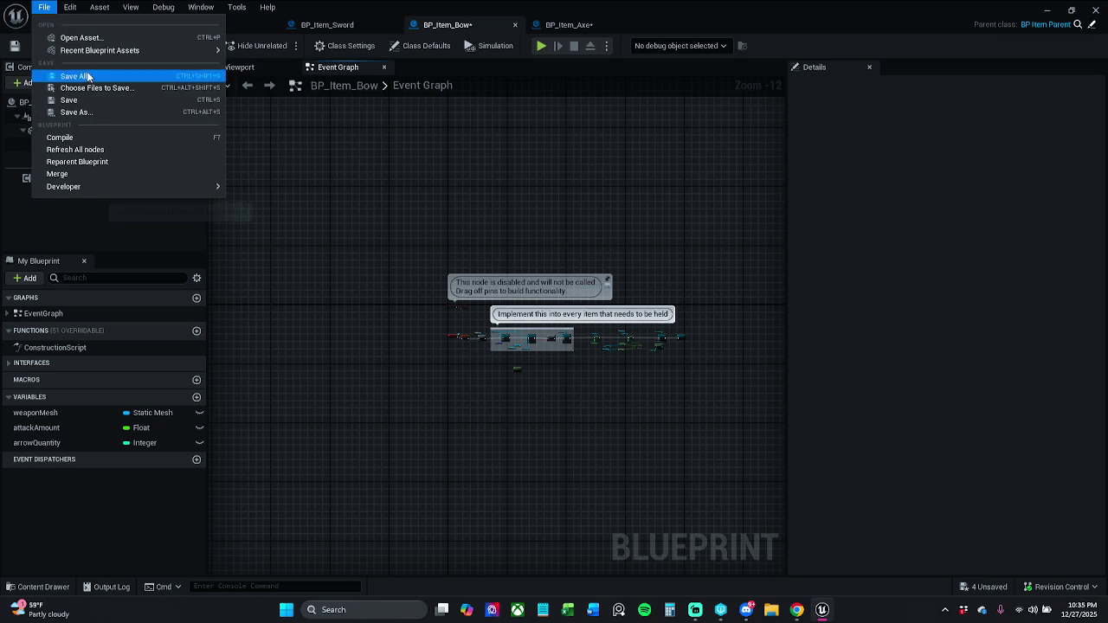
Step: Save all assets with checkout, then set Char_Player's Mesh_Loc_HandL static mesh to None
click(86, 76)
click(570, 434)
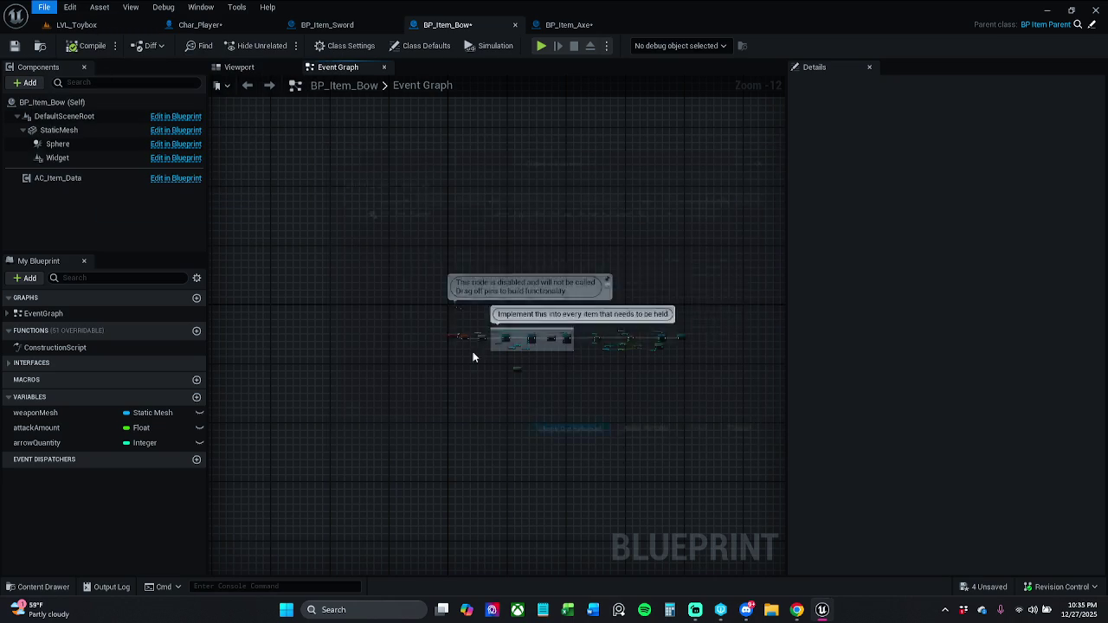
click(222, 26)
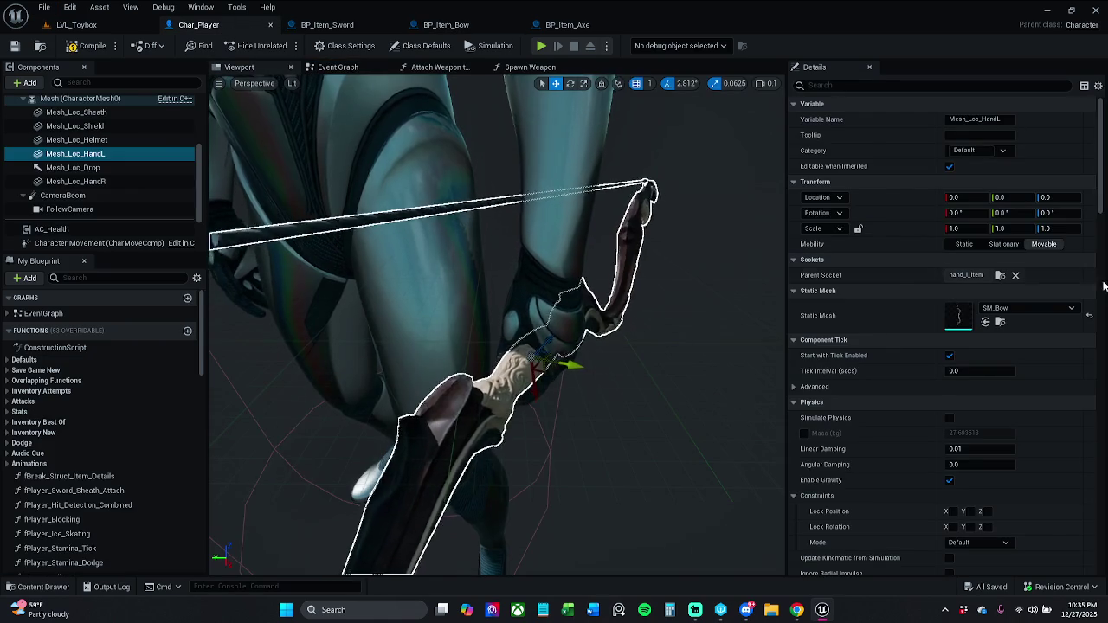
click(985, 321)
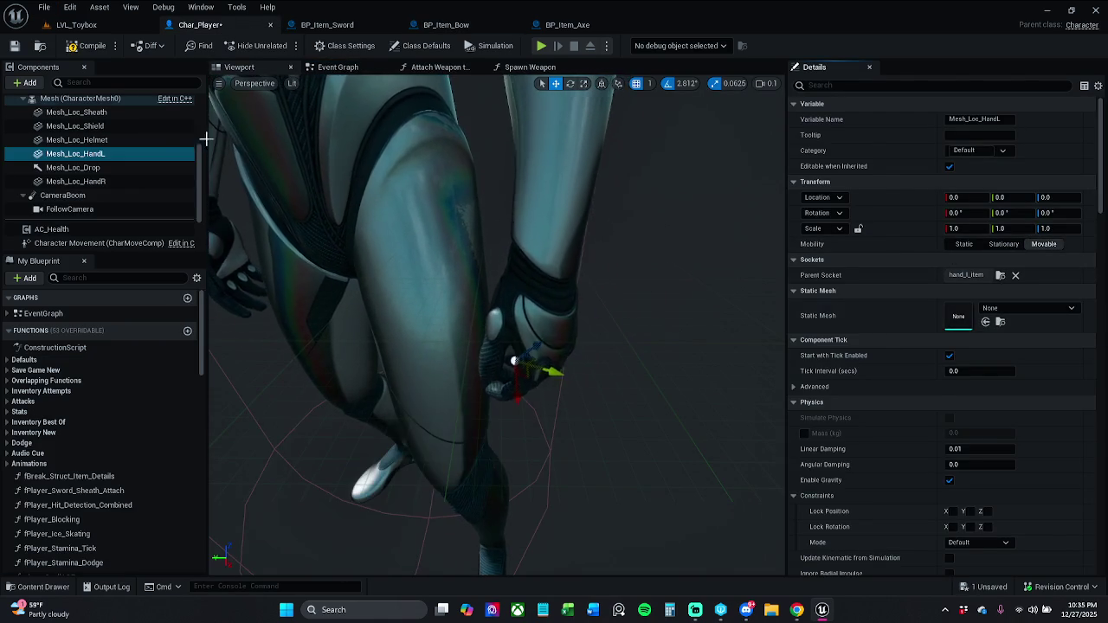
click(82, 25)
click(199, 25)
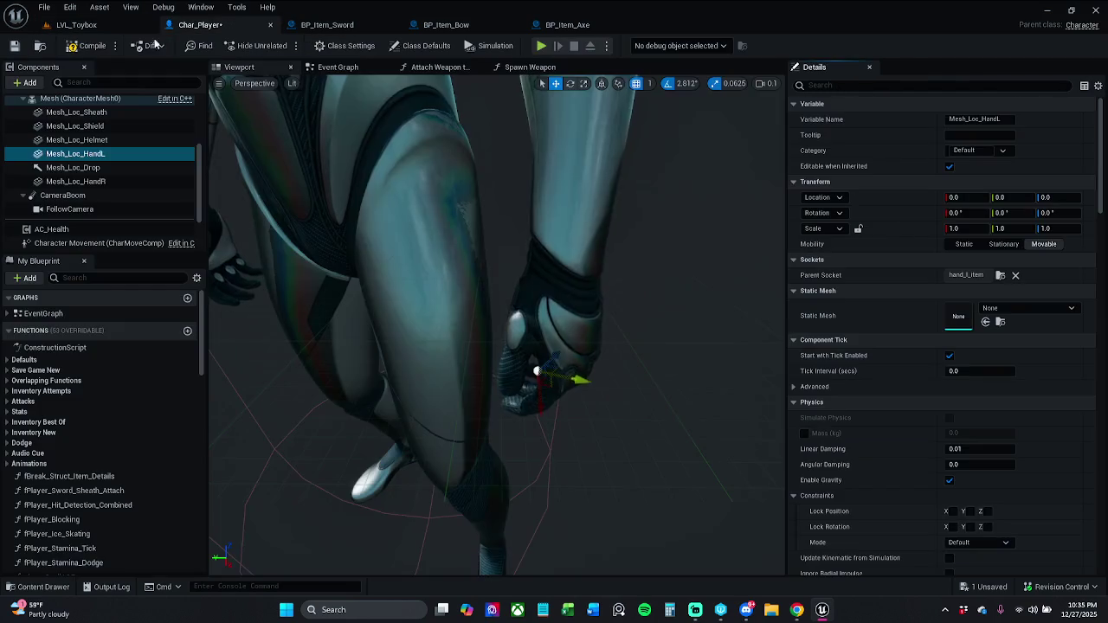
Step: Start a play-in-editor test of LVL_Toybox and pick up the first axe with E
click(82, 25)
click(286, 46)
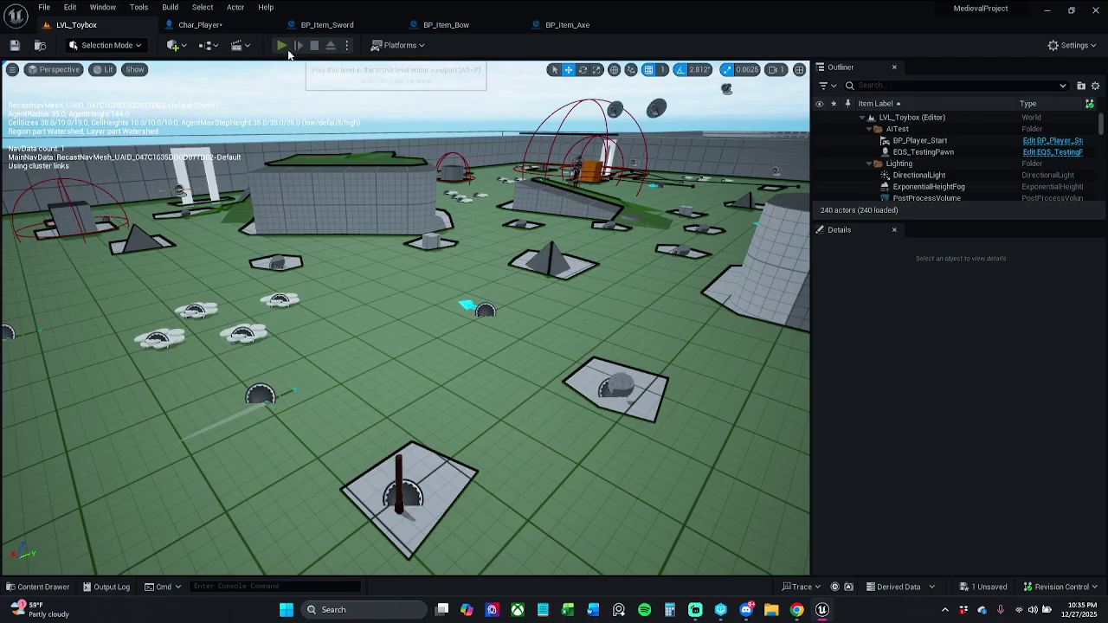
key(w)
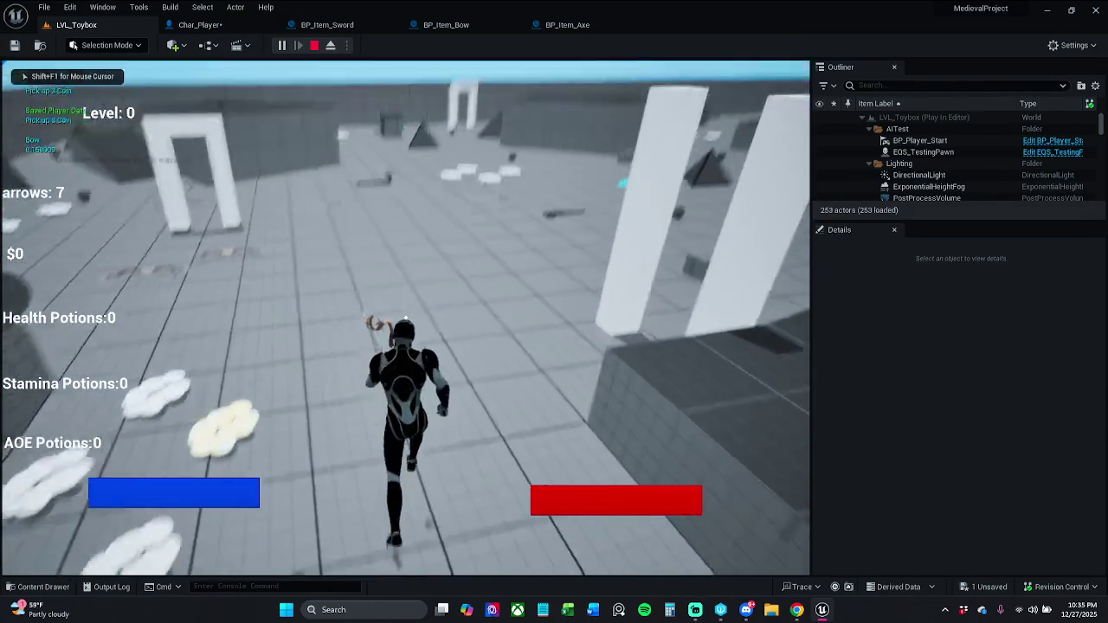
key(s)
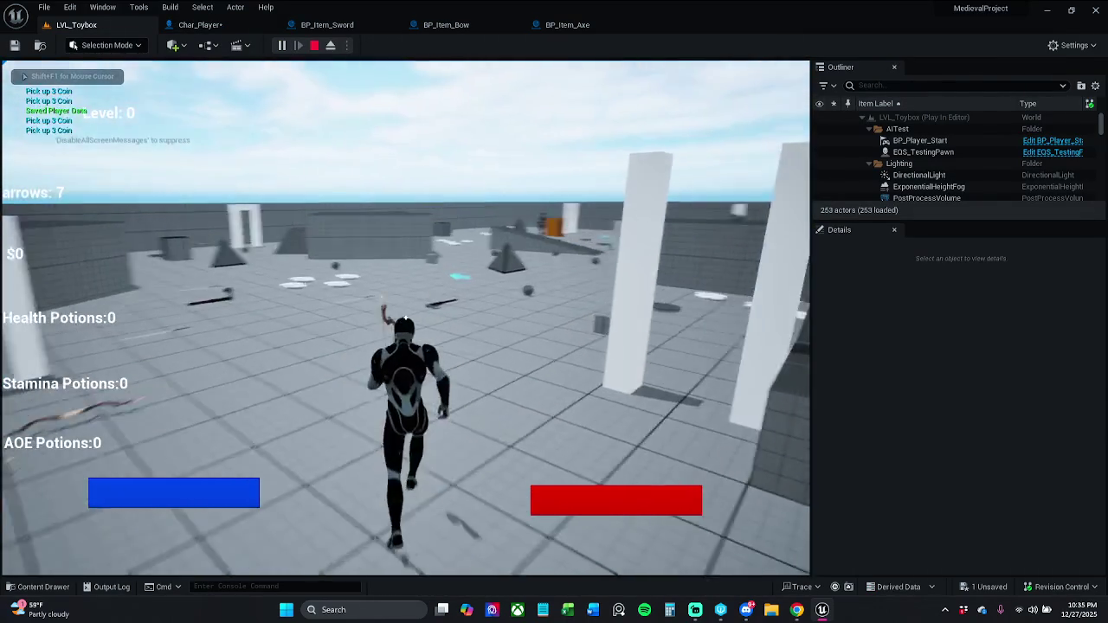
key(e)
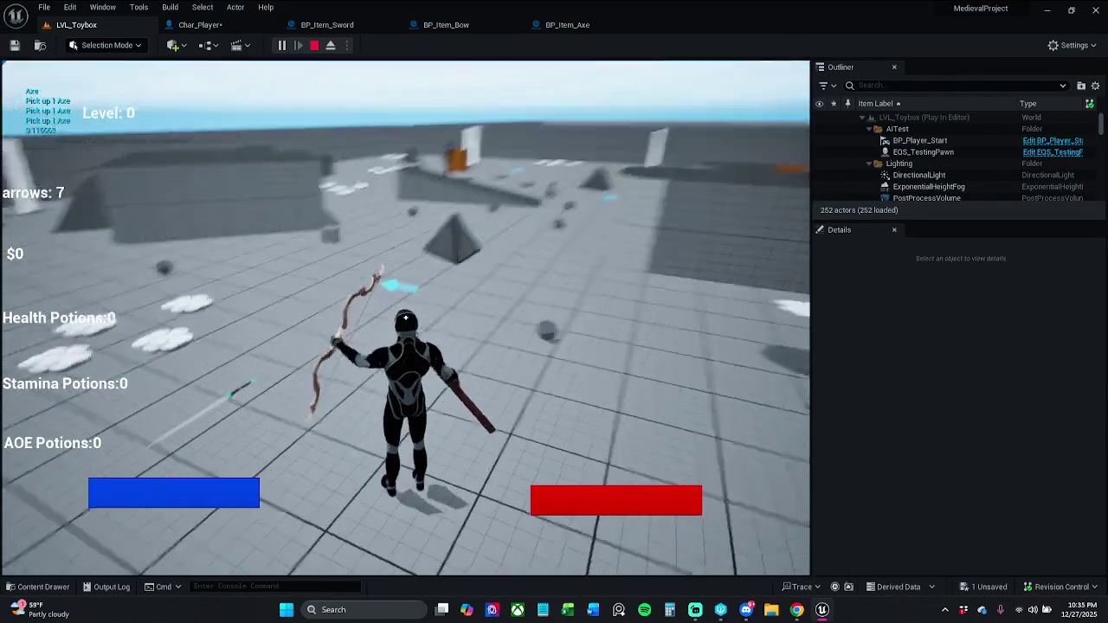
key(w)
Step: Run around the level picking up several swords and axes with E
key(w)
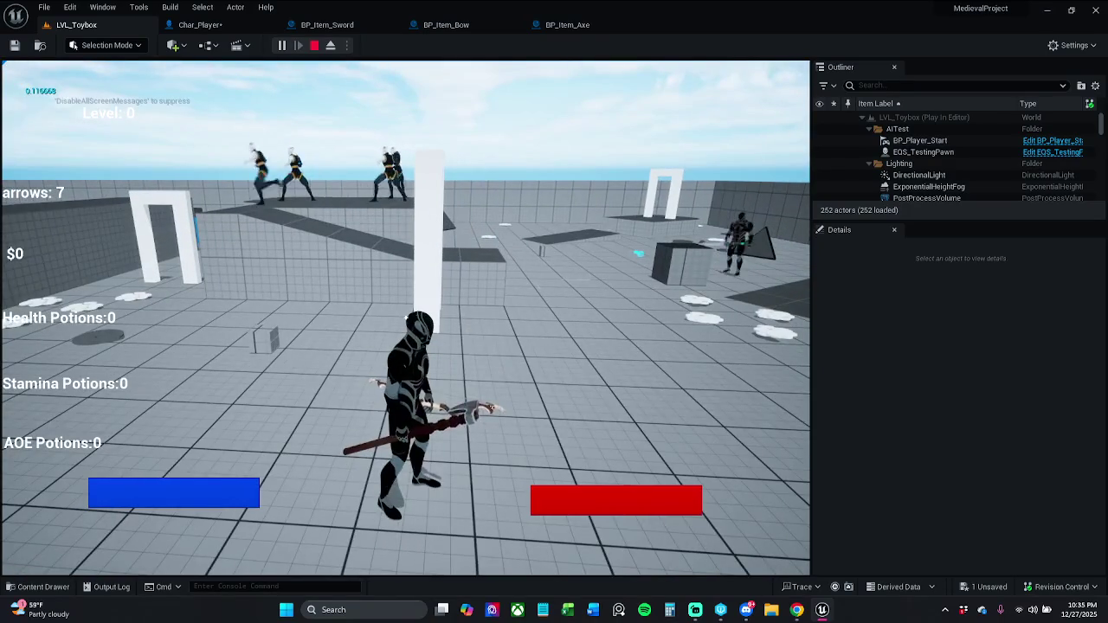
key(w)
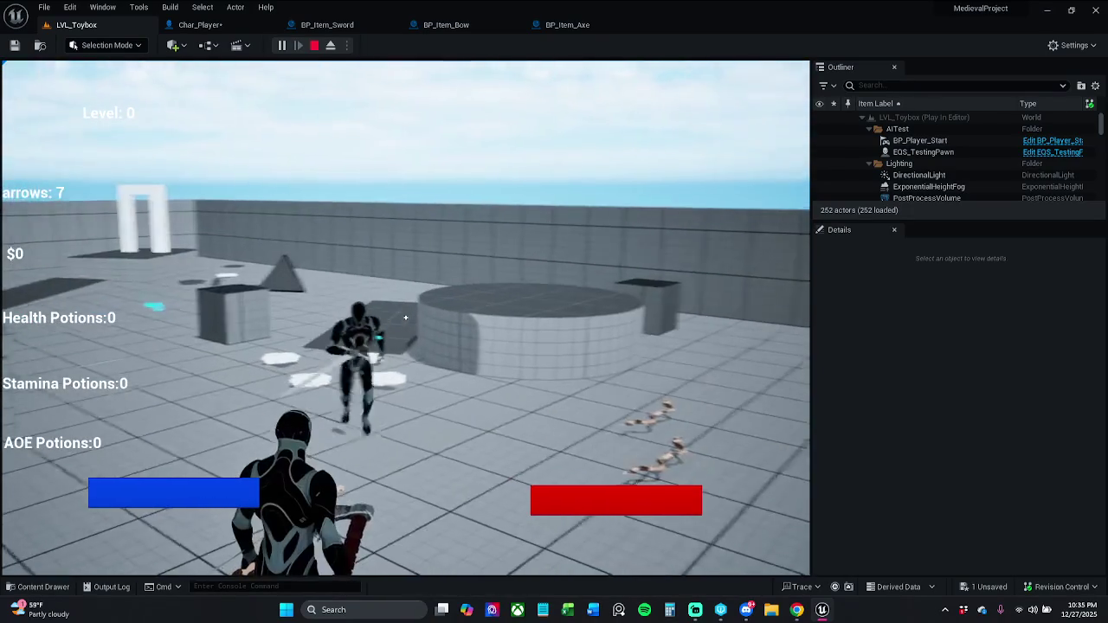
key(e)
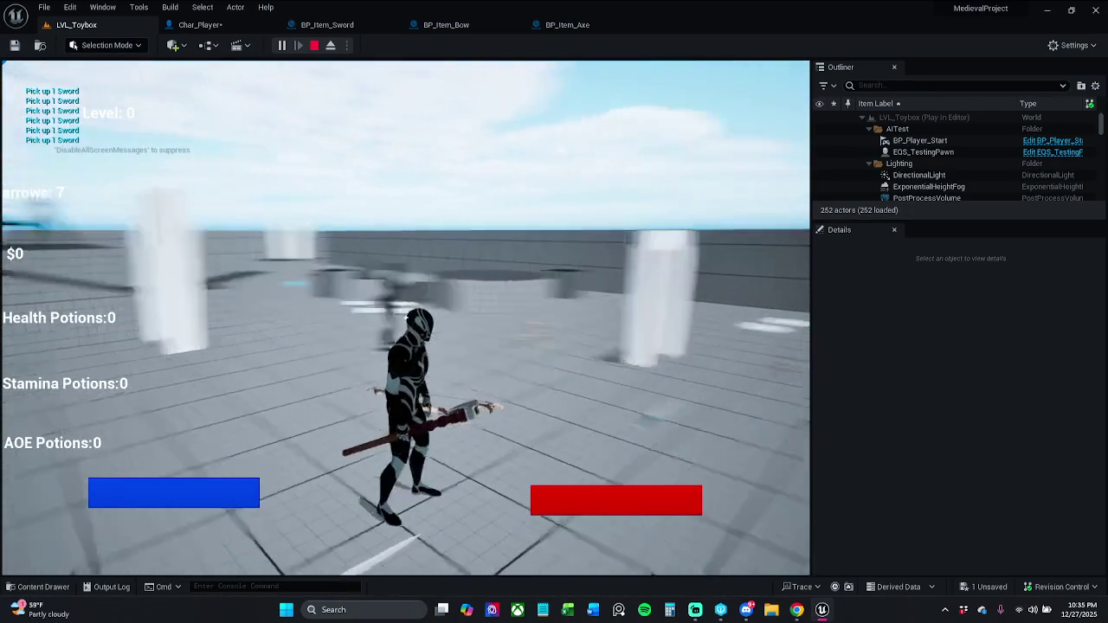
key(s)
key(a)
key(e)
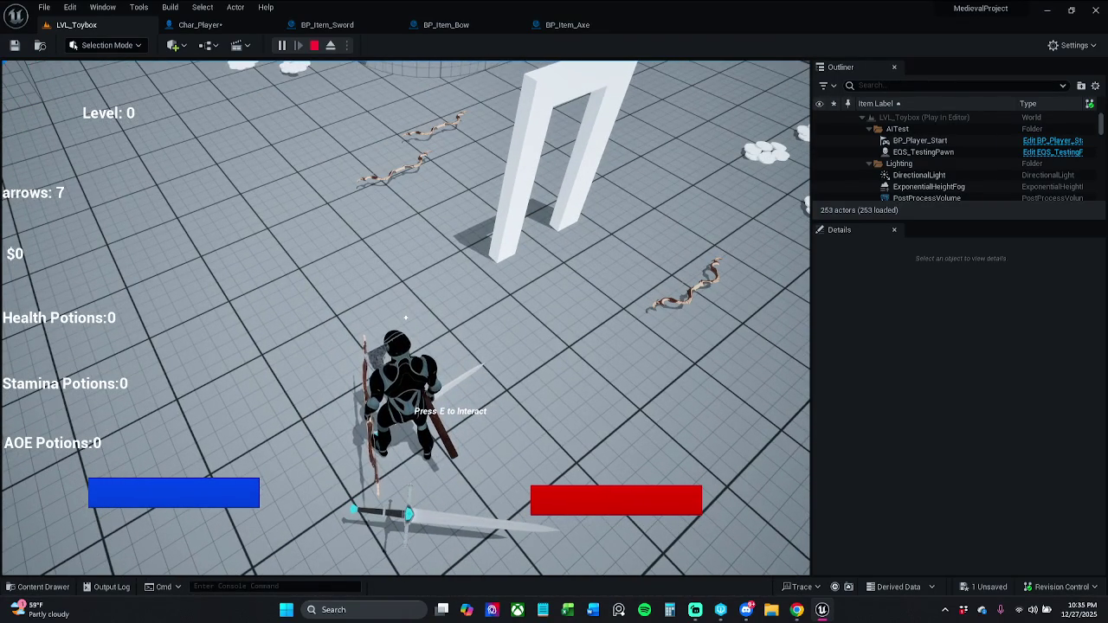
key(e)
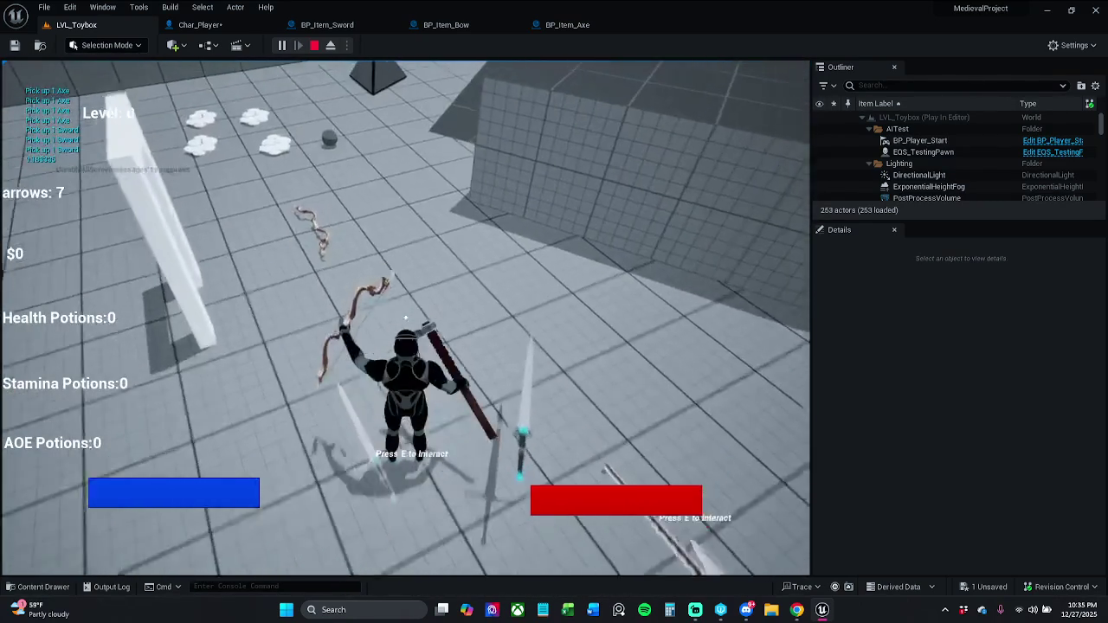
key(w)
key(e)
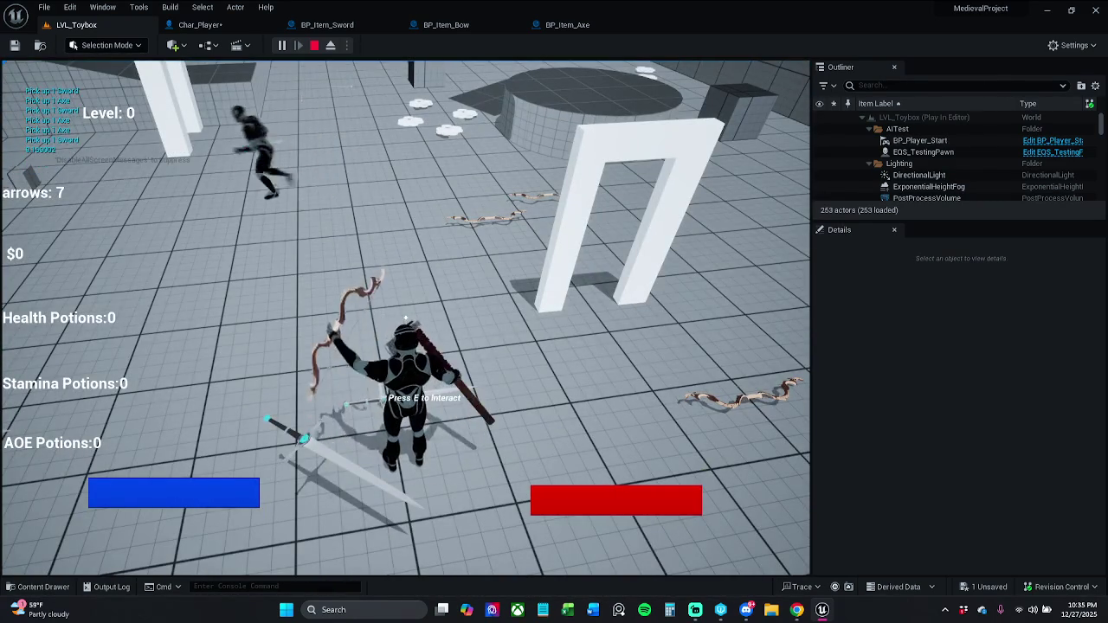
key(e)
Step: Grab more weapons, attack twice, switch to the bow, collect an AOE Potion, then stop PIE
key(w)
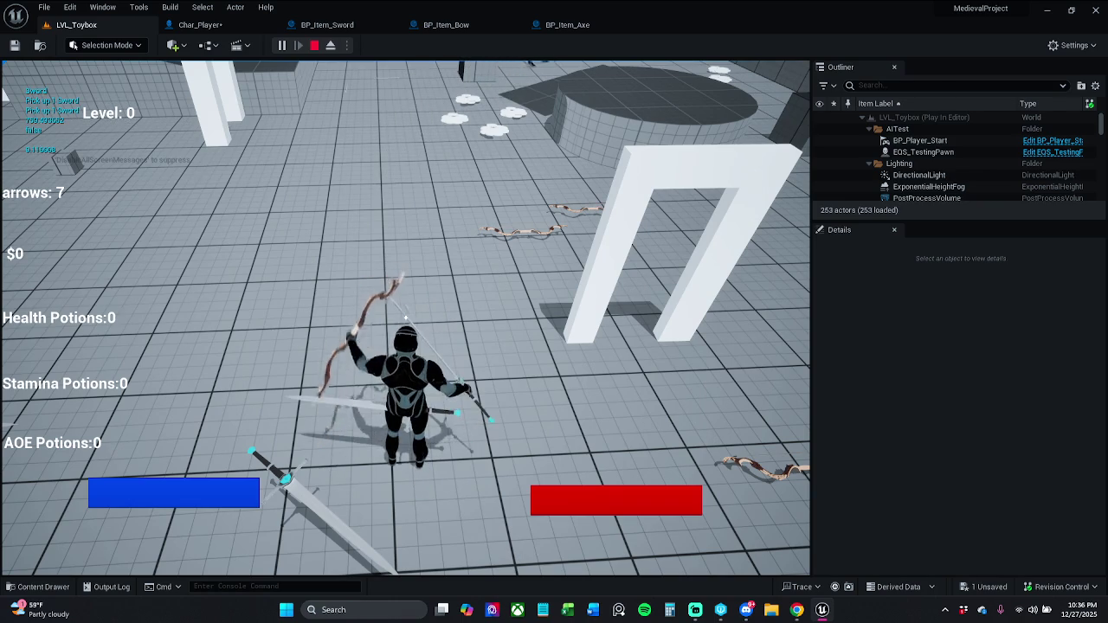
key(e)
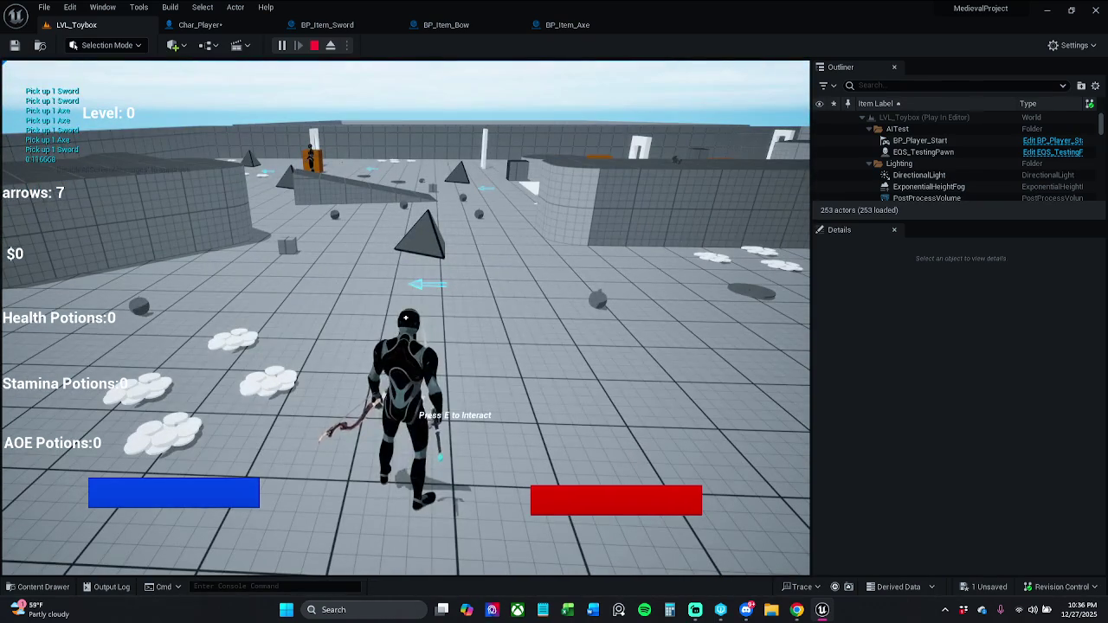
click(405, 318)
click(405, 318)
key(w)
key(e)
key(w)
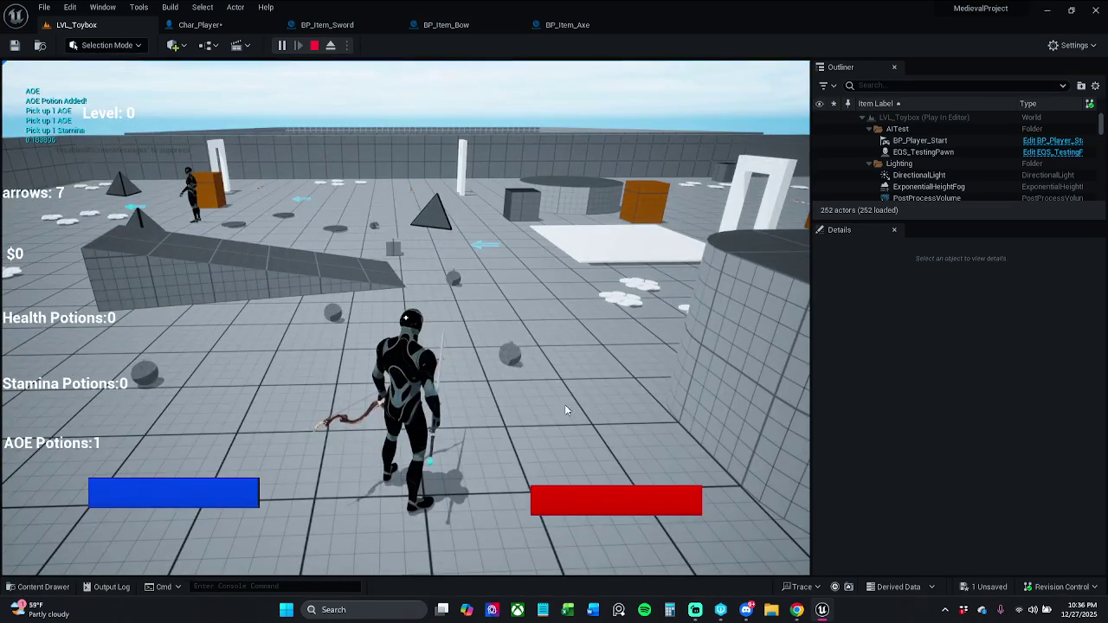
key(Escape)
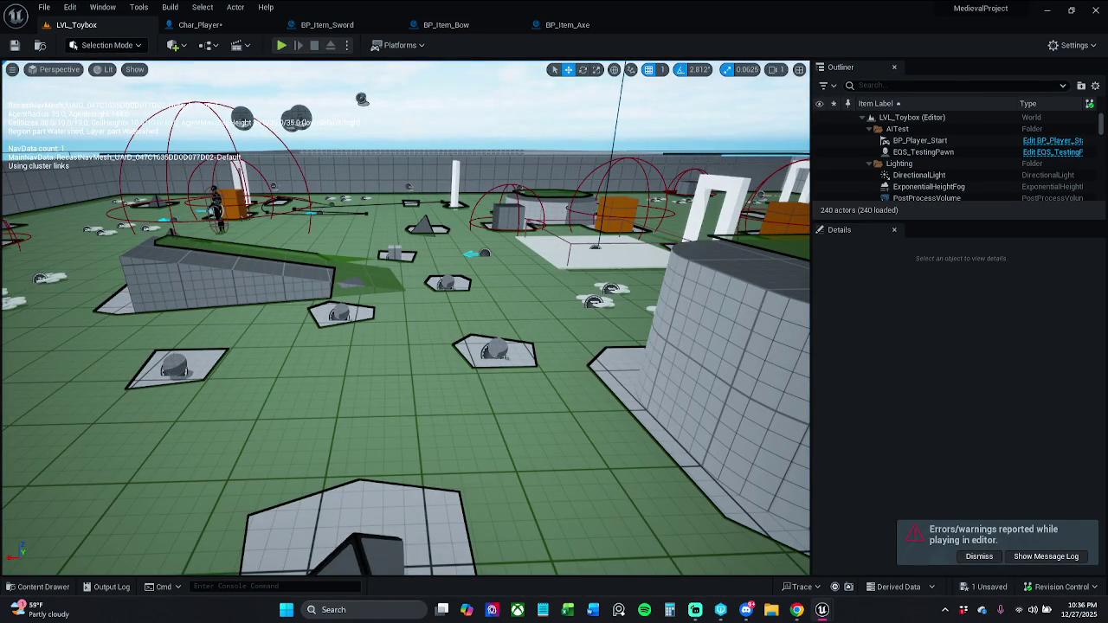
Step: In Char_Player, open the Message Log and jump to the Accessed None error's Set Static Mesh node
click(200, 25)
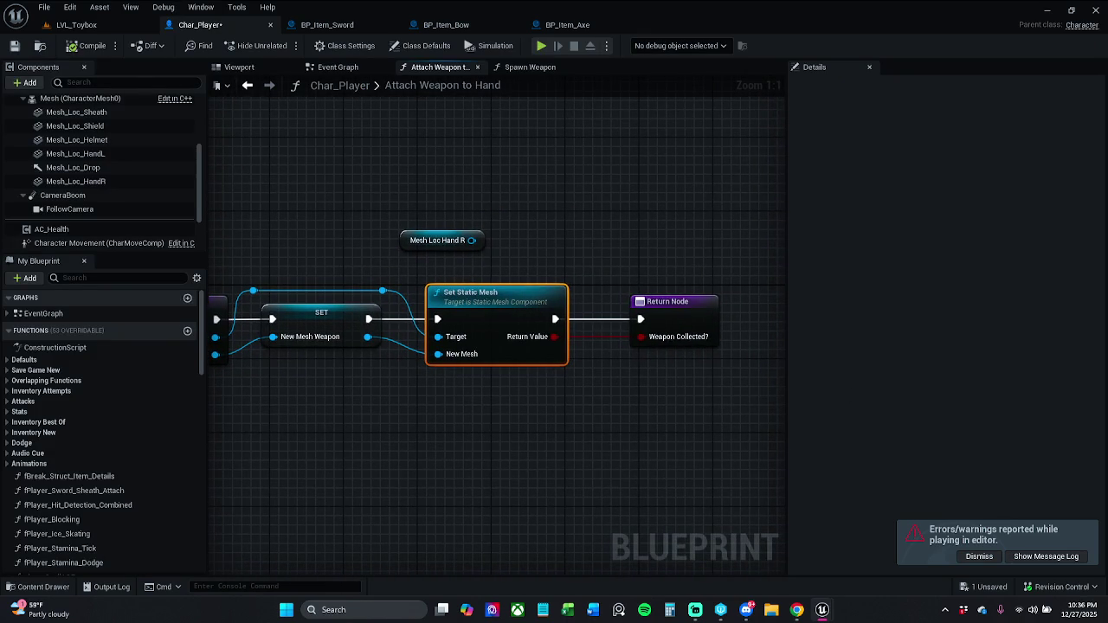
click(1046, 556)
drag(644, 191, 706, 117)
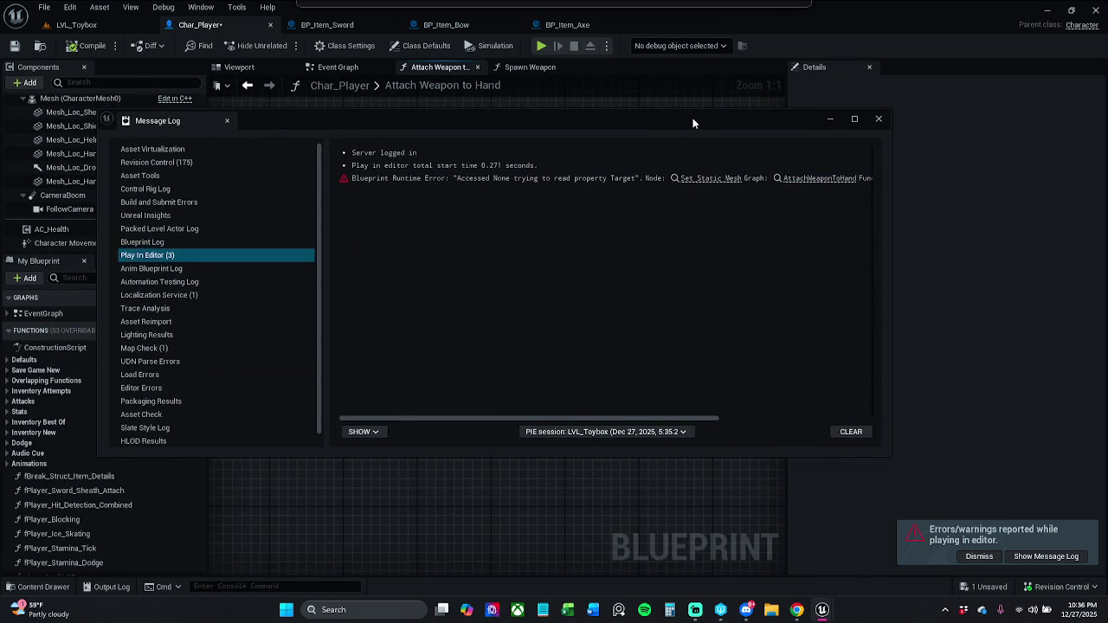
click(711, 178)
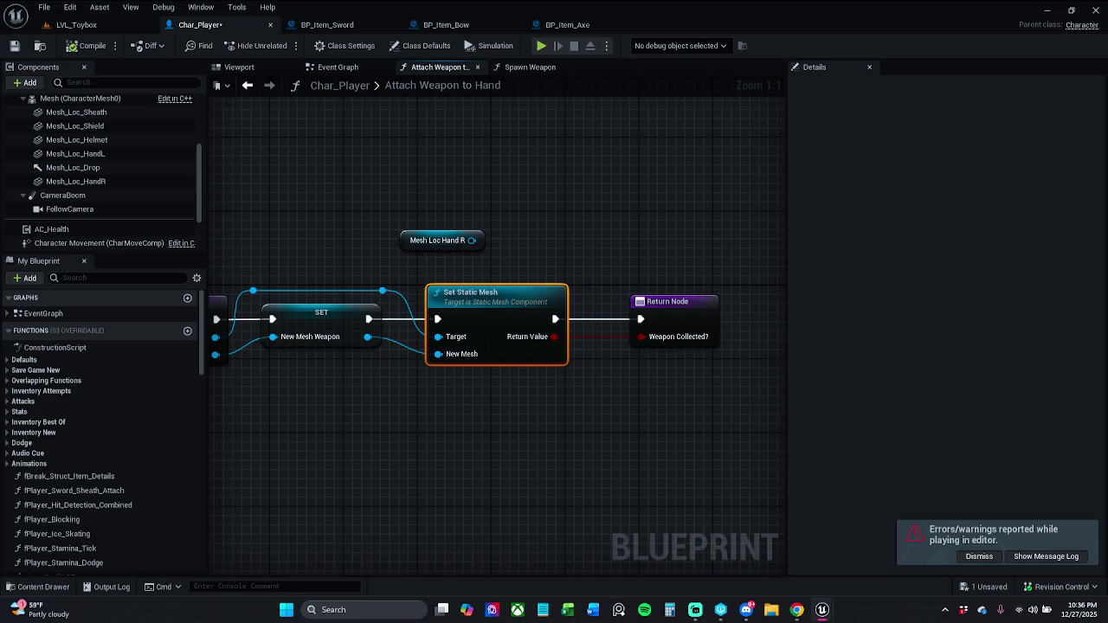
Step: Pan to Attach Weapon to Hand's entry node, then move to the BP_Item_Axe blueprint
drag(415, 455, 593, 455)
click(506, 399)
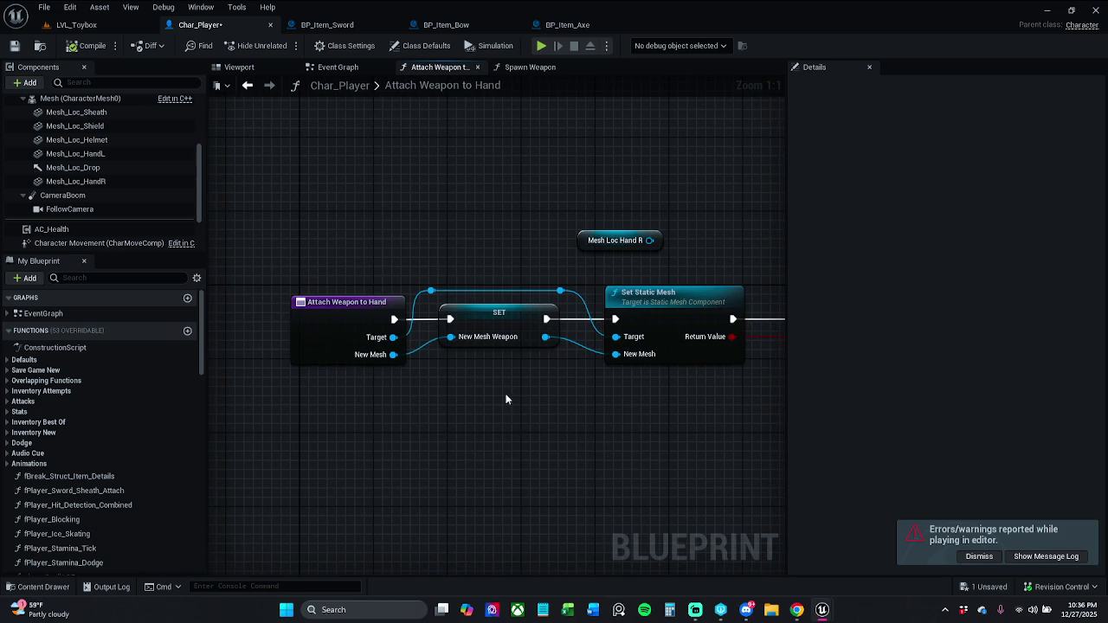
click(597, 26)
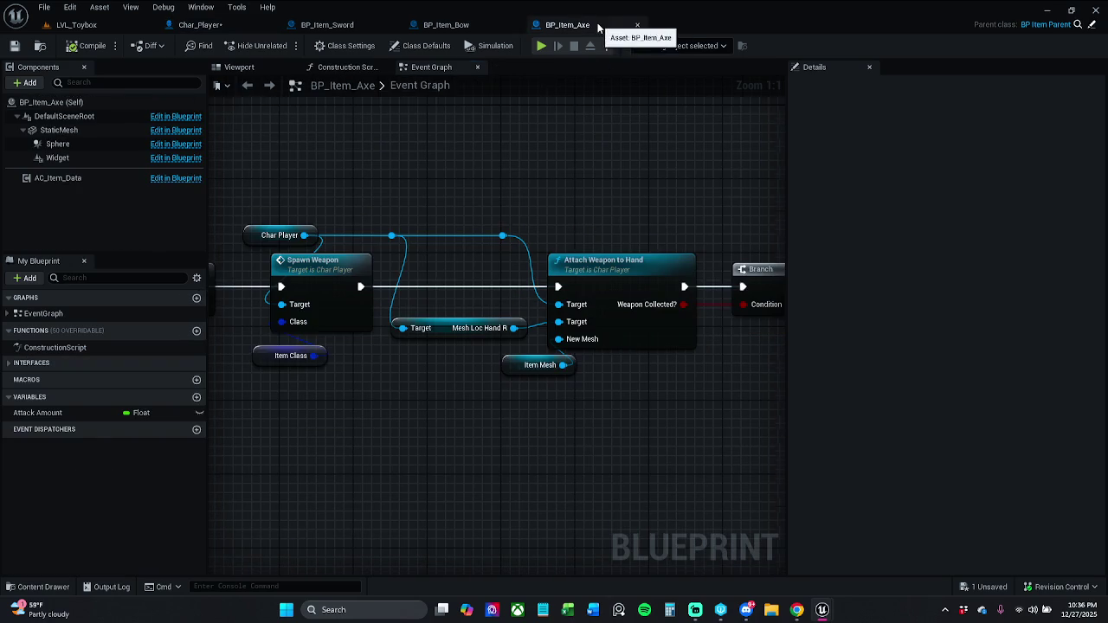
Step: In BP_Item_Bow's zoomed Event Graph, open the Attach Weapon to Hand function definition
drag(509, 184, 626, 174)
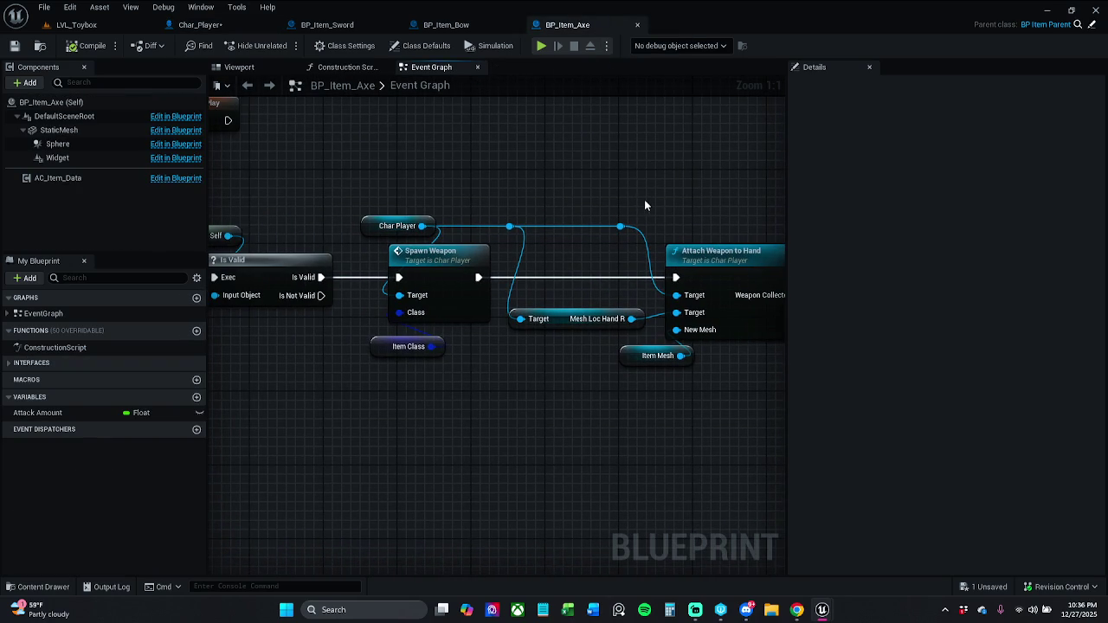
click(446, 26)
scroll(546, 217, up, 8)
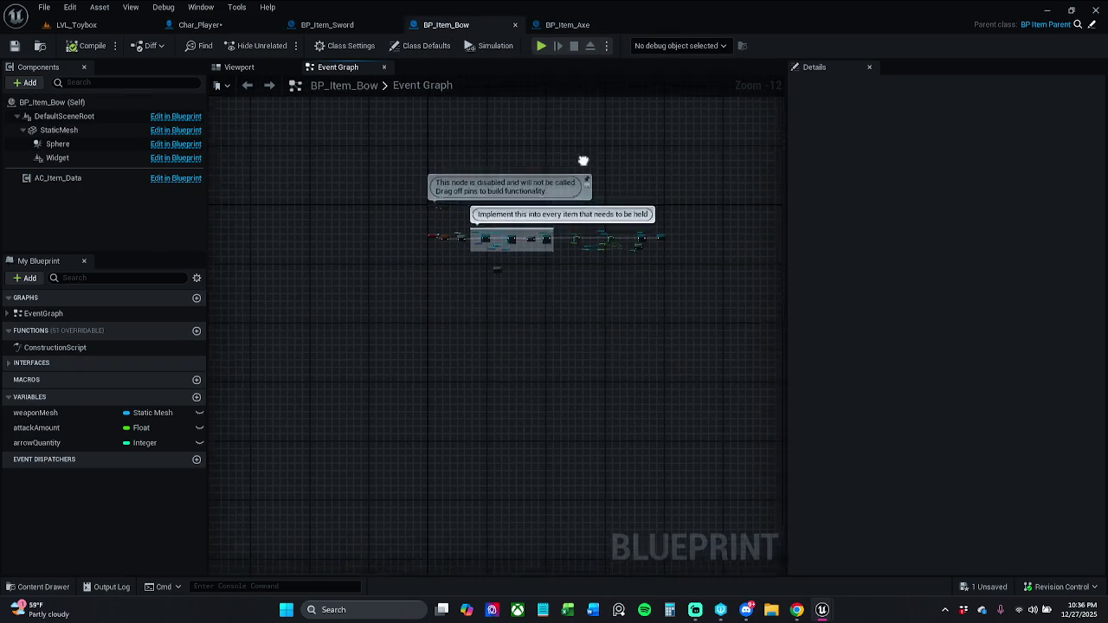
mouse_move(618, 245)
mouse_down()
mouse_move(563, 218)
mouse_move(593, 218)
mouse_up()
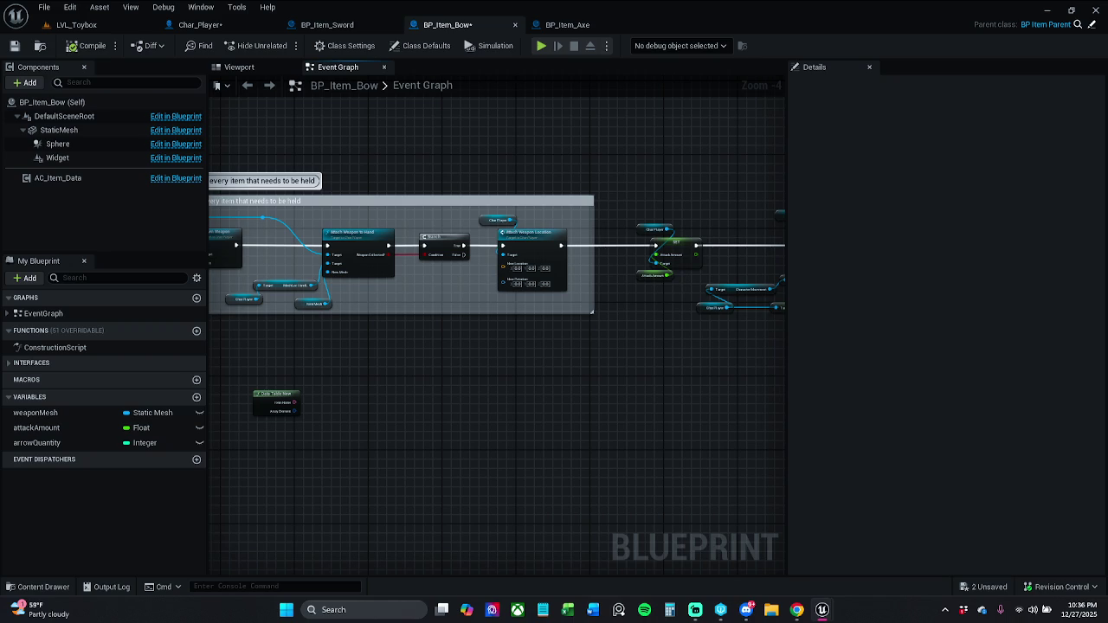
double_click(356, 232)
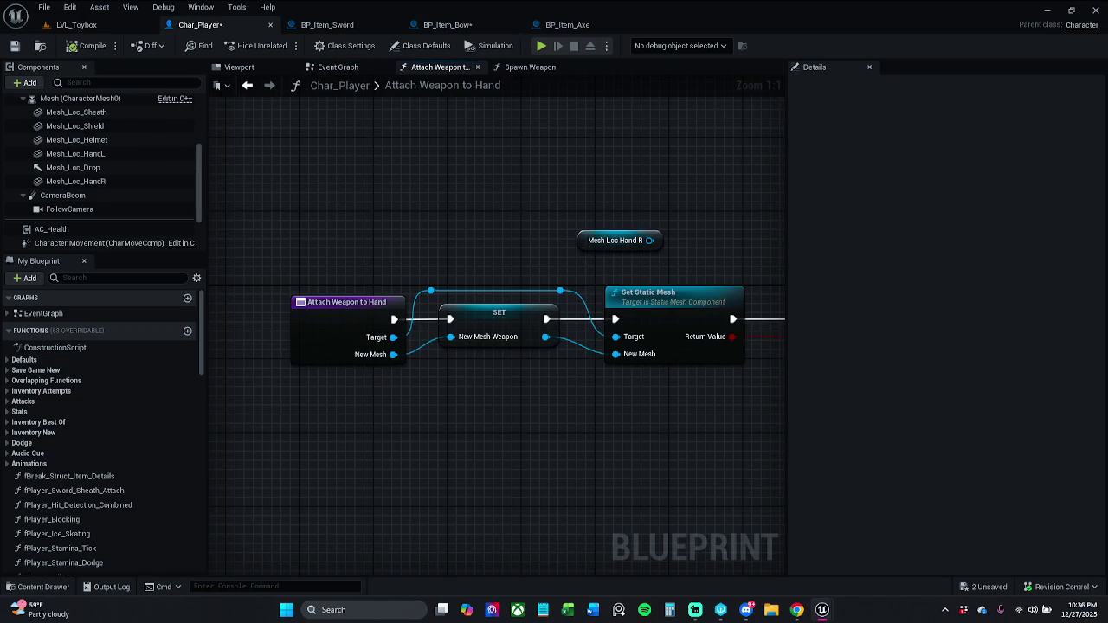
Step: Check the Attach Weapon to Hand node and reroute knot, then save Char_Player with Ctrl+S
mouse_move(463, 244)
mouse_down()
mouse_move(453, 228)
mouse_move(435, 231)
mouse_up()
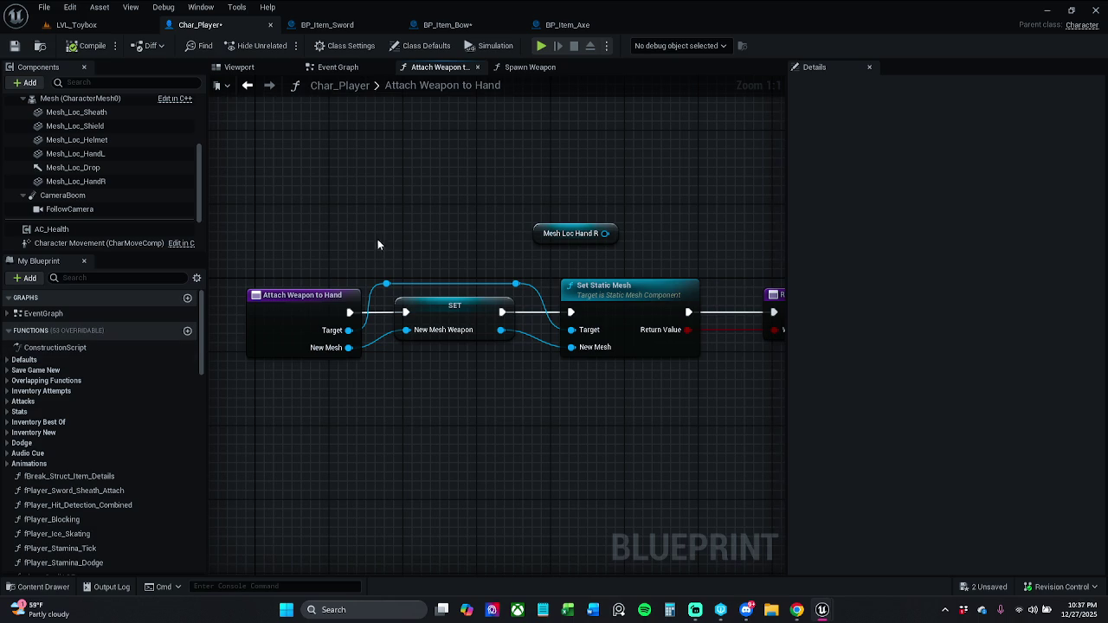
scroll(378, 239, down, 2)
drag(246, 212, 395, 325)
scroll(361, 358, up, 2)
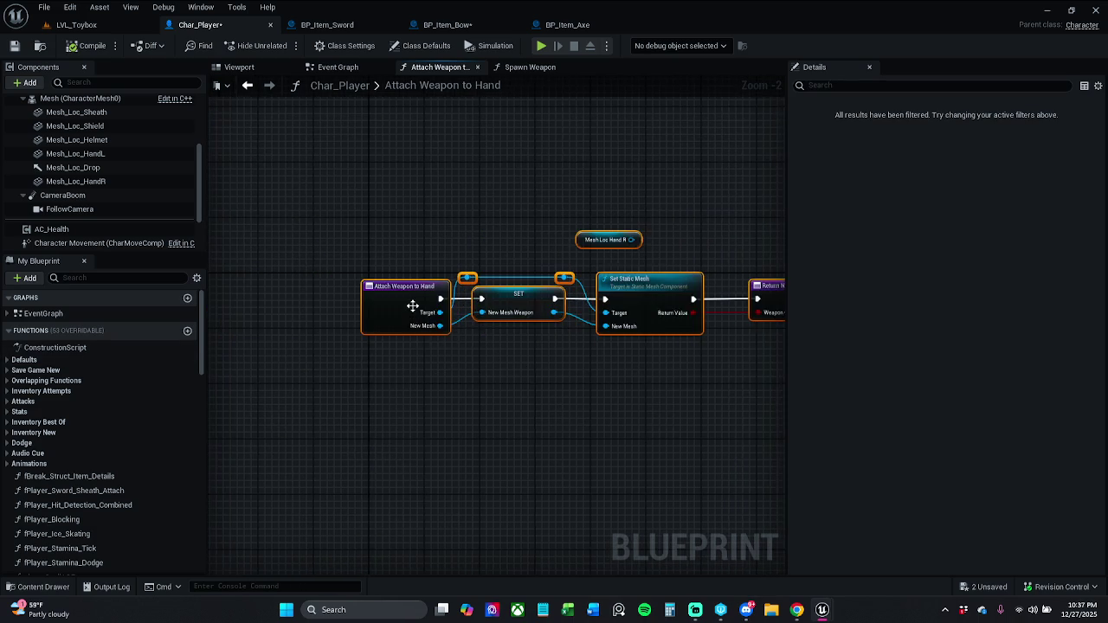
click(403, 231)
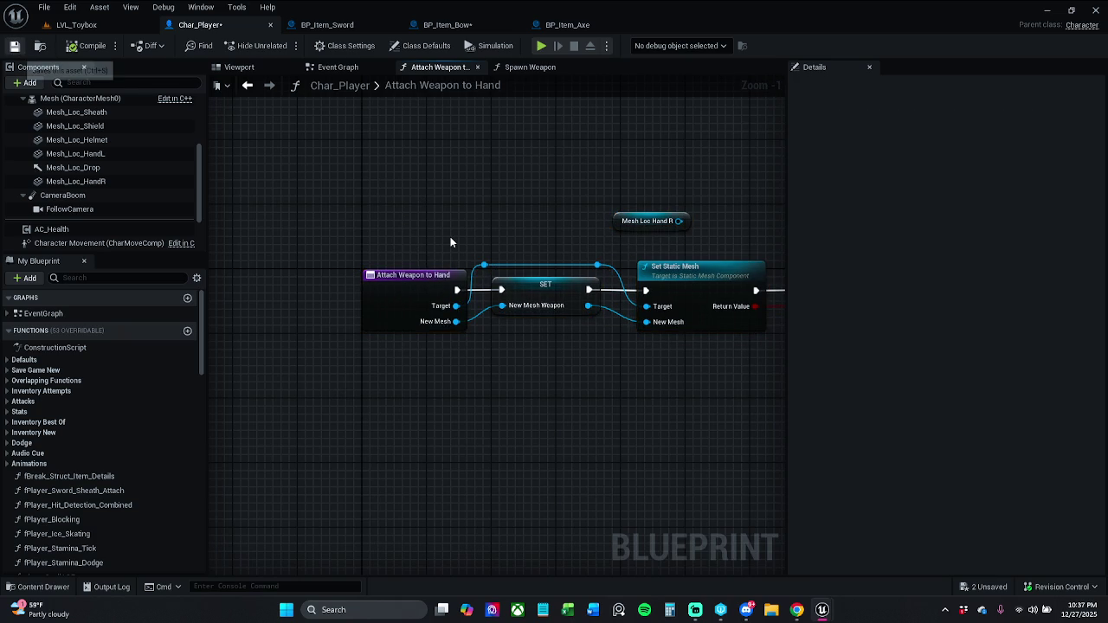
key(ctrl+s)
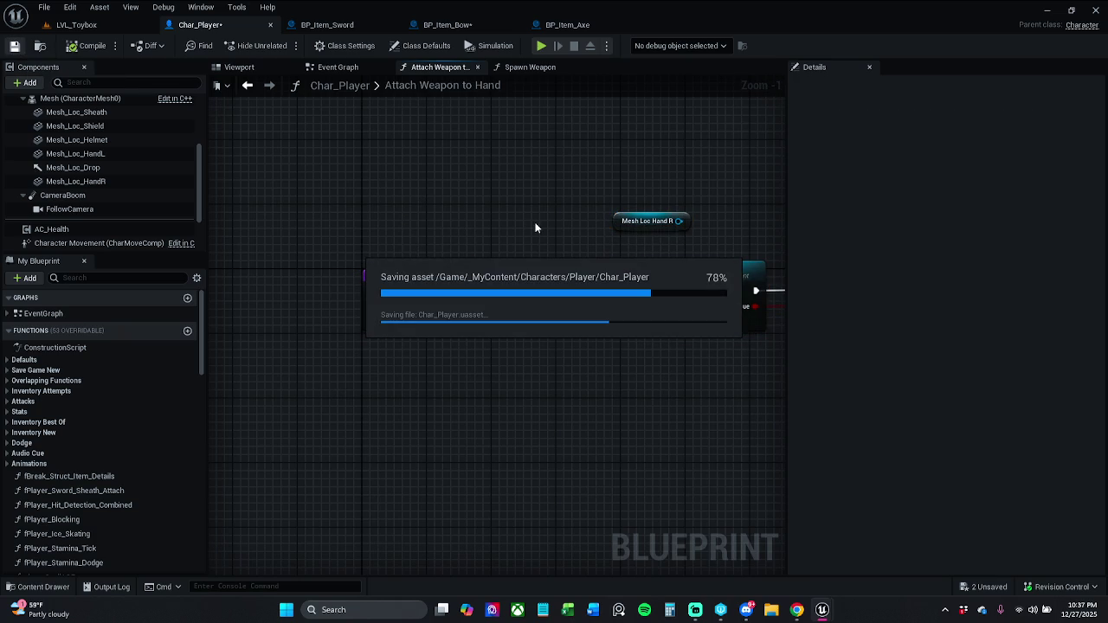
Step: Save the BP_Item_Bow blueprint
click(448, 24)
mouse_move(622, 217)
mouse_down()
mouse_move(702, 158)
mouse_move(924, 139)
mouse_move(1076, 179)
mouse_up()
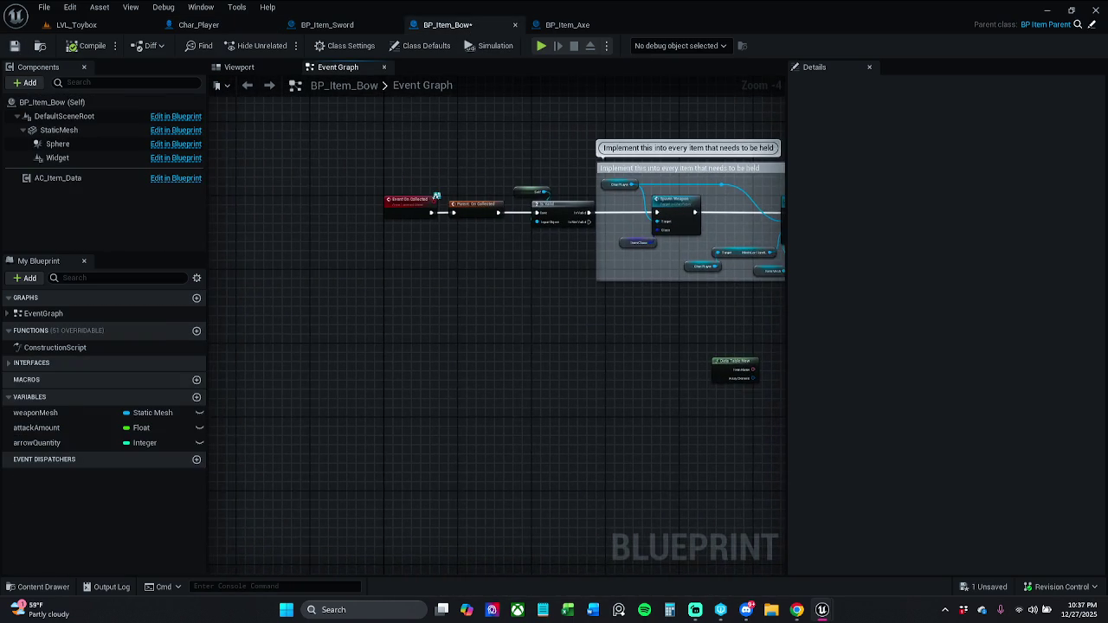
click(14, 45)
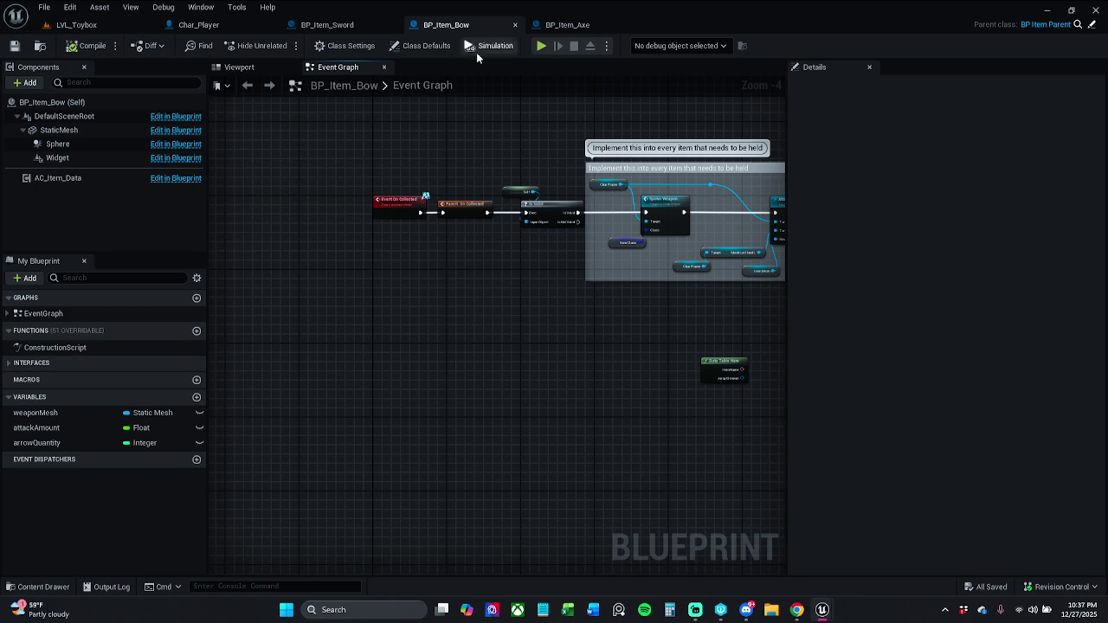
Step: Run a standalone game, pick up the bow, a sword and axes, then stop it with Esc
click(541, 45)
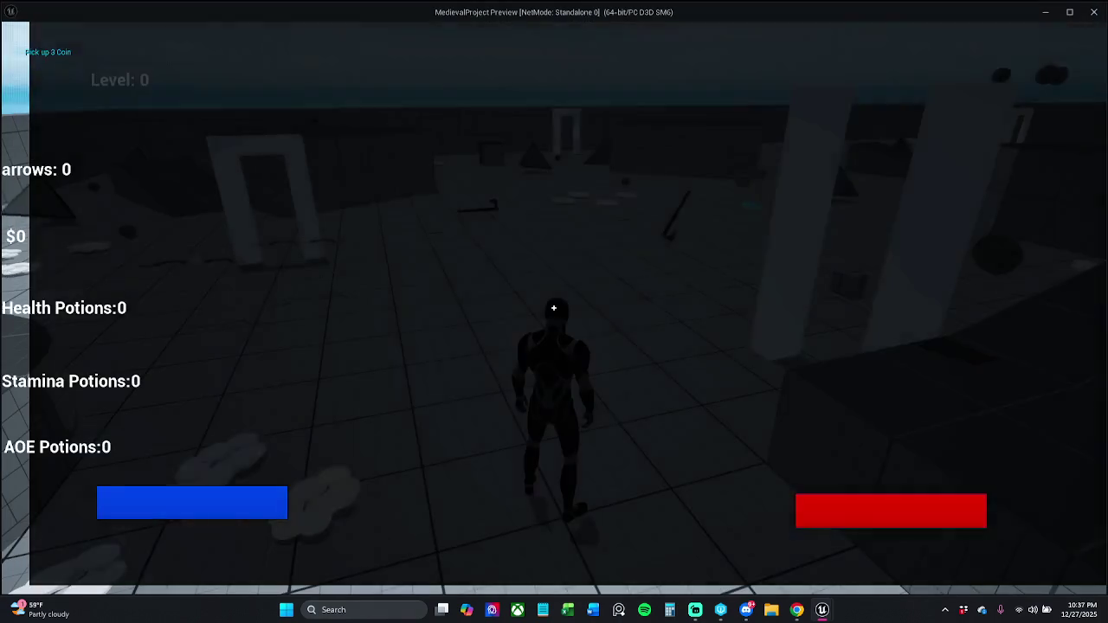
key(w)
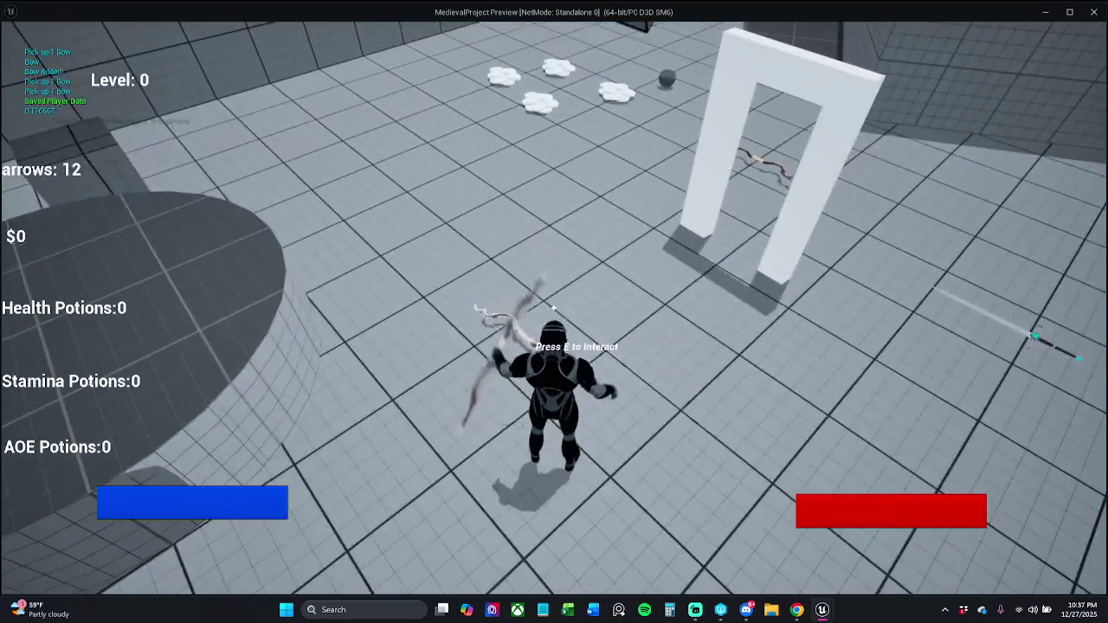
key(w)
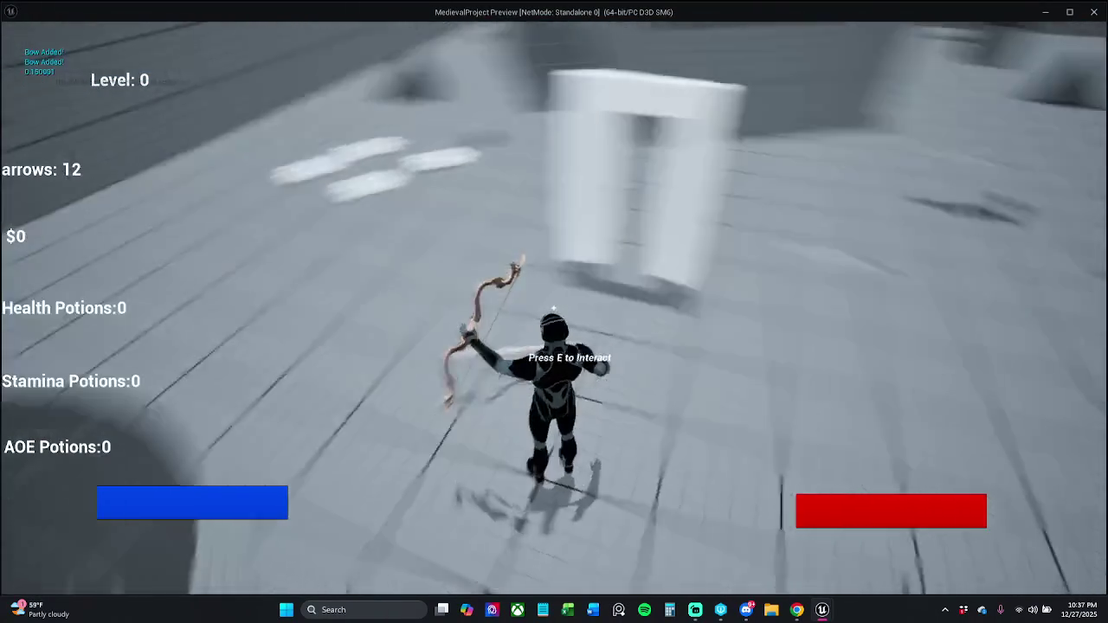
key(w)
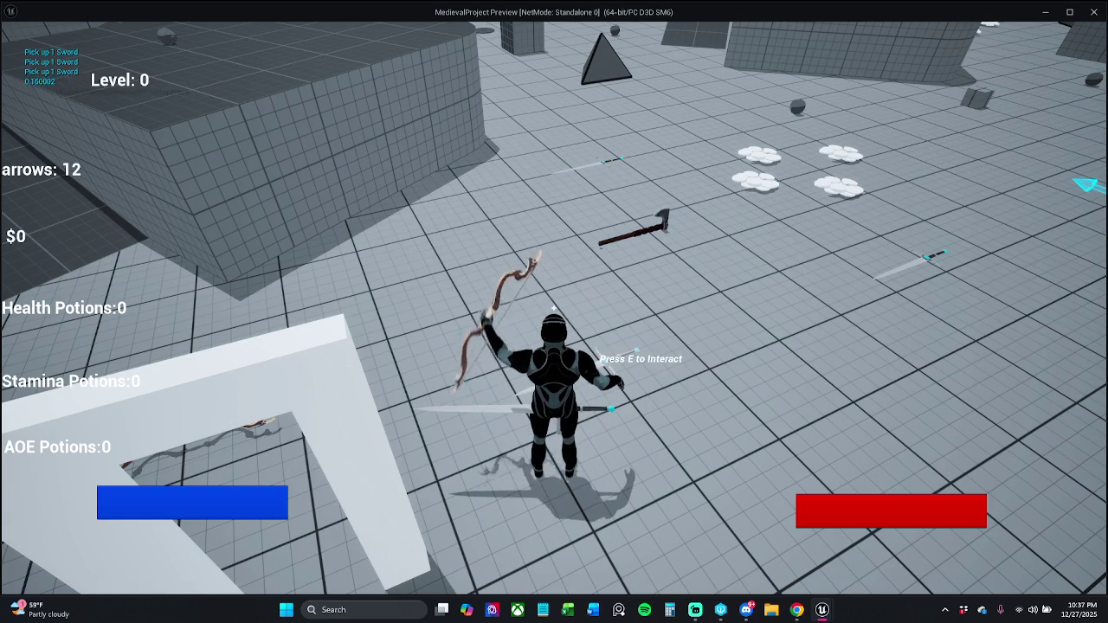
key(w)
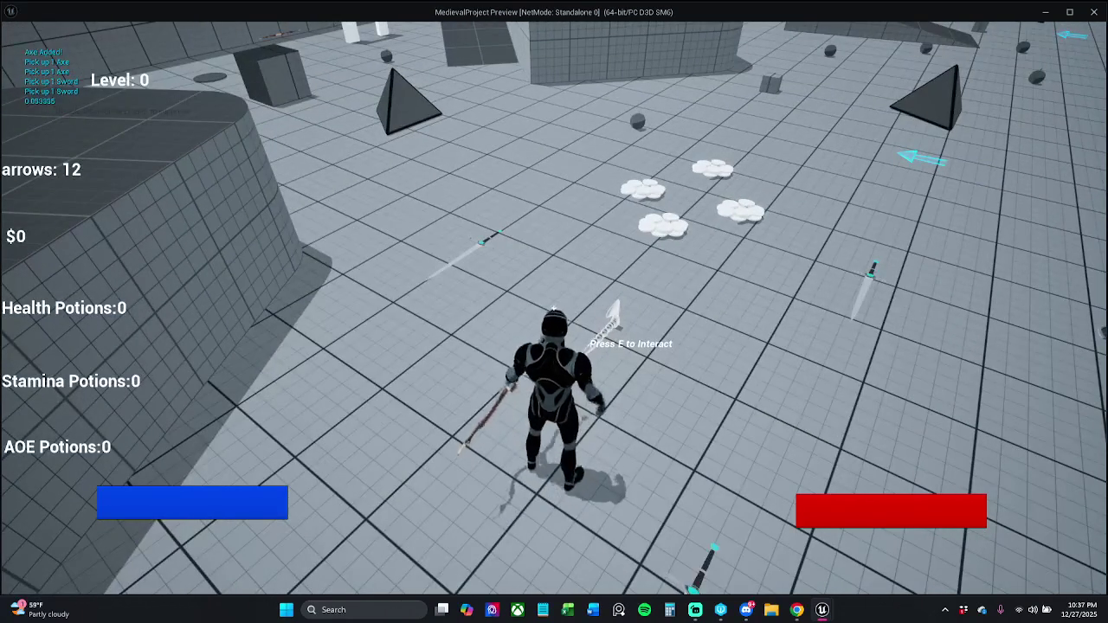
key(w)
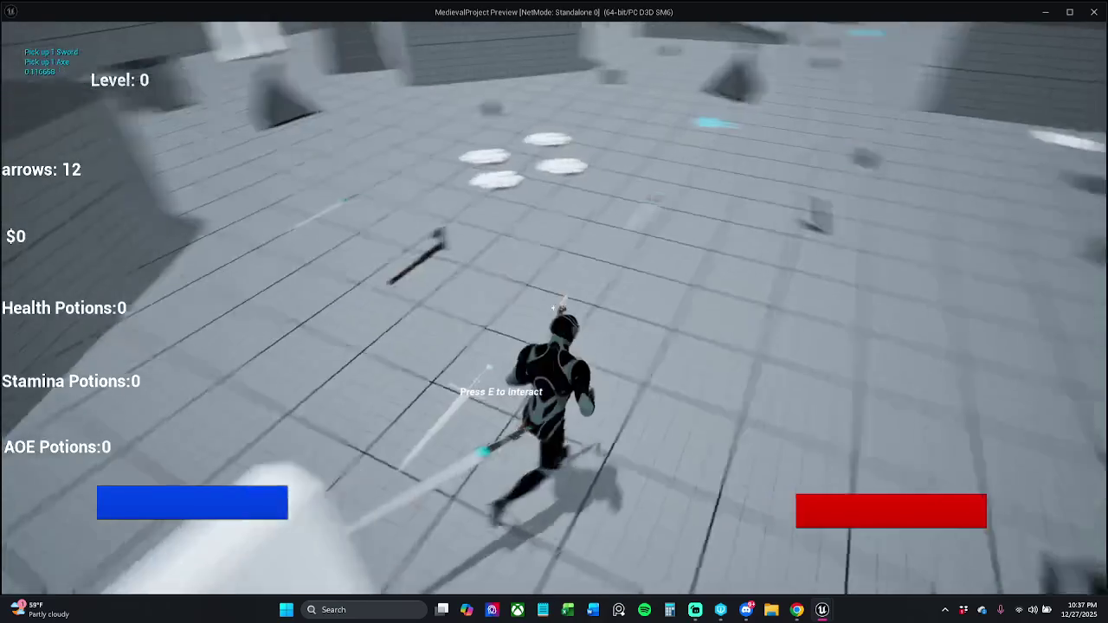
key(w)
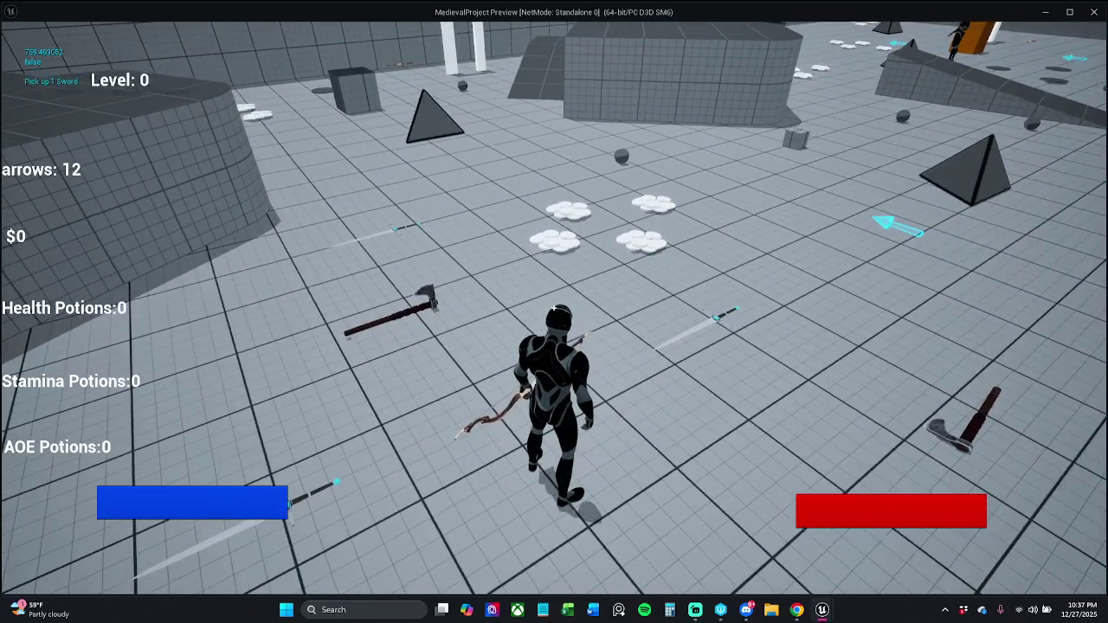
key(w)
key(w)
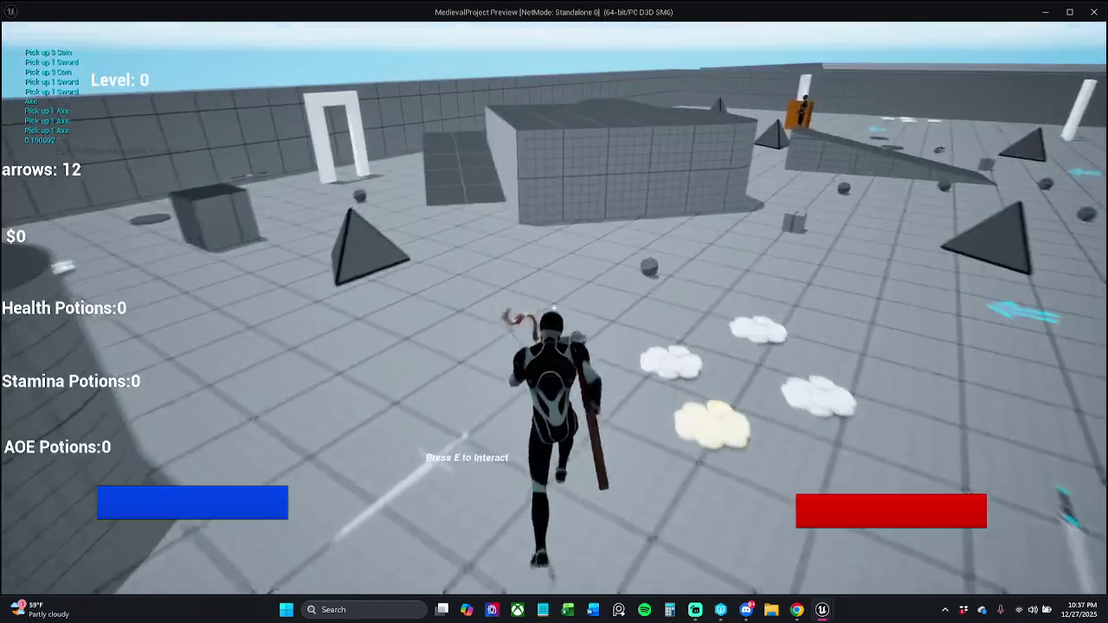
key(Escape)
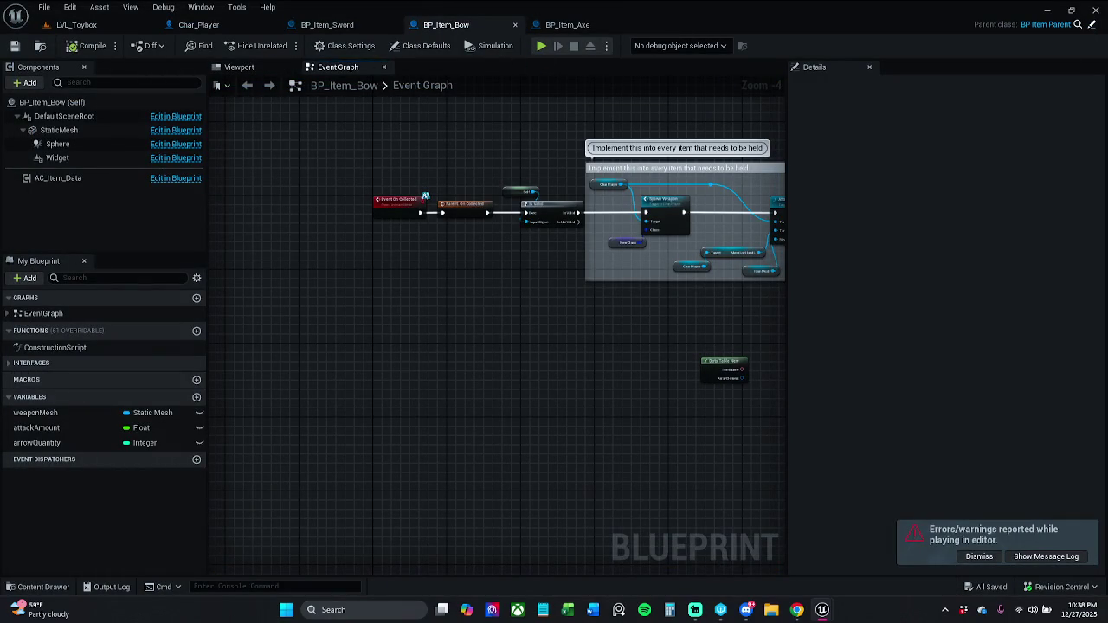
Step: Relaunch the standalone game and pick up the bow, swords and an axe again
click(541, 45)
key(w)
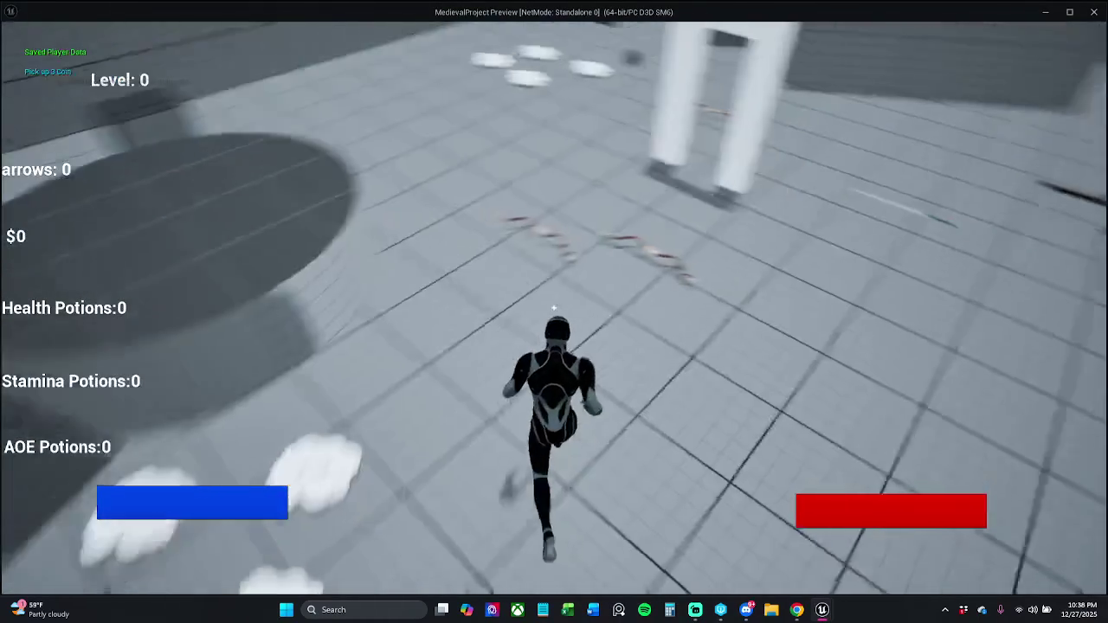
key(w)
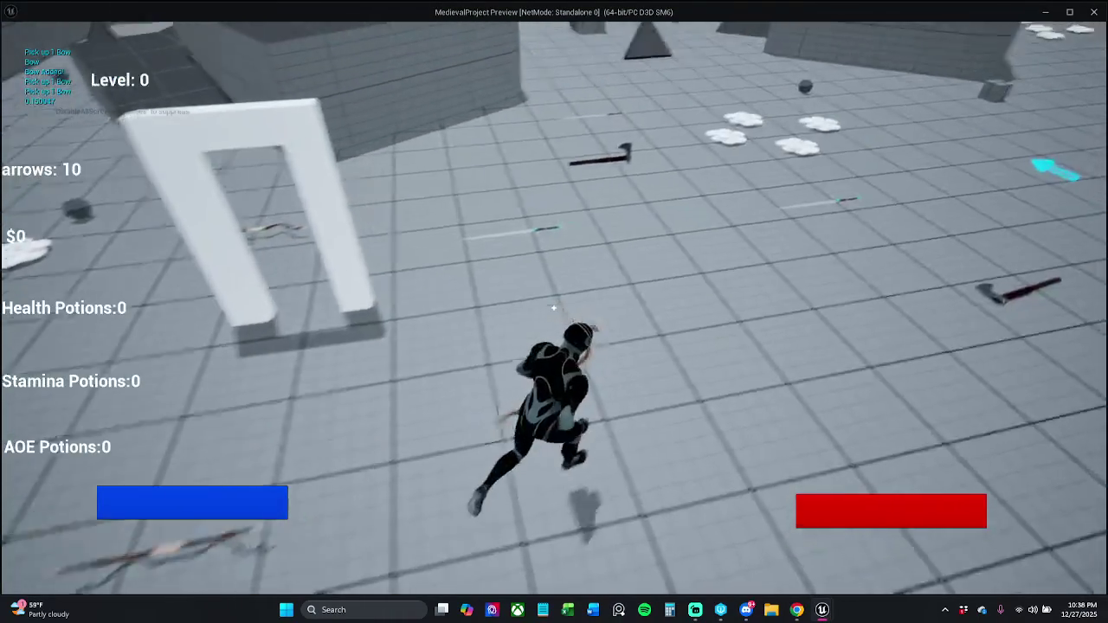
key(w)
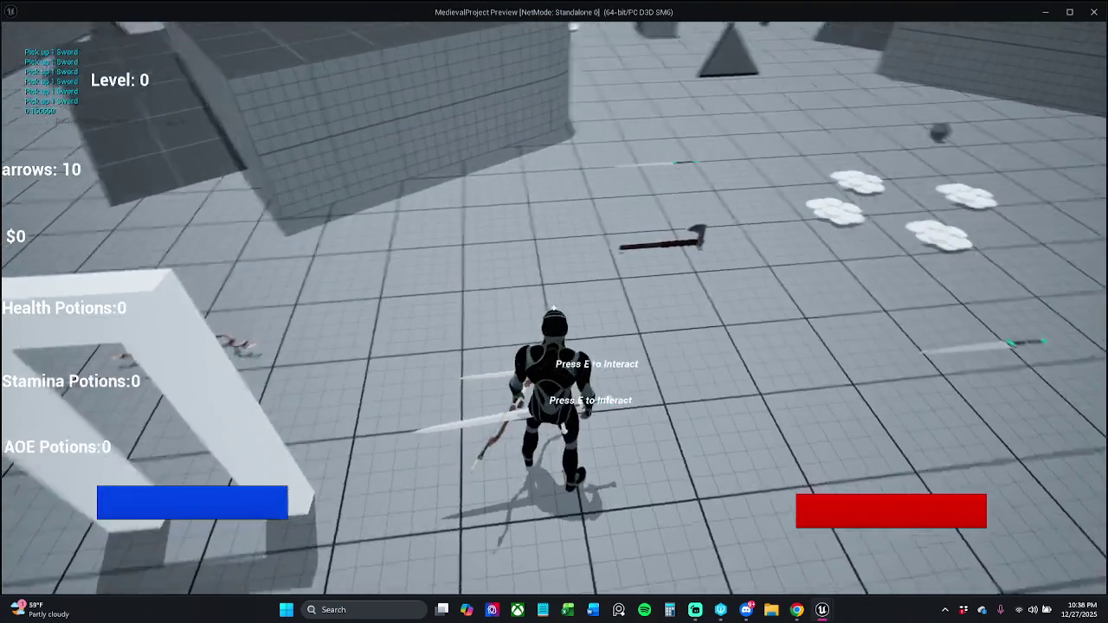
key(w)
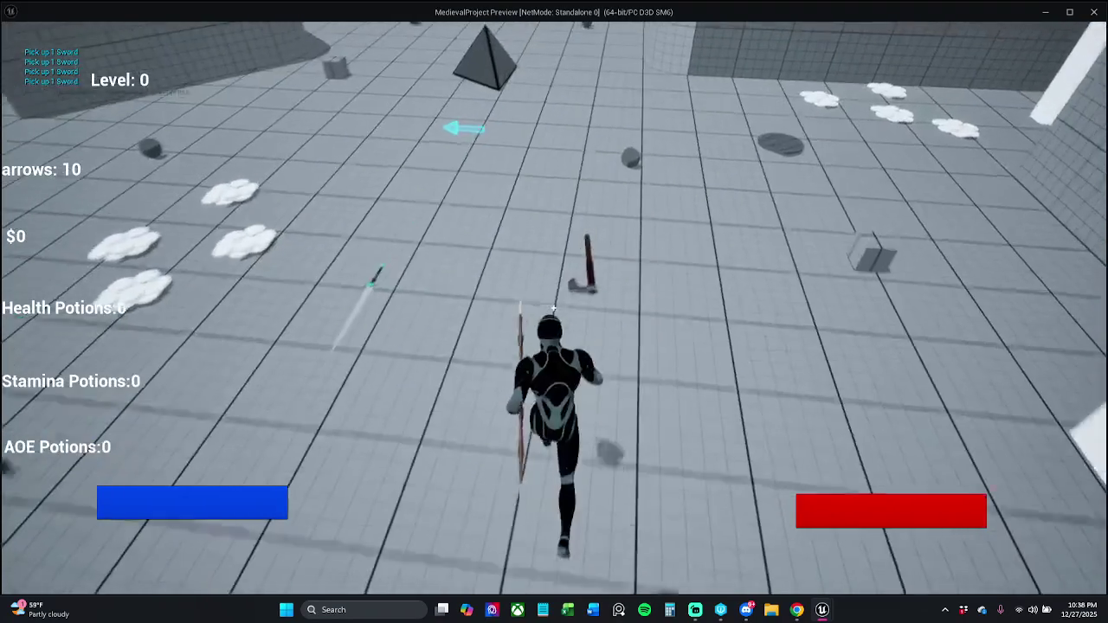
key(w)
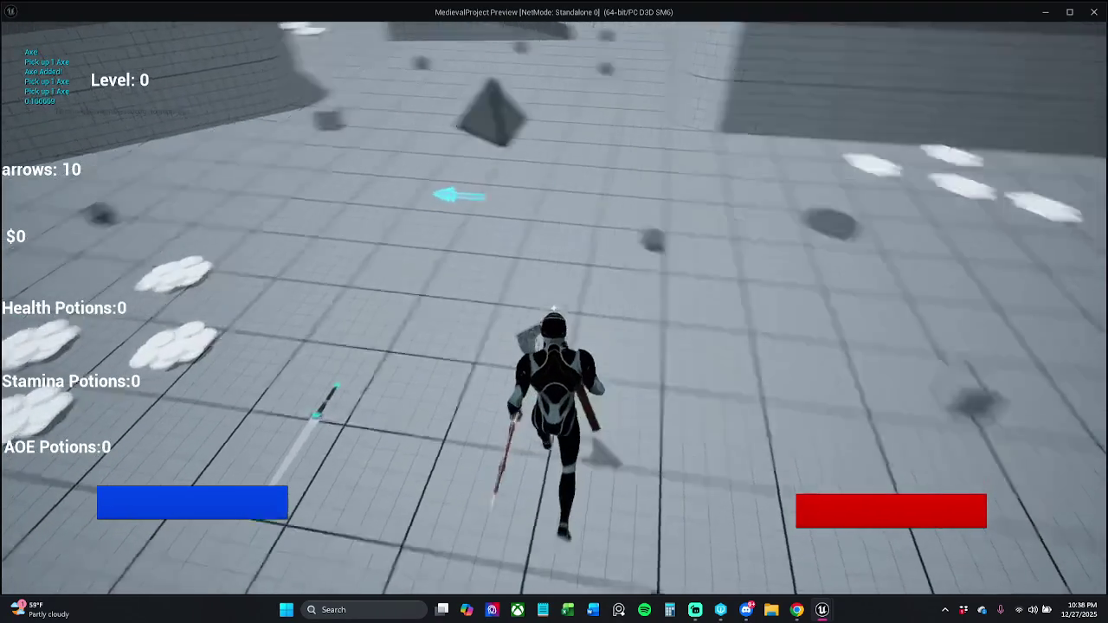
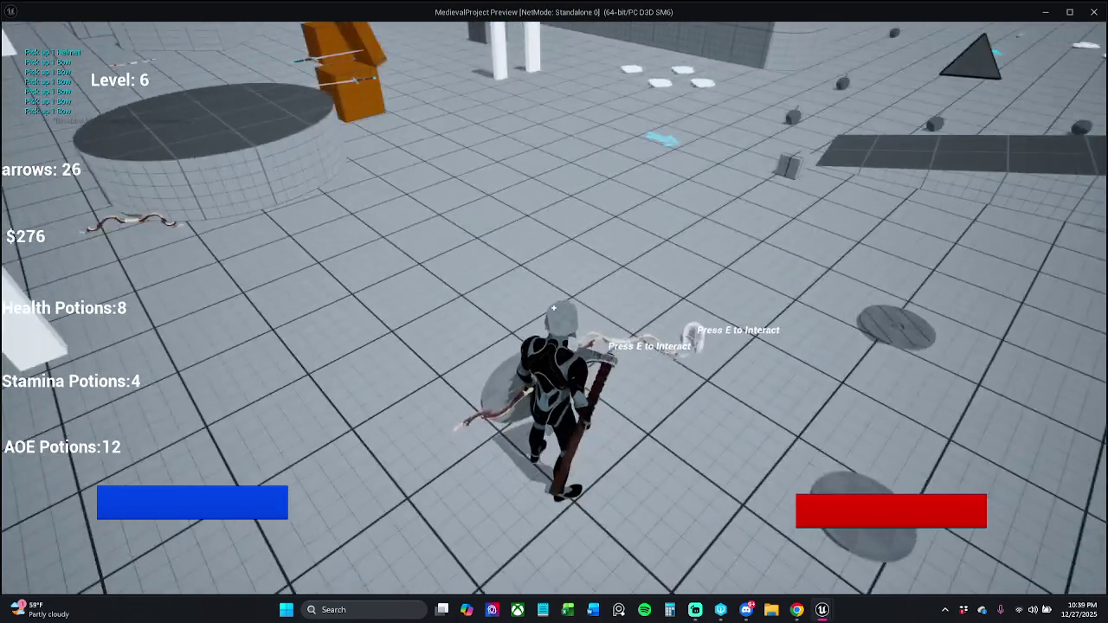
Step: Pick up the bow and the helmet in the test run, then end the session
mouse_move(554, 307)
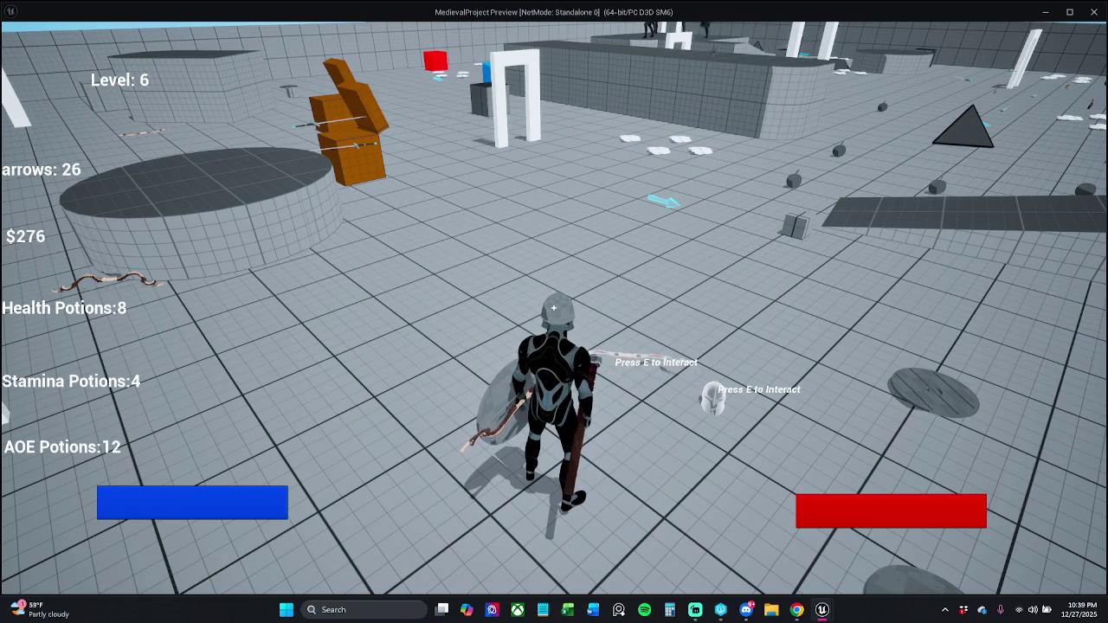
key(e)
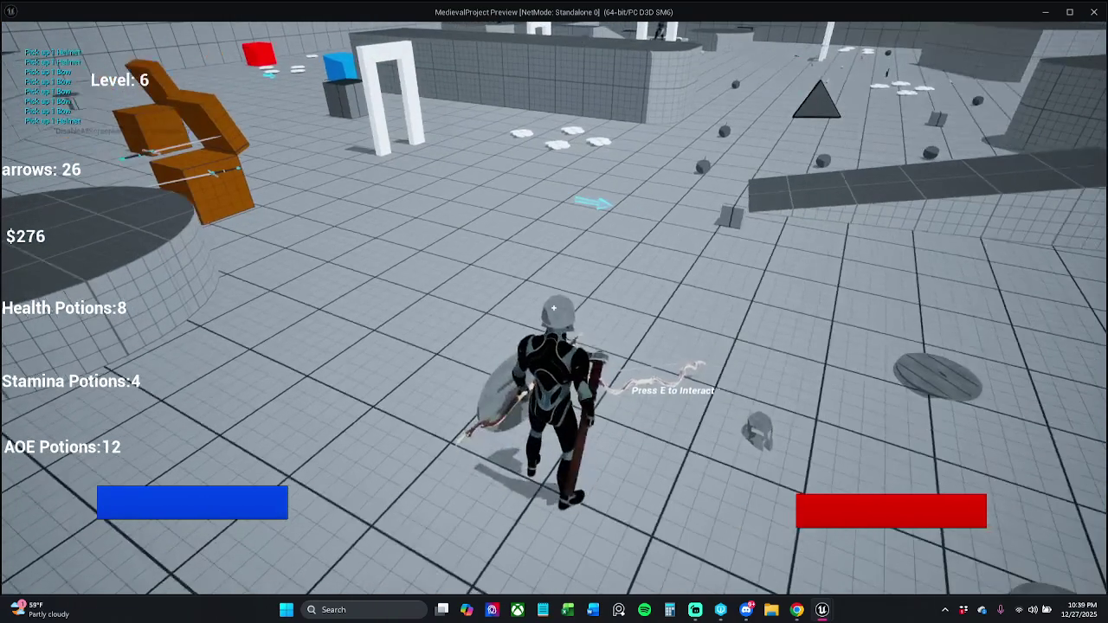
key(e)
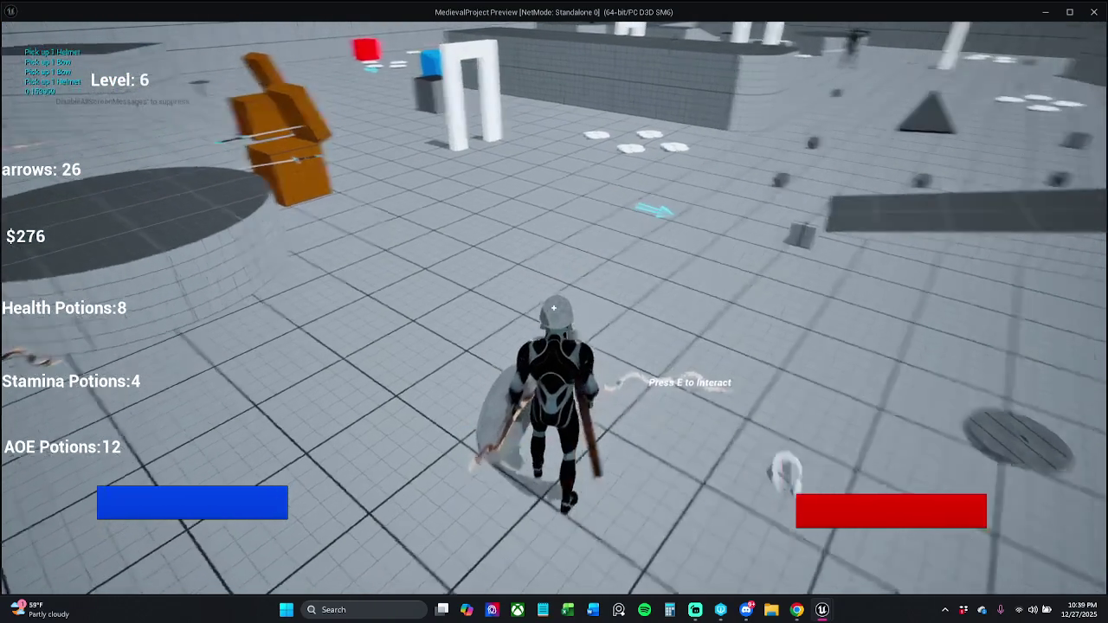
key(Escape)
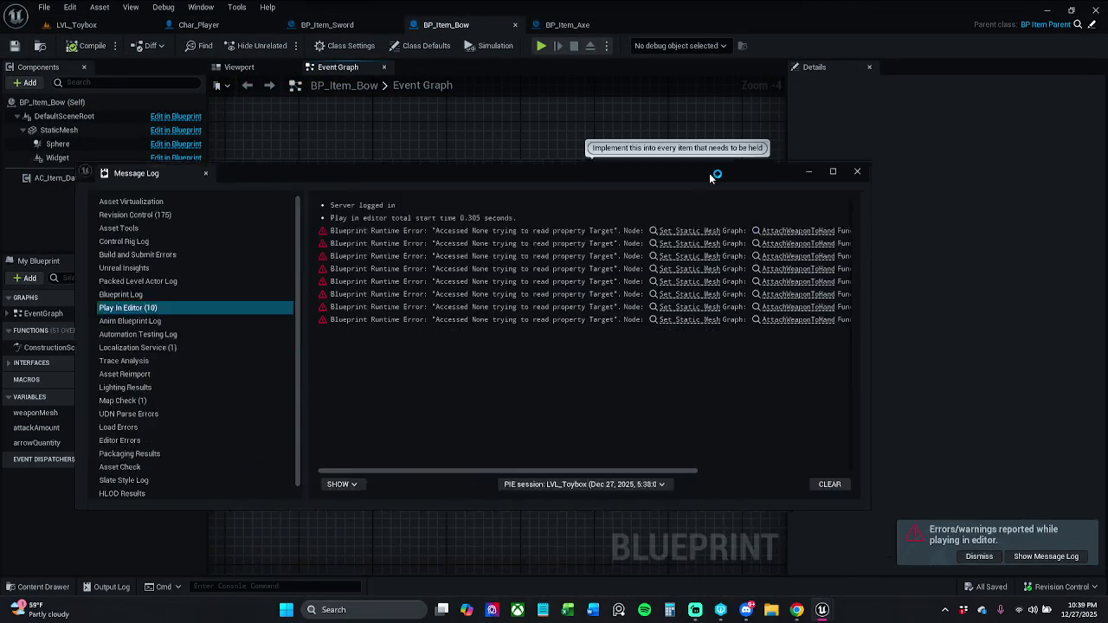
Step: Read and close the Accessed None error log, then switch to Char_Player's Attach Weapon to Hand graph
drag(712, 178, 717, 112)
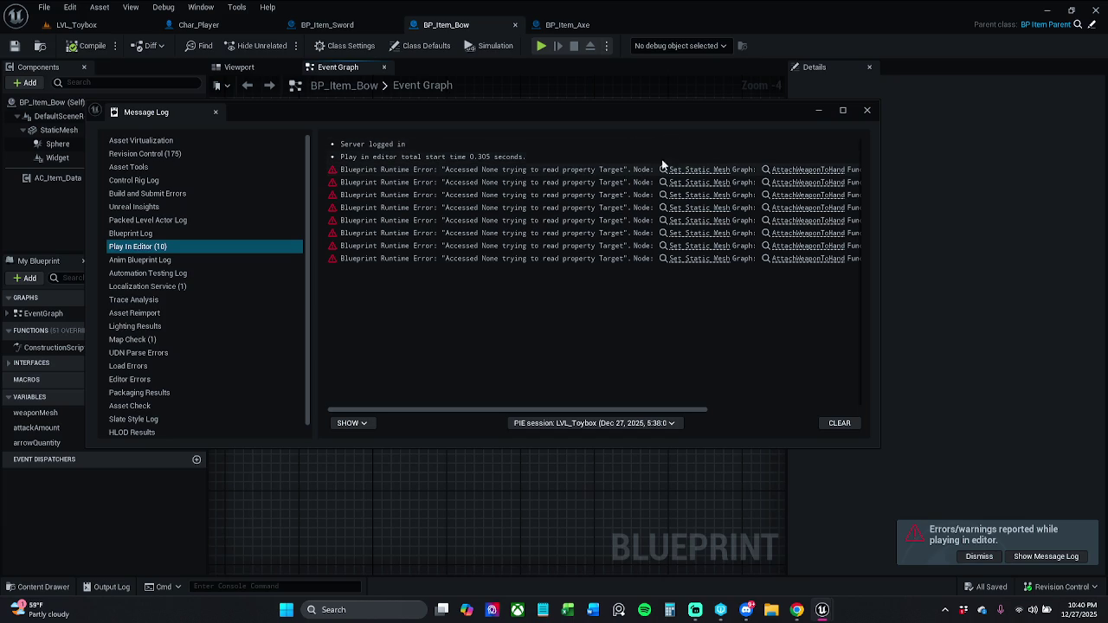
click(867, 110)
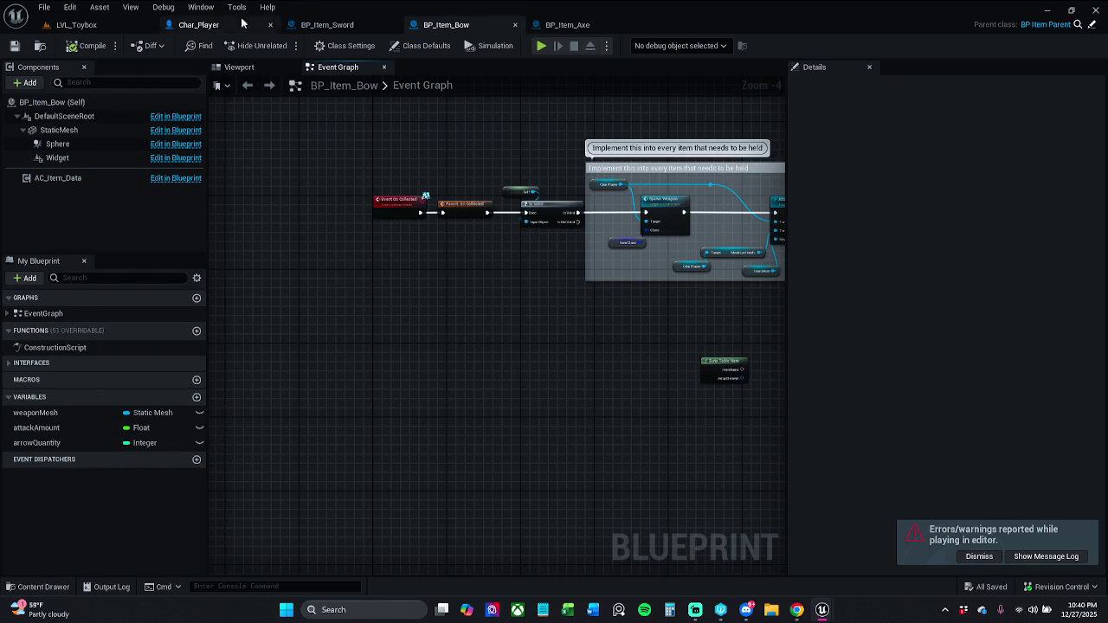
click(199, 24)
scroll(429, 306, up, 1)
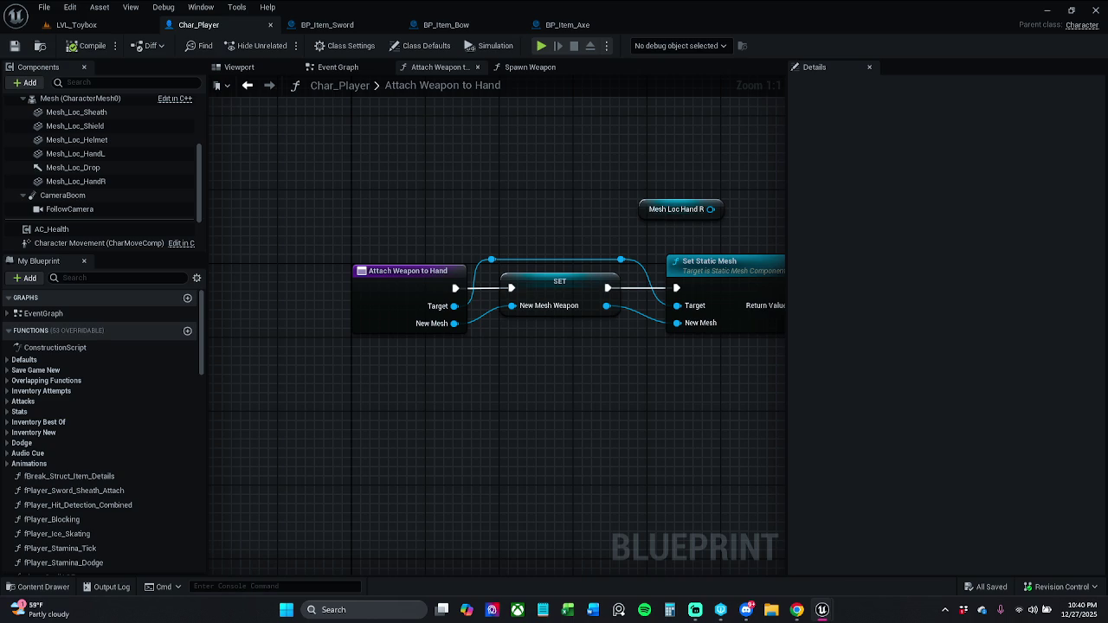
Step: Glance at the BP_Item_Axe blueprint, then switch to the LVL_Toybox level
drag(565, 354, 500, 365)
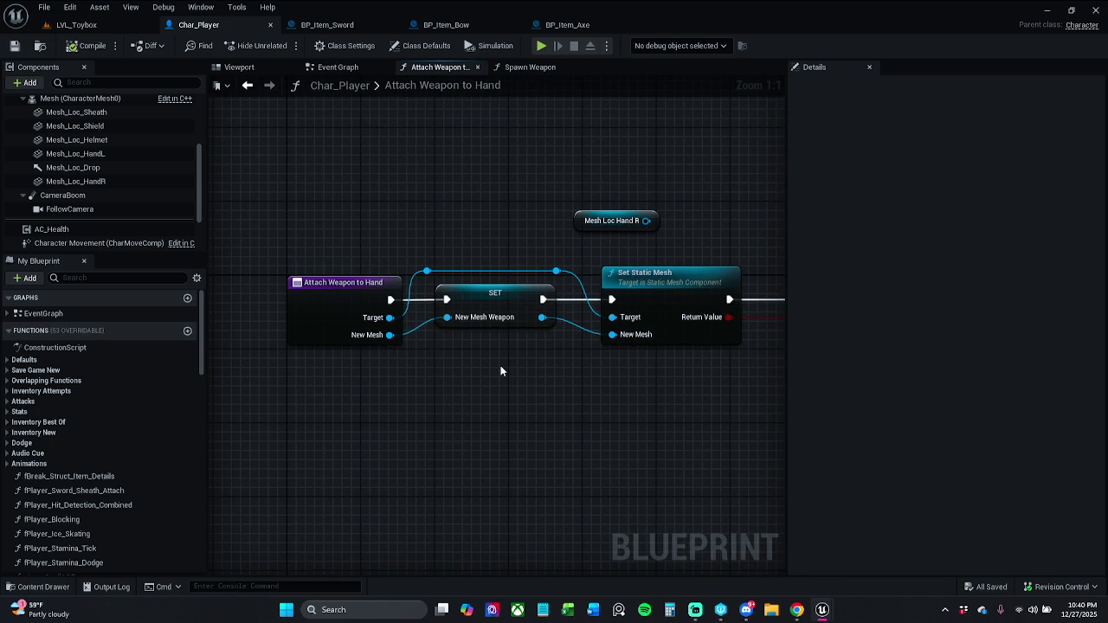
click(566, 24)
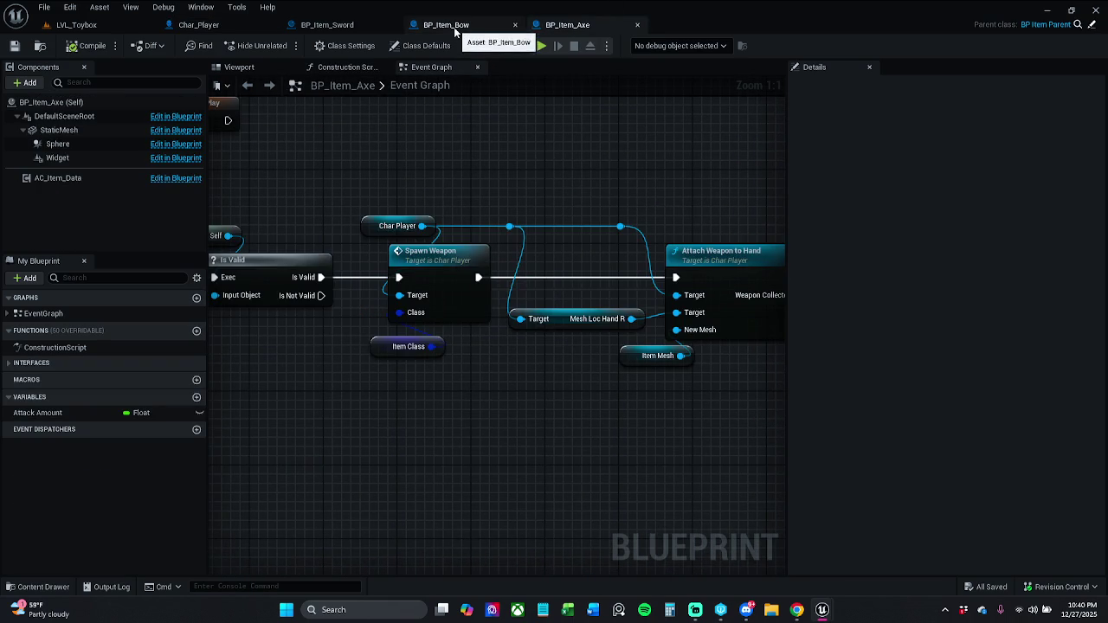
click(82, 25)
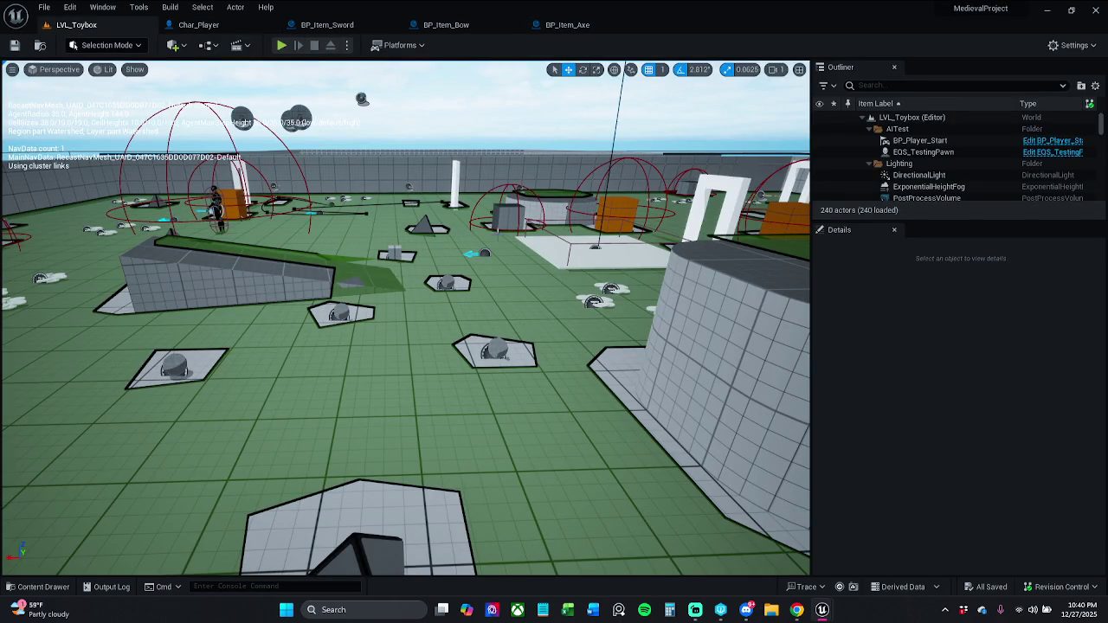
Step: Fly over the level and frame the placed BP_Item_Bow11, then return to BP_Item_Bow
mouse_move(563, 134)
mouse_down()
mouse_move(562, 104)
mouse_move(562, 151)
mouse_move(537, 199)
mouse_move(593, 212)
mouse_up()
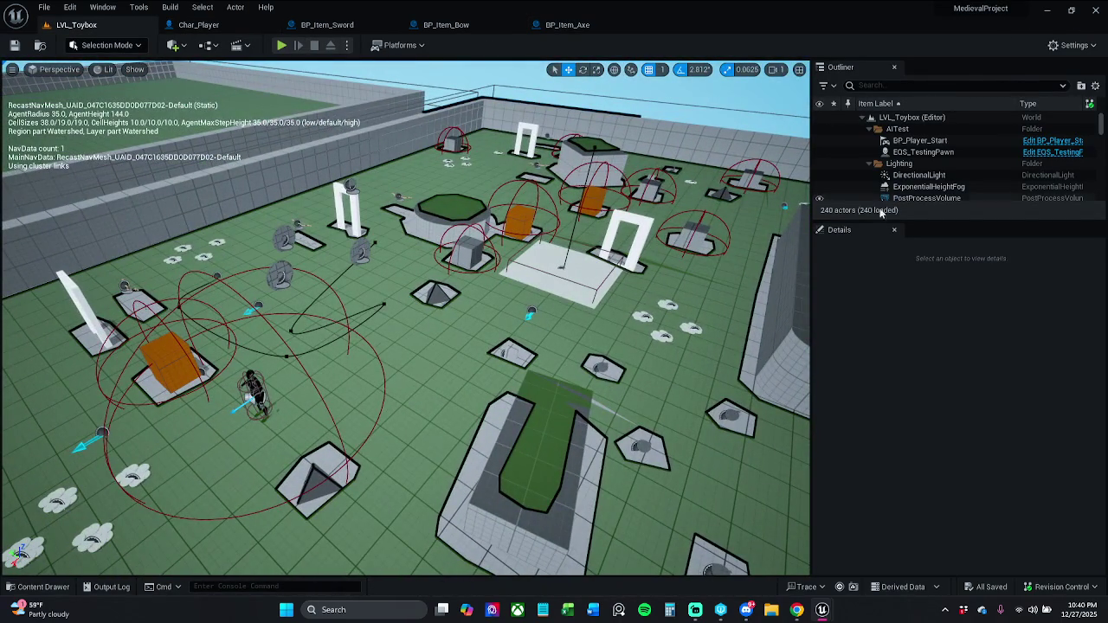
mouse_move(597, 300)
mouse_down()
mouse_move(596, 259)
mouse_move(606, 294)
mouse_move(597, 268)
mouse_move(580, 278)
mouse_up()
click(468, 357)
key(f)
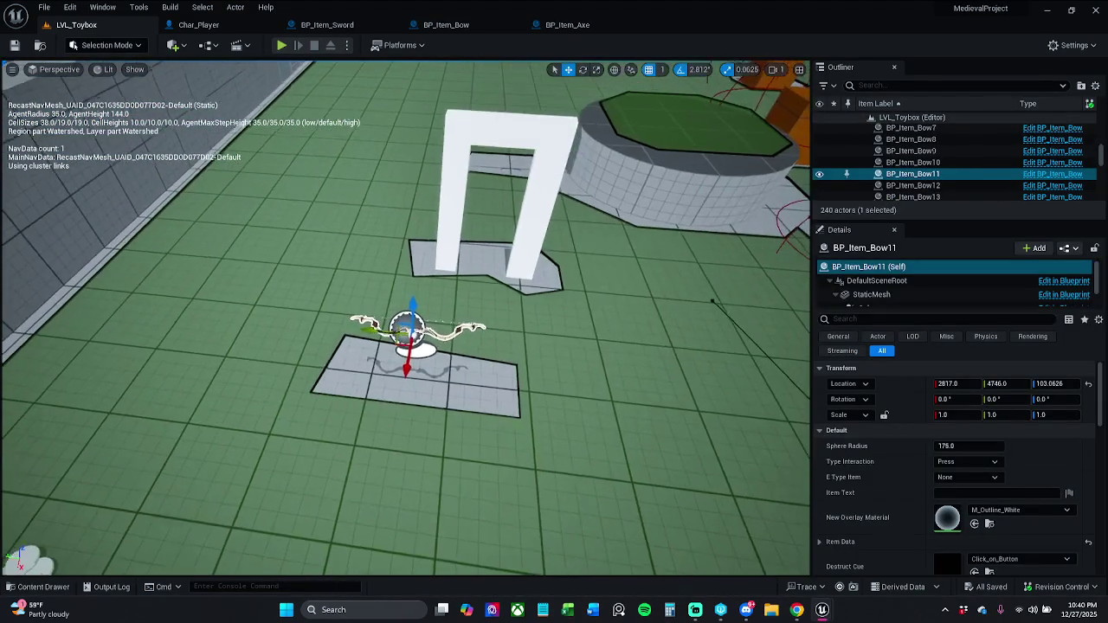
click(468, 24)
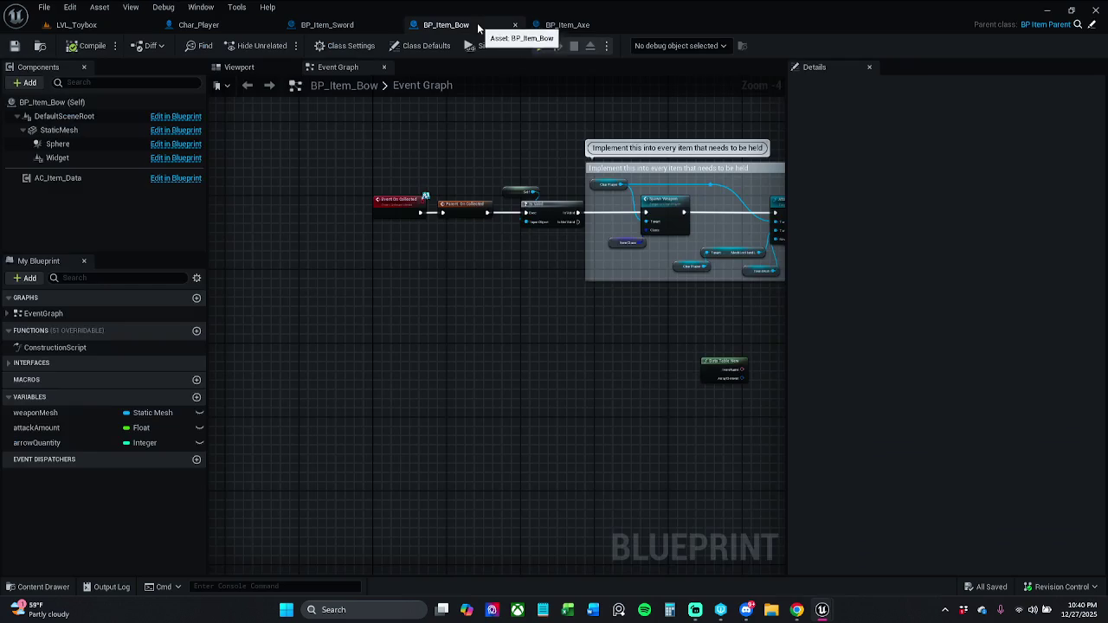
Step: Nudge the Mesh Loc Hand L and Char Player getters beside Attach Weapon to Hand
scroll(666, 234, up, 3)
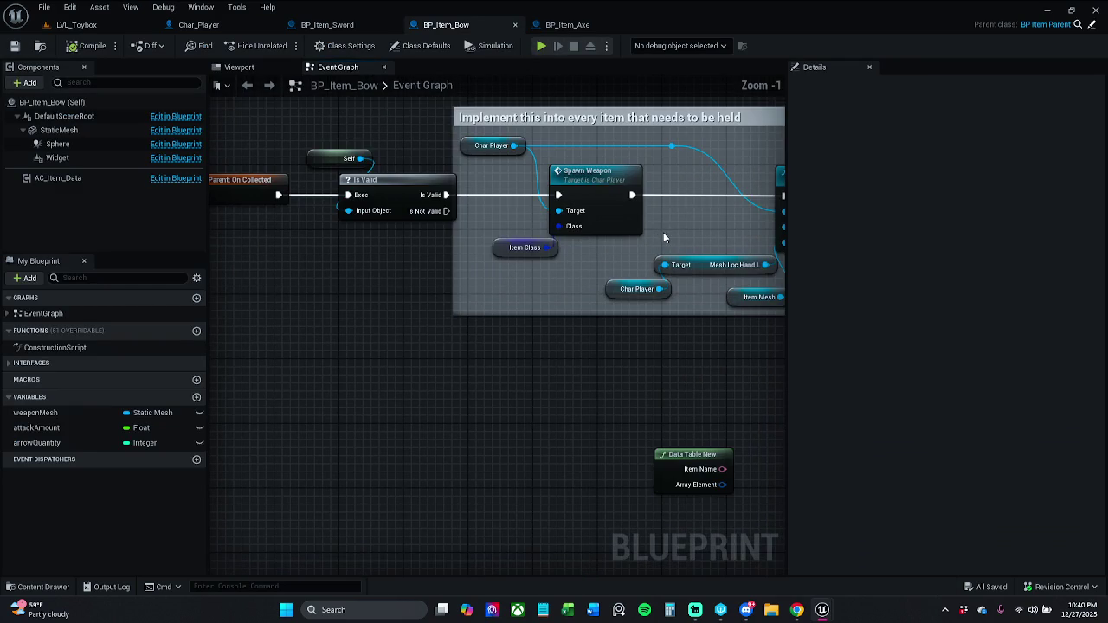
drag(672, 232, 604, 240)
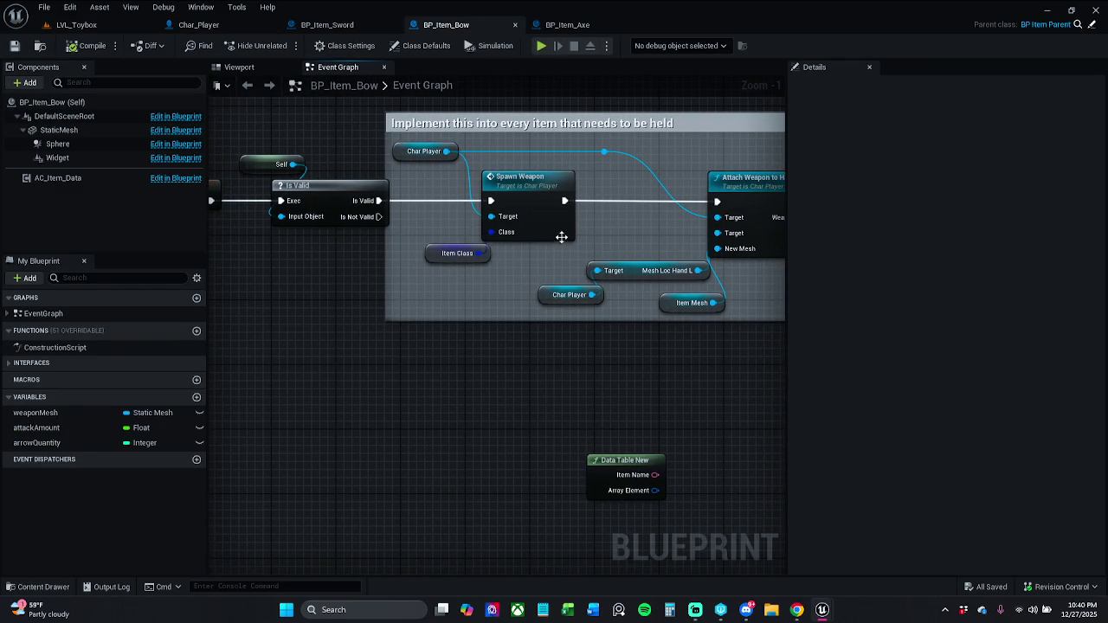
mouse_move(632, 233)
mouse_down()
mouse_move(539, 252)
mouse_move(510, 327)
mouse_up()
drag(559, 278, 552, 269)
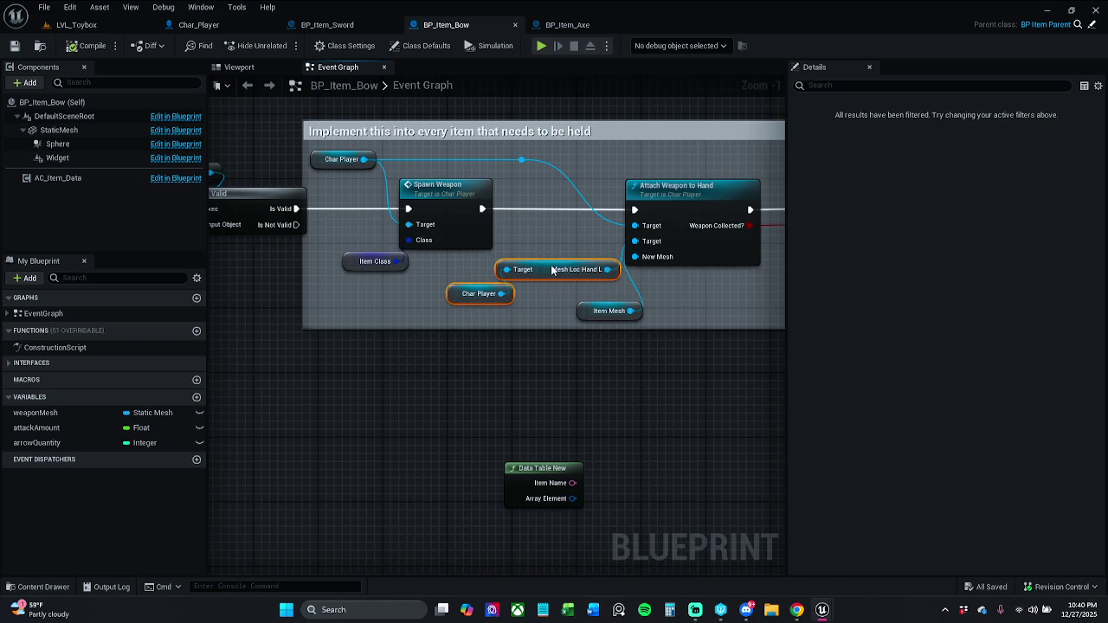
click(604, 241)
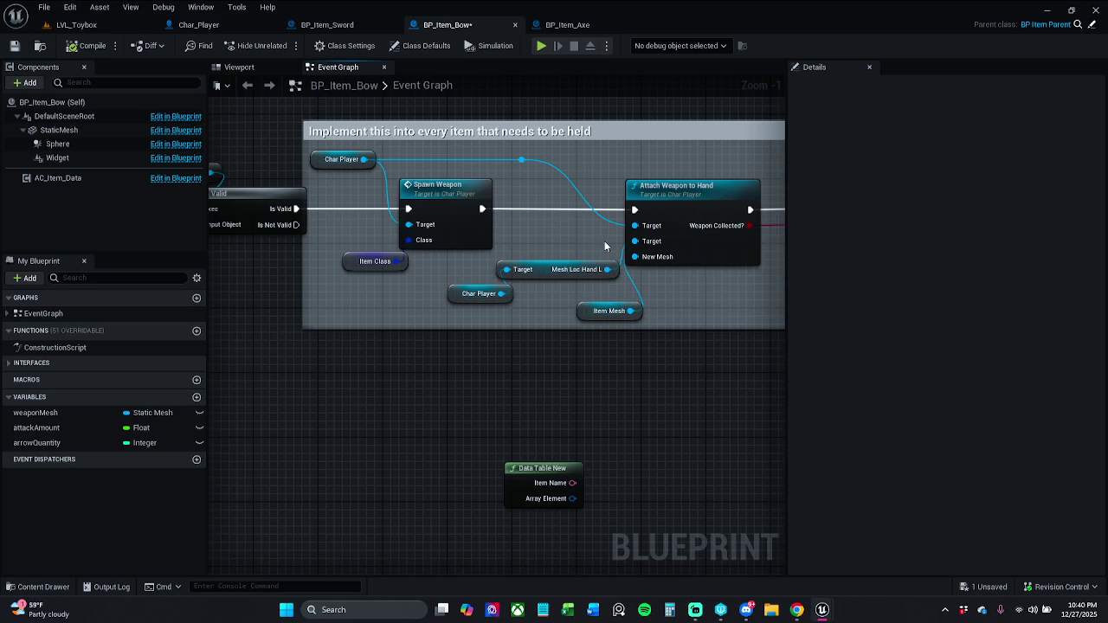
Step: Inspect the Mesh Loc Hand R variable's properties in Attach Weapon to Hand, then return to BP_Item_Bow
double_click(691, 199)
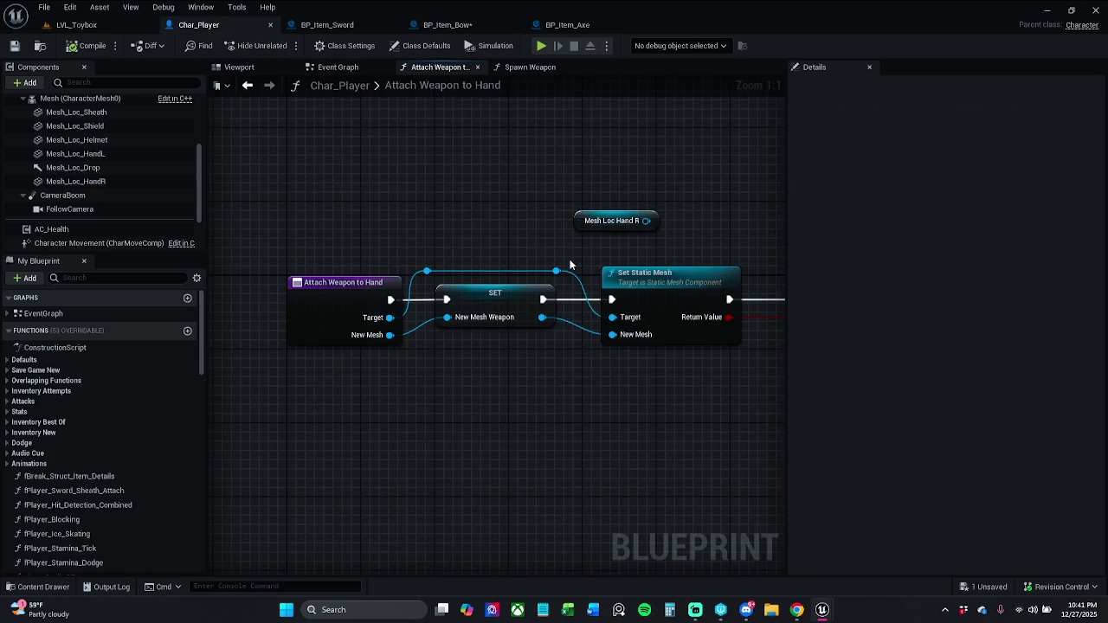
click(428, 271)
click(626, 216)
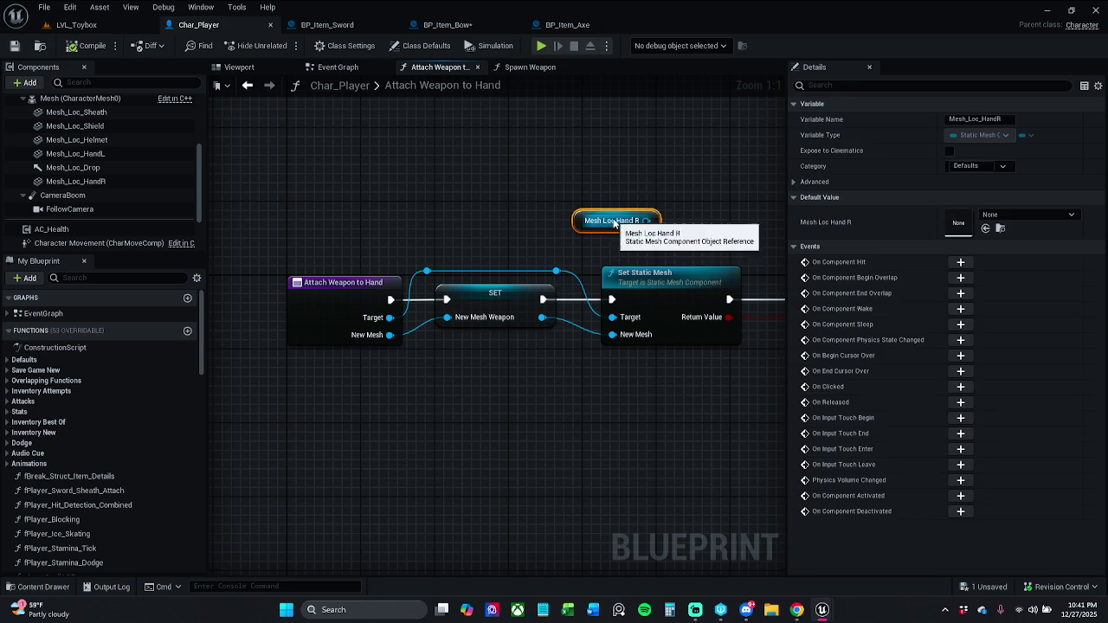
click(789, 181)
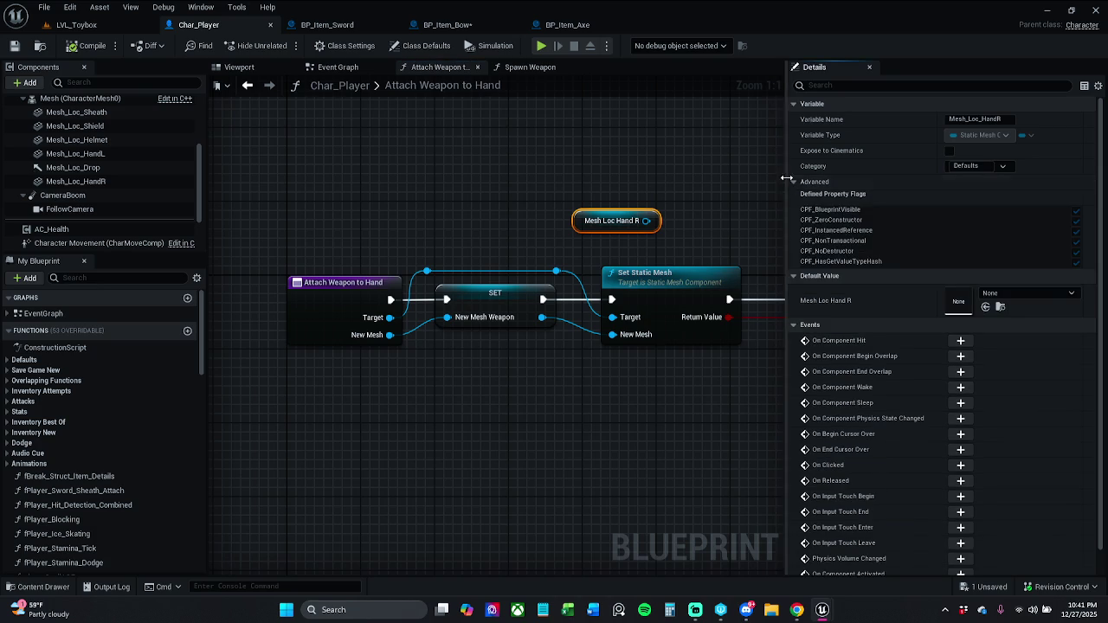
click(791, 182)
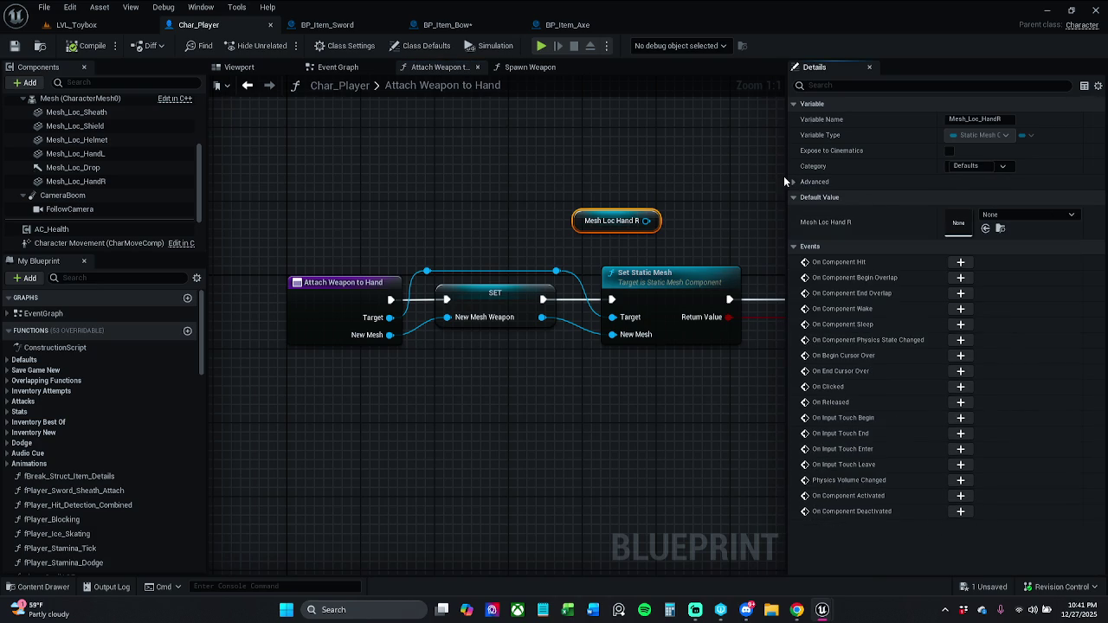
drag(786, 176, 421, 176)
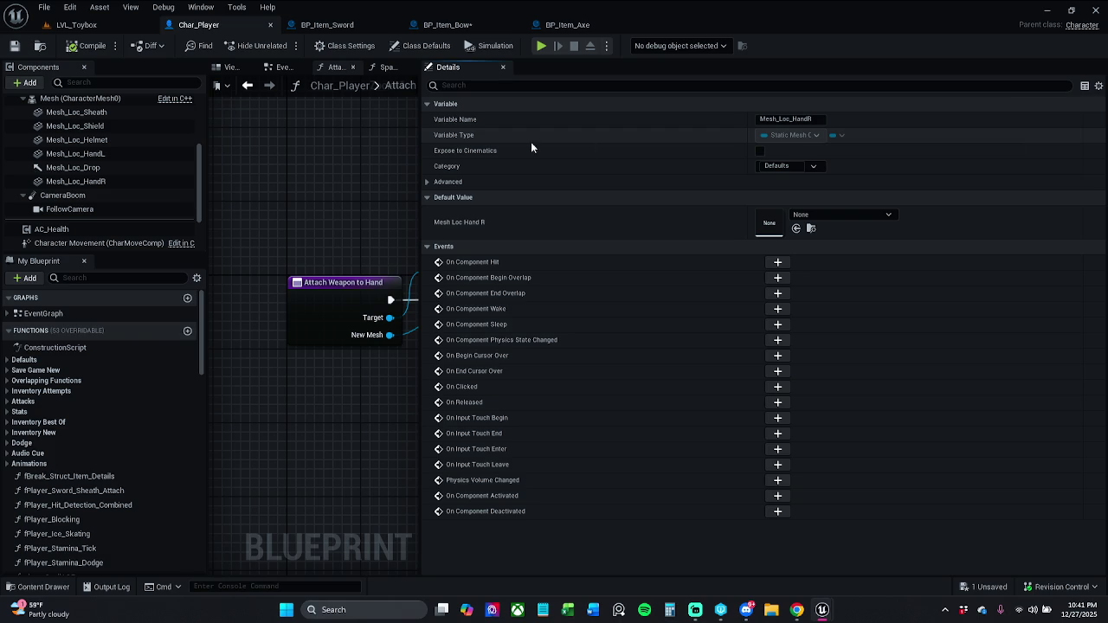
click(422, 152)
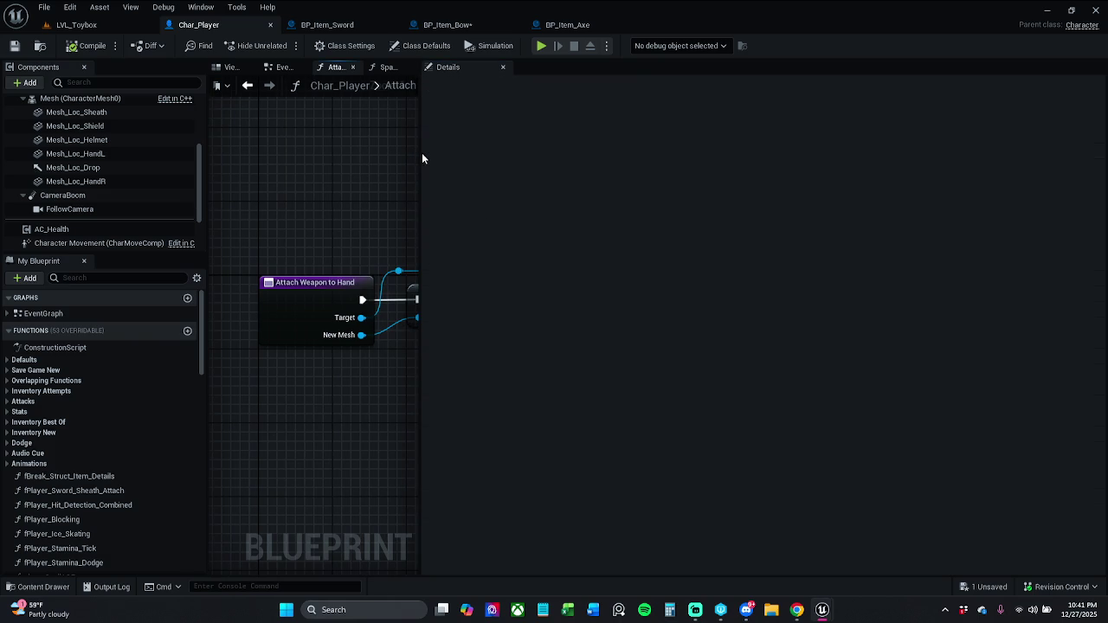
drag(421, 154, 778, 170)
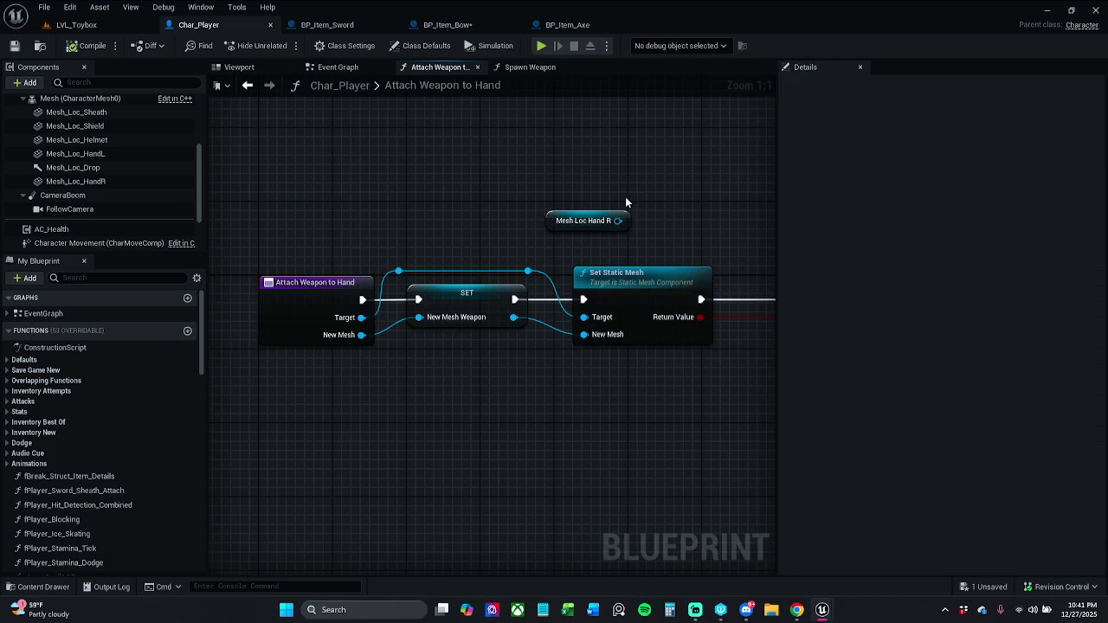
click(585, 219)
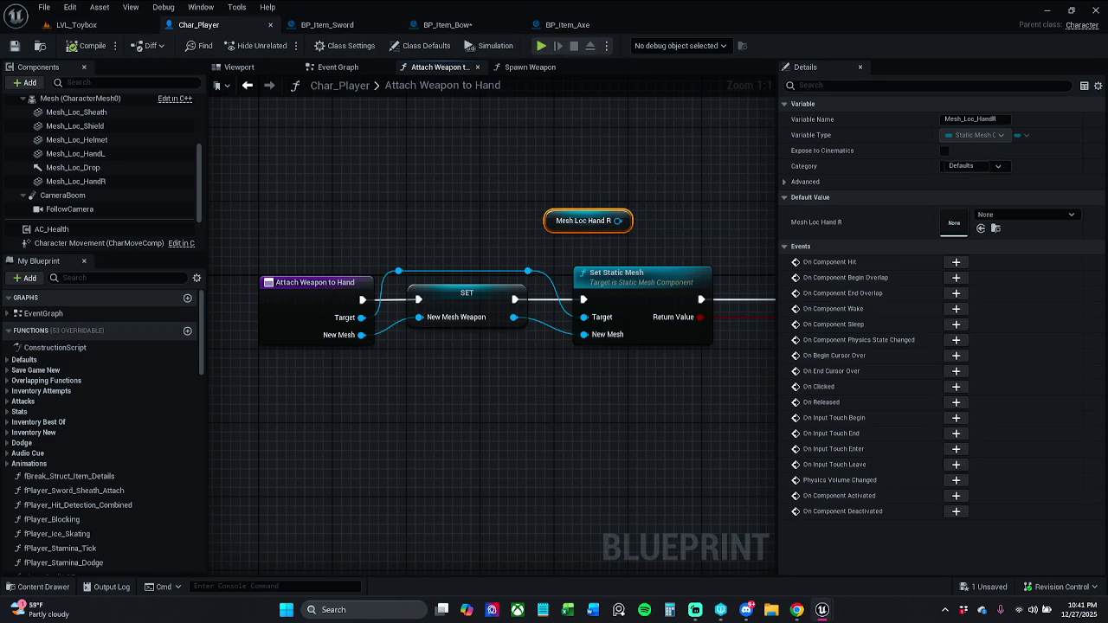
click(447, 24)
click(591, 238)
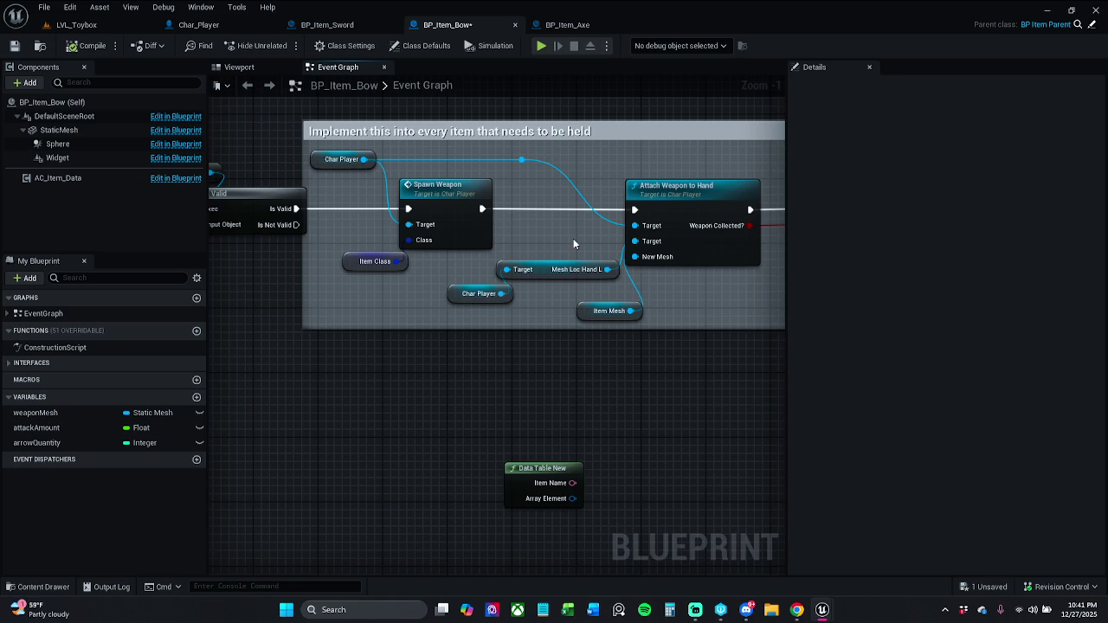
Step: Shift the Mesh Loc Hand L and Char Player getters up-left and review Attach Weapon to Hand's inputs
drag(555, 250, 495, 319)
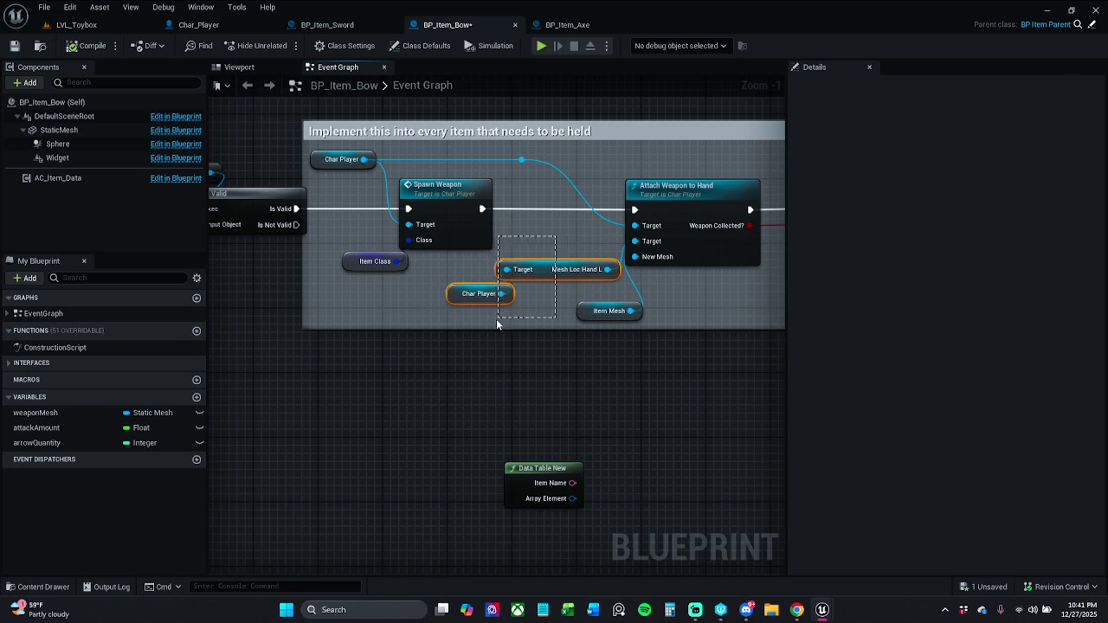
drag(546, 281, 518, 274)
click(529, 246)
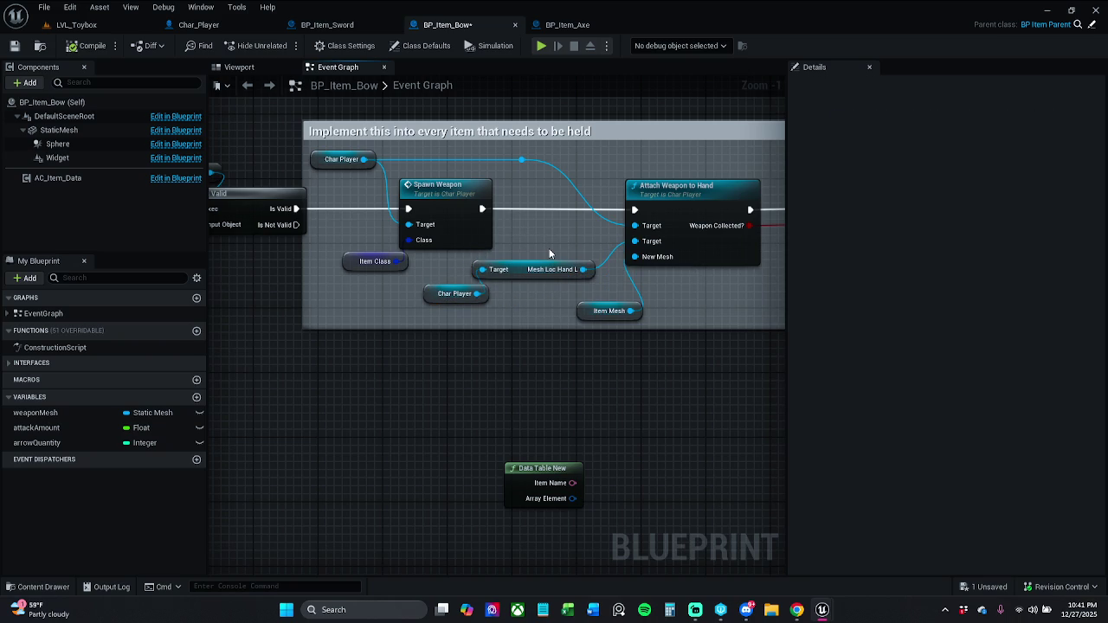
double_click(550, 268)
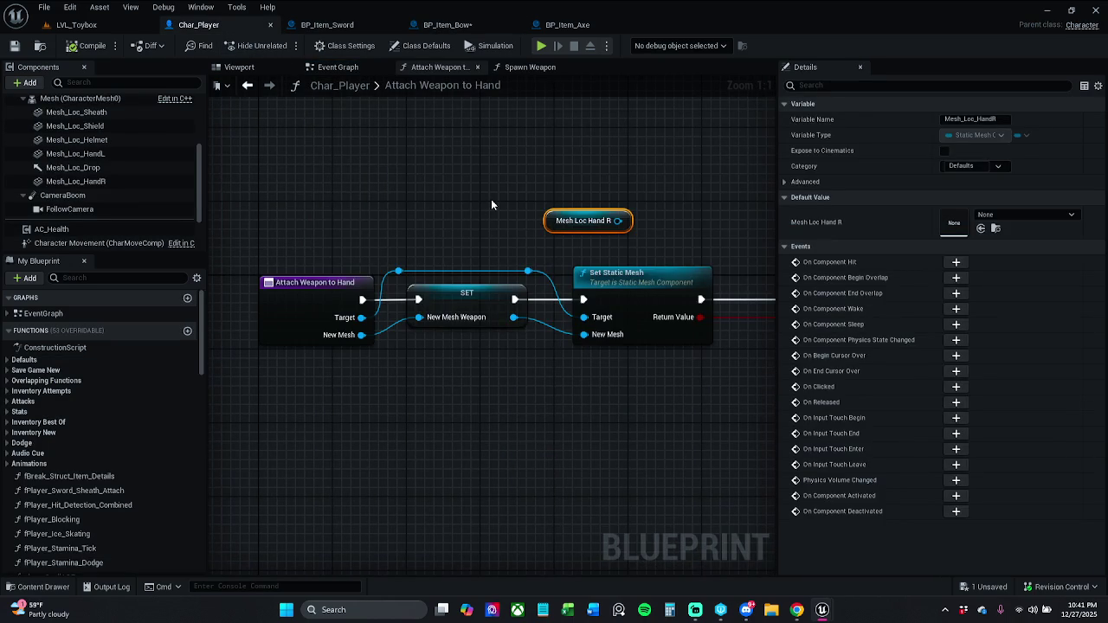
click(349, 280)
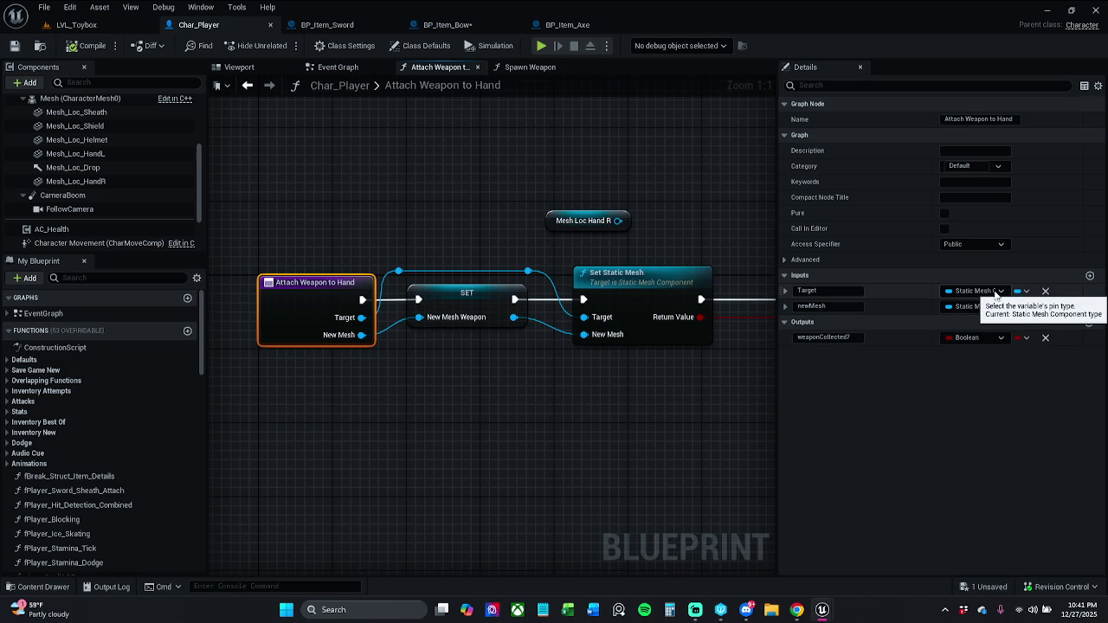
click(448, 25)
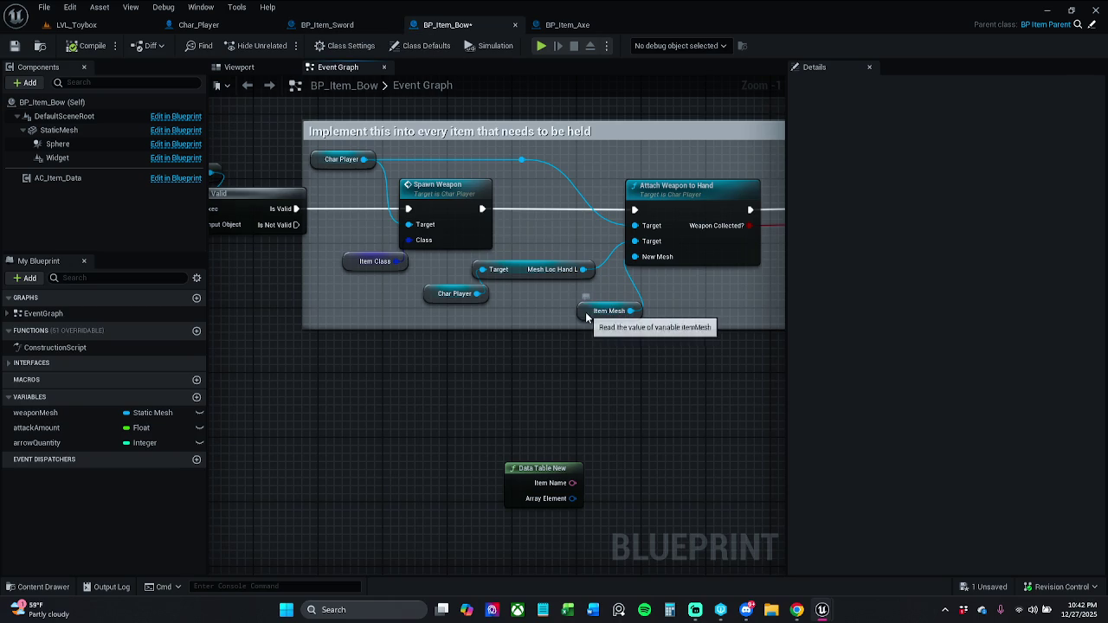
Step: Place the Item Mesh getter beside Attach Weapon to Hand and bring Event On Collected into view
drag(588, 317, 620, 293)
click(499, 348)
mouse_move(500, 348)
mouse_down()
mouse_move(768, 346)
mouse_move(438, 361)
mouse_up()
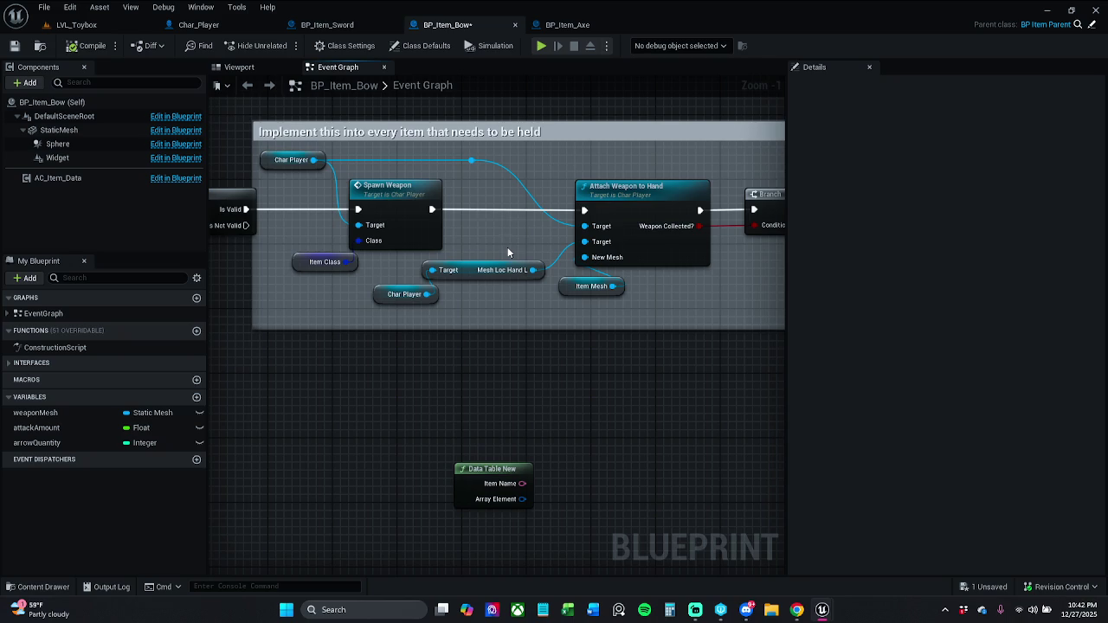
click(319, 33)
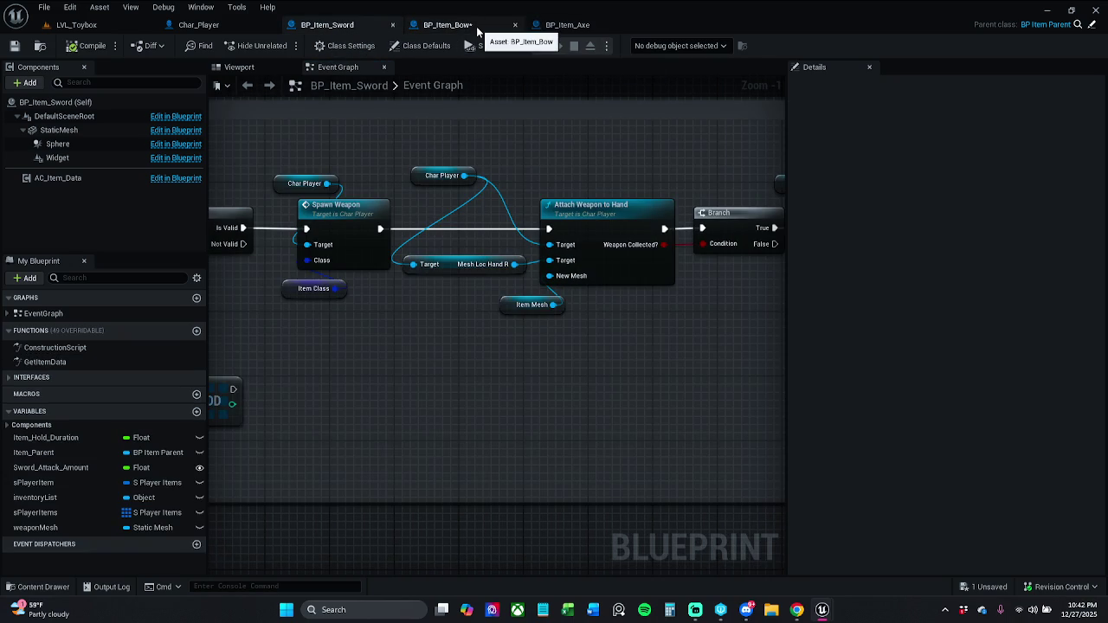
Step: Rename Attach Weapon to Hand's second Target input to boneLoc and compile
double_click(601, 211)
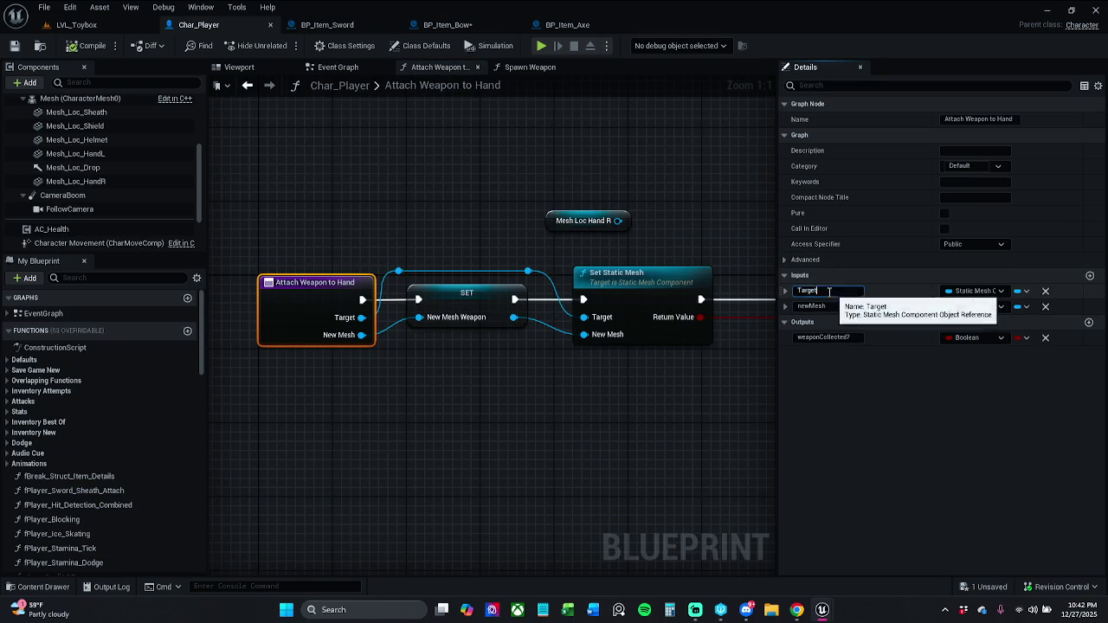
click(818, 291)
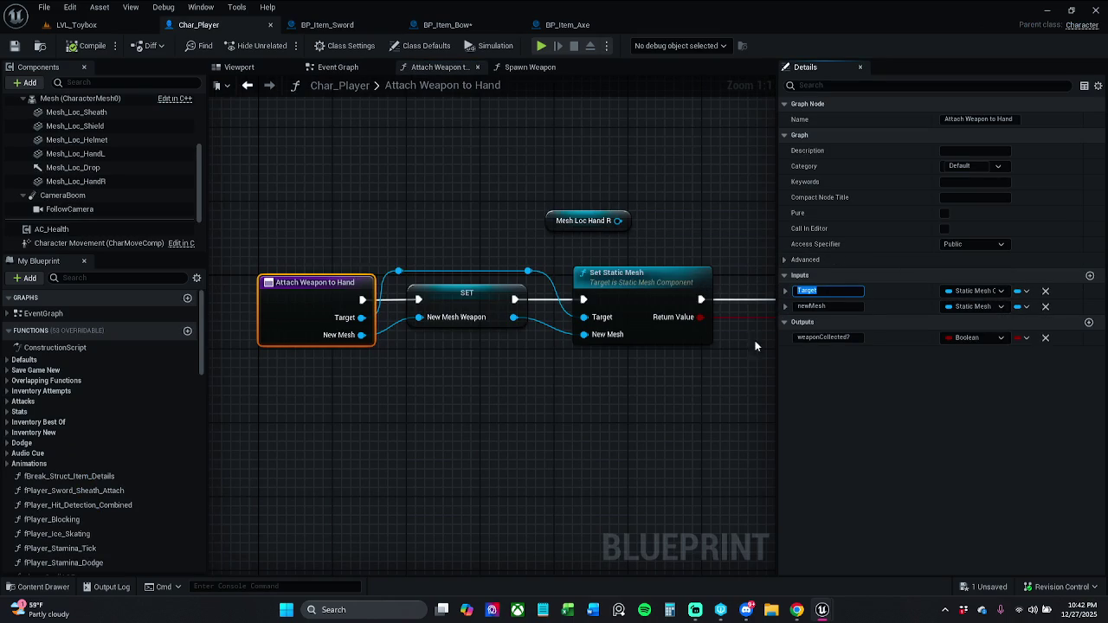
text(boneLoc)
click(15, 47)
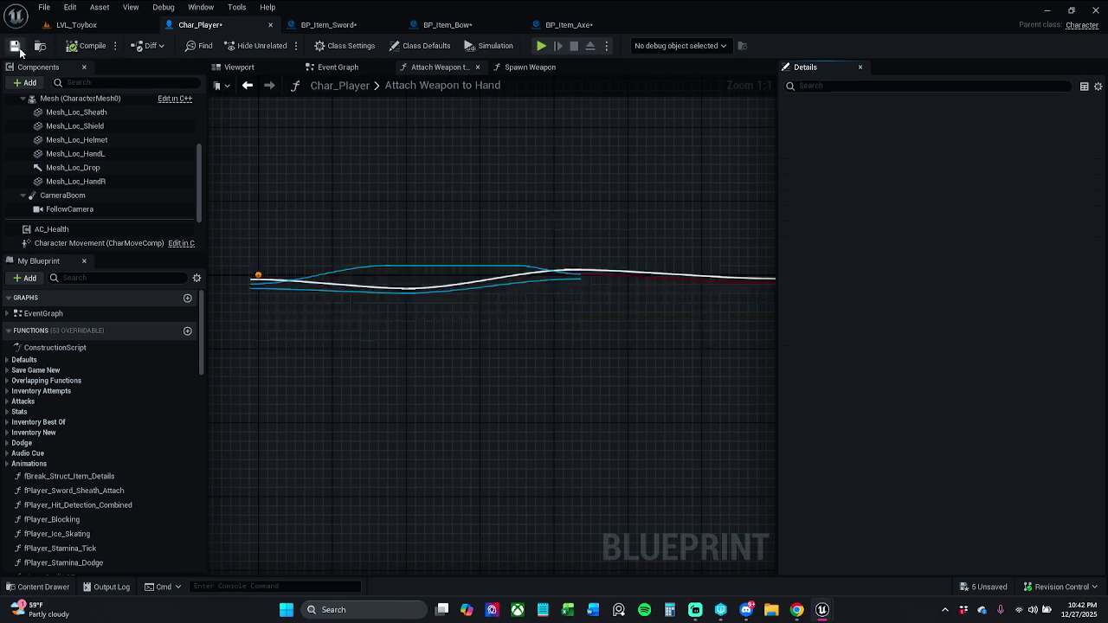
Step: Refresh nodes and save BP_Item_Sword, BP_Item_Bow and BP_Item_Axe
click(348, 24)
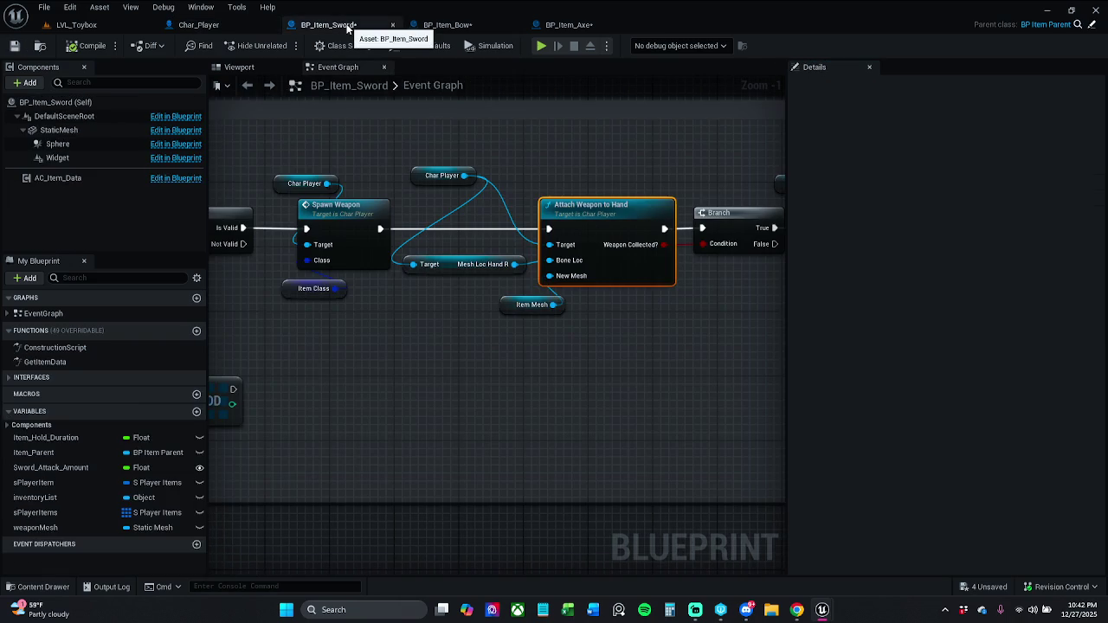
right_click(607, 229)
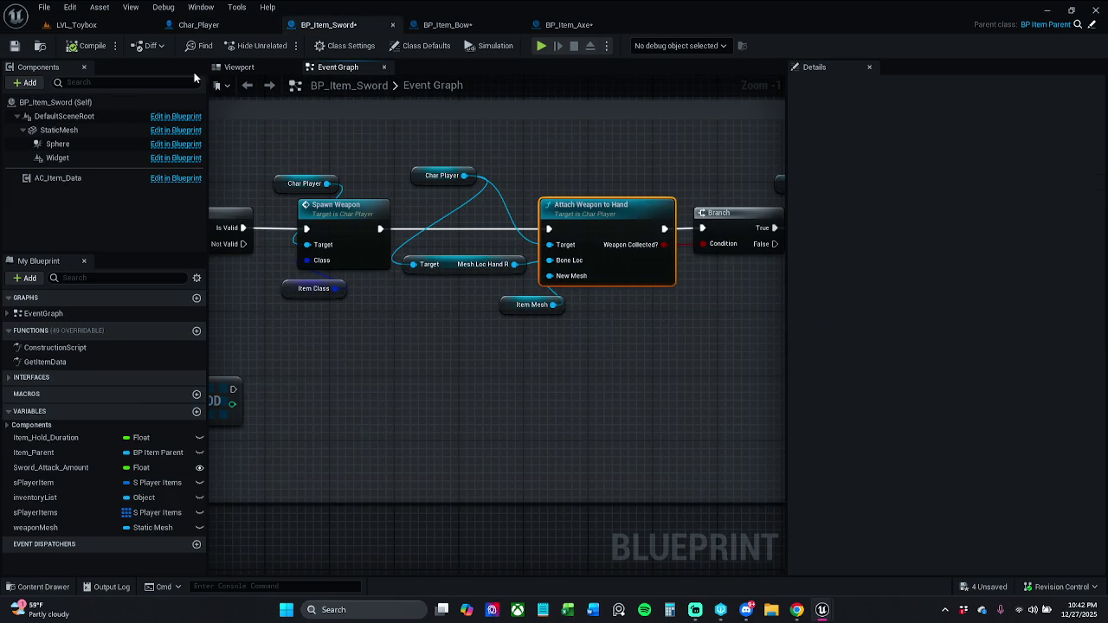
click(14, 45)
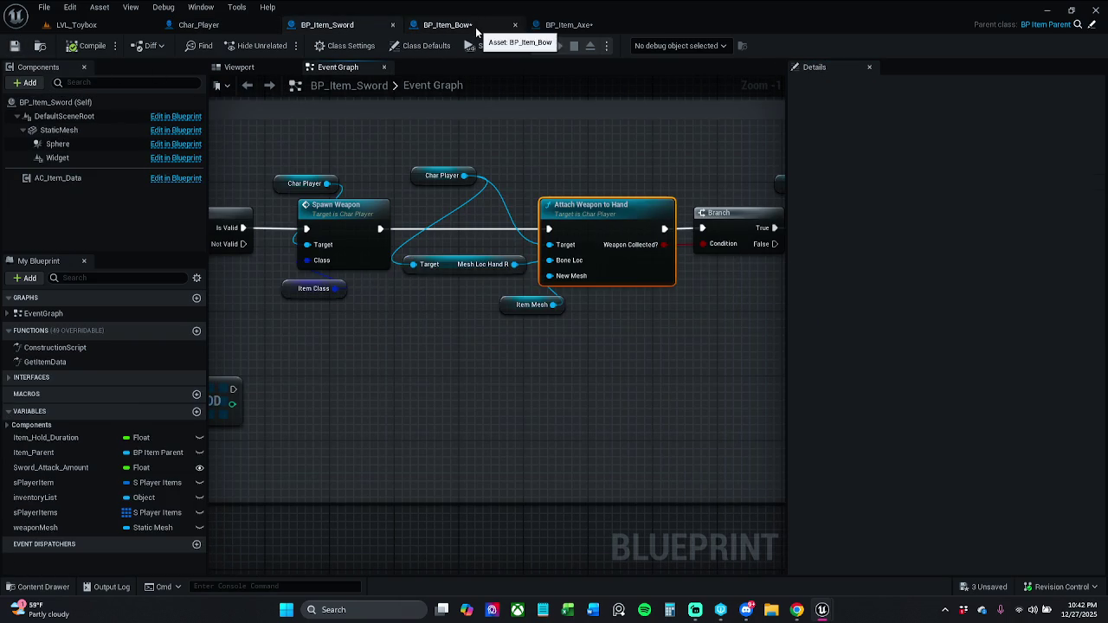
click(476, 26)
click(14, 45)
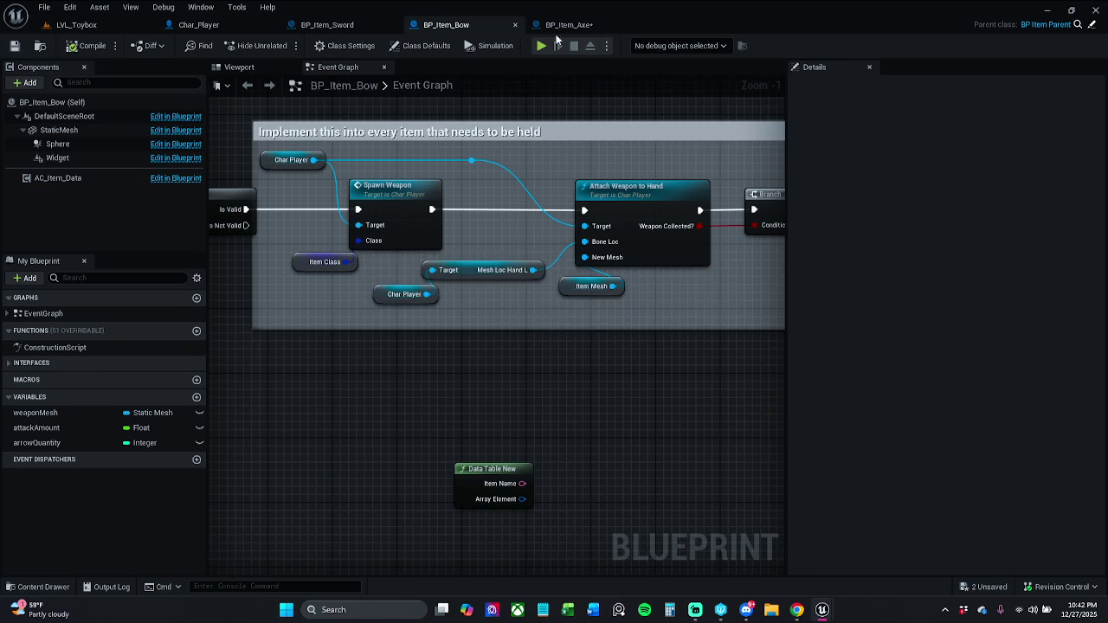
click(564, 25)
click(25, 49)
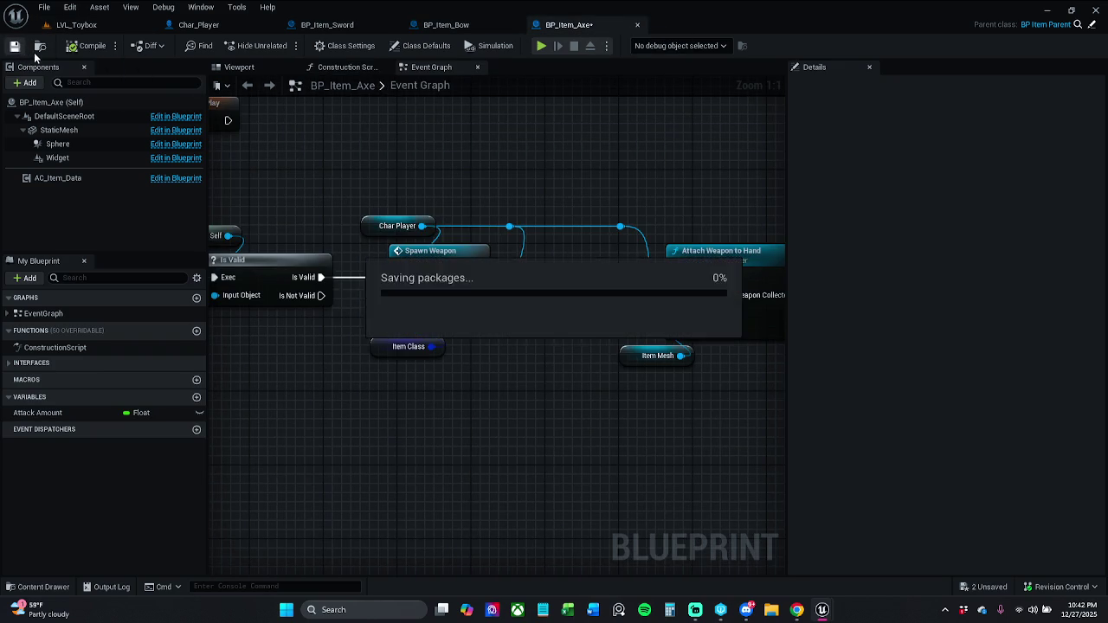
click(76, 24)
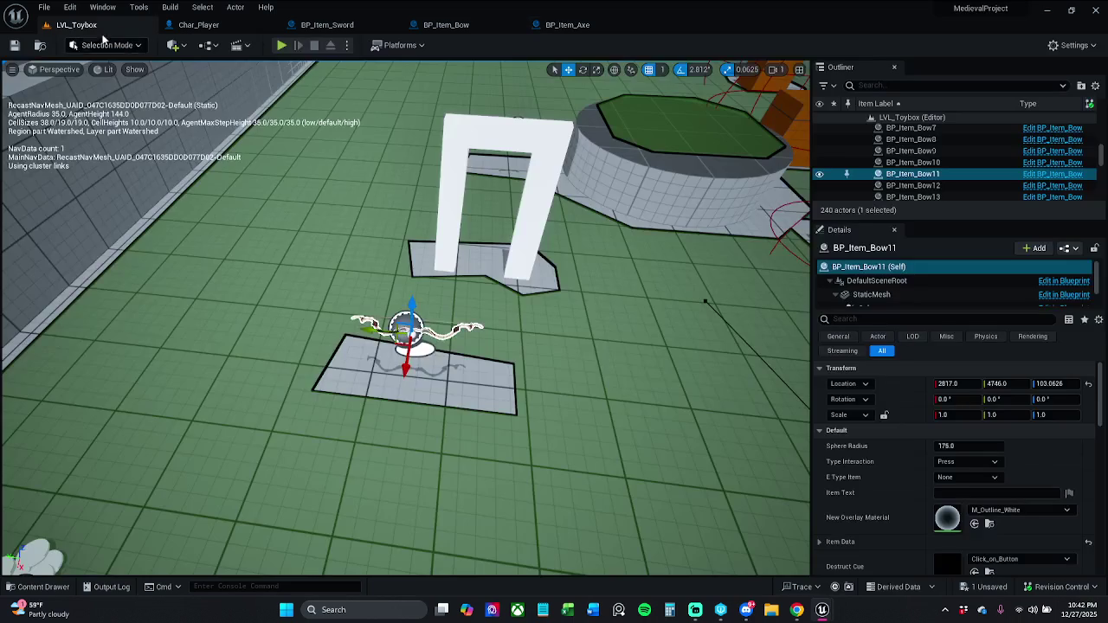
Step: Start play-in-editor and collect AOE potions, the helmet, shield, coins and a stamina potion
click(282, 45)
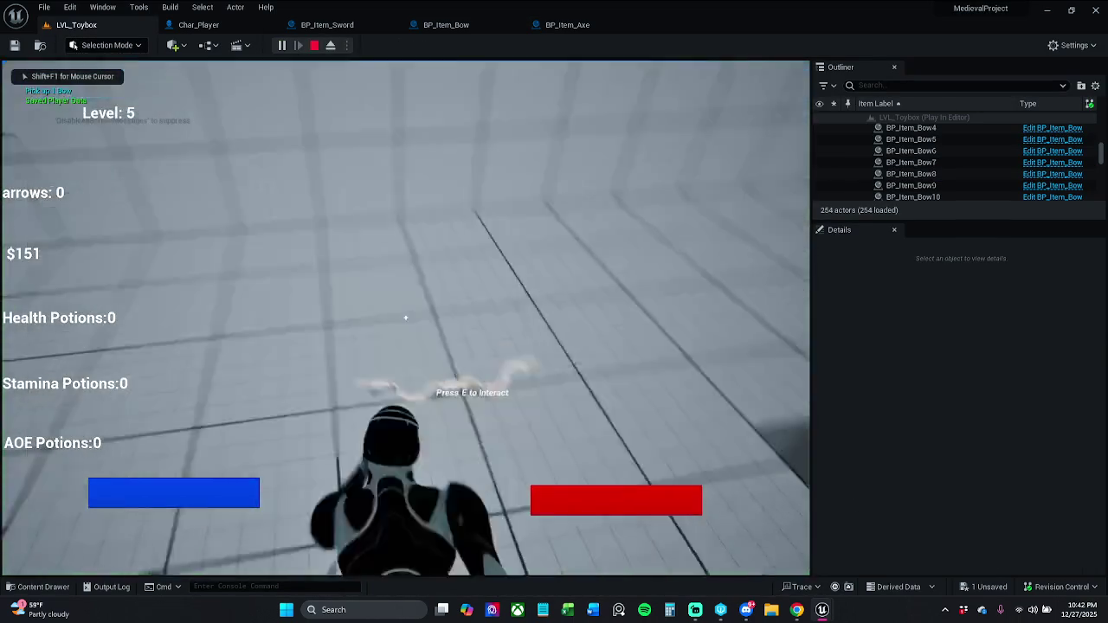
key(w)
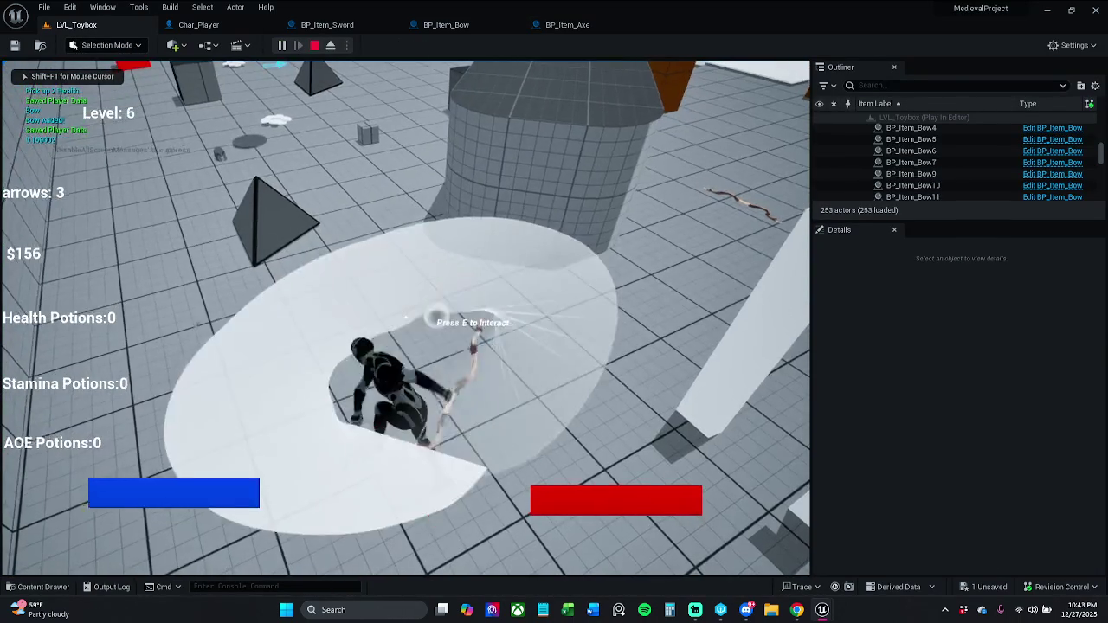
key(w)
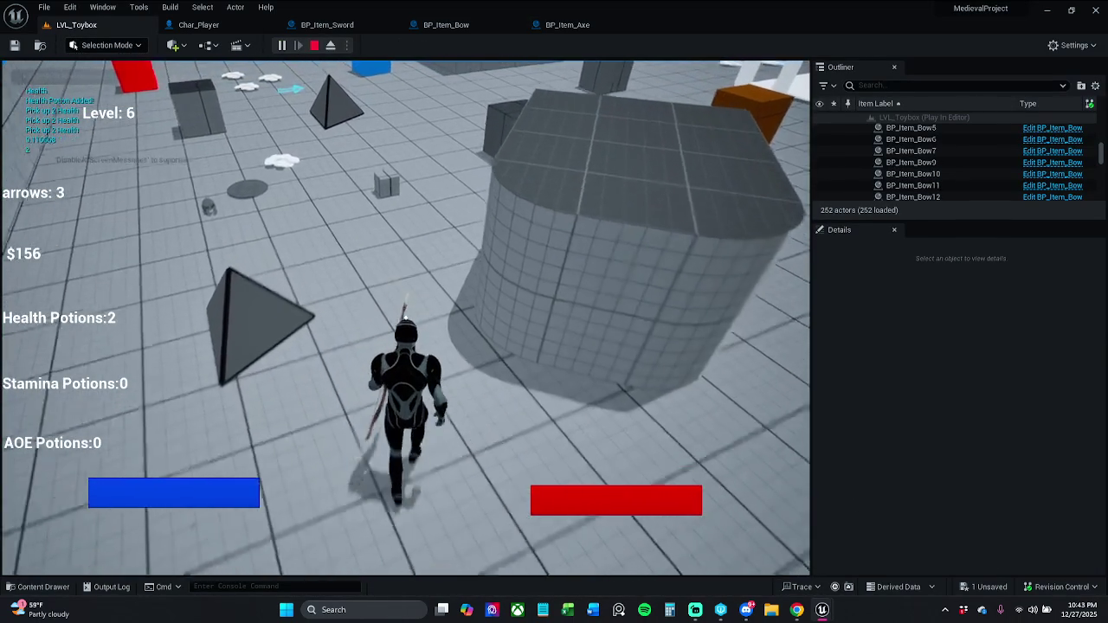
key(e)
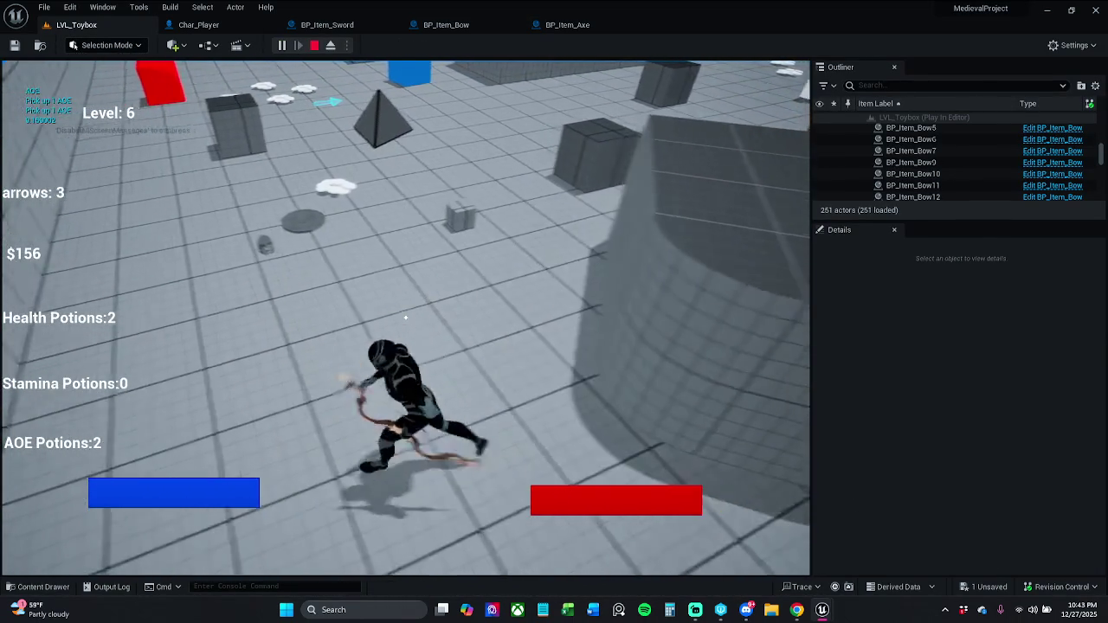
key(w)
key(e)
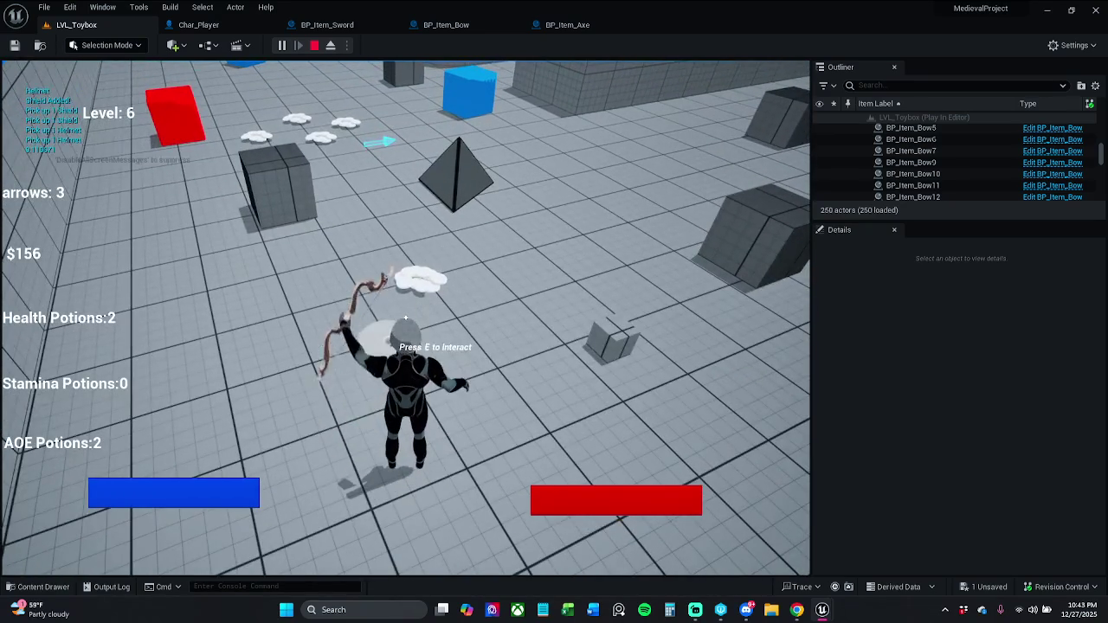
key(w)
key(e)
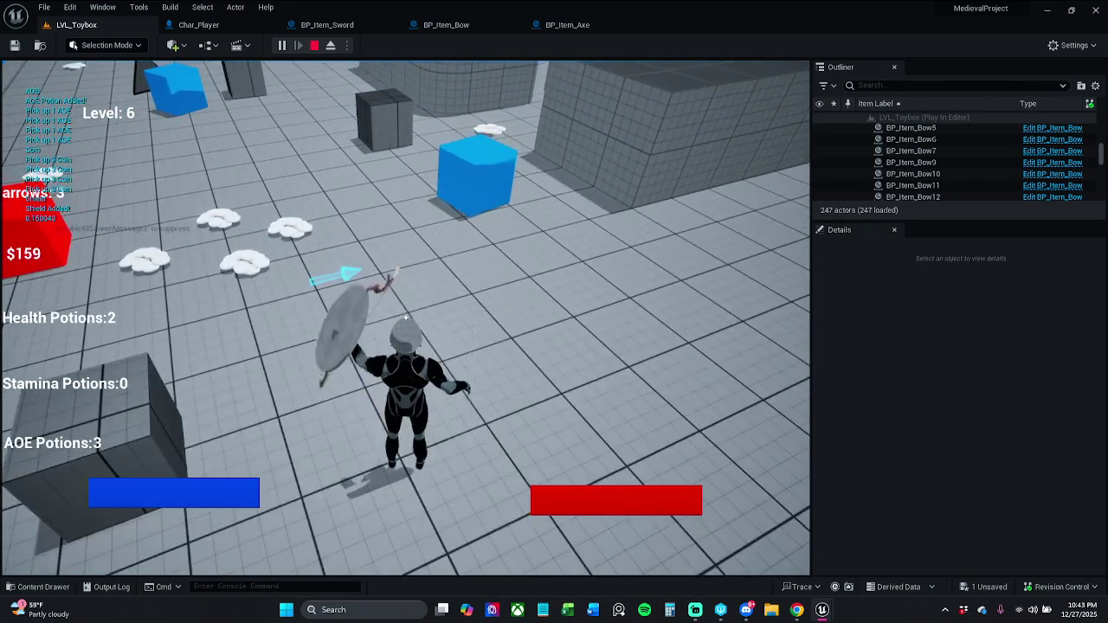
key(w)
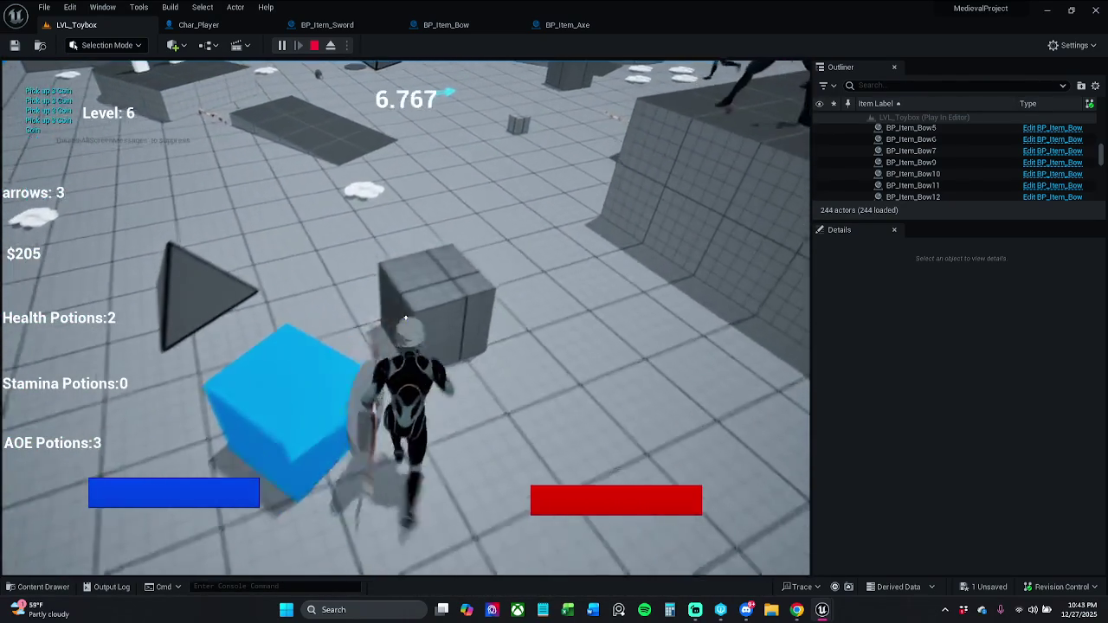
key(e)
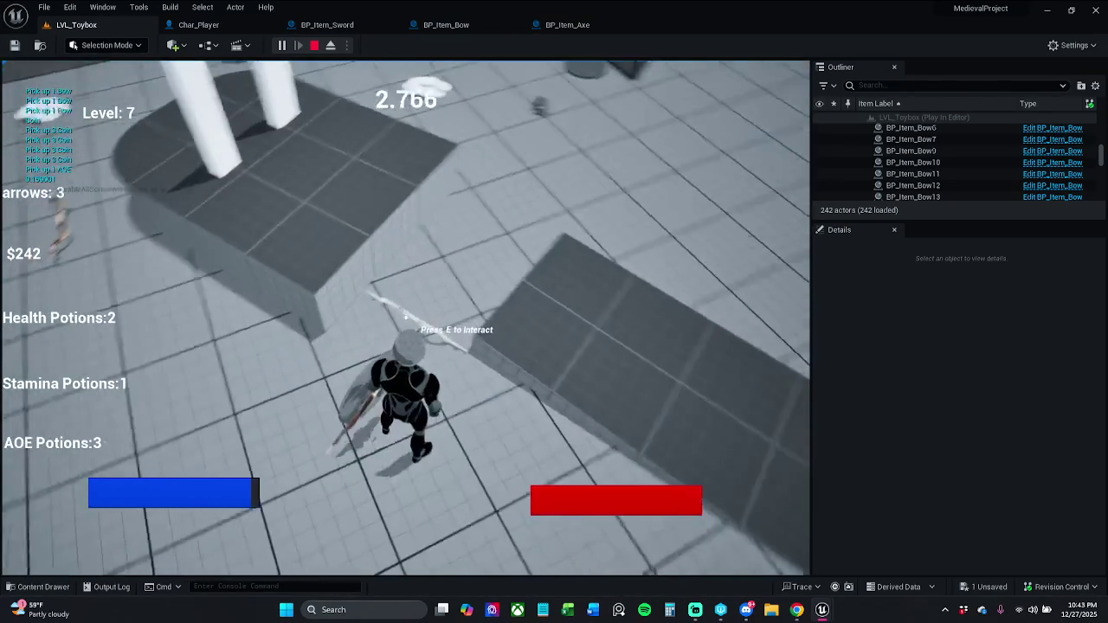
Step: Run across the level collecting stamina, strength and coin pickups, then stop playing
key(w)
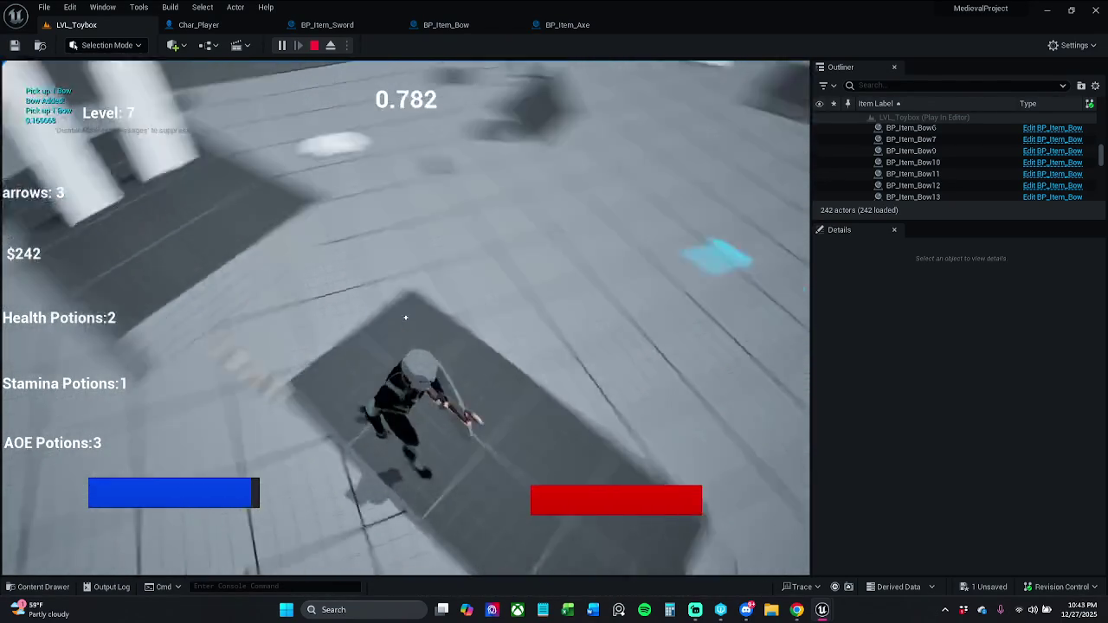
key(e)
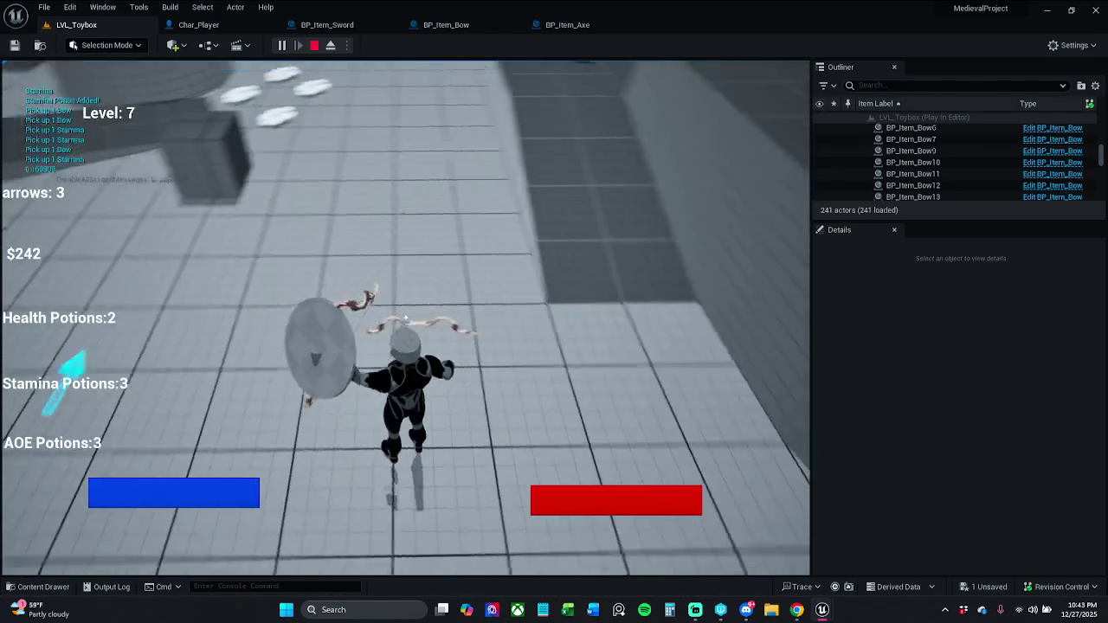
key(e)
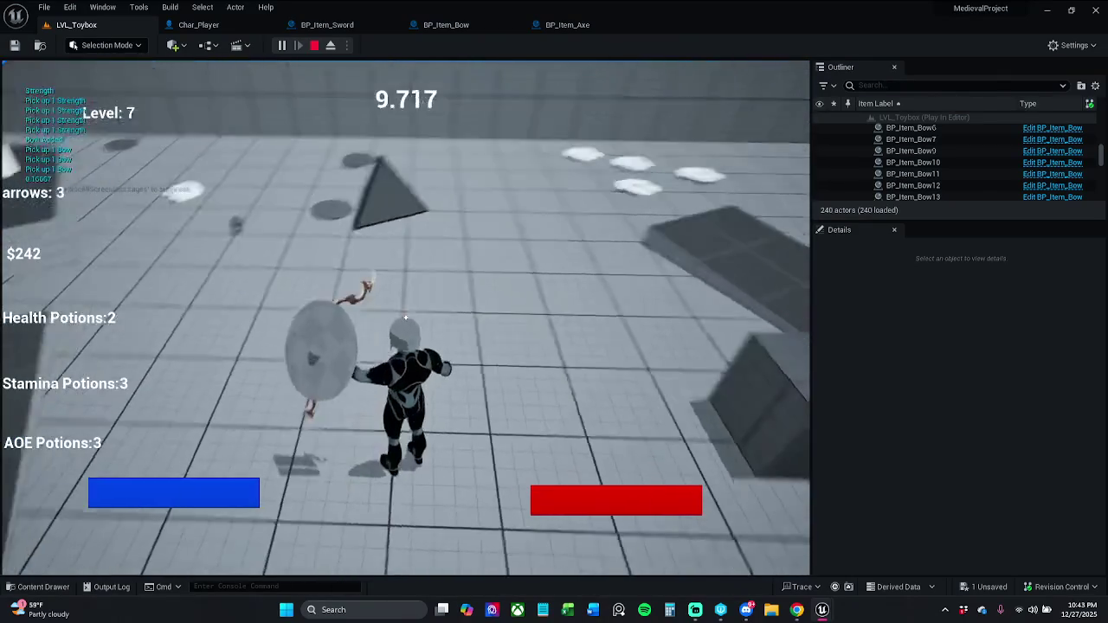
key(w)
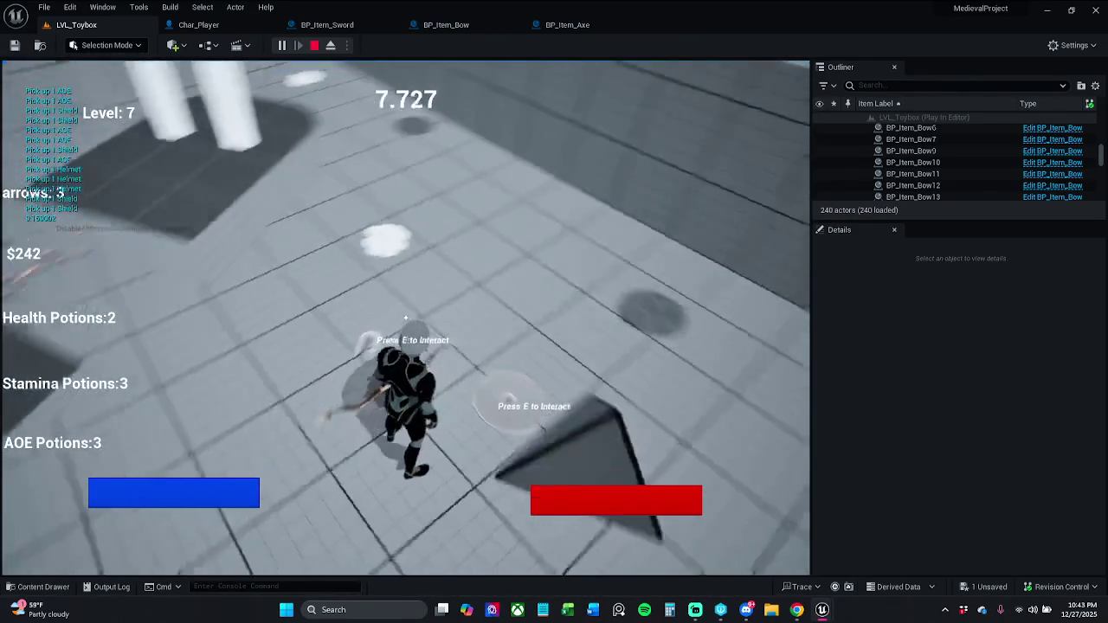
key(w)
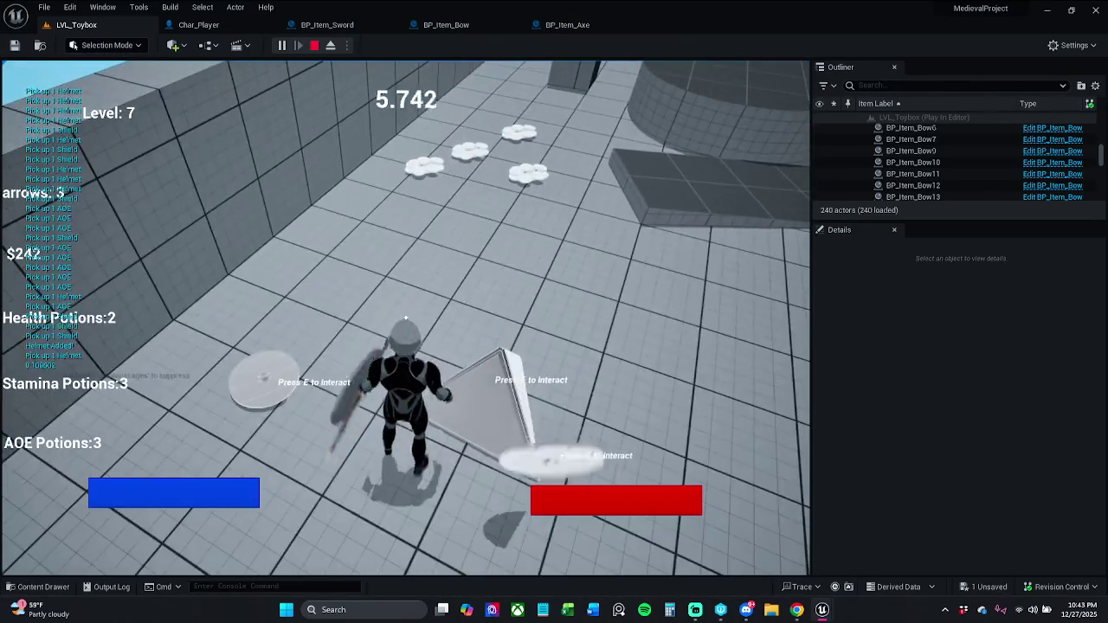
key(w)
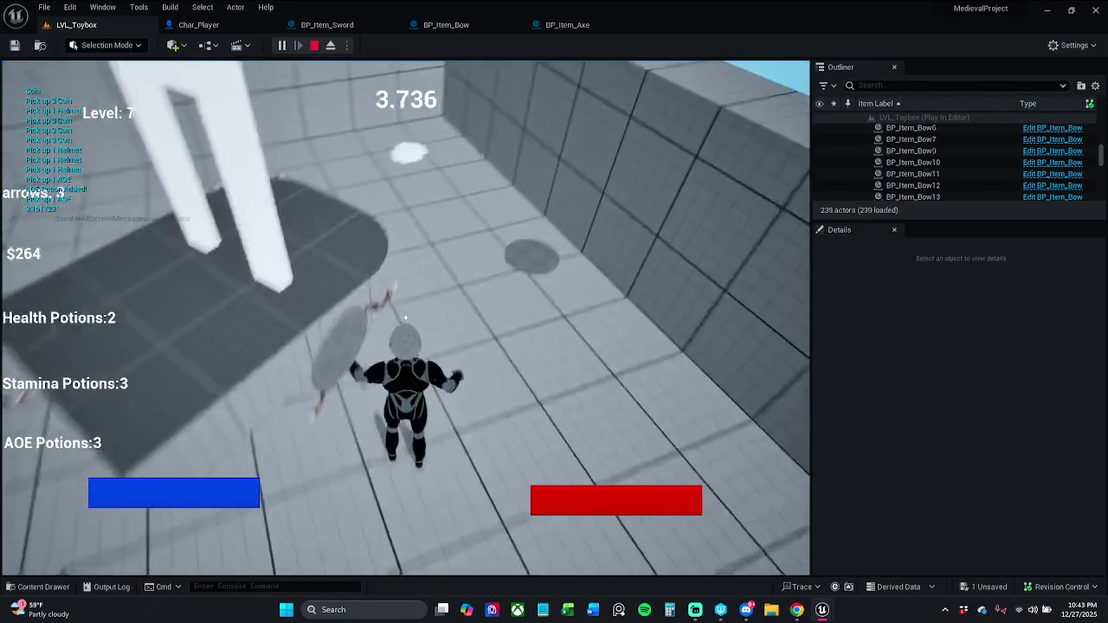
key(w)
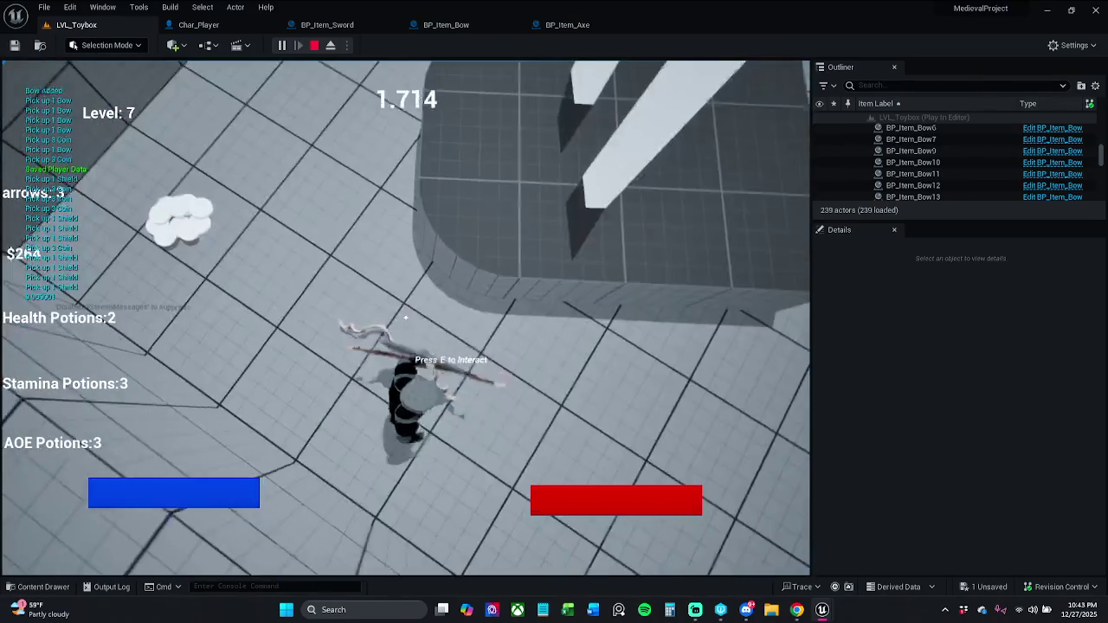
key(w)
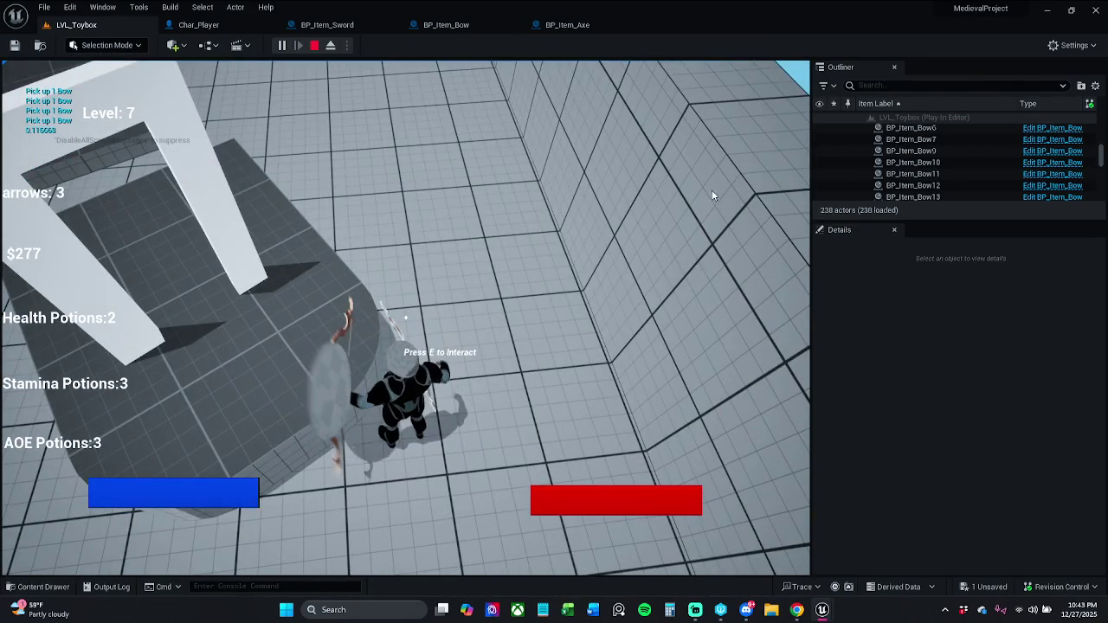
key(Escape)
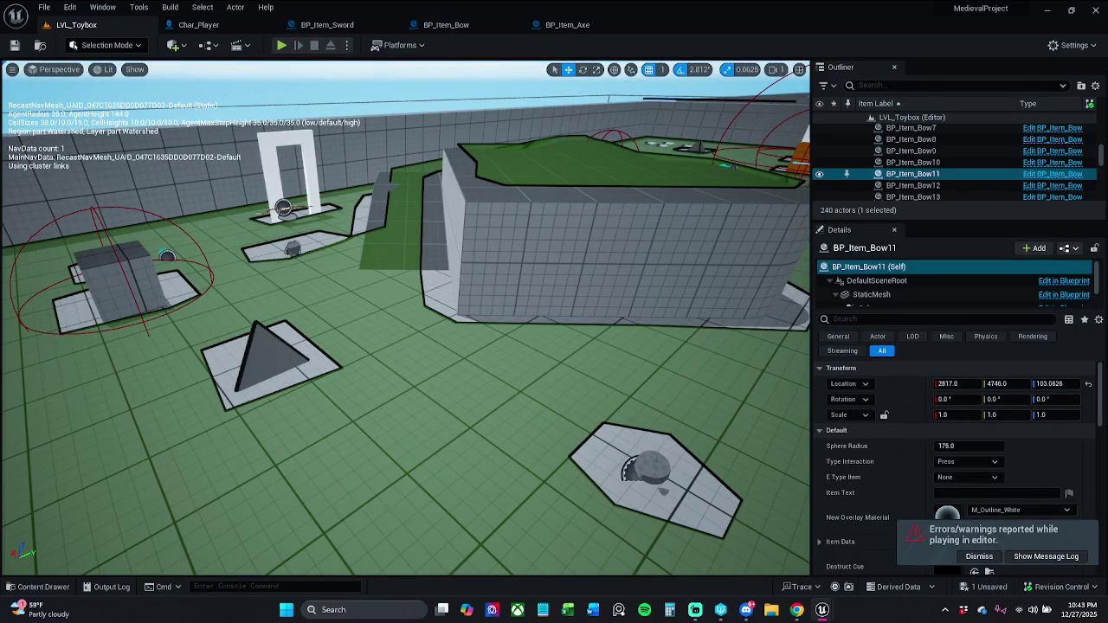
Step: Check and close the play-session message log, then dismiss the errors/warnings notice
click(1046, 555)
click(629, 85)
click(977, 556)
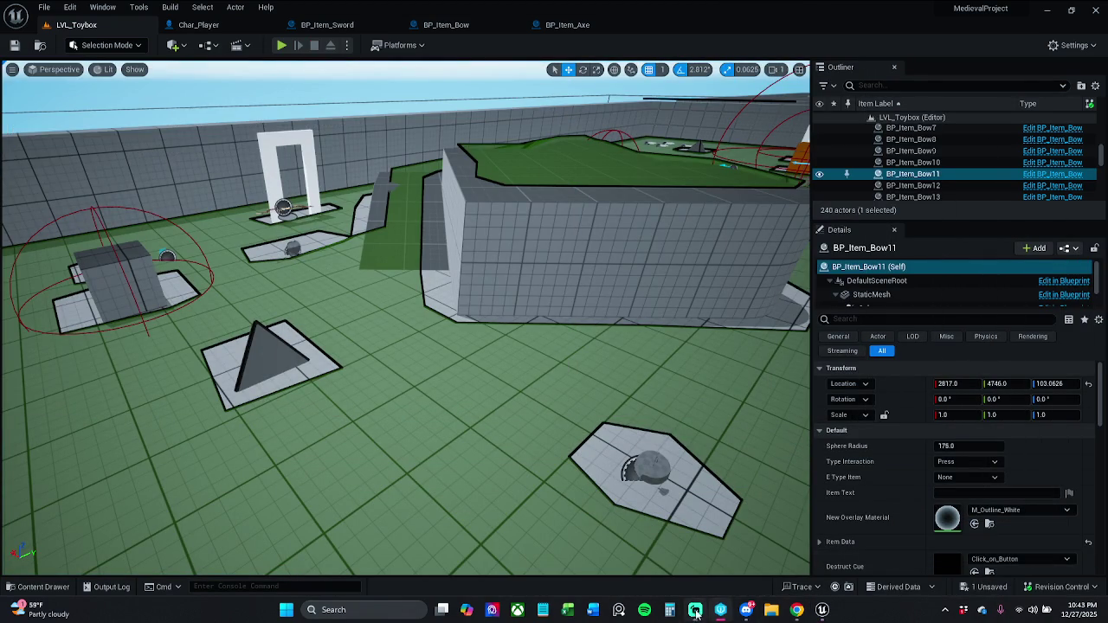
mouse_move(796, 611)
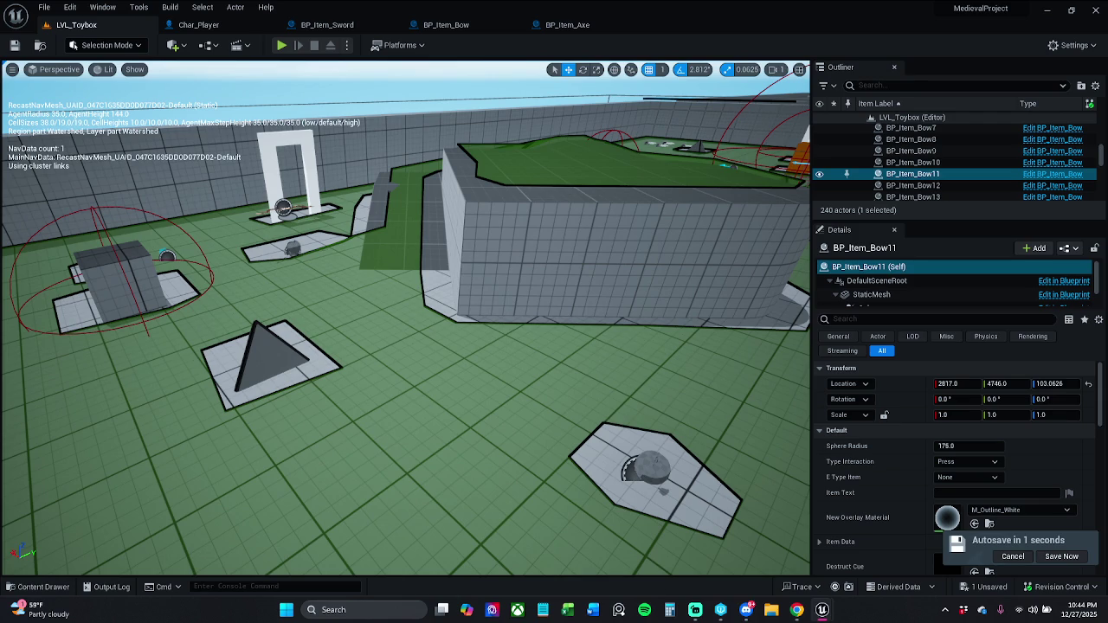
Step: Flip through the BP_Item_Bow, BP_Item_Axe and BP_Item_Sword graphs, then return to Char_Player
click(443, 25)
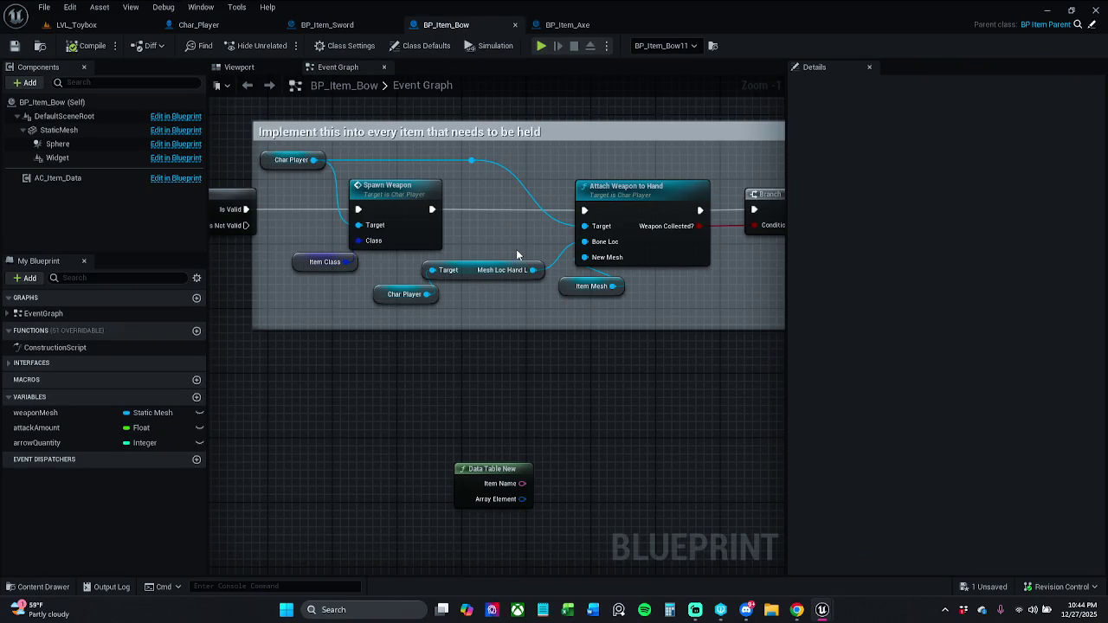
drag(510, 238, 559, 253)
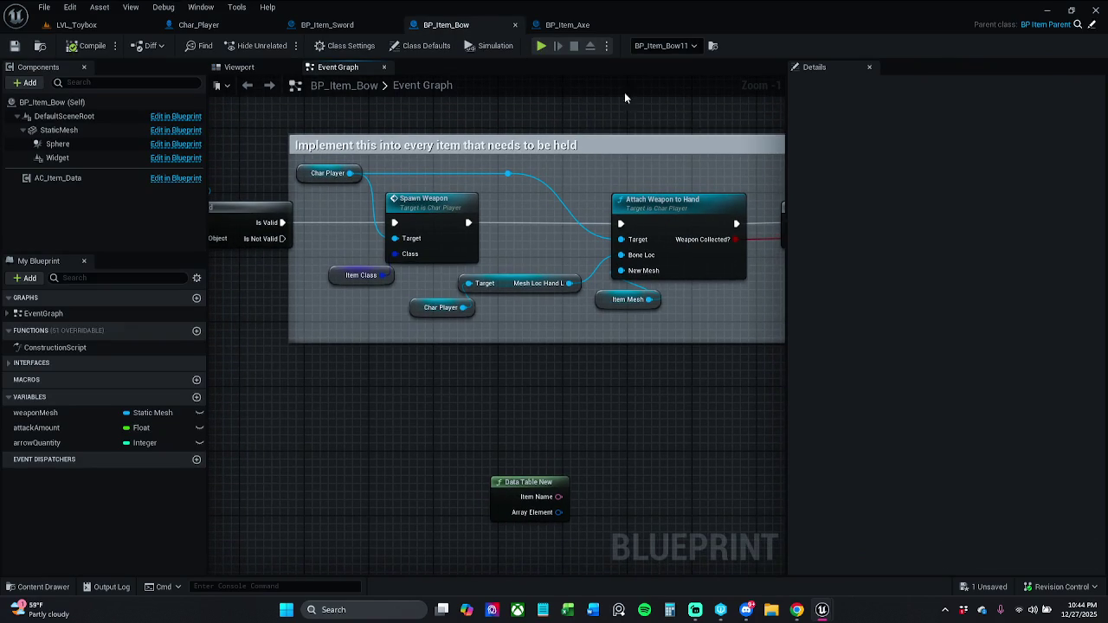
click(567, 26)
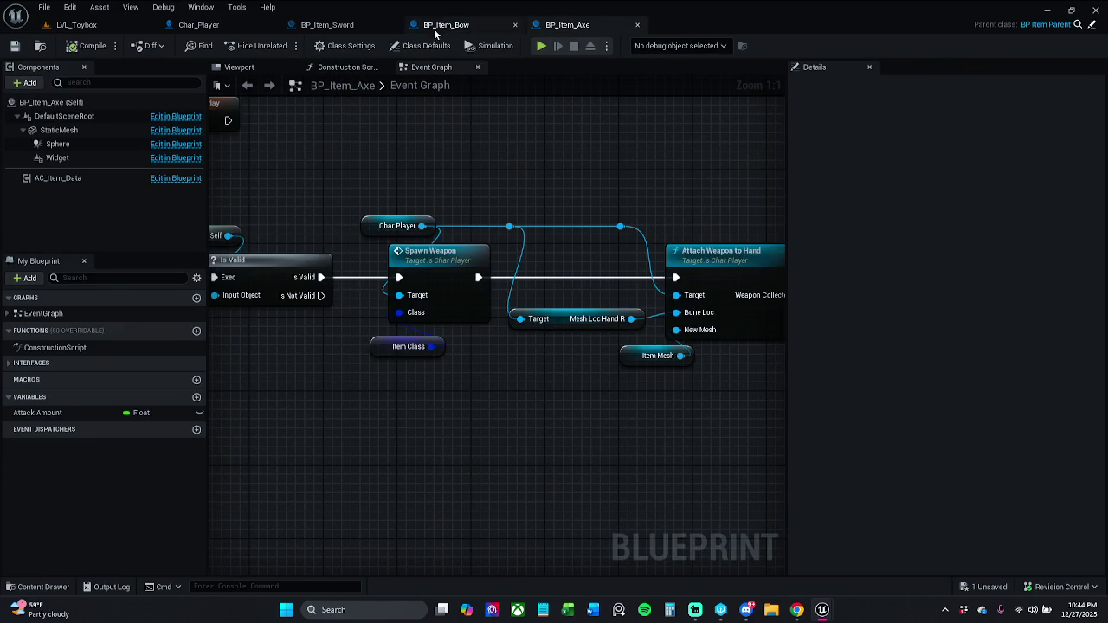
click(328, 25)
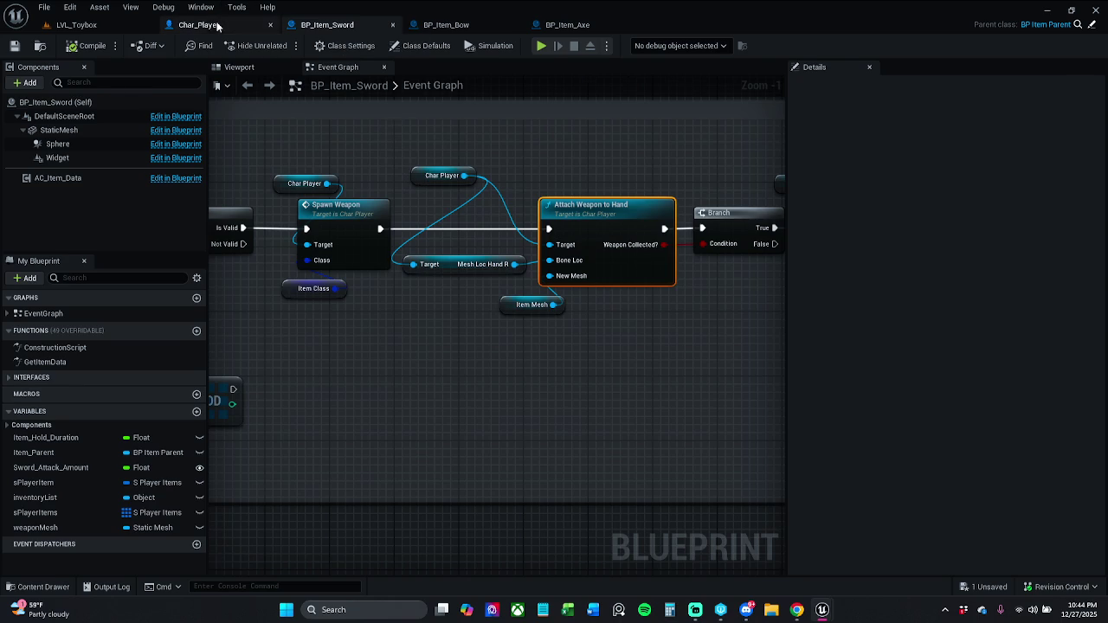
click(218, 26)
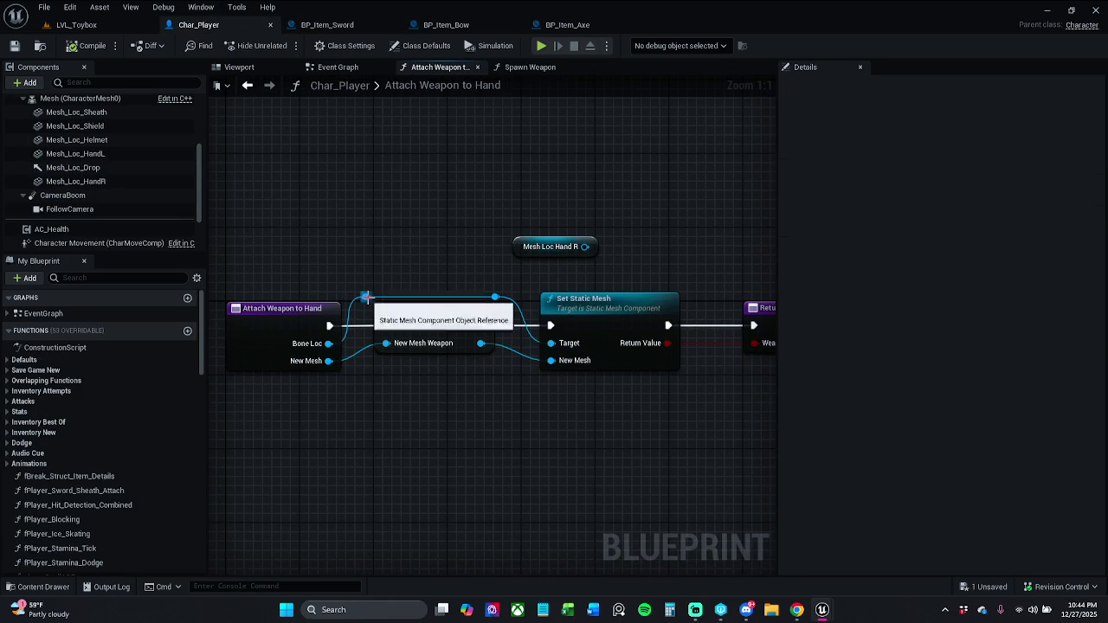
Step: Add an == node from the mesh pin comparing against SM_Bow
drag(366, 298, 428, 228)
text(==)
key(Return)
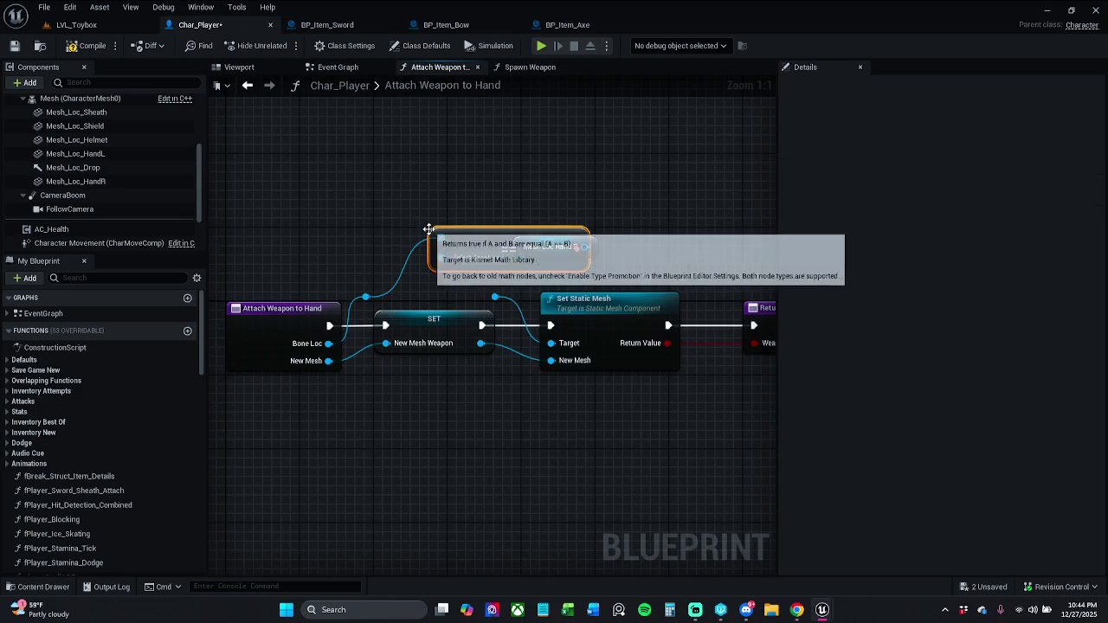
drag(434, 232, 440, 156)
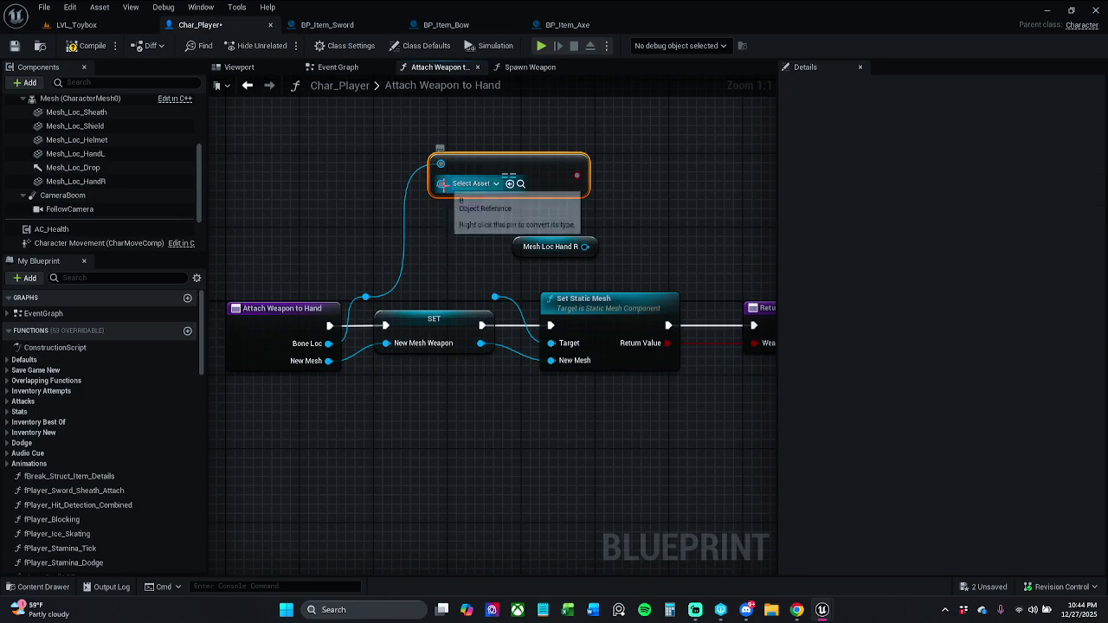
click(472, 183)
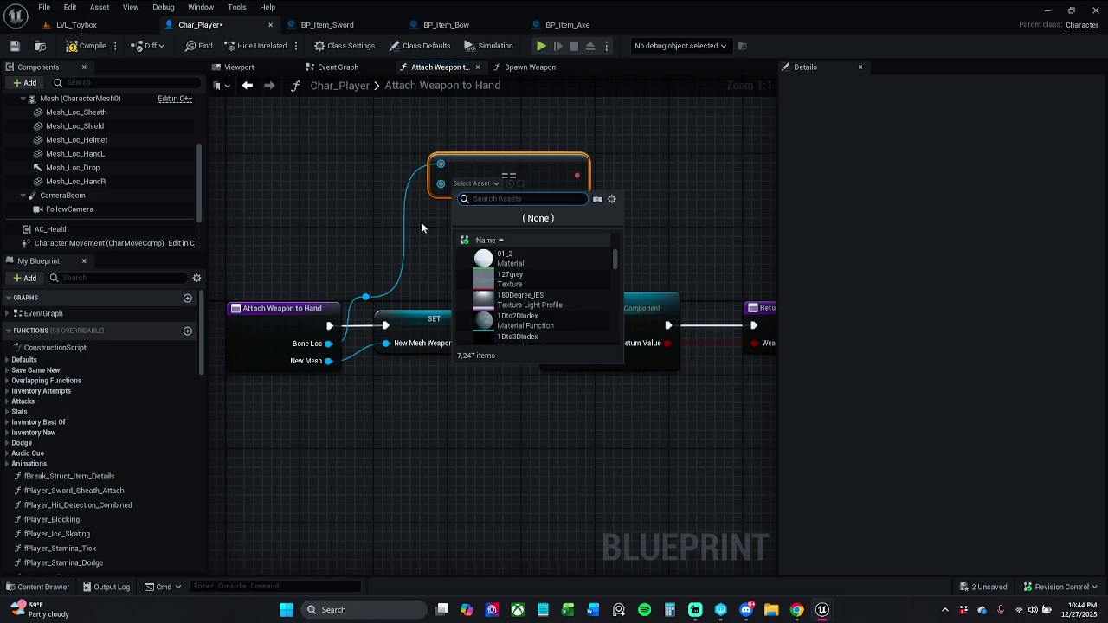
text(sm)
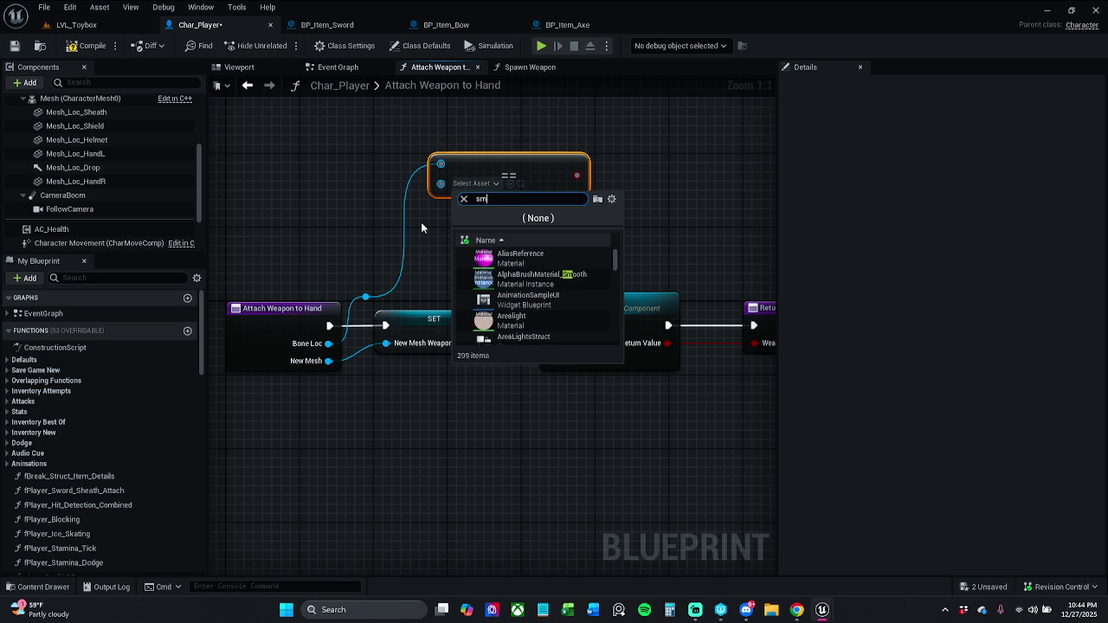
text( bow)
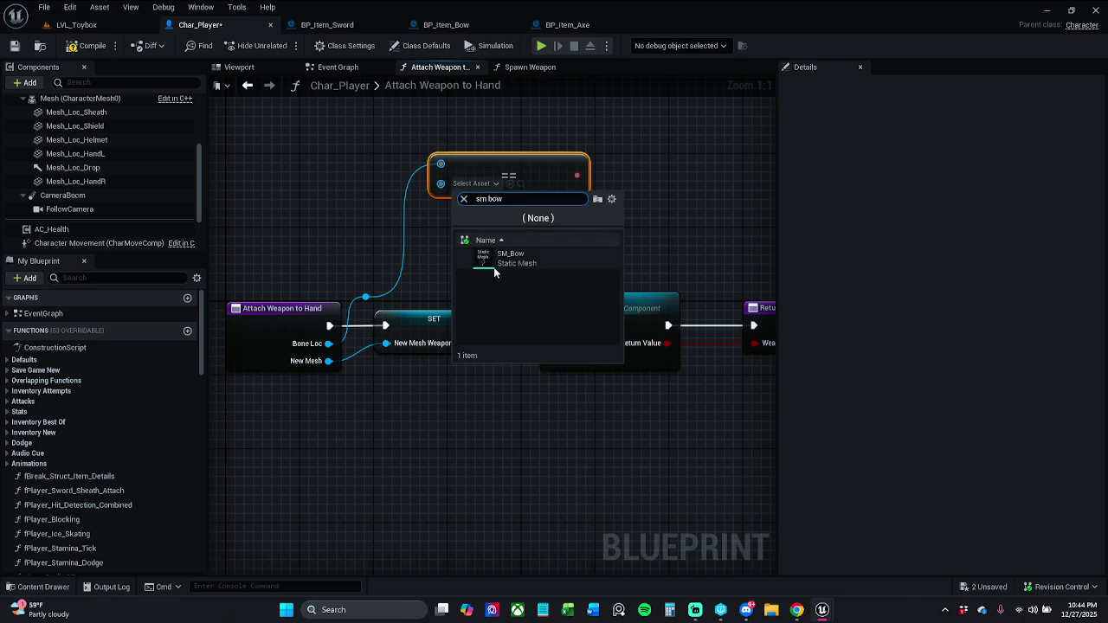
click(511, 253)
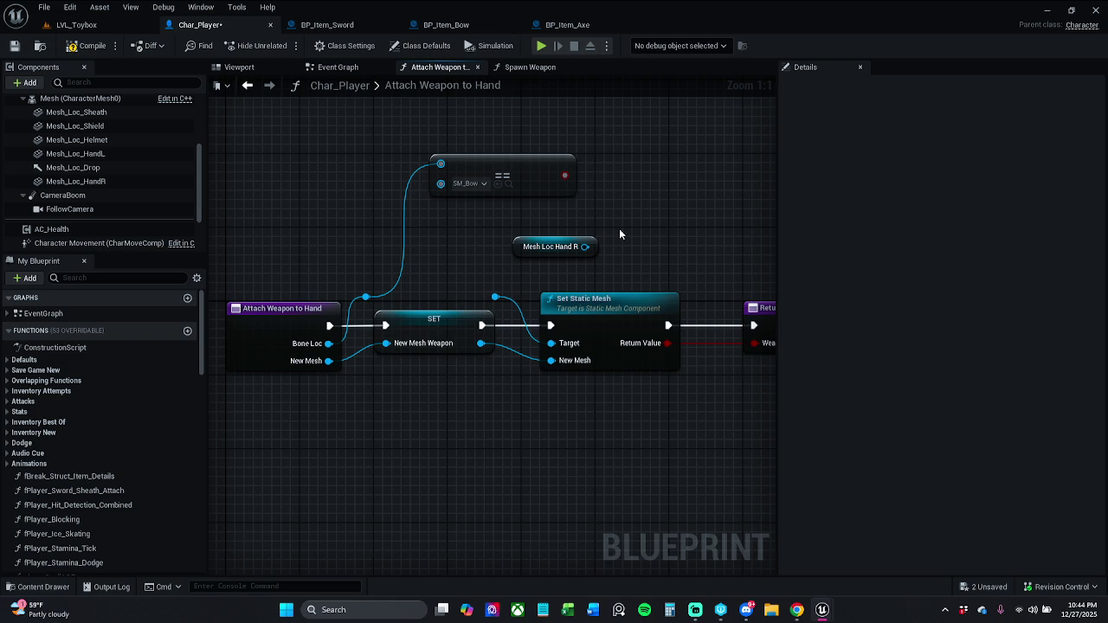
Step: Add a Select node fed by the comparison, then delete it again
mouse_move(586, 180)
mouse_down()
mouse_move(548, 202)
mouse_move(570, 187)
mouse_up()
text(s)
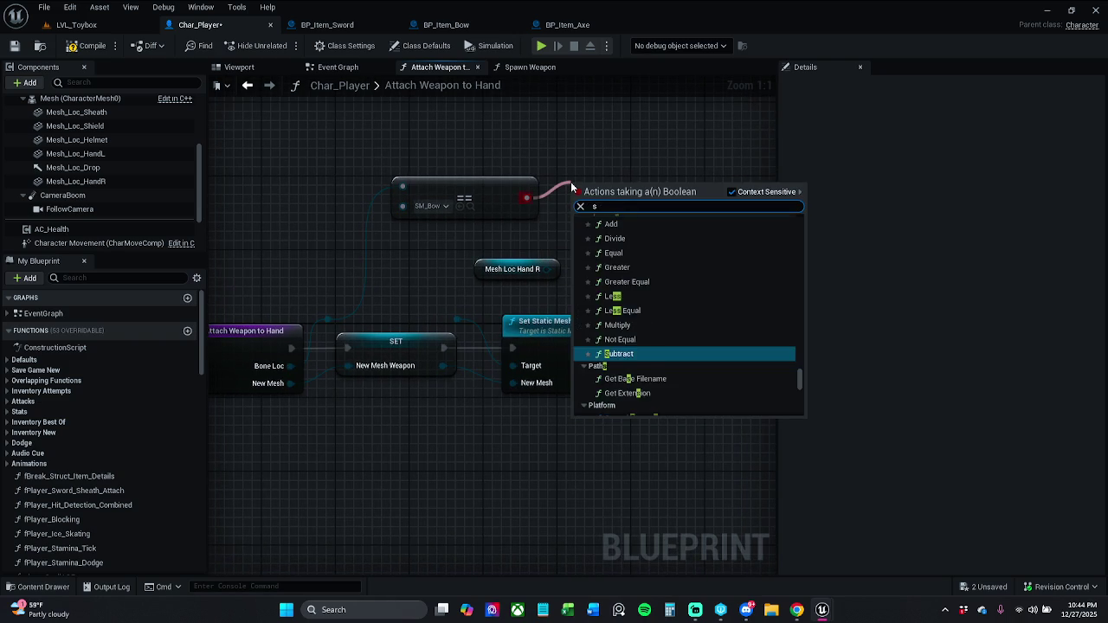
text(elect)
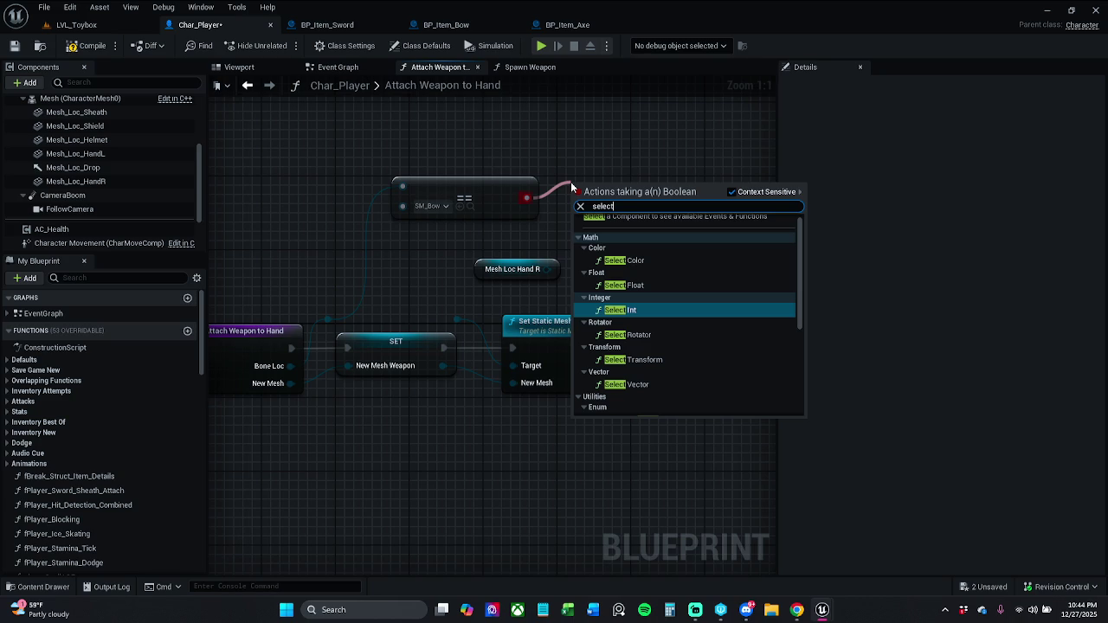
scroll(637, 336, down, 5)
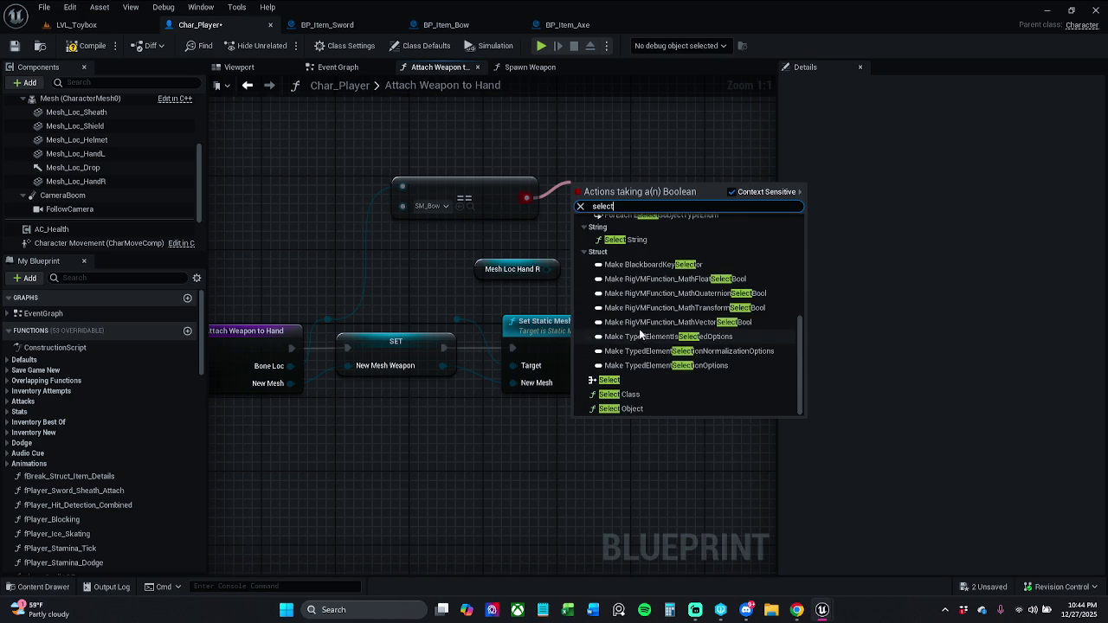
click(609, 380)
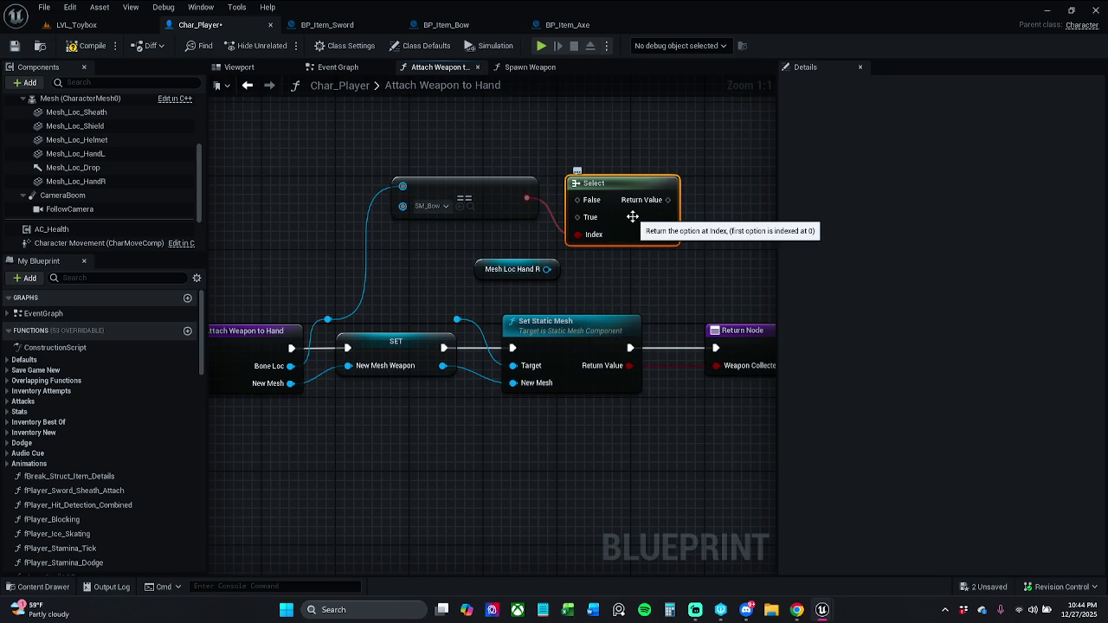
click(715, 221)
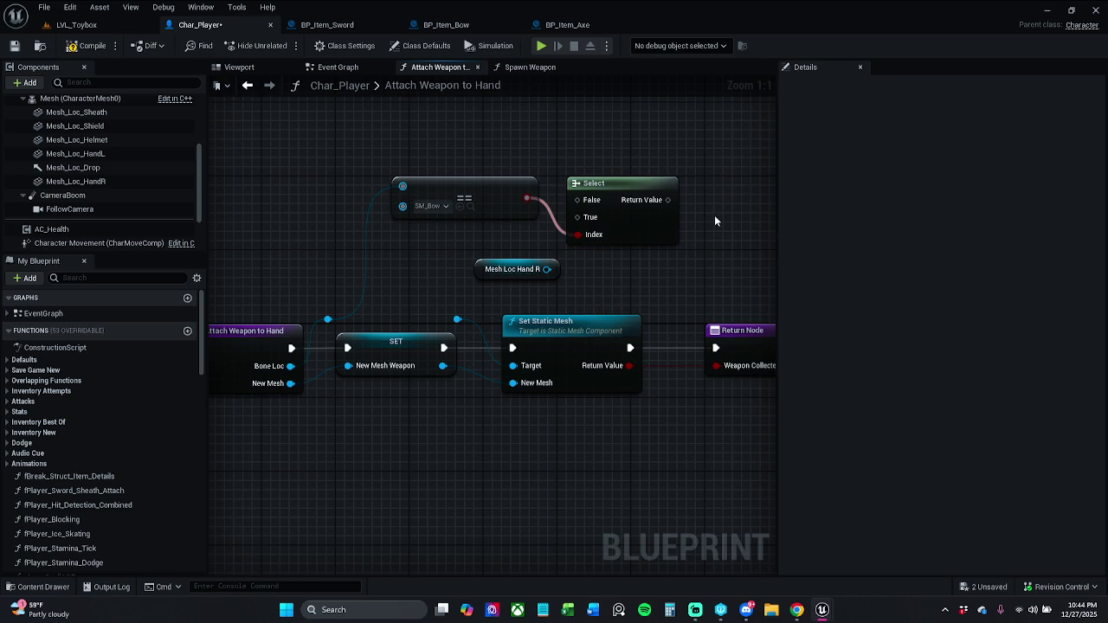
click(667, 227)
key(Delete)
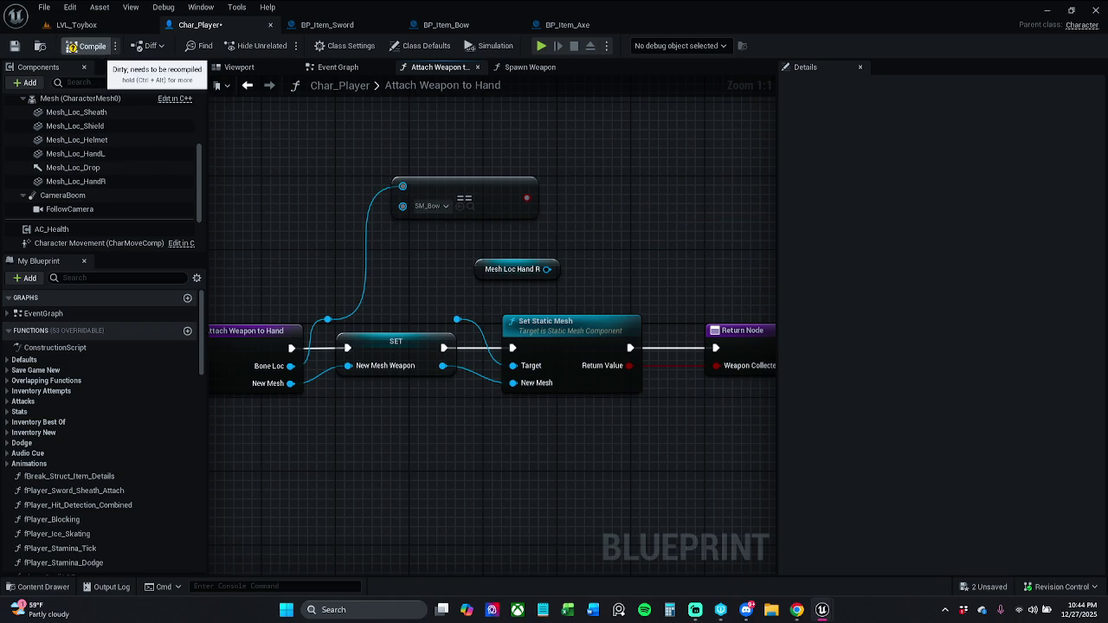
Step: Compile Char_Player, dismiss the Set Static Mesh error report, and move Mesh Loc Hand R beside that node
click(86, 46)
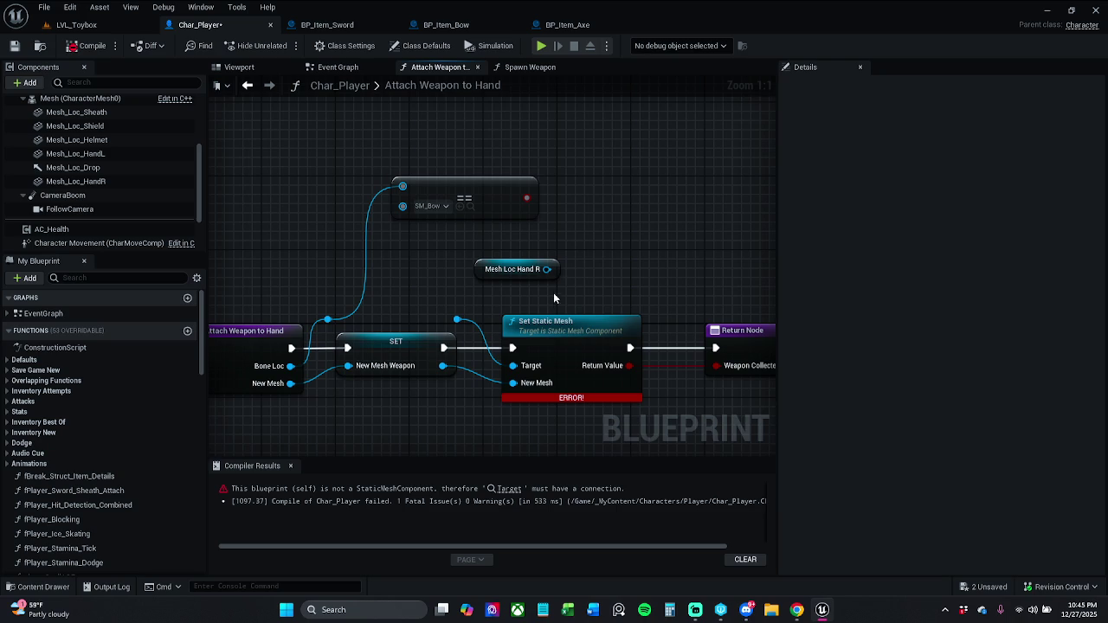
click(290, 466)
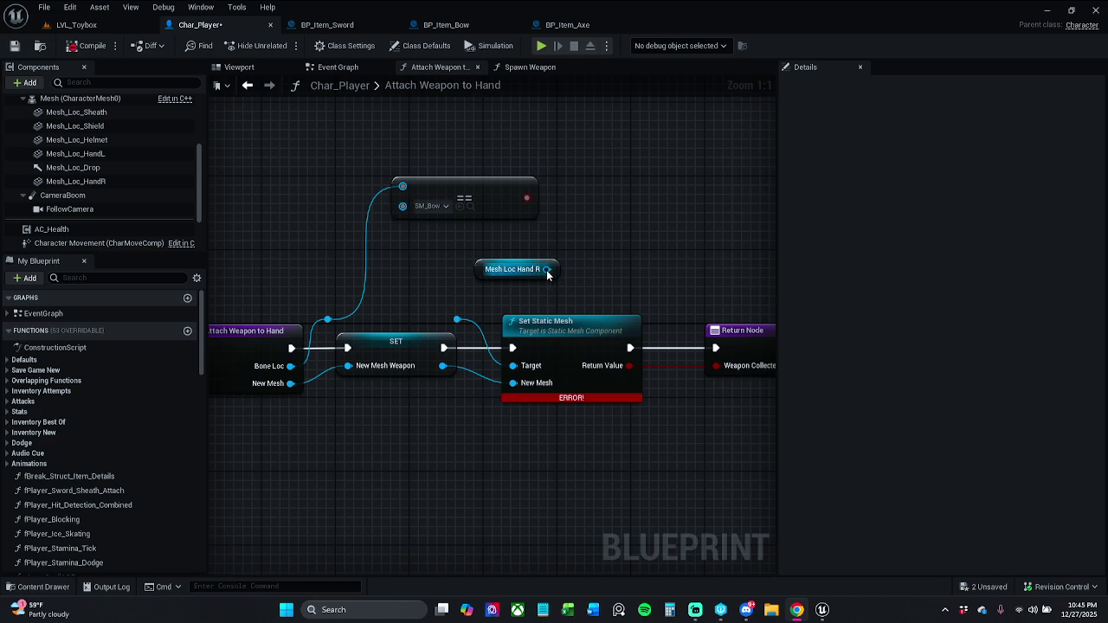
mouse_move(546, 269)
mouse_down()
mouse_move(535, 337)
mouse_move(513, 366)
mouse_up()
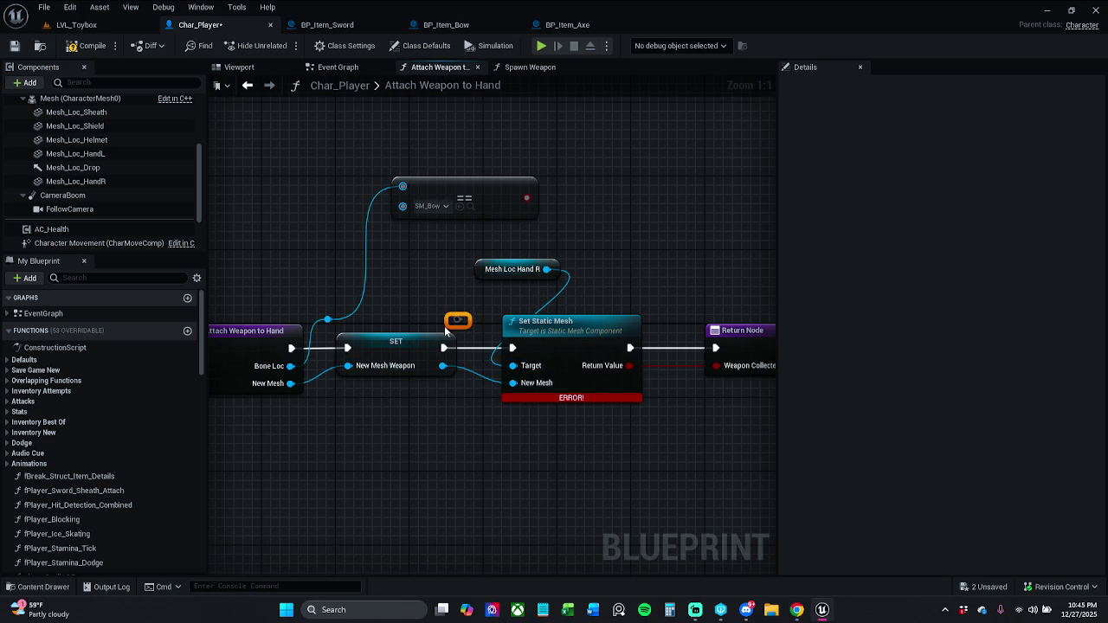
drag(480, 279, 476, 300)
click(483, 305)
click(484, 321)
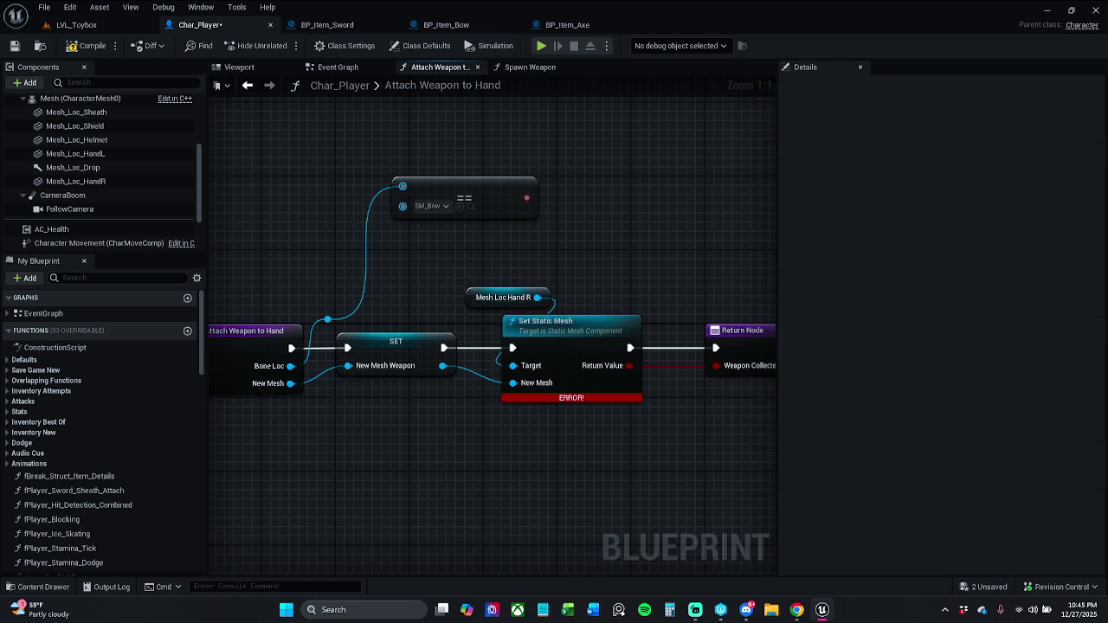
Step: Raise the system audio volume slightly
click(1033, 609)
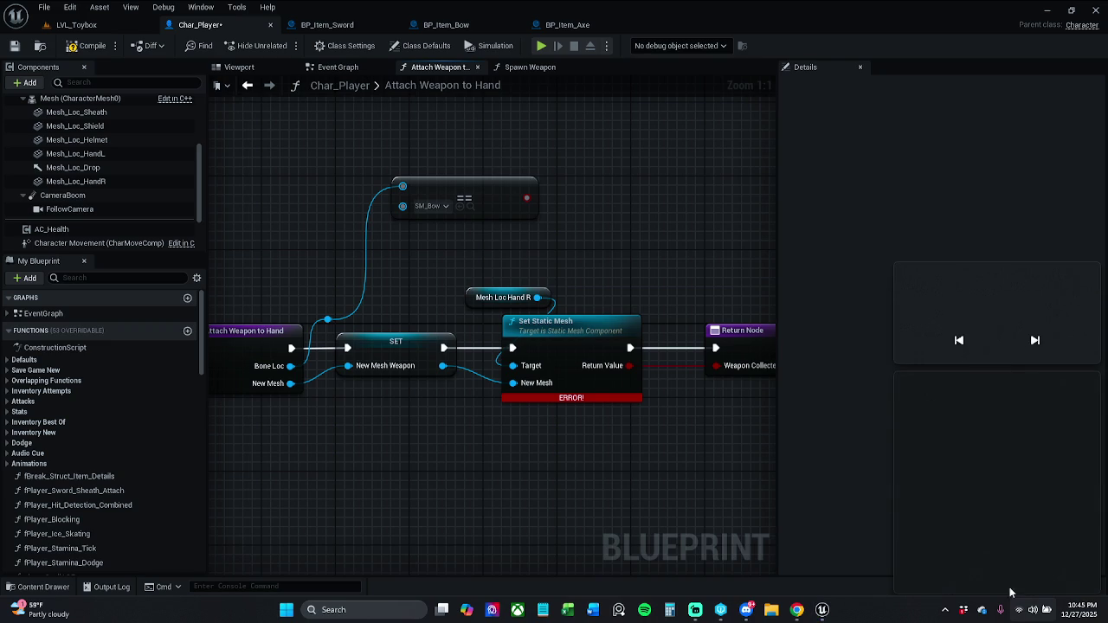
drag(1043, 542, 1051, 541)
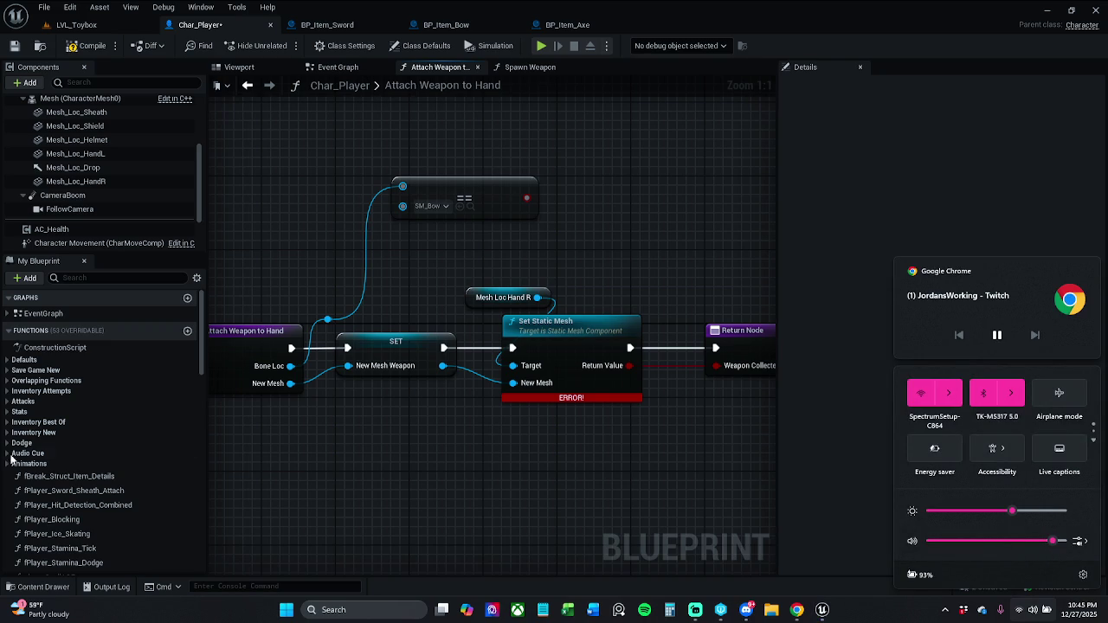
key(Escape)
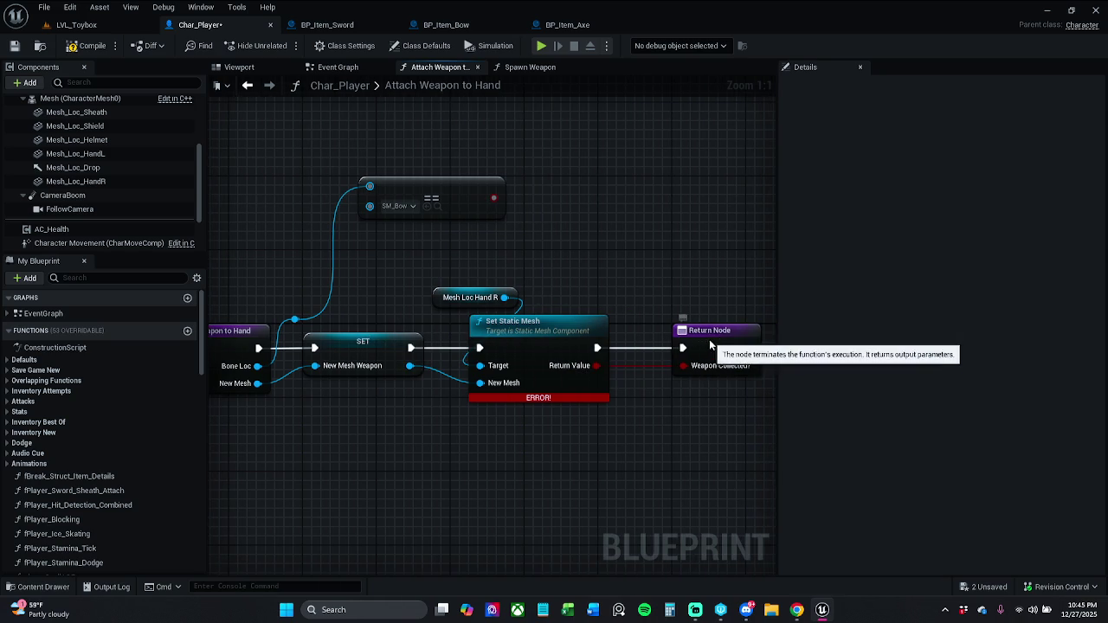
Step: Shift Mesh Loc Hand R, Set Static Mesh and Return Node to the right
click(693, 337)
click(577, 299)
drag(497, 275, 658, 329)
drag(556, 339, 666, 334)
click(485, 262)
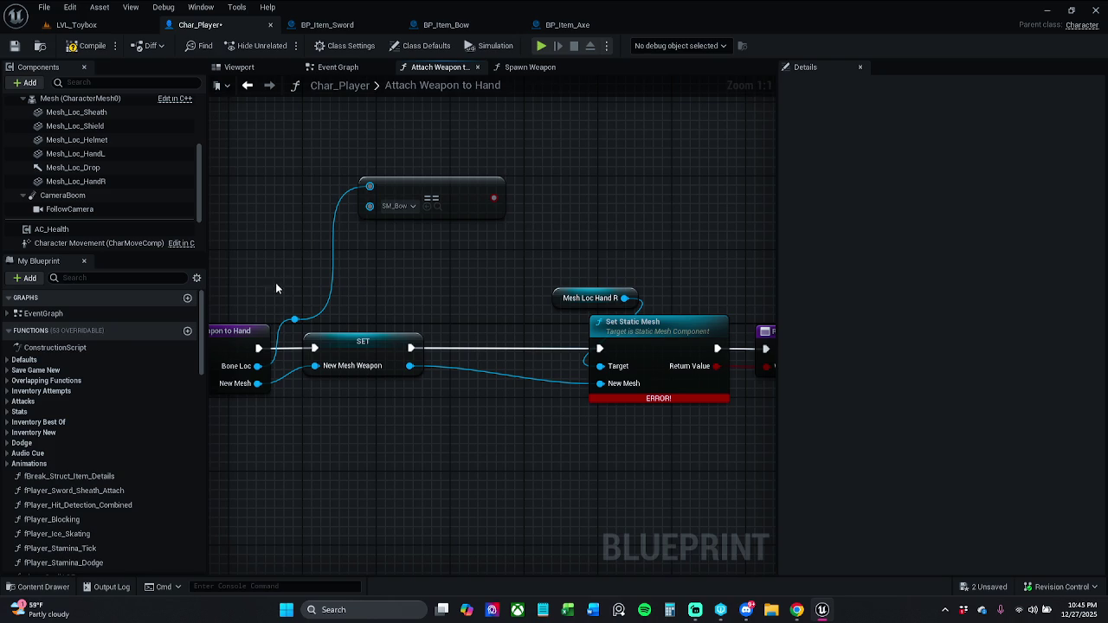
Step: Delete the SM_Bow Equal node and its reroute on the mesh wire
drag(311, 305, 305, 327)
drag(339, 246, 420, 197)
key(Delete)
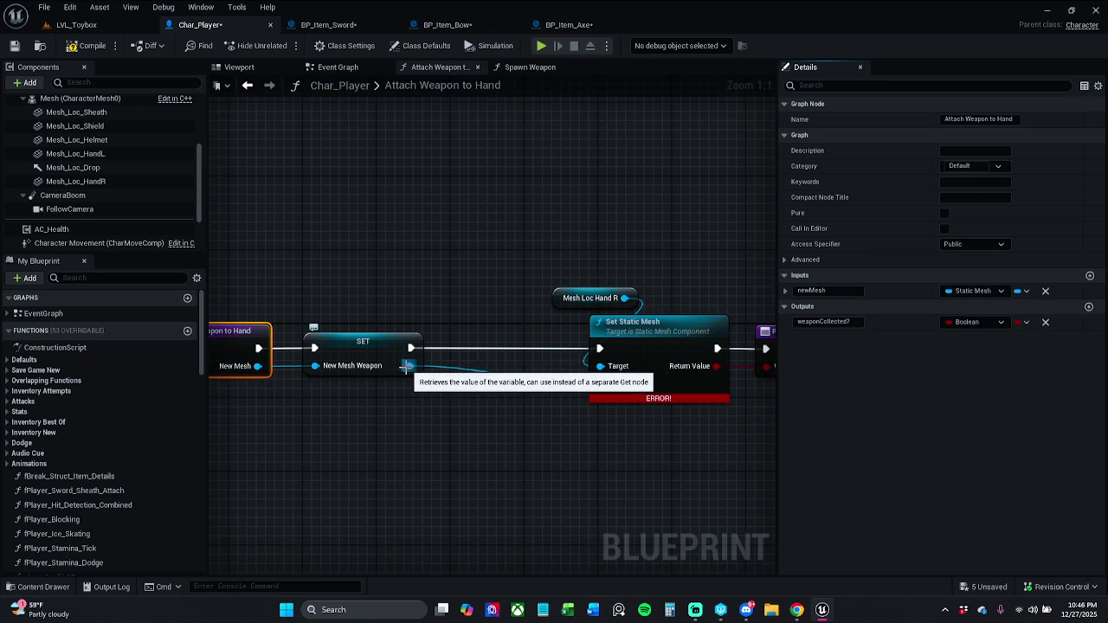
Step: Add an Equal (==) node fed from the SET node's output
mouse_move(405, 367)
mouse_down()
mouse_move(455, 415)
mouse_move(428, 410)
mouse_up()
text(==)
key(Return)
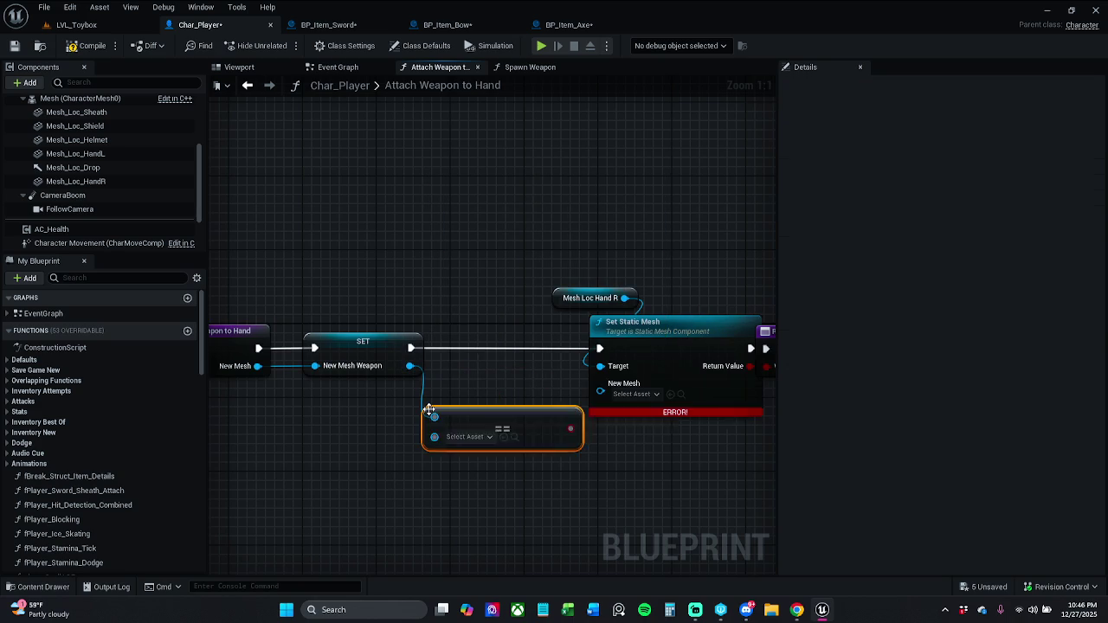
Step: Move Mesh Loc Hand R, Set Static Mesh and Return Node further right to make room
drag(453, 359, 722, 252)
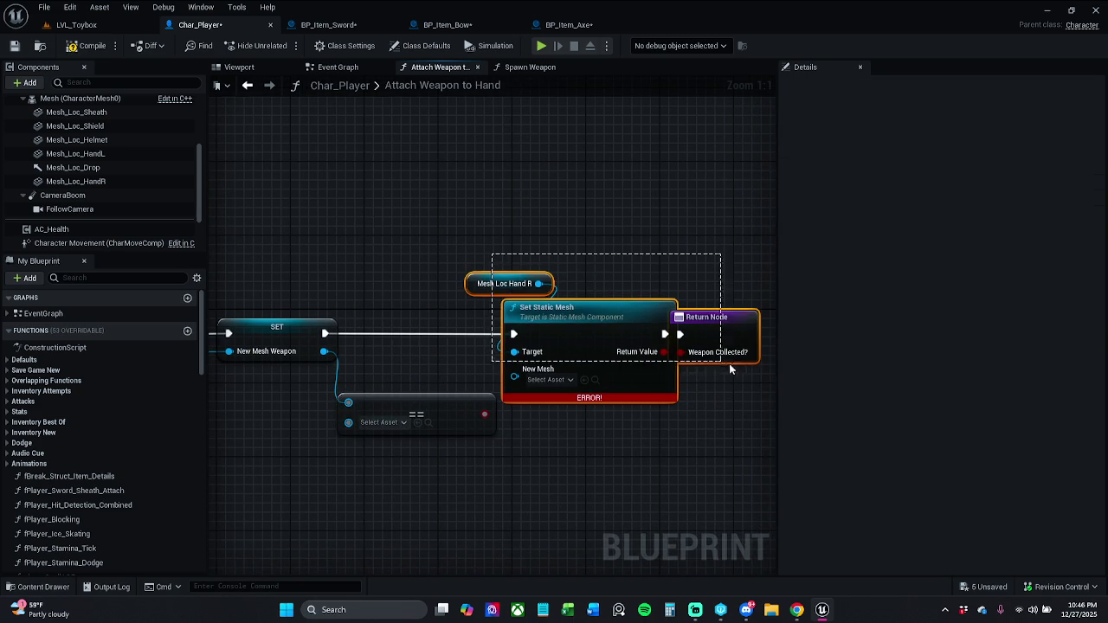
drag(631, 328, 717, 304)
key(f)
click(571, 310)
drag(577, 312, 636, 316)
click(450, 389)
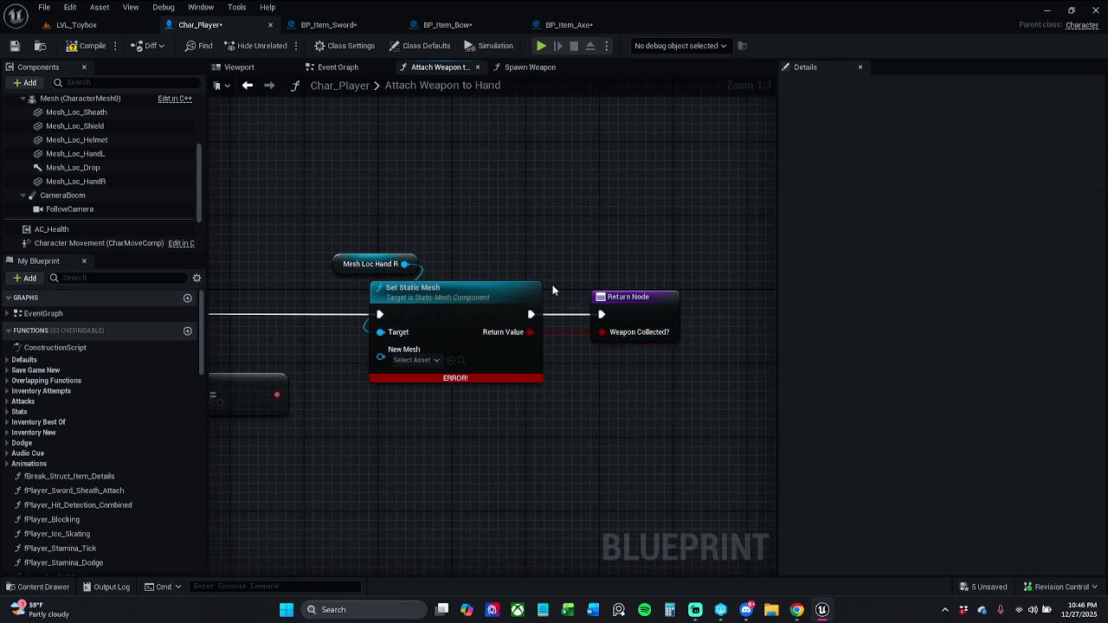
drag(450, 389, 657, 381)
mouse_move(450, 388)
mouse_down()
mouse_move(440, 345)
mouse_move(718, 239)
mouse_up()
drag(566, 302, 698, 304)
click(390, 343)
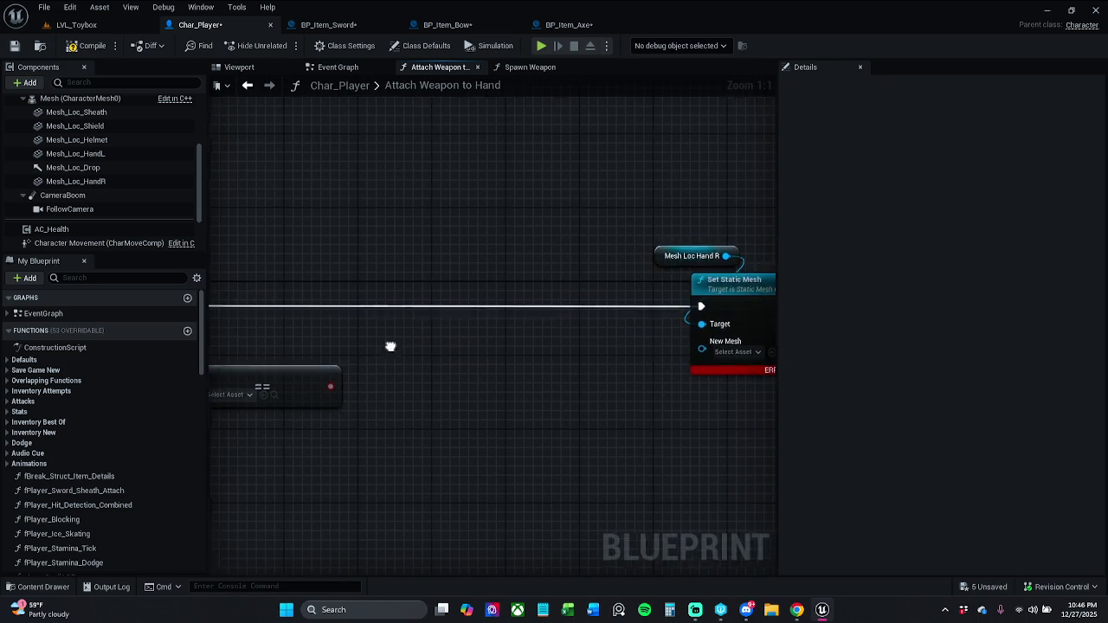
drag(308, 397, 452, 388)
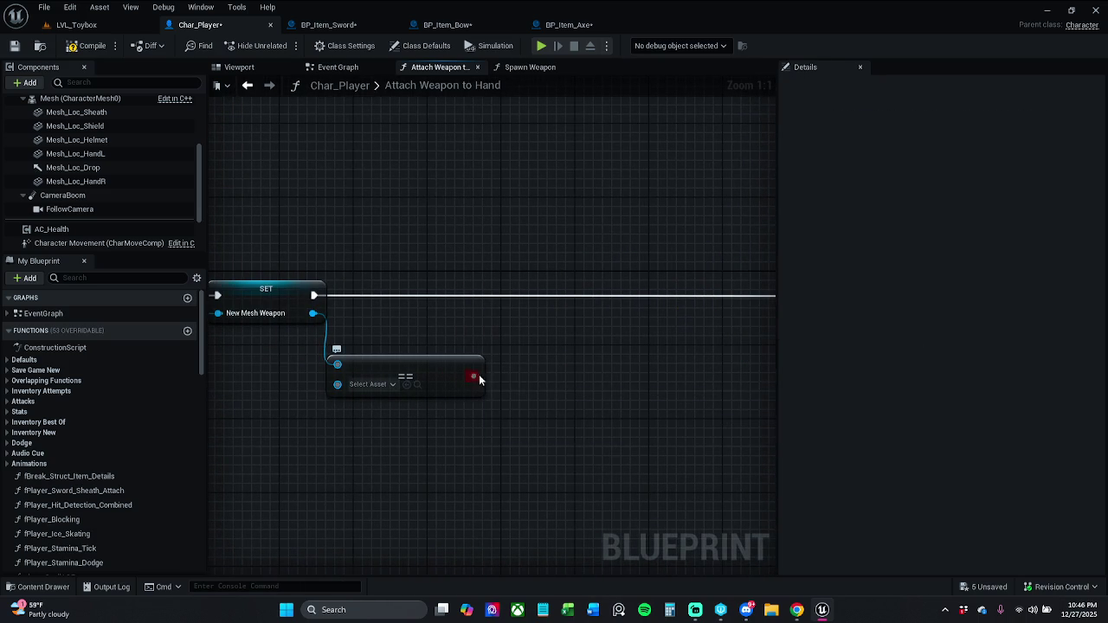
Step: Insert a Branch driven by the Equal result and space the two nodes out
mouse_move(481, 374)
mouse_down()
mouse_move(560, 294)
mouse_move(315, 295)
mouse_move(582, 372)
mouse_up()
drag(580, 321, 608, 322)
drag(448, 371, 438, 353)
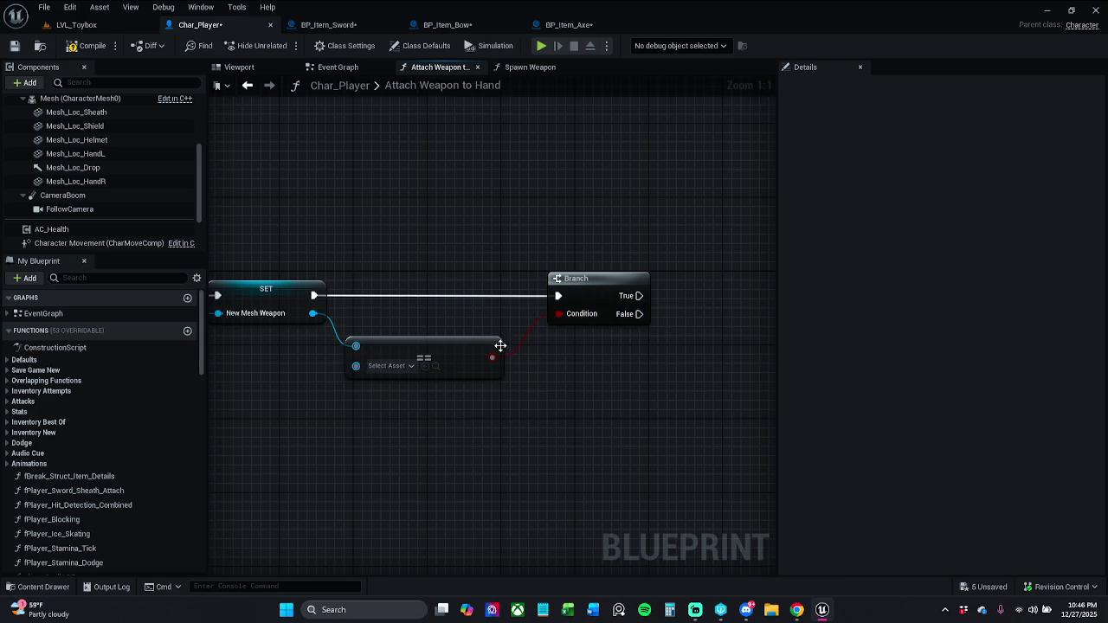
drag(557, 282, 585, 282)
Step: Add a Not Equal node with B ticked true and wire it into the Branch Condition
drag(491, 357, 527, 364)
text(not)
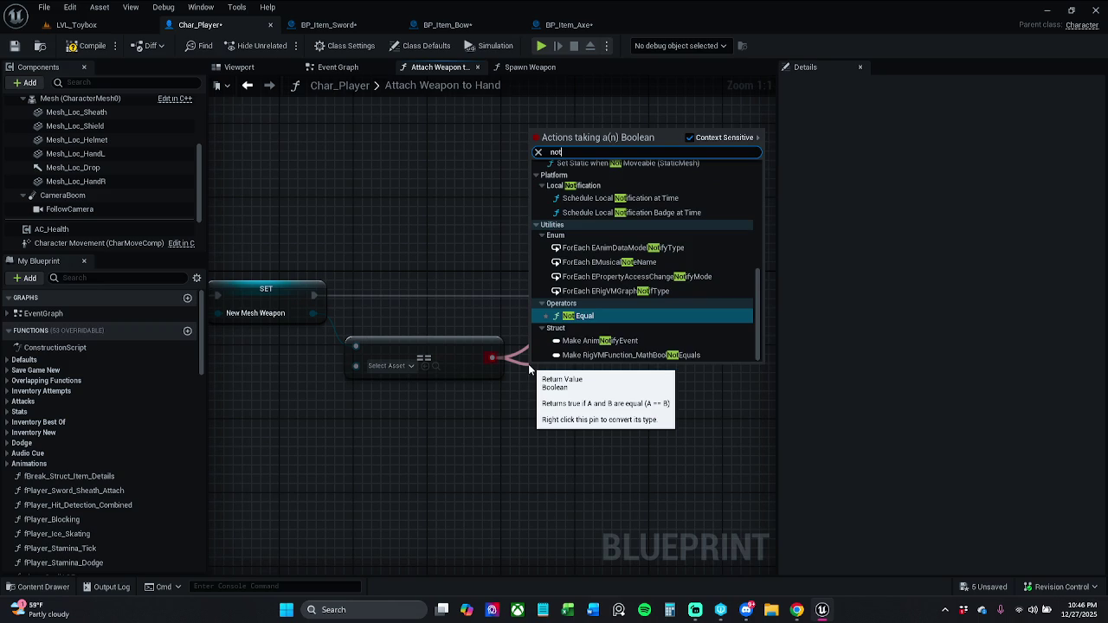
key(Return)
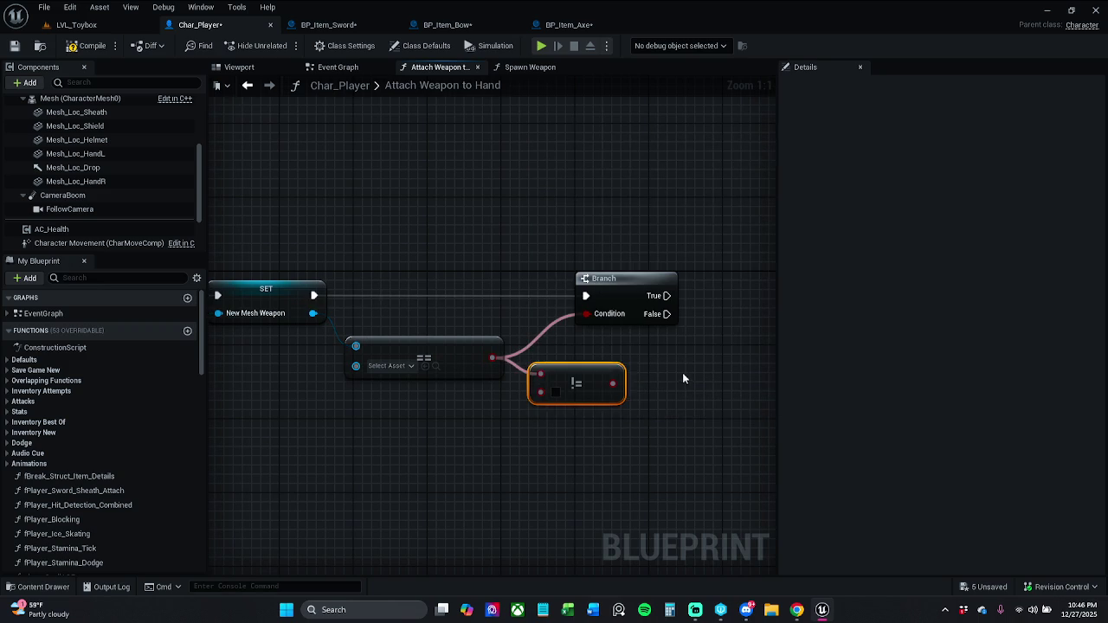
click(391, 365)
click(641, 463)
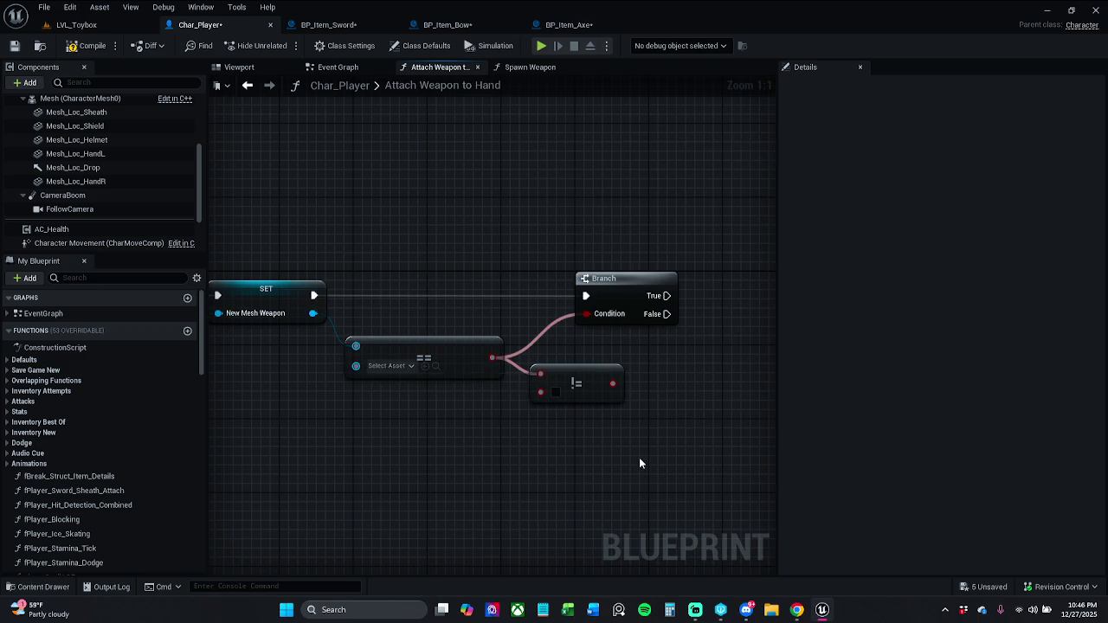
click(555, 392)
mouse_move(613, 383)
mouse_down()
mouse_move(606, 334)
mouse_move(587, 314)
mouse_up()
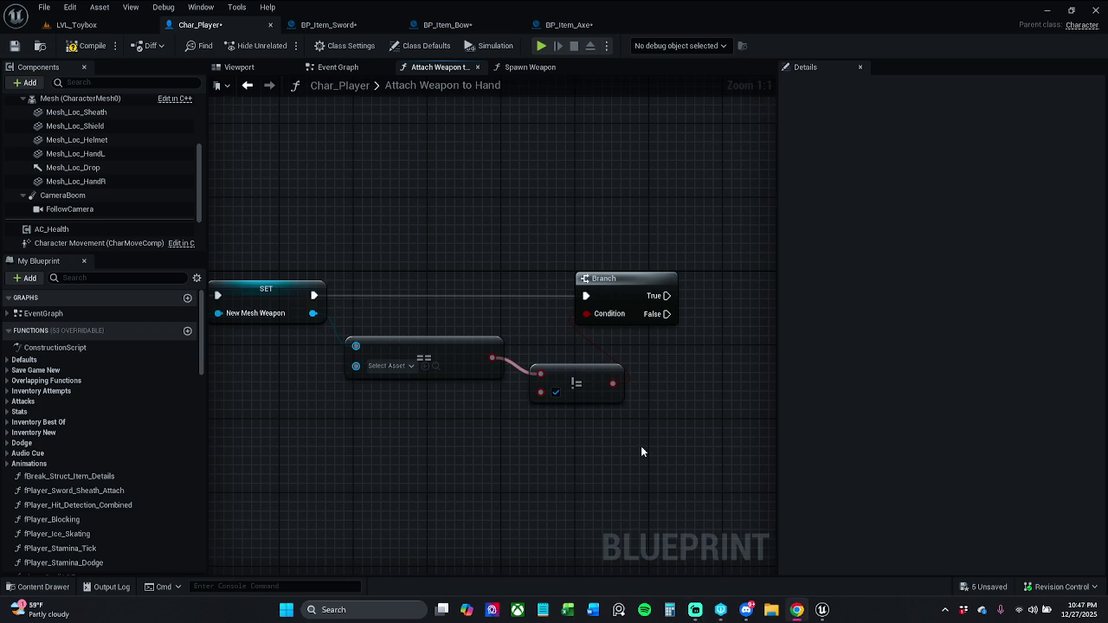
Step: Set the Equal node's comparison asset to SM_Bow
click(386, 367)
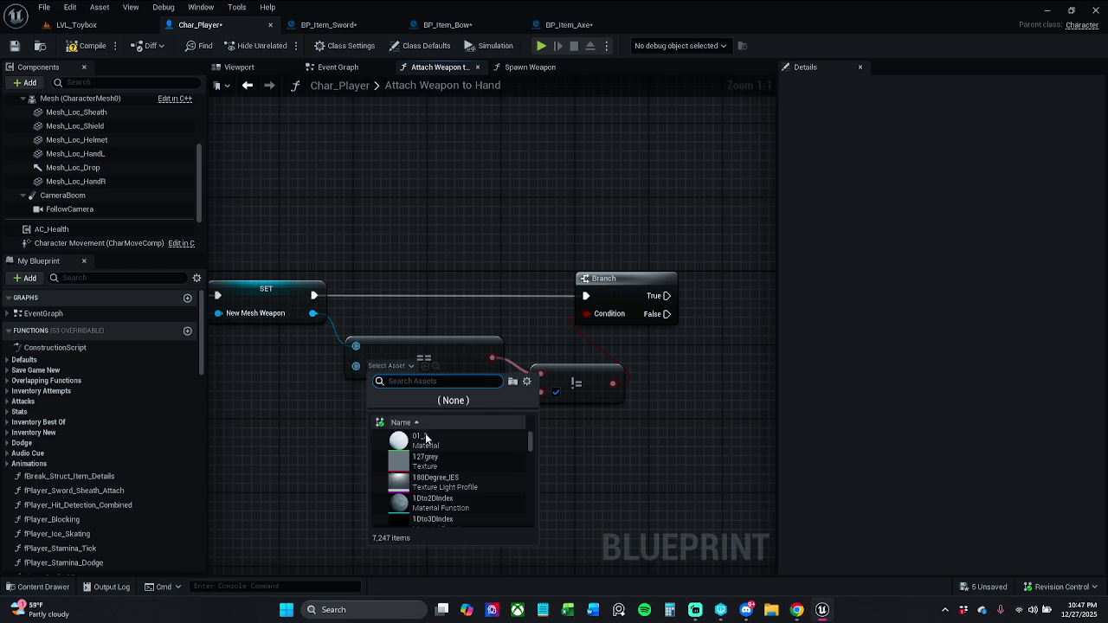
scroll(440, 472, down, 2)
text(sm bo)
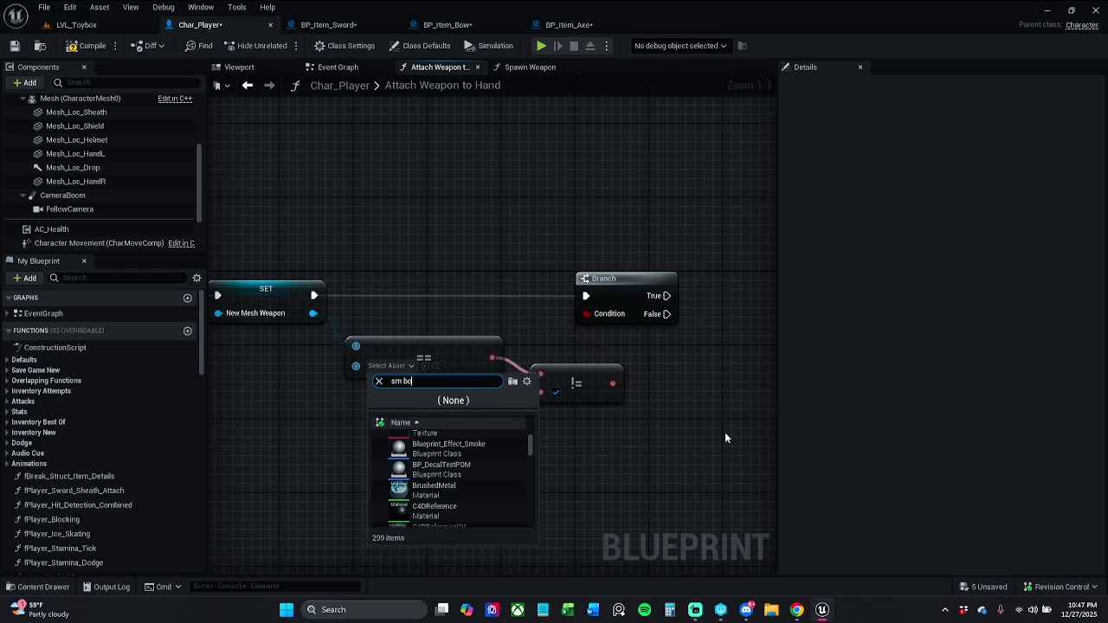
text(w)
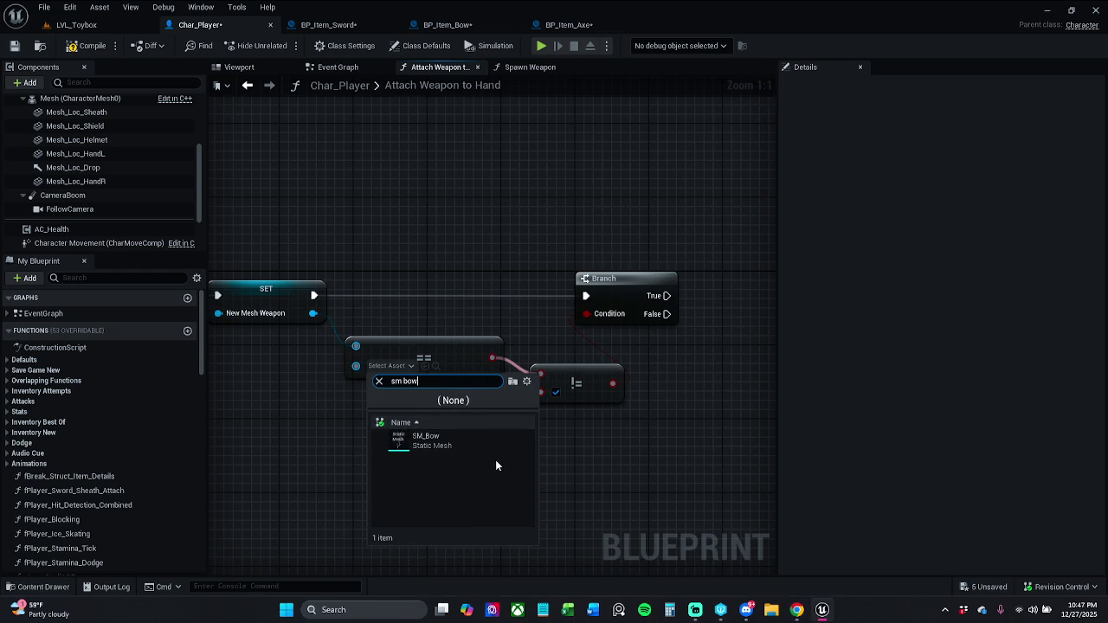
click(494, 445)
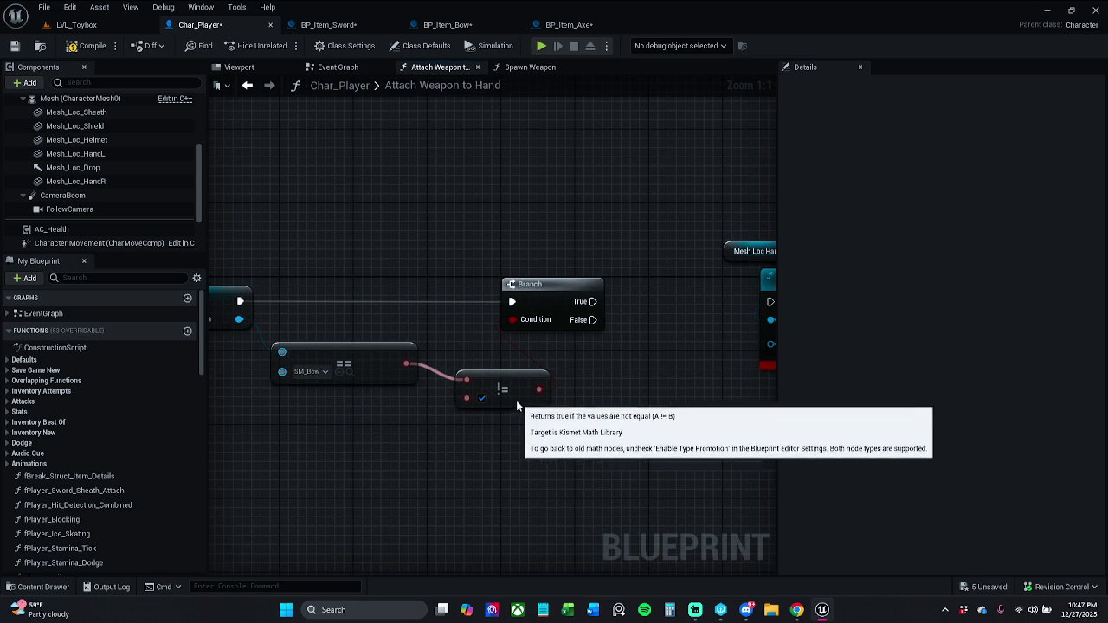
Step: Wire Branch True into Set Static Mesh and shift the hand-attachment nodes slightly left
click(517, 401)
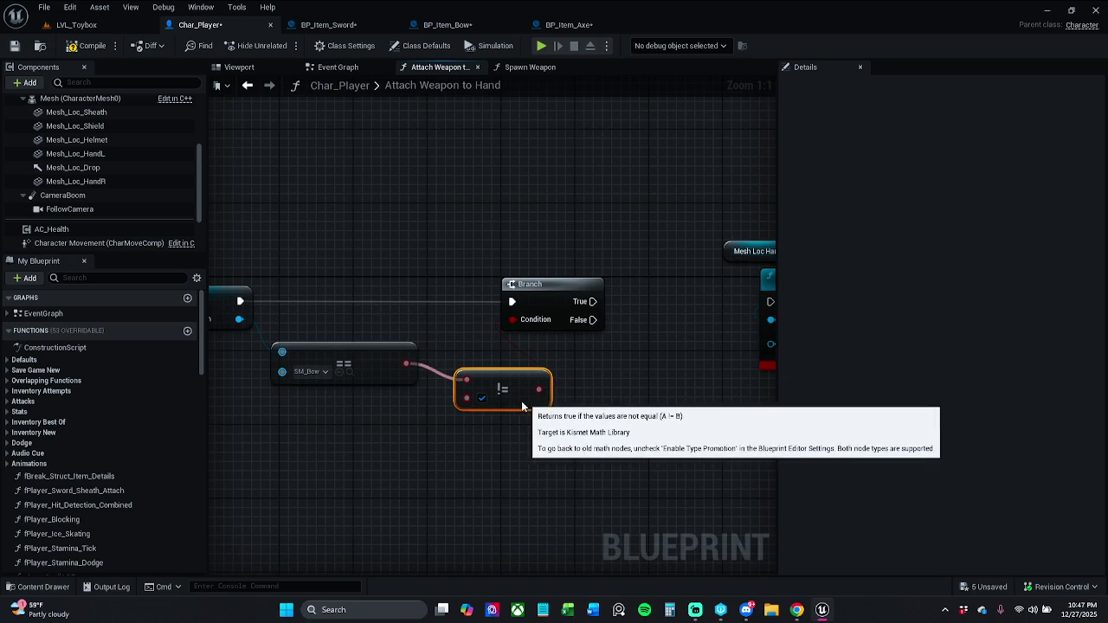
mouse_move(551, 366)
mouse_down()
mouse_move(585, 375)
mouse_move(486, 374)
mouse_up()
drag(463, 333, 643, 332)
drag(571, 378, 475, 374)
mouse_move(480, 232)
mouse_down()
mouse_move(724, 391)
mouse_move(630, 414)
mouse_up()
drag(690, 342, 645, 333)
click(532, 391)
Step: Connect New Mesh Weapon to Set Static Mesh's New Mesh input through a straightened reroute
drag(476, 439, 644, 440)
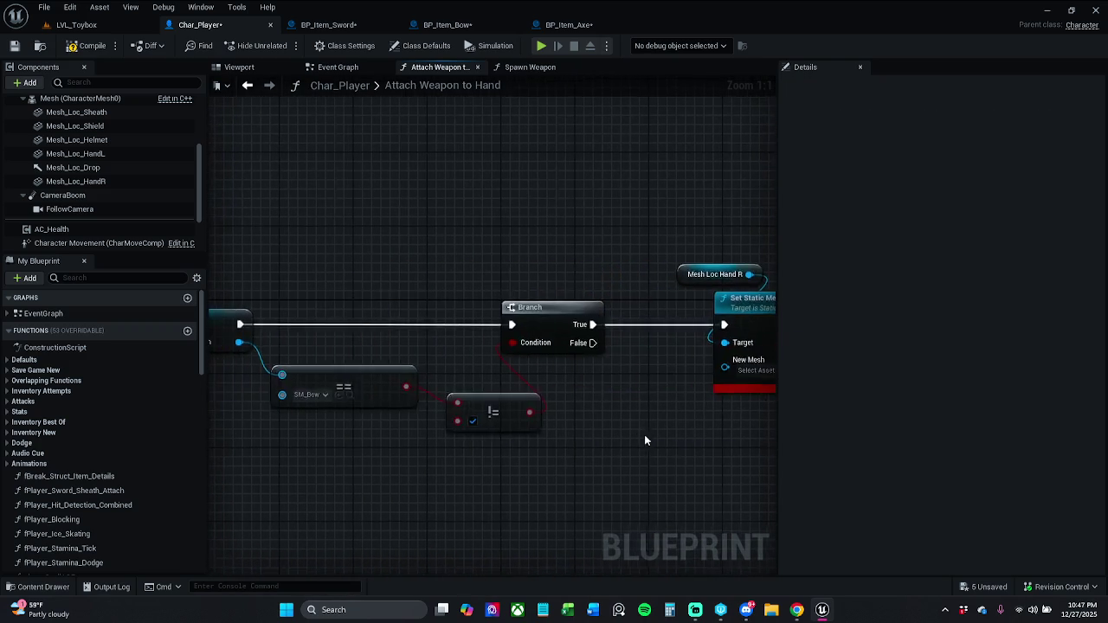
scroll(644, 440, down, 3)
mouse_move(370, 369)
mouse_down()
mouse_move(578, 409)
mouse_move(712, 393)
mouse_move(703, 383)
mouse_up()
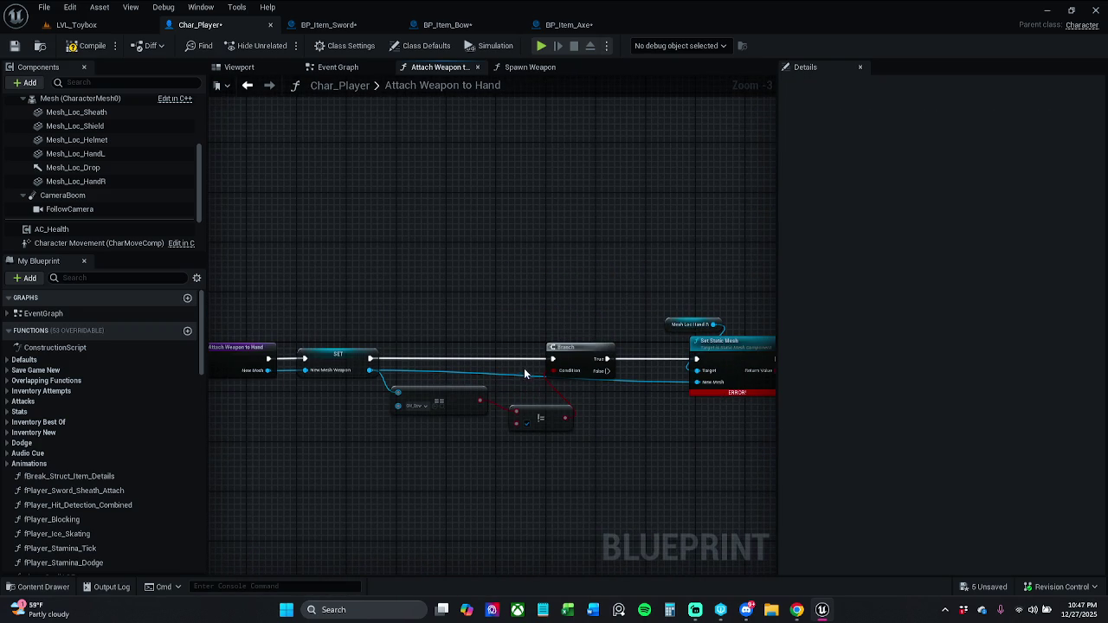
double_click(499, 372)
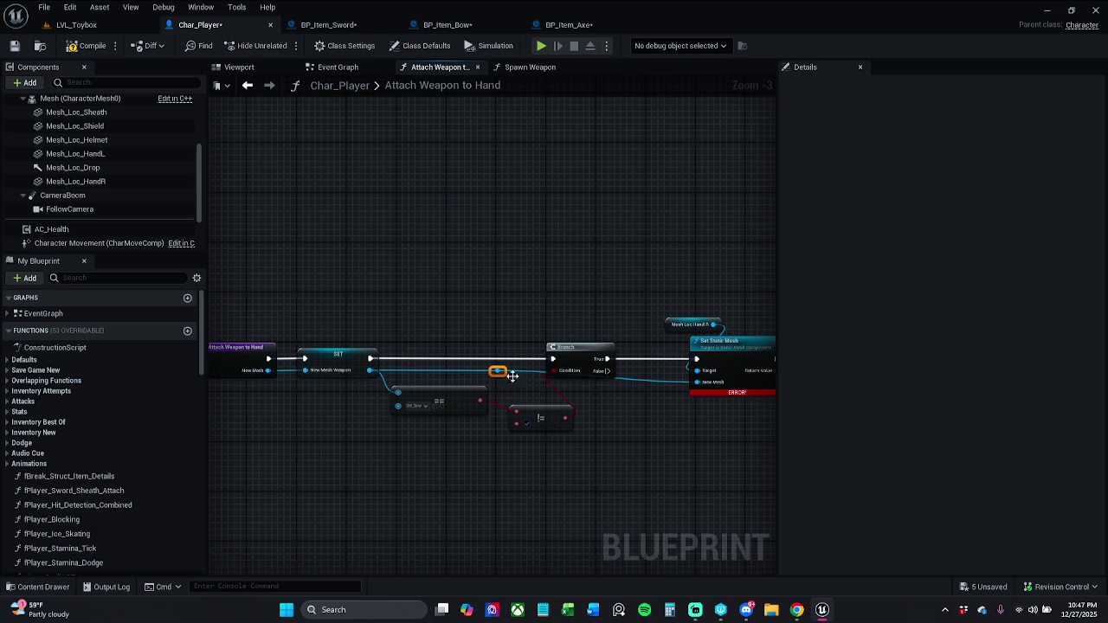
shift+click(710, 346)
key(q)
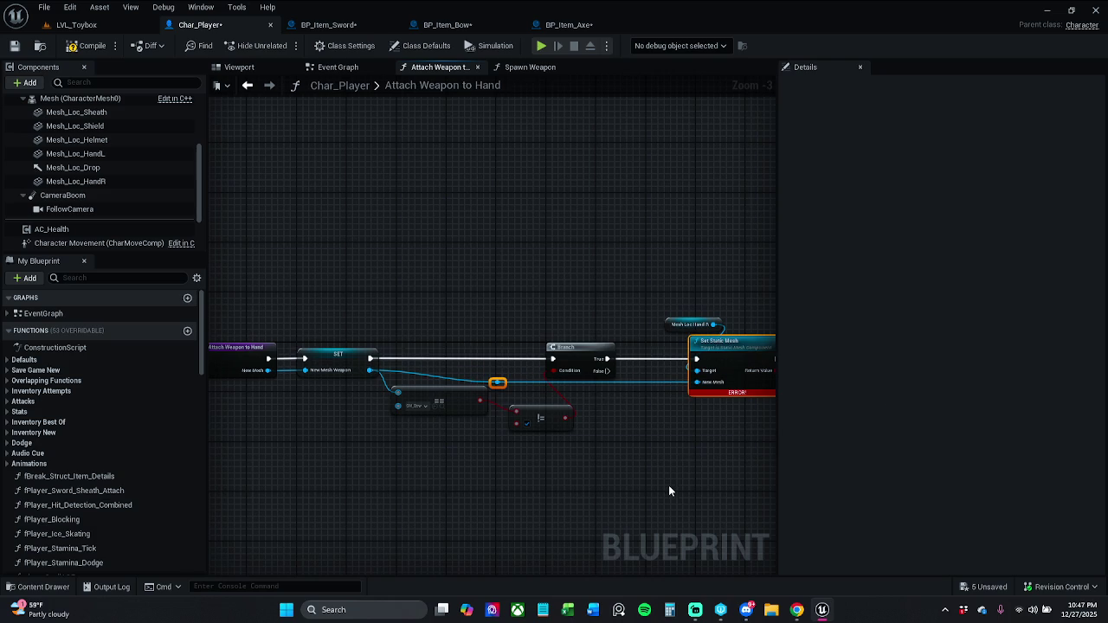
click(583, 268)
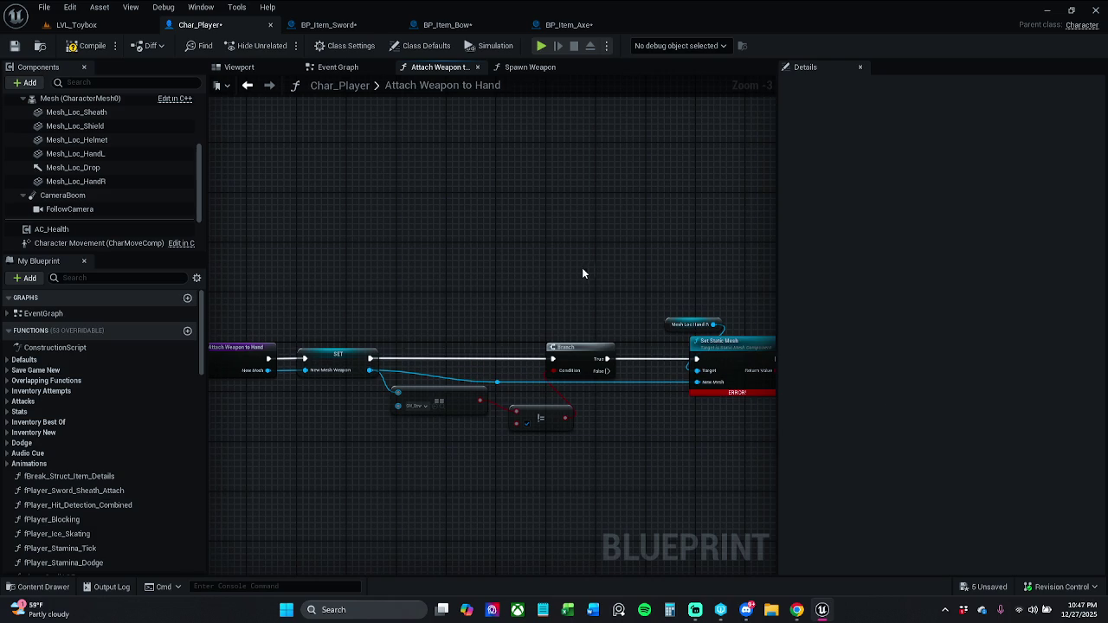
Step: Compile and save Char_Player, clearing the Set Static Mesh error
click(84, 54)
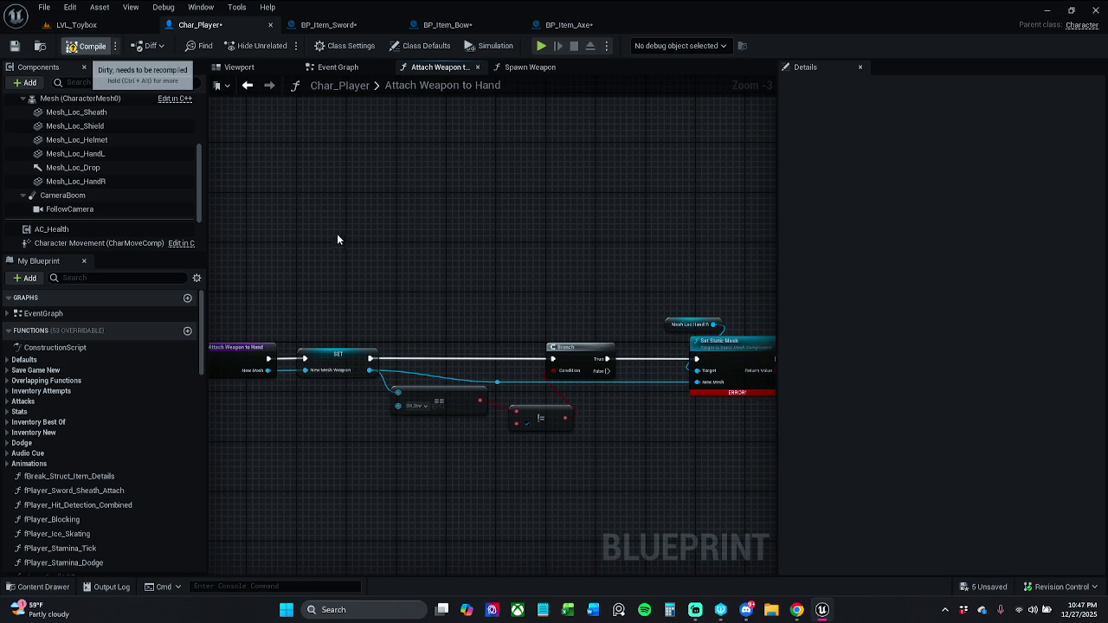
click(13, 48)
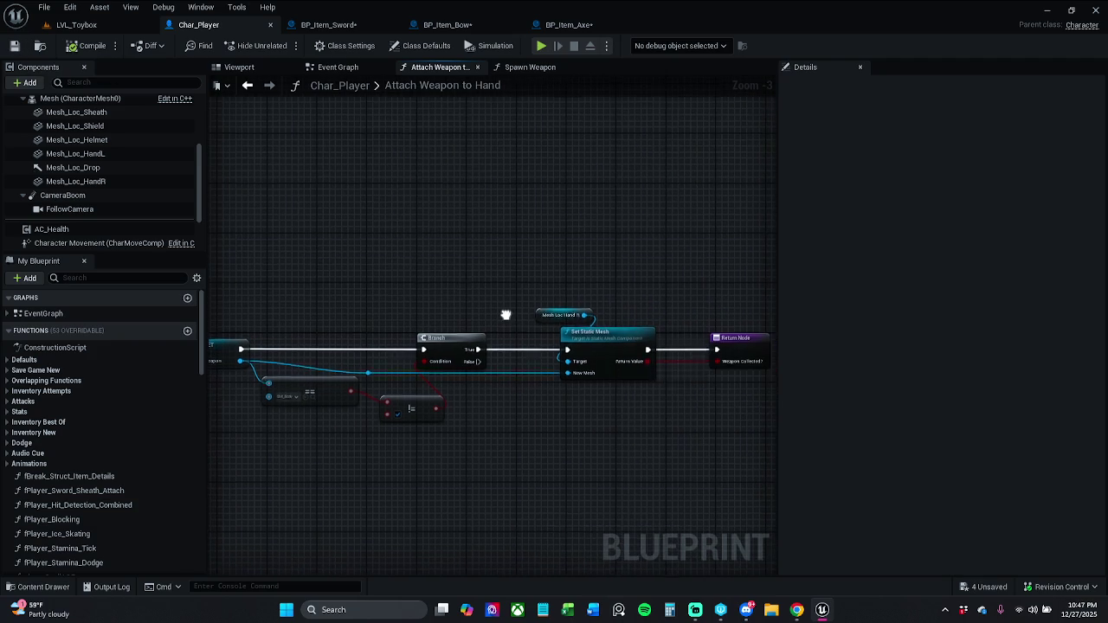
drag(557, 292, 616, 373)
Step: Duplicate the Mesh Loc Hand R and Set Static Mesh pair and wire Branch False into the copy
key(ctrl+c)
key(ctrl+v)
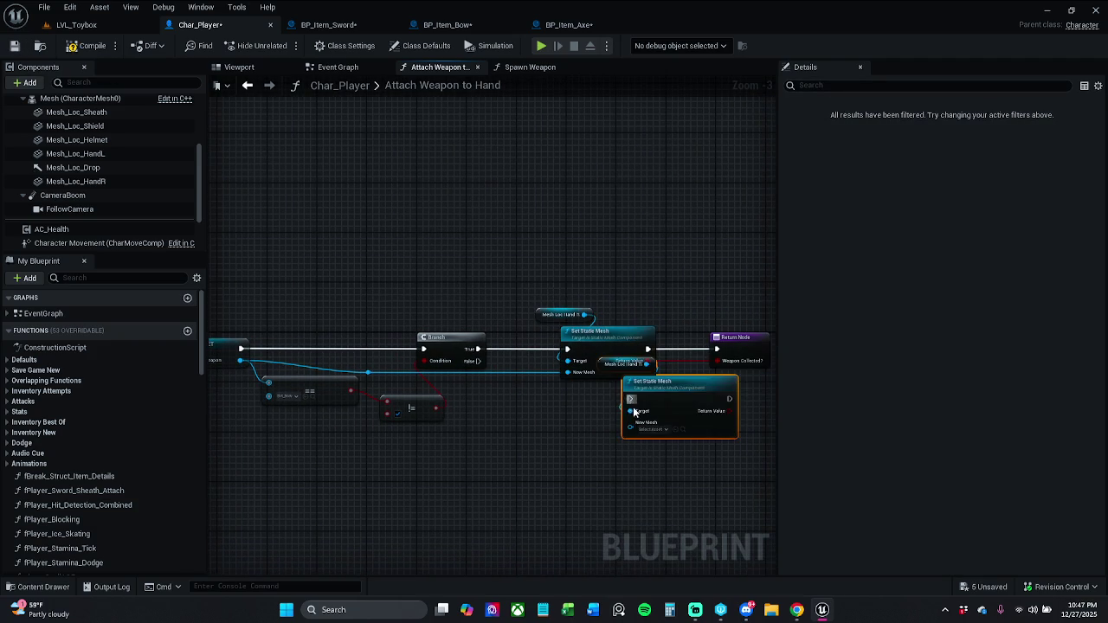
scroll(622, 441, up, 2)
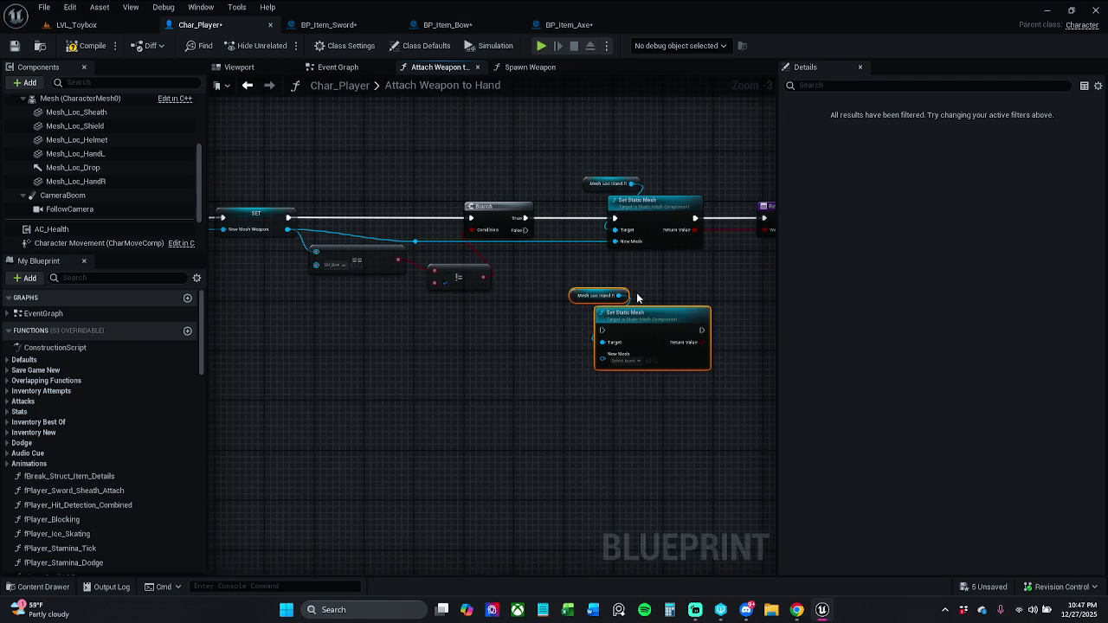
click(688, 245)
mouse_move(495, 212)
mouse_down()
mouse_move(597, 374)
mouse_move(609, 334)
mouse_up()
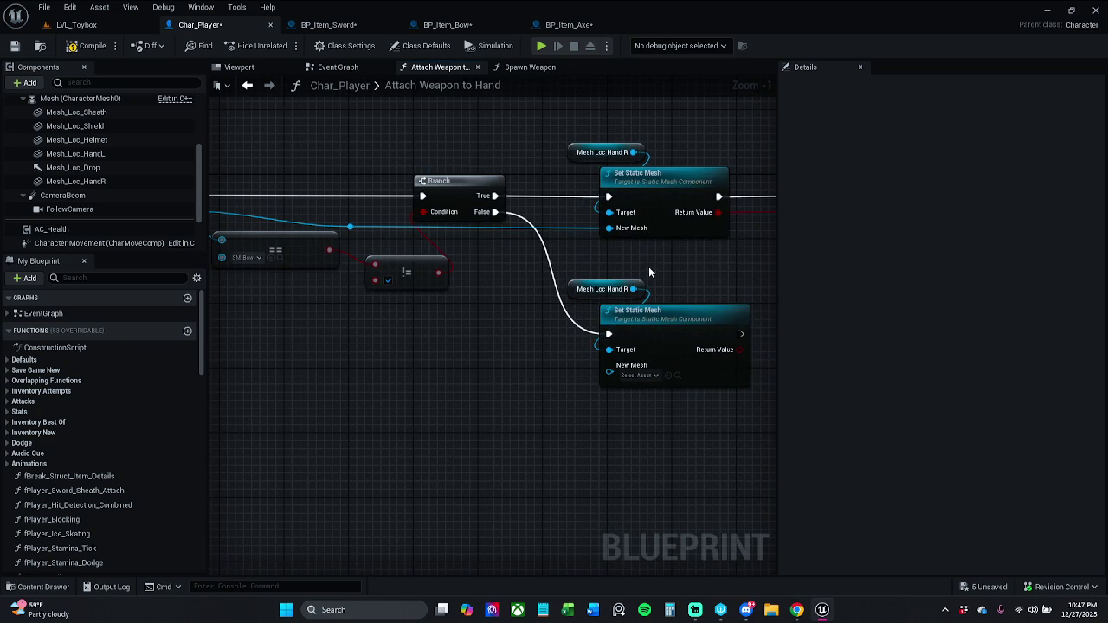
scroll(106, 187, down, 2)
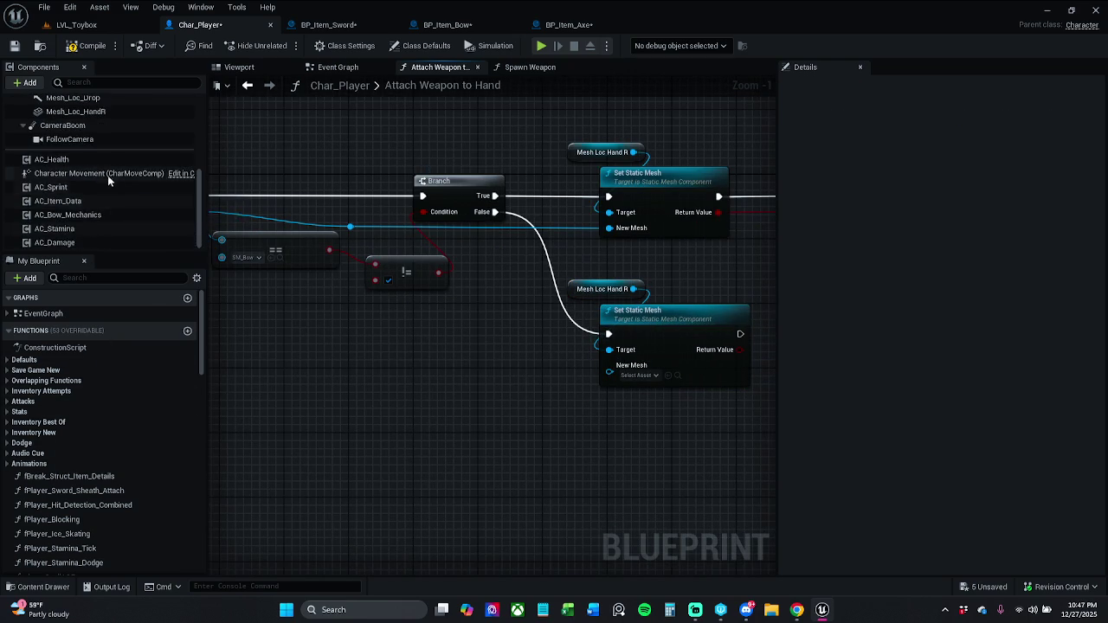
scroll(108, 178, up, 3)
Step: Target the copy at Mesh Loc Hand L, feed it New Mesh Weapon via a reroute, and save
mouse_move(90, 156)
mouse_down()
mouse_move(581, 263)
mouse_move(573, 293)
mouse_move(583, 296)
mouse_up()
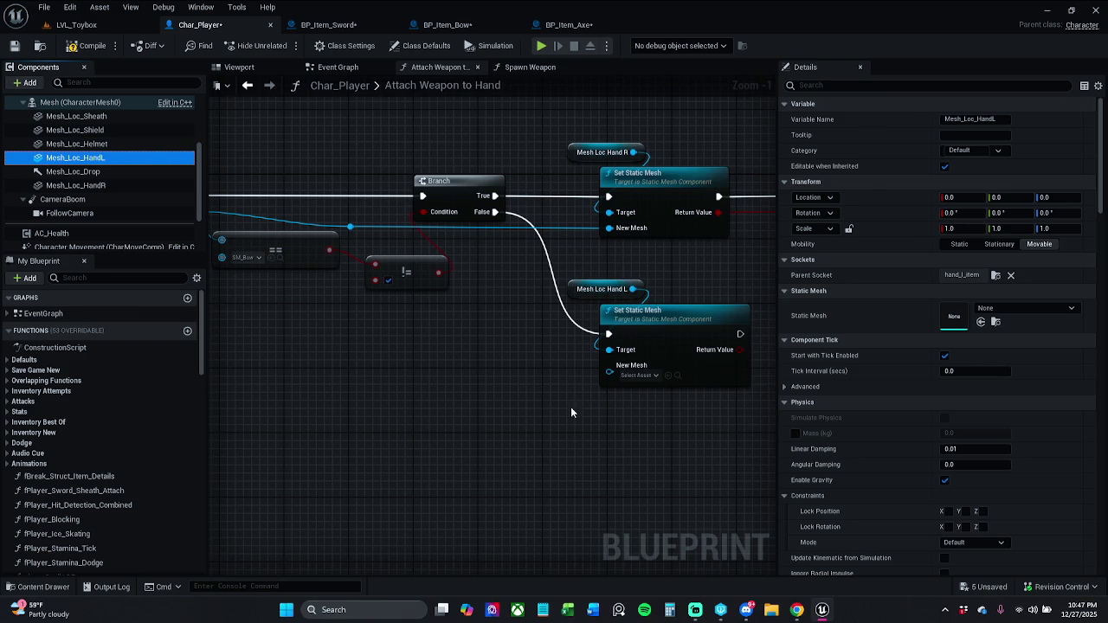
drag(412, 292, 599, 266)
mouse_move(373, 187)
mouse_down()
mouse_move(403, 361)
mouse_move(402, 351)
mouse_move(680, 337)
mouse_move(794, 349)
mouse_move(614, 353)
mouse_move(605, 342)
mouse_move(629, 373)
mouse_up()
ctrl+click(718, 344)
key(q)
click(610, 405)
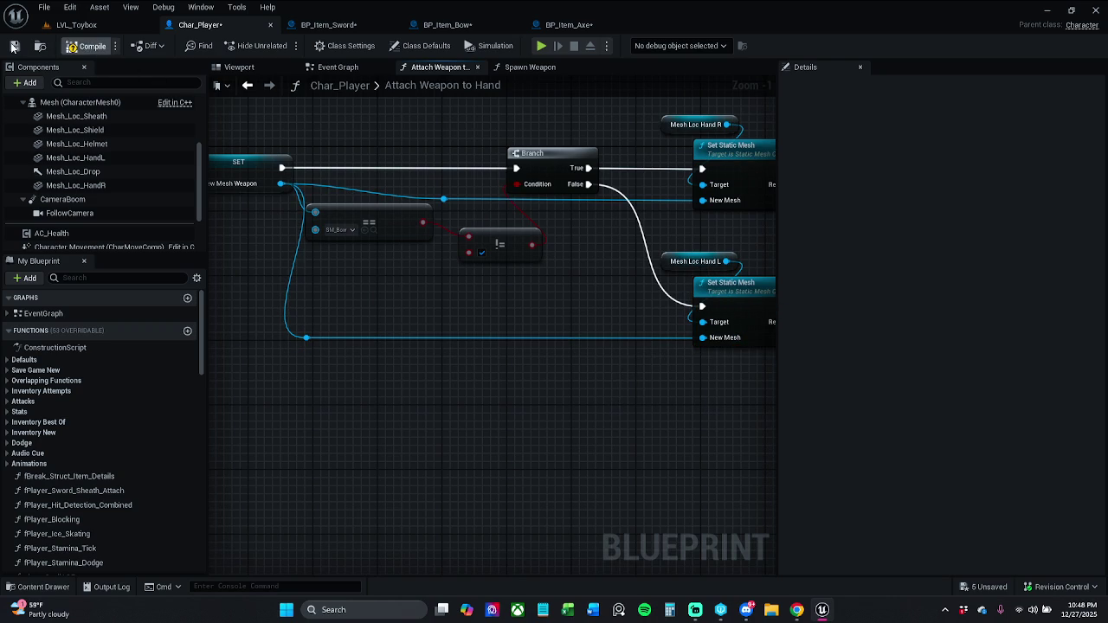
click(13, 45)
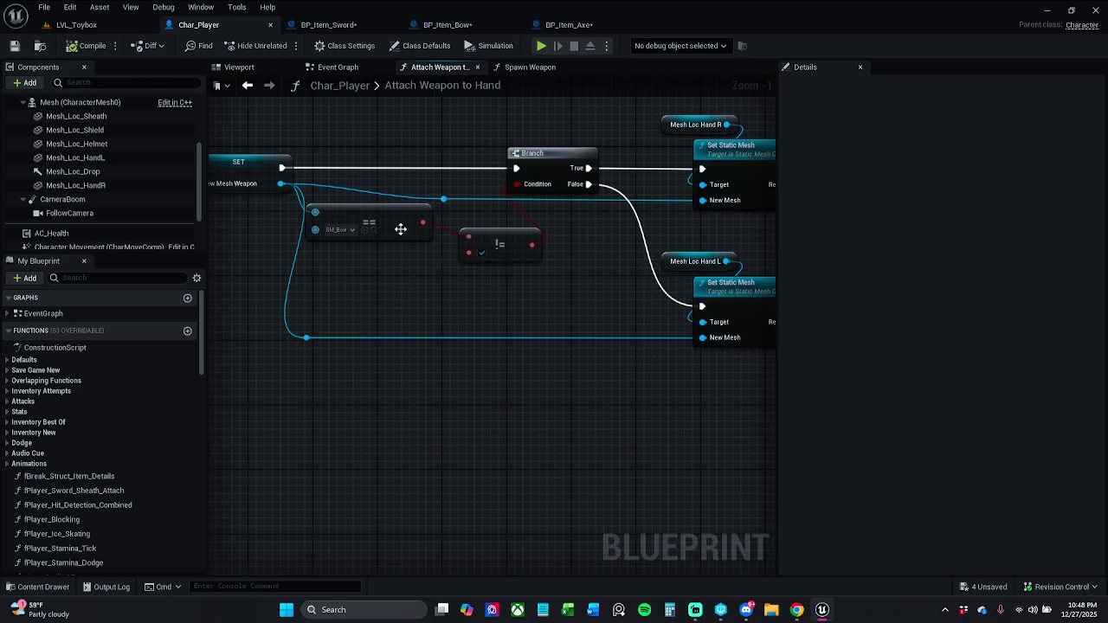
Step: Tidy the comparison nodes, undoing the last move, and save Char_Player again
drag(401, 224, 410, 234)
drag(395, 303, 534, 238)
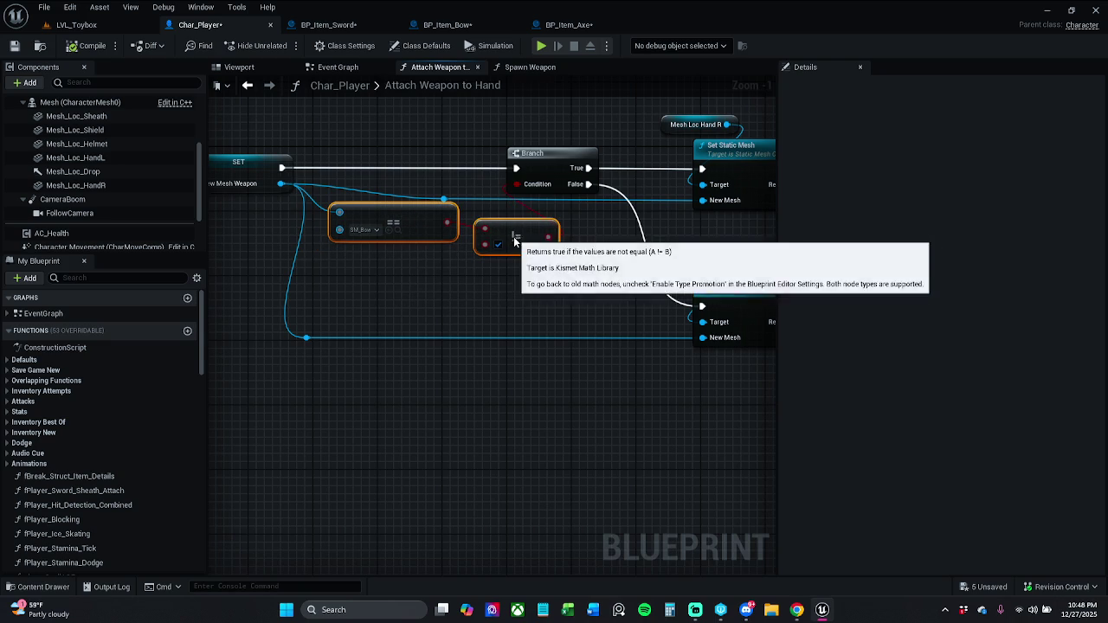
key(ctrl+z)
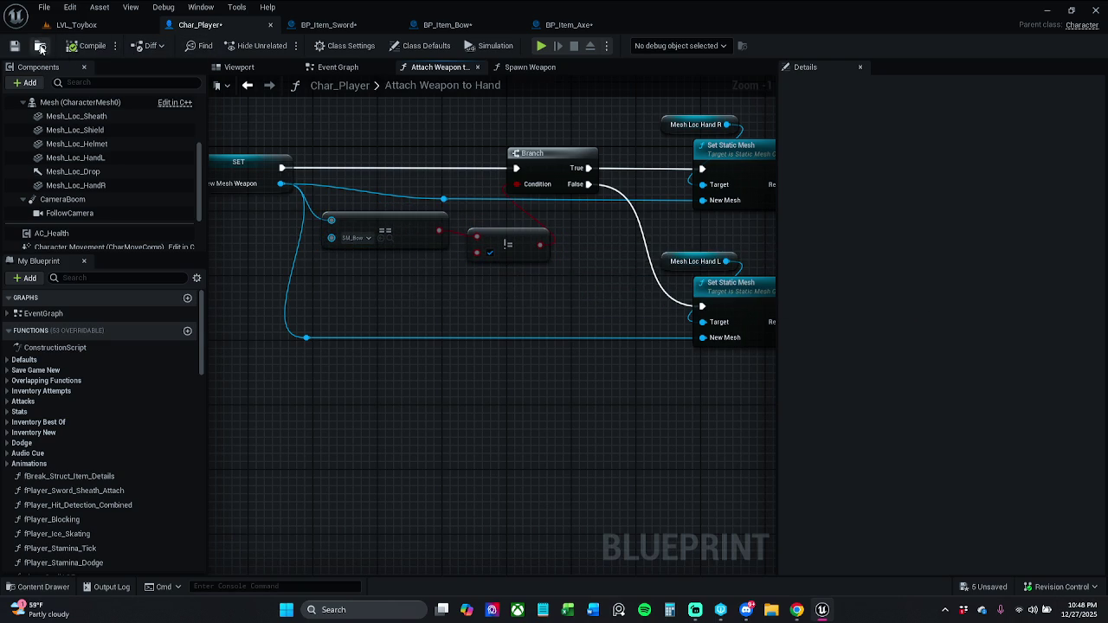
click(15, 45)
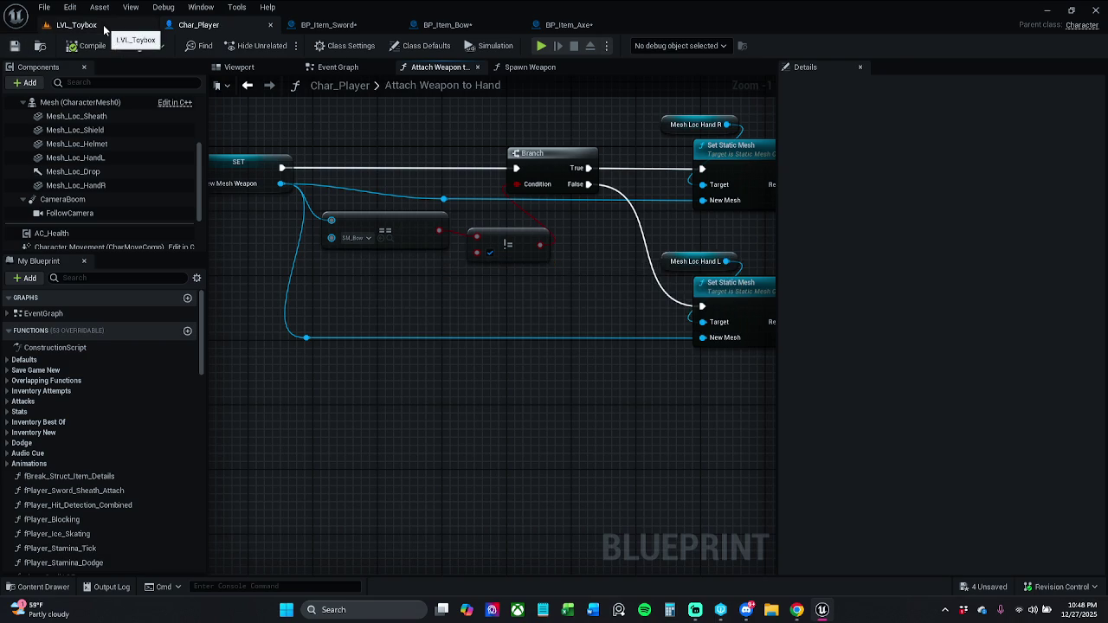
click(76, 25)
Step: Start a test play, then refresh the outdated Attach Weapon to Hand node in BP_Item_Bow
click(283, 47)
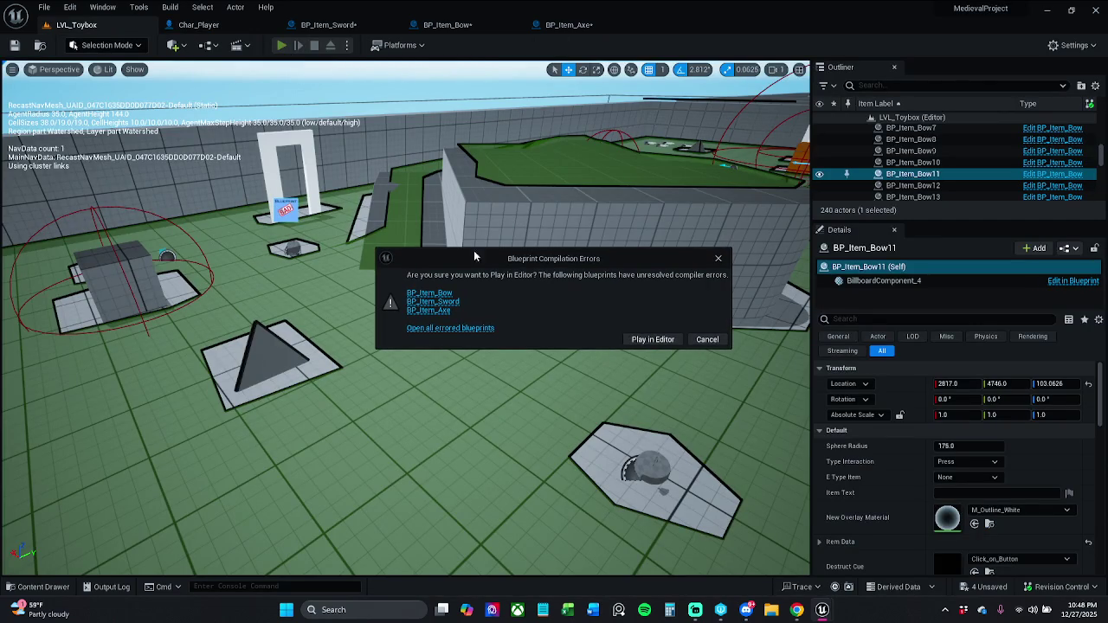
click(429, 294)
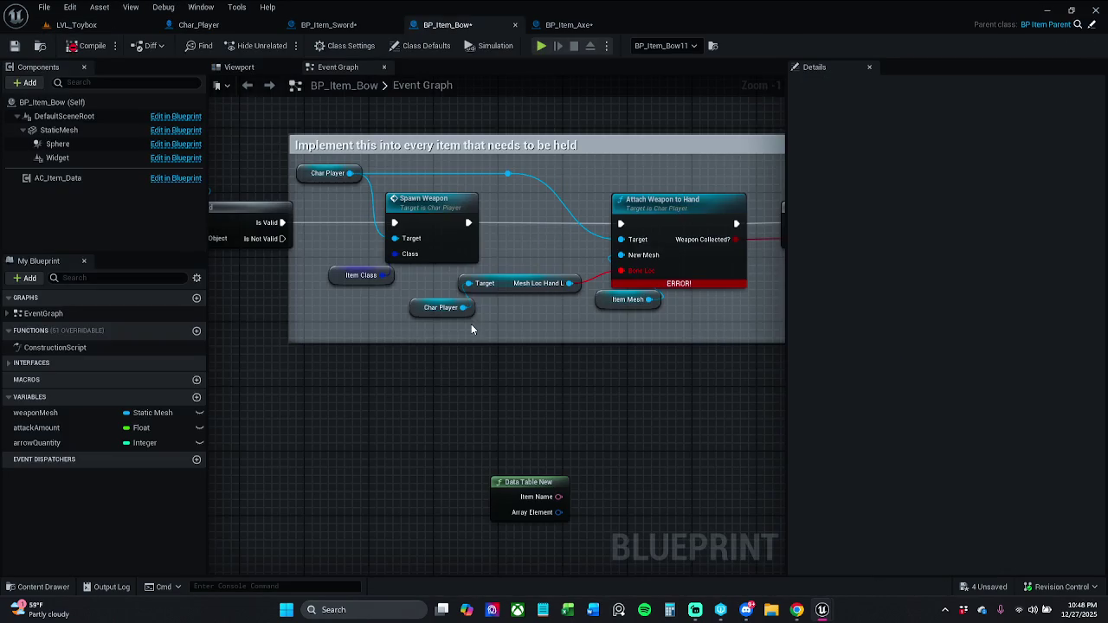
right_click(671, 208)
click(718, 281)
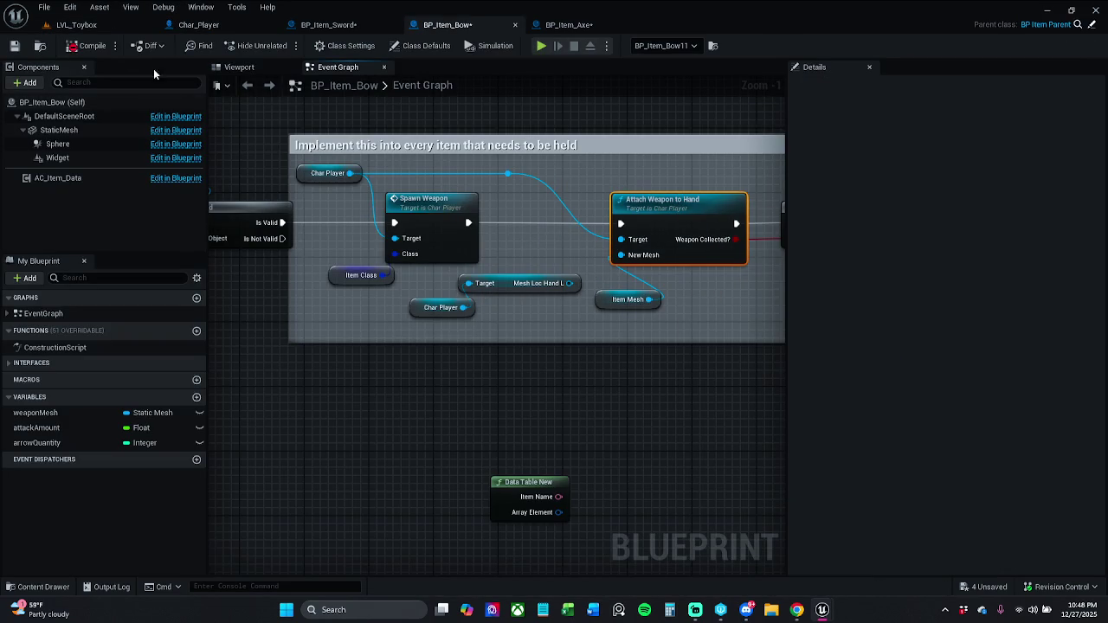
Step: Refresh the Attach Weapon to Hand nodes in BP_Item_Axe and BP_Item_Sword, then compile the sword
click(567, 25)
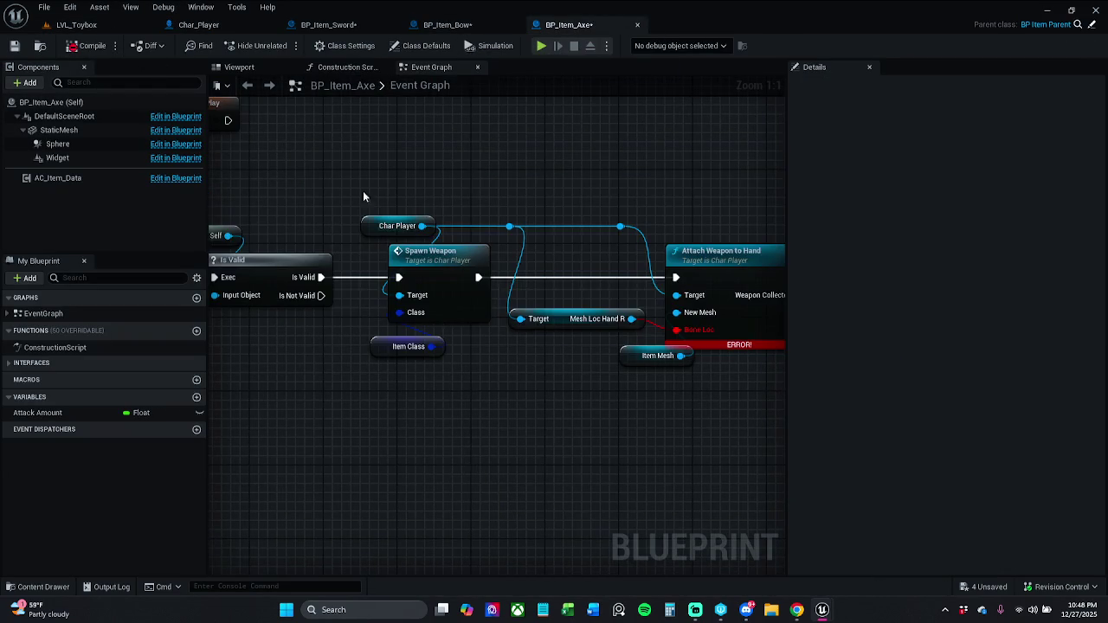
right_click(728, 274)
click(793, 343)
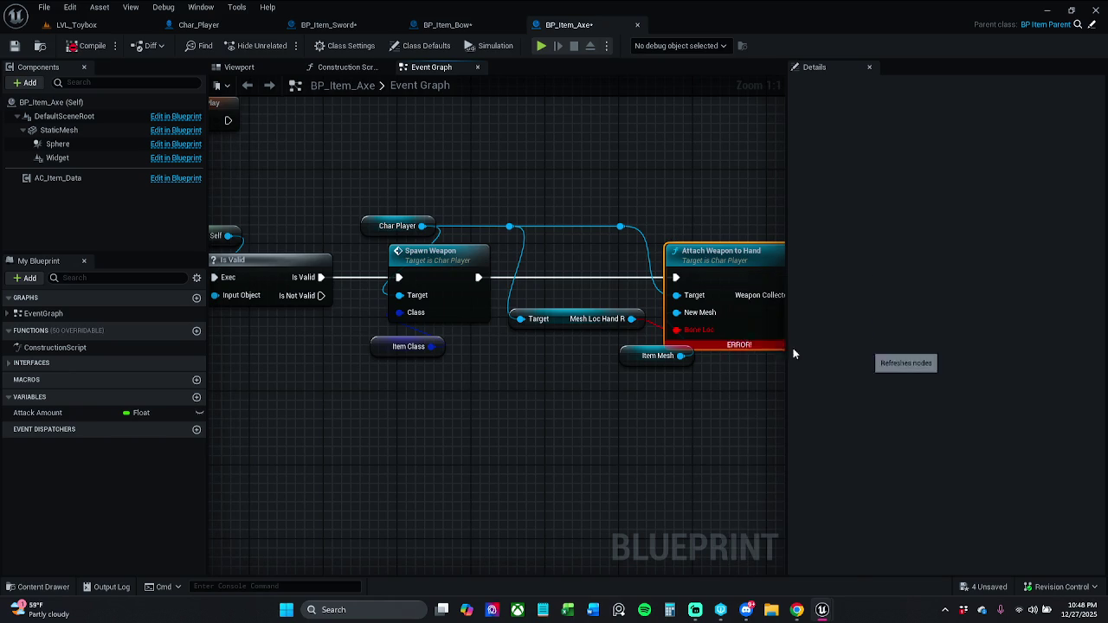
click(329, 25)
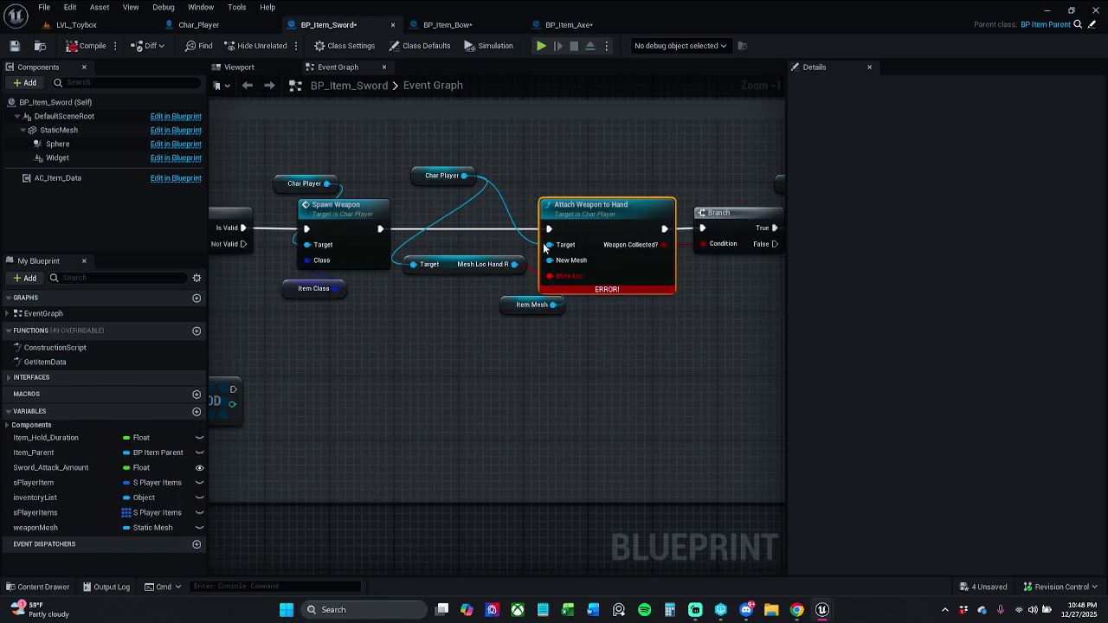
right_click(606, 227)
click(658, 293)
click(80, 47)
Step: Return to the level editor and launch another test play
click(448, 25)
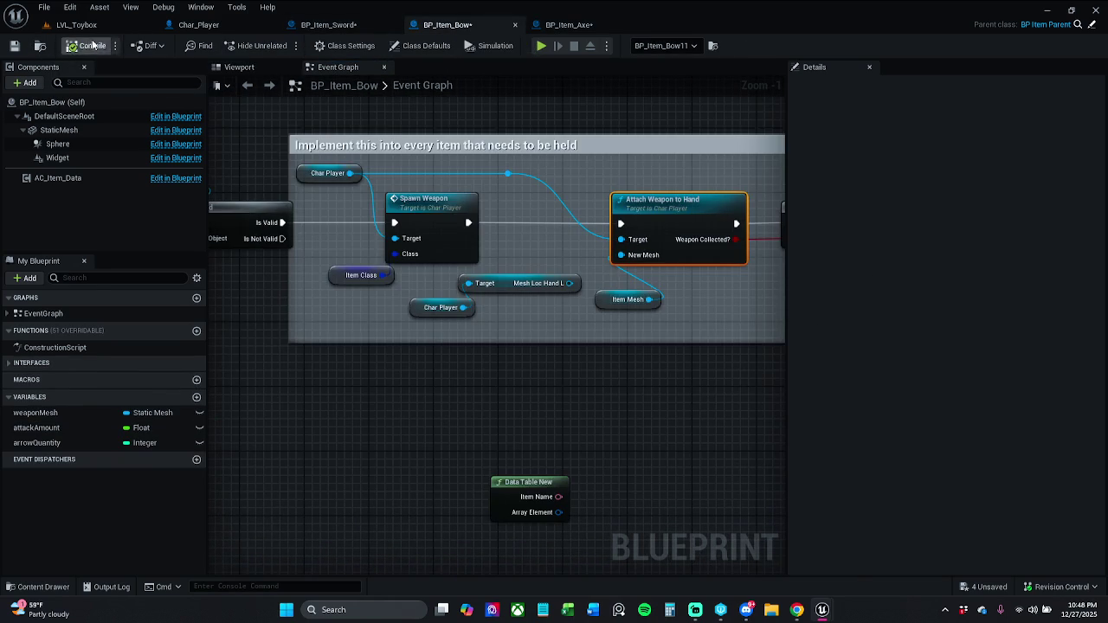
click(337, 25)
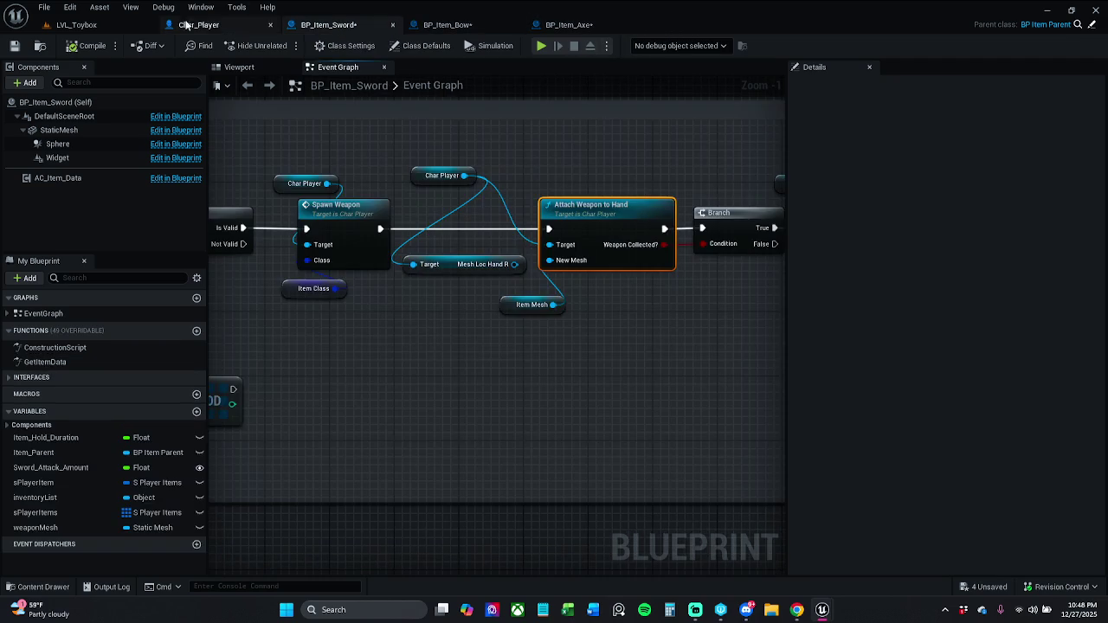
click(76, 24)
click(281, 45)
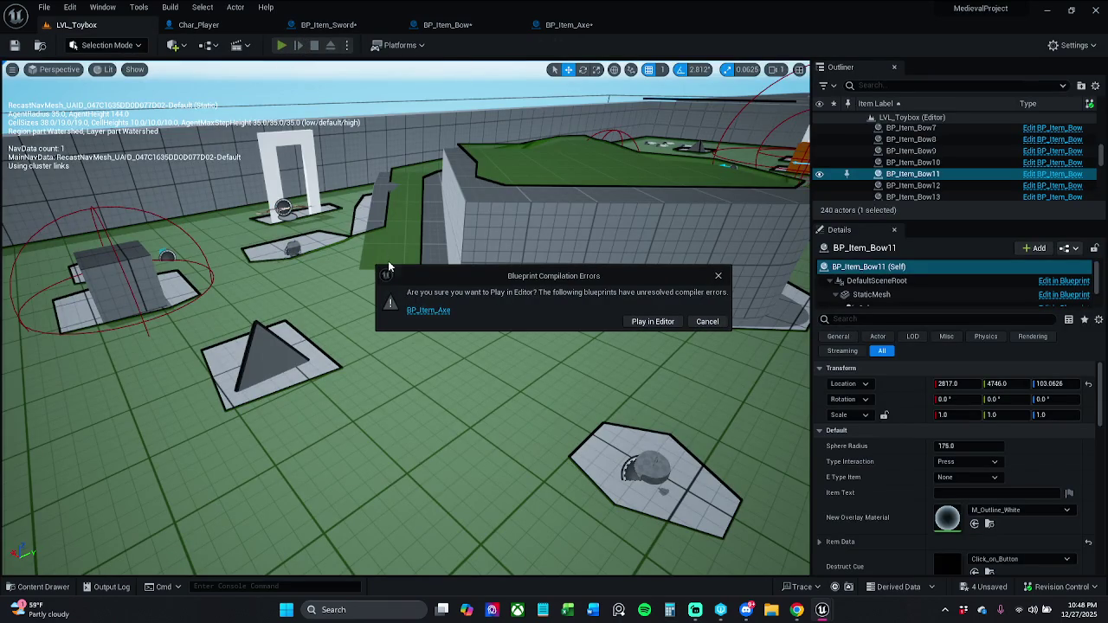
Step: Refresh BP_Item_Axe's Attach Weapon to Hand node again and relaunch the level test play
click(430, 311)
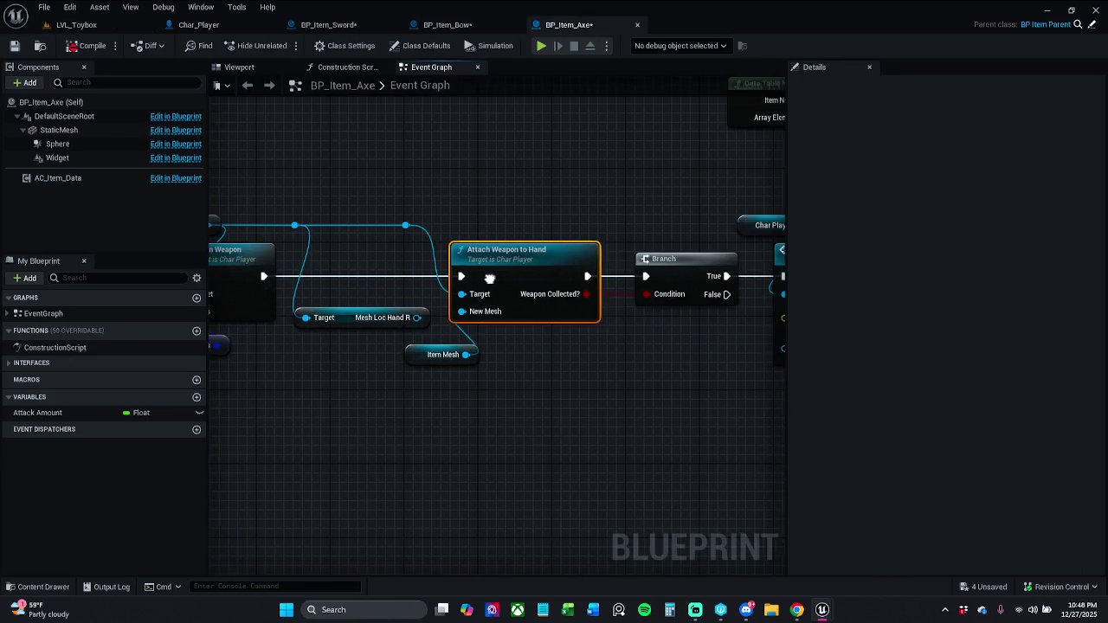
drag(489, 278, 586, 278)
right_click(592, 275)
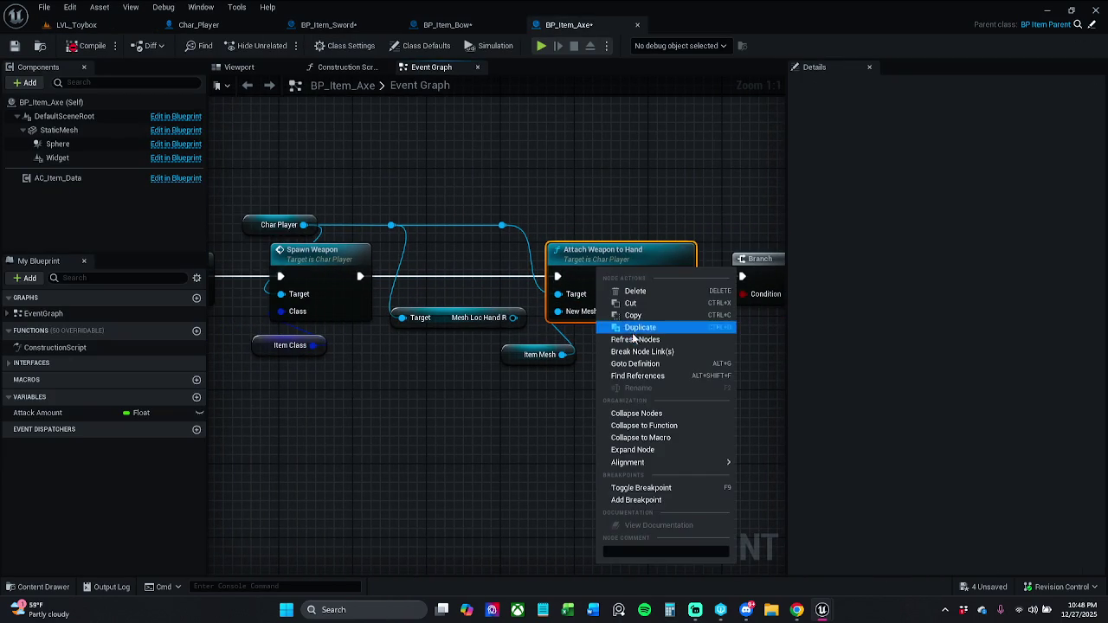
click(633, 339)
scroll(349, 153, down, 3)
drag(362, 186, 578, 210)
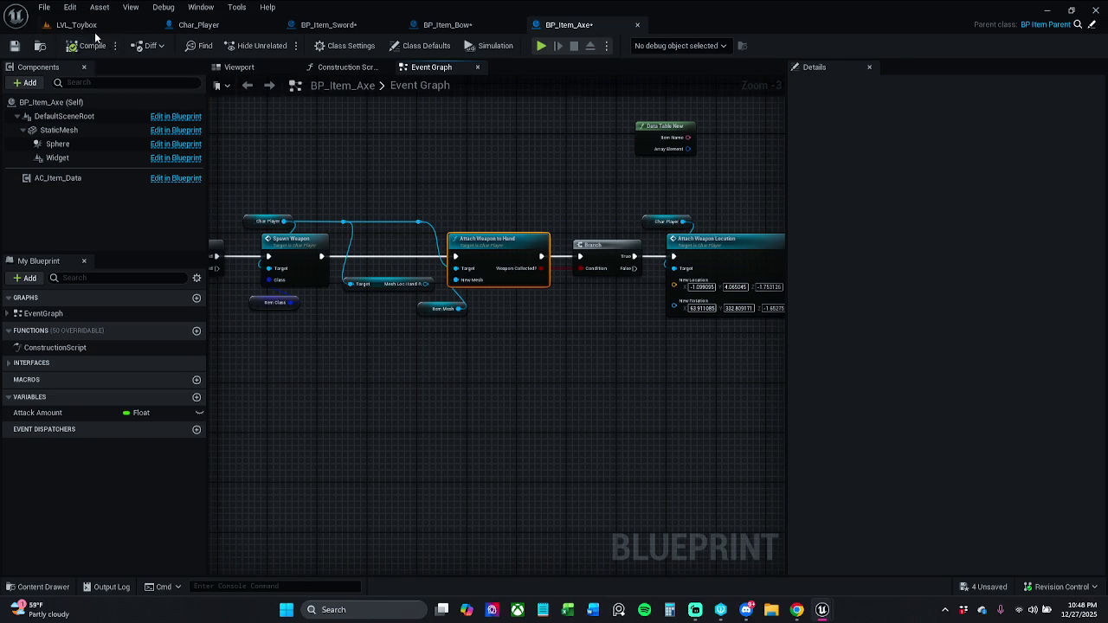
click(87, 26)
click(281, 45)
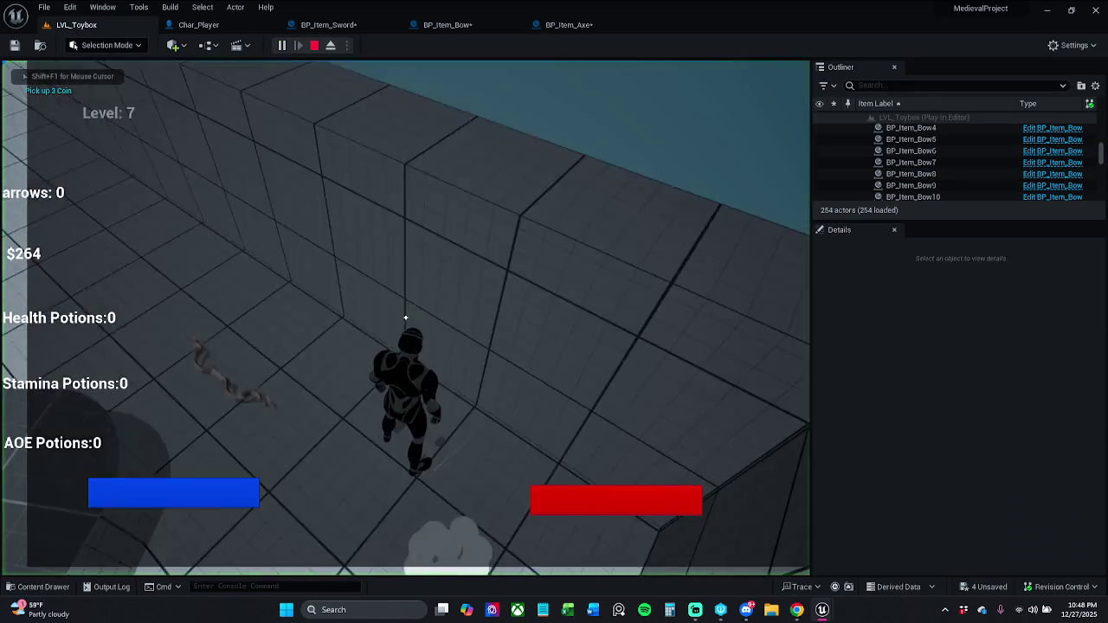
key(p)
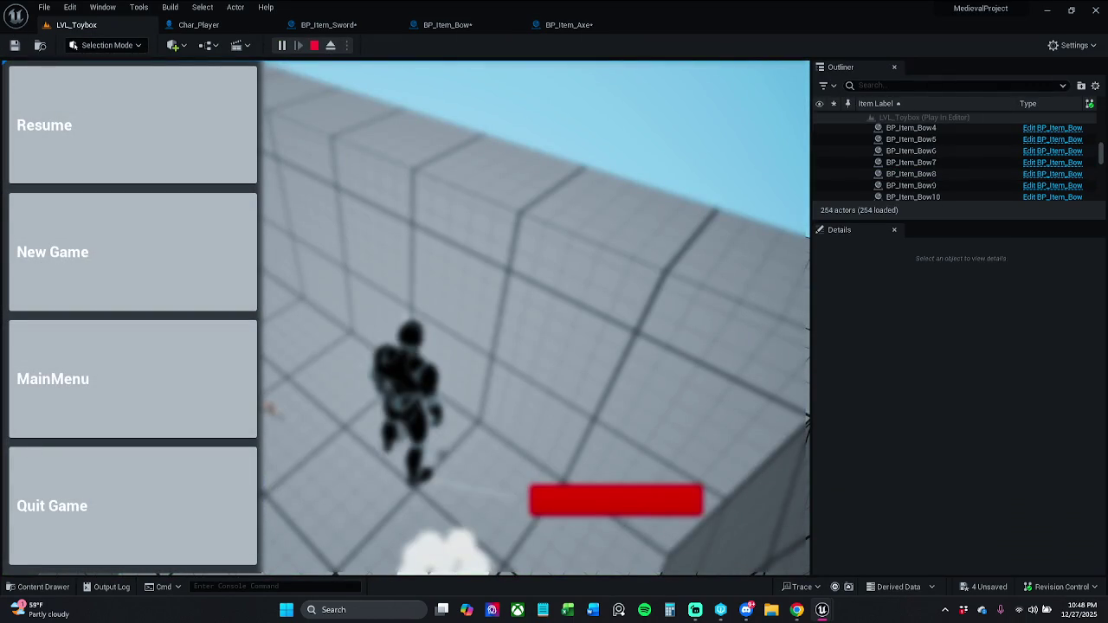
click(234, 158)
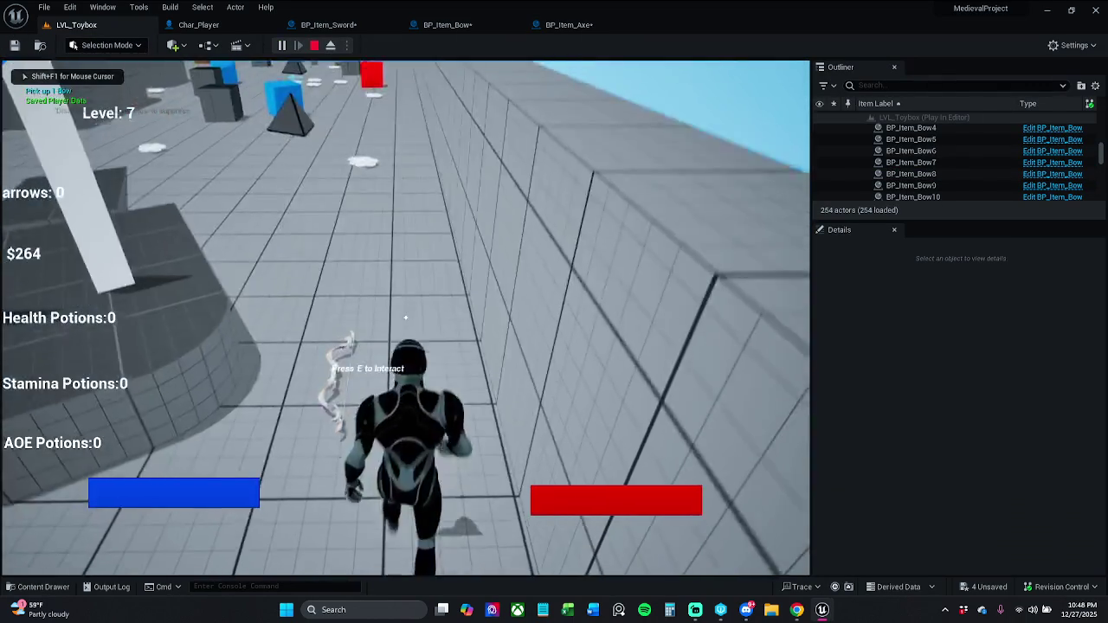
key(w)
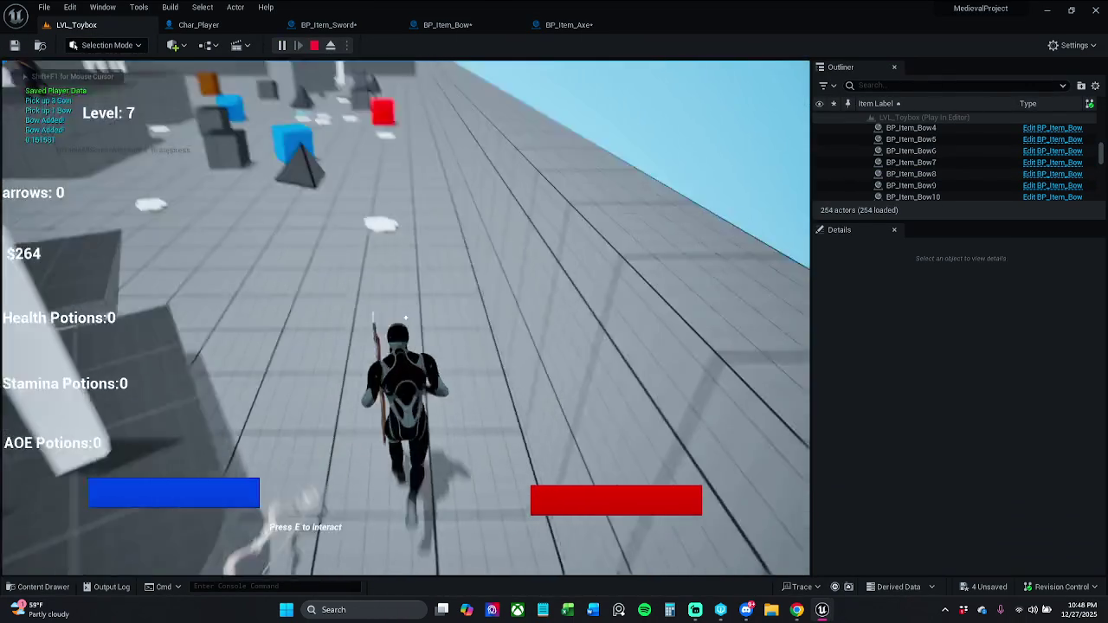
key(w)
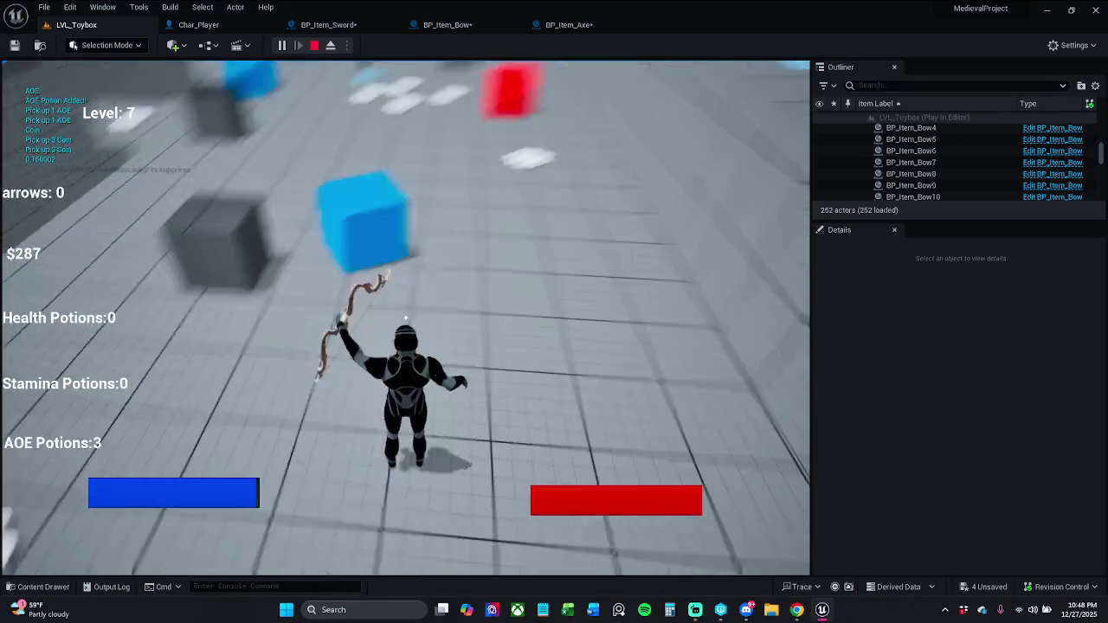
key(w)
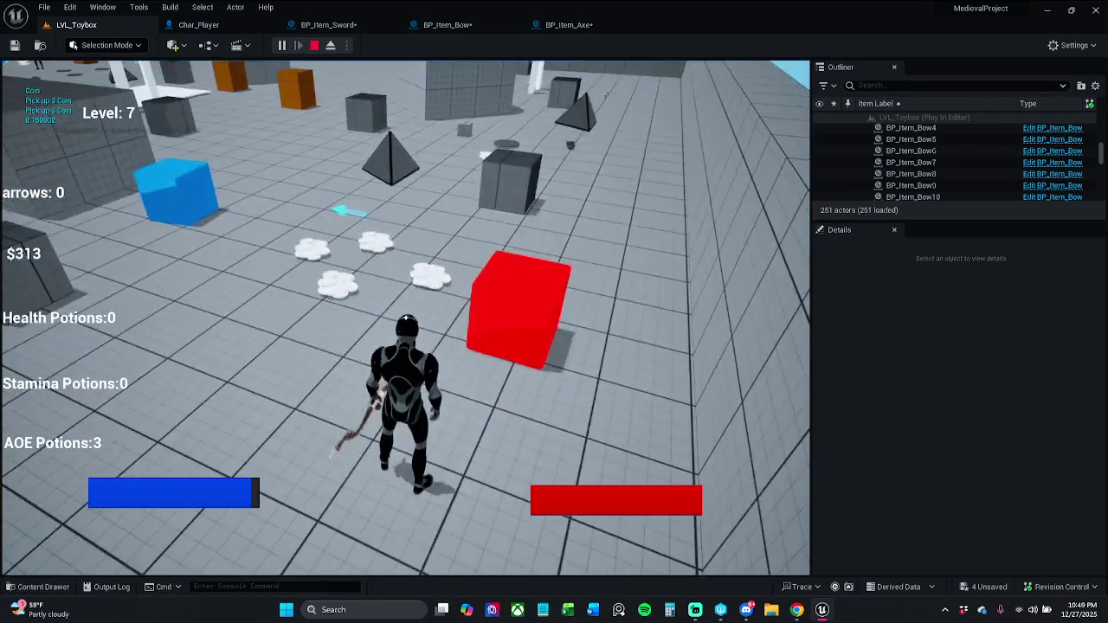
key(w)
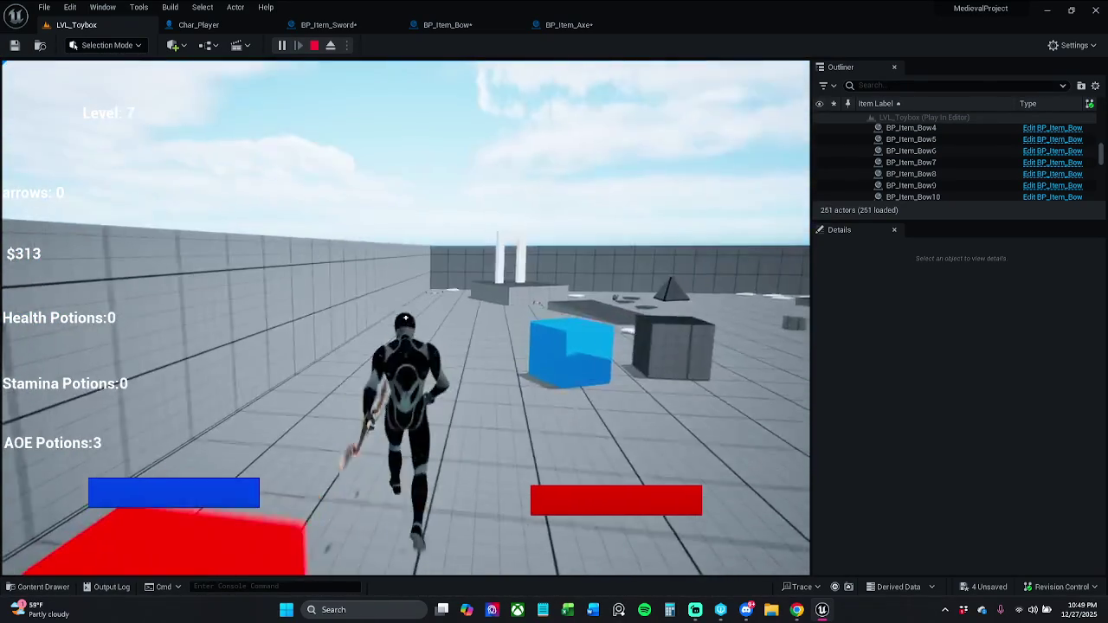
key(w)
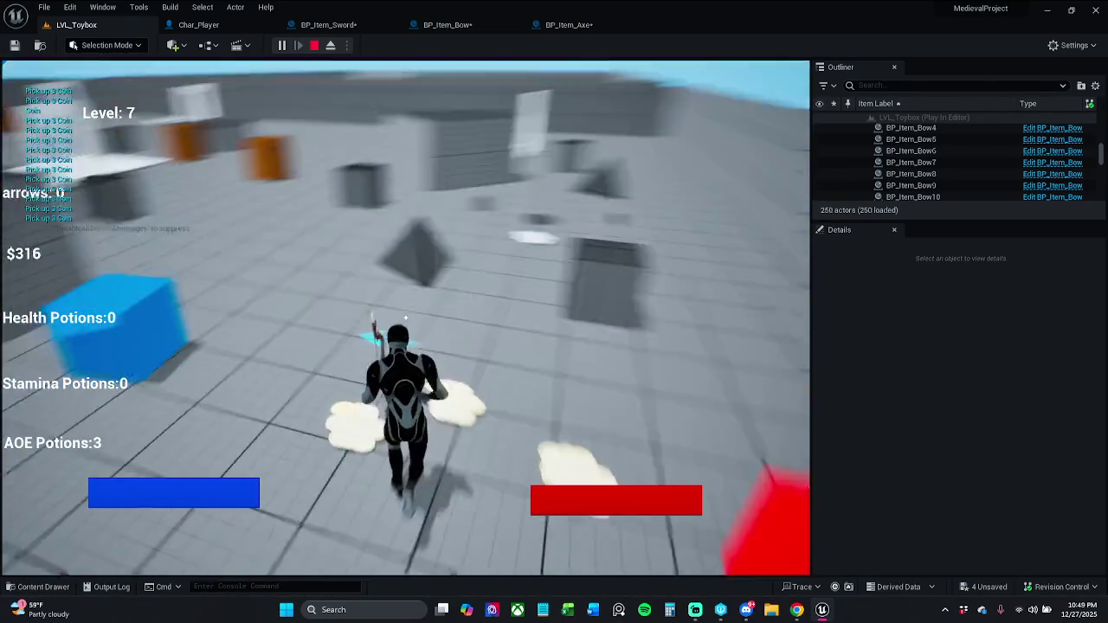
key(w)
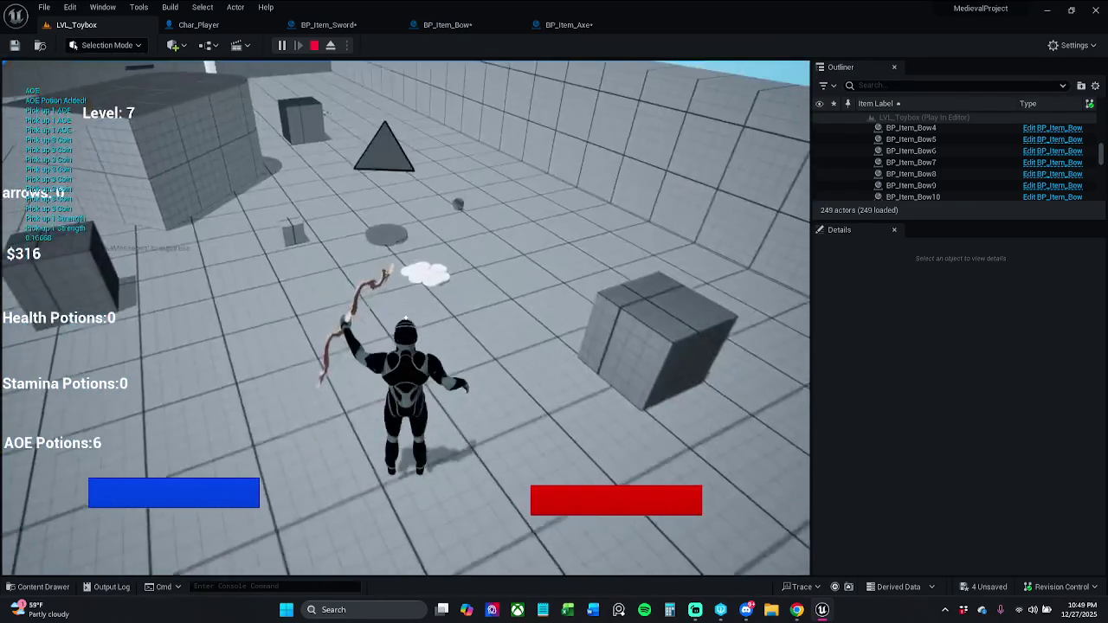
key(e)
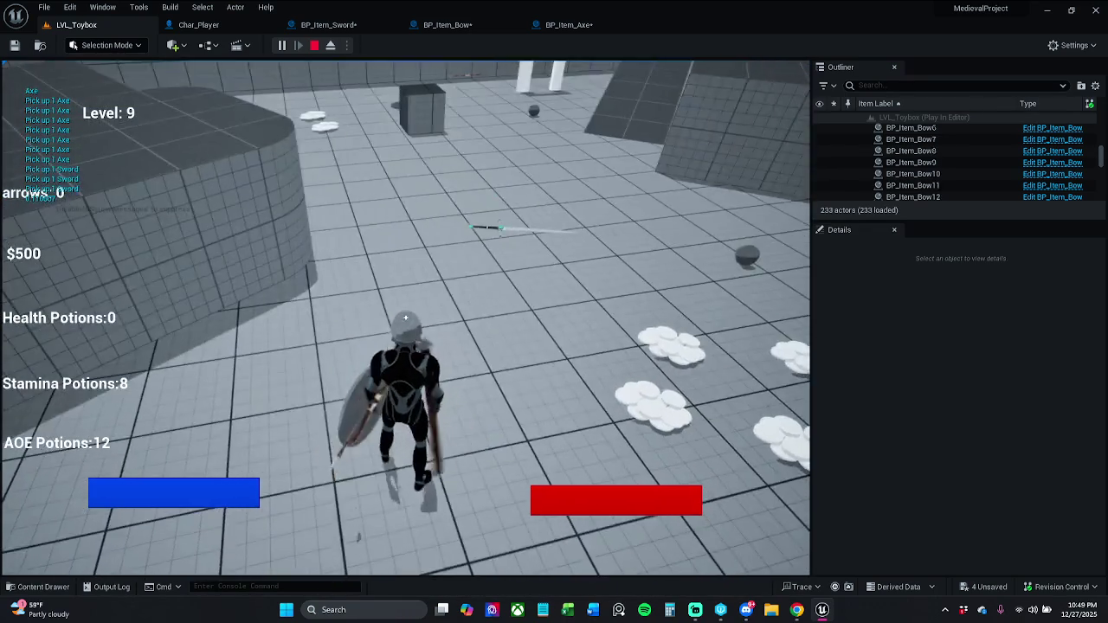
click(314, 45)
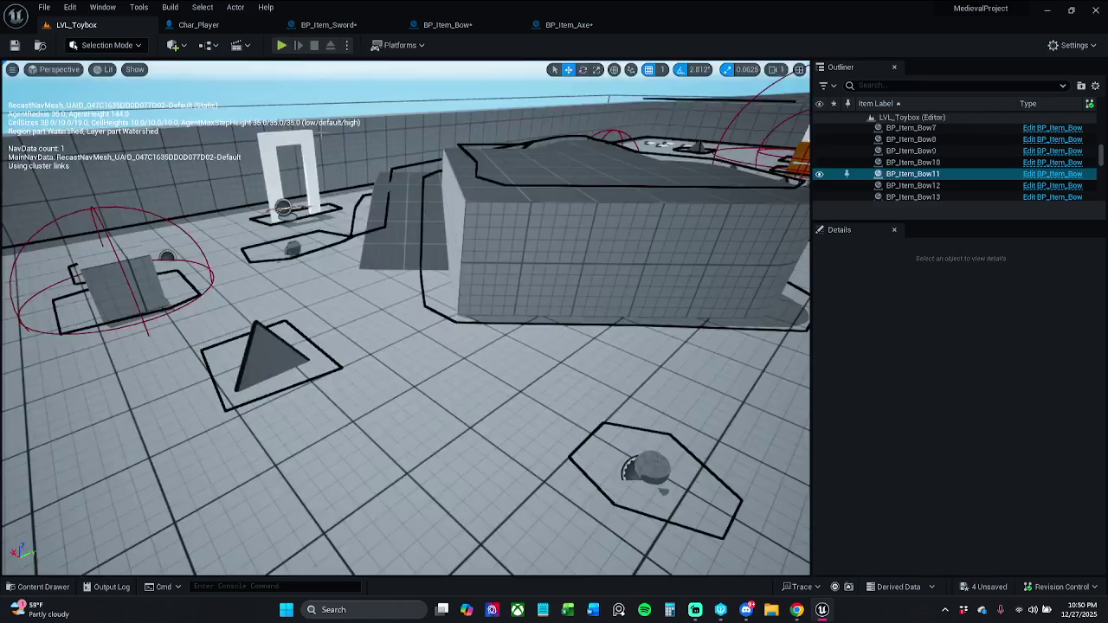
click(281, 46)
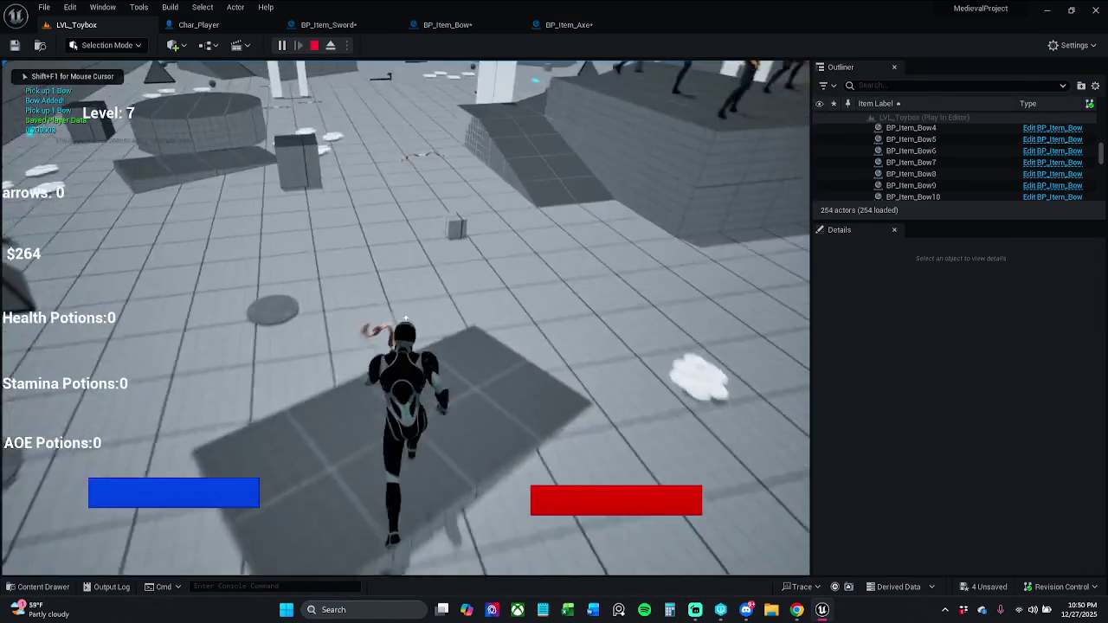
key(w)
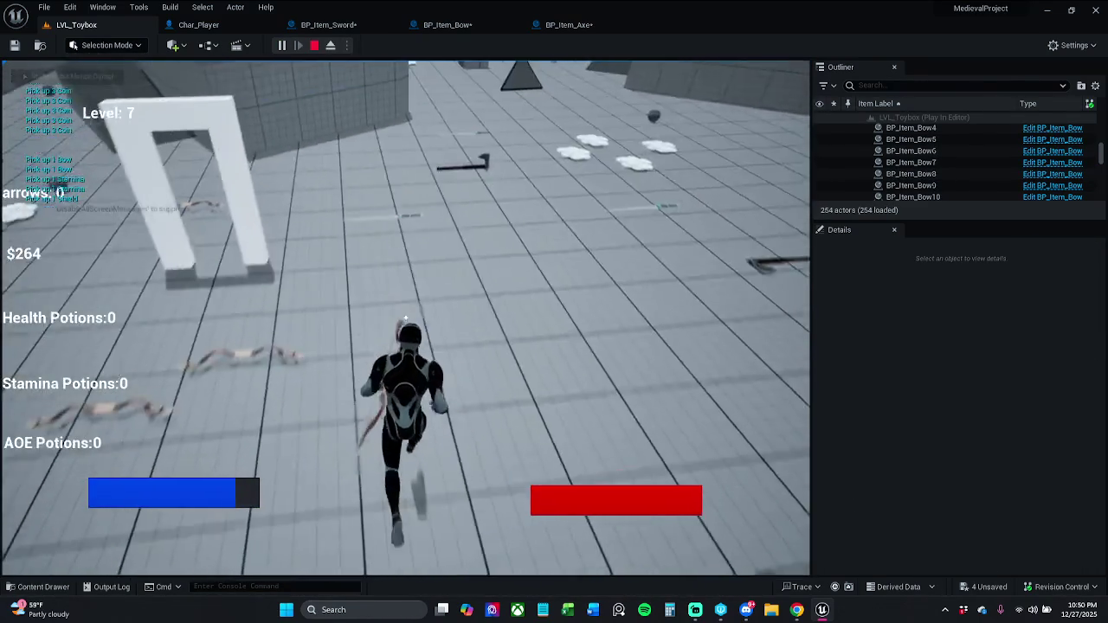
key(e)
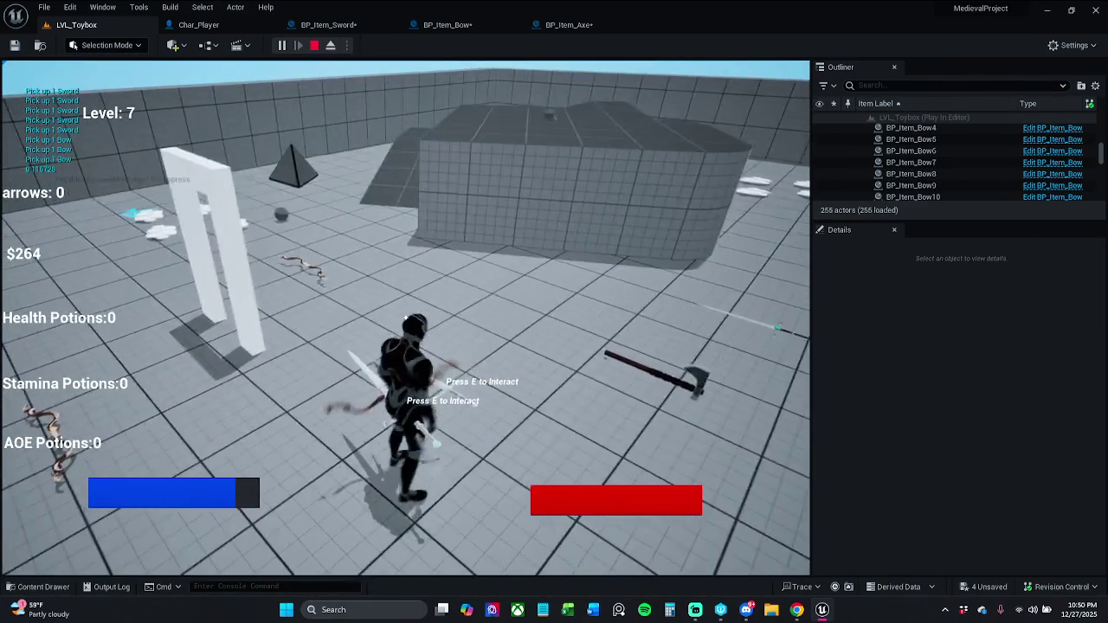
key(w)
key(e)
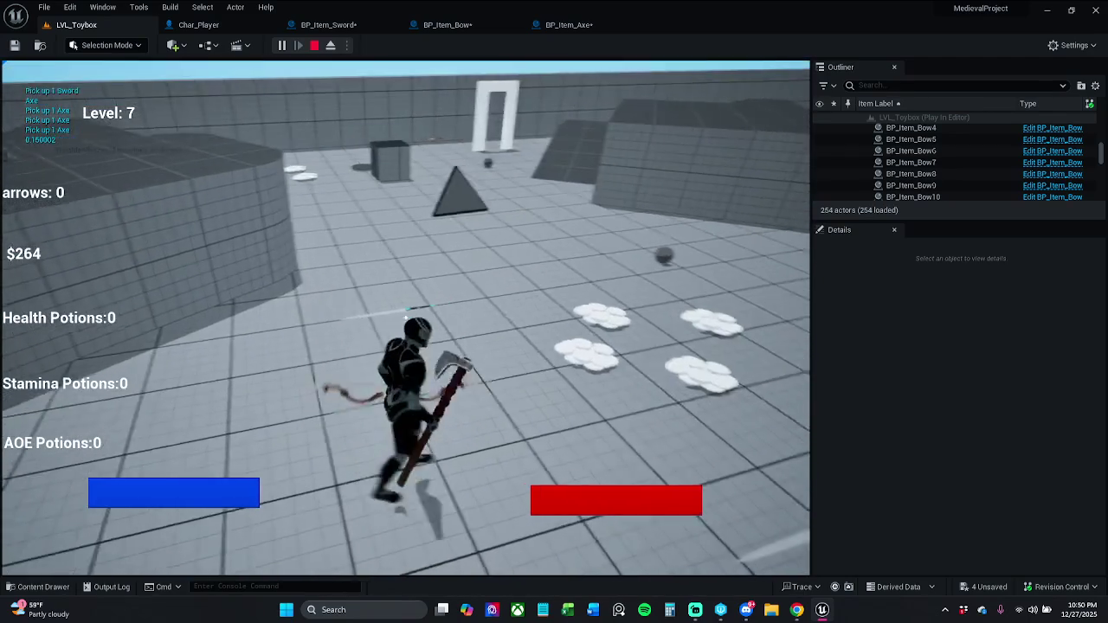
key(Escape)
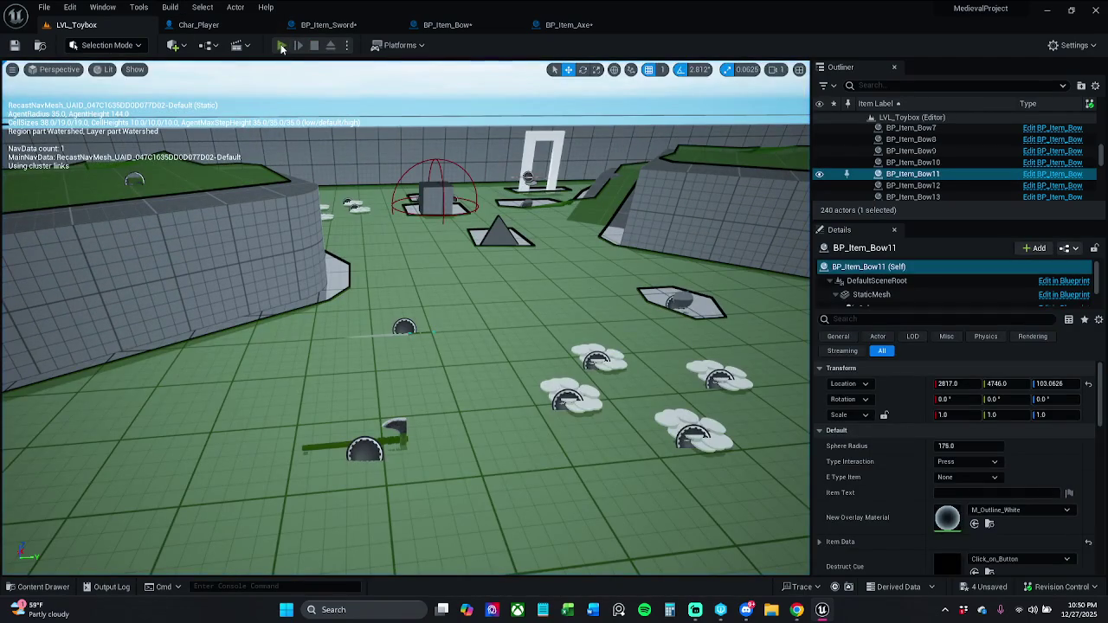
click(281, 45)
key(w)
key(space)
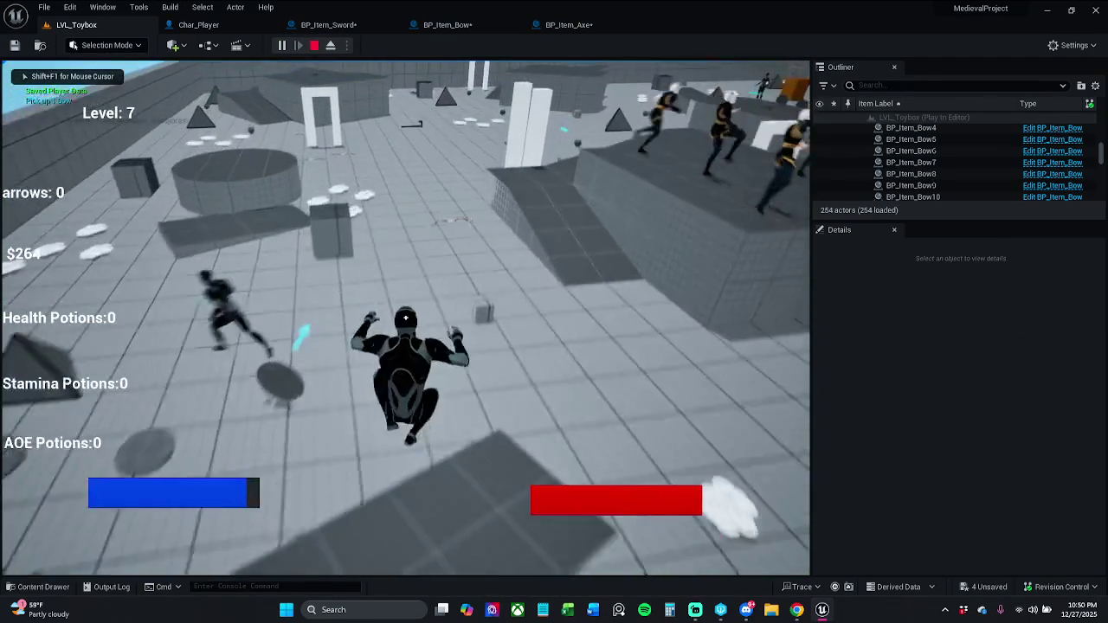
key(shift)
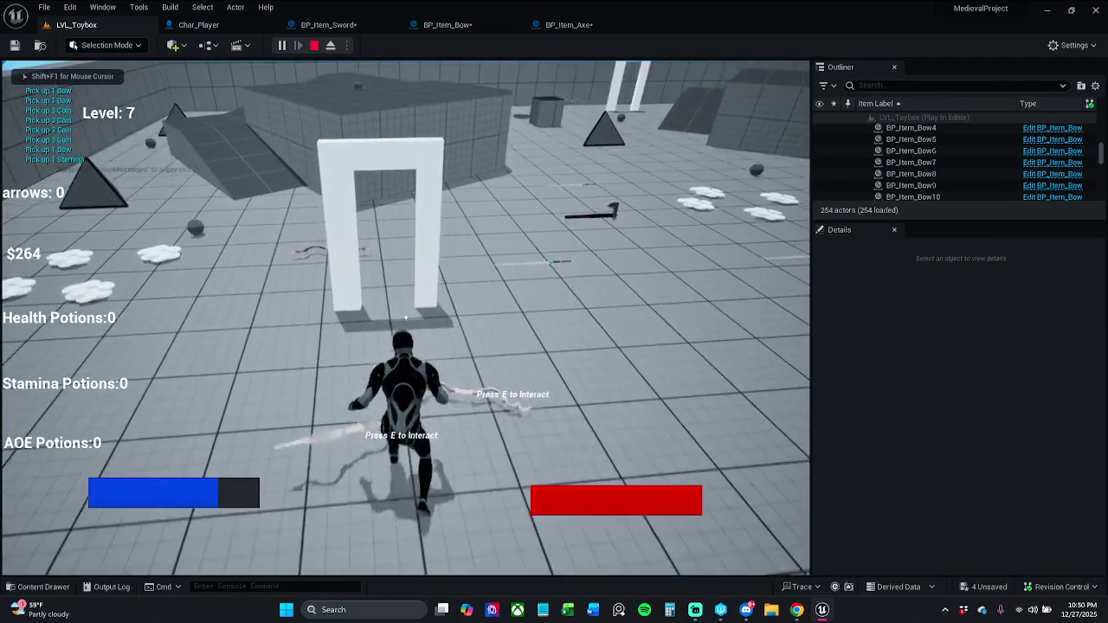
key(e)
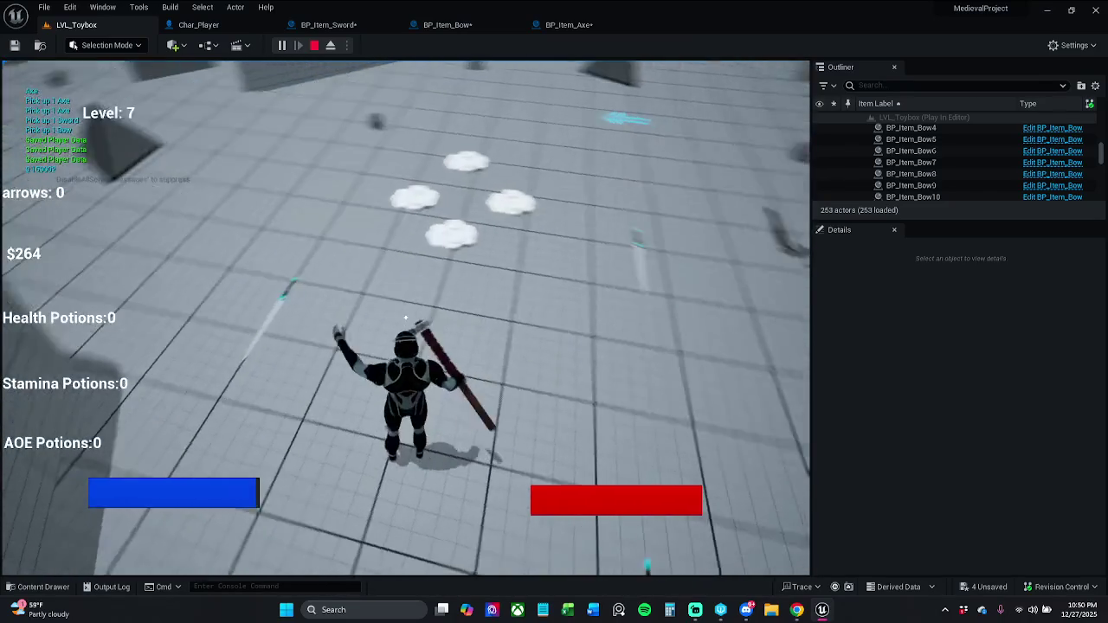
key(q)
key(w)
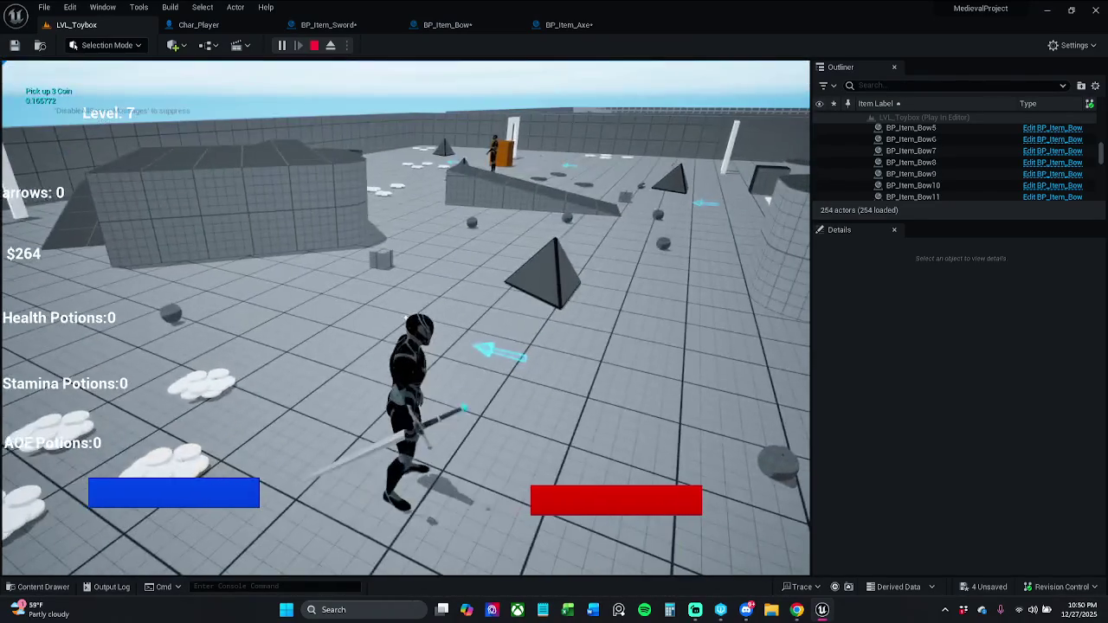
key(Escape)
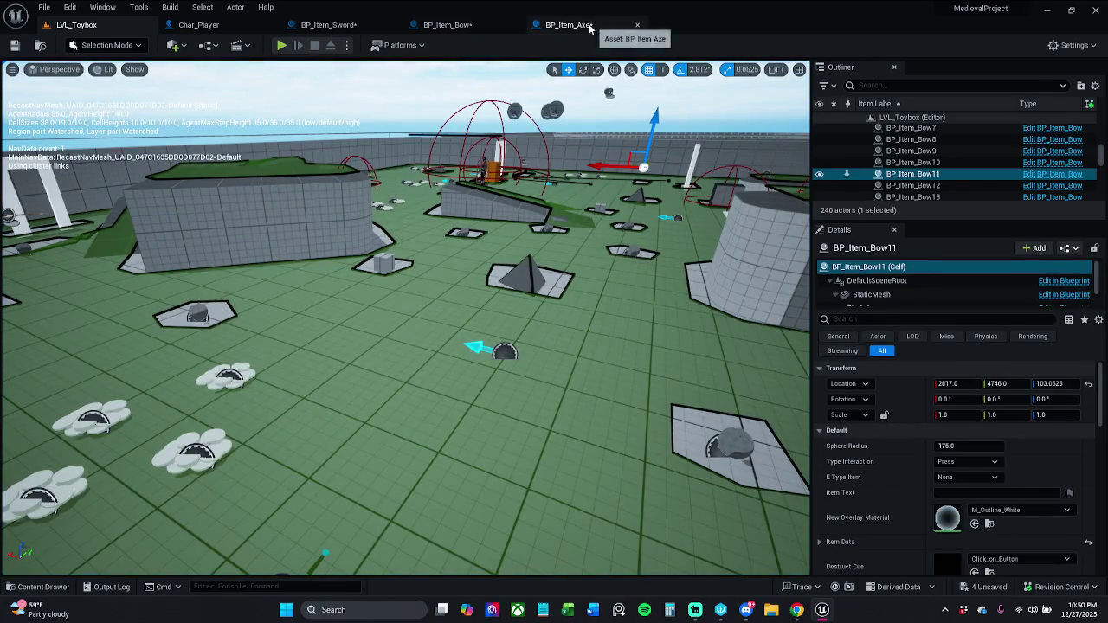
Step: Save BP_Item_Axe, BP_Item_Bow and BP_Item_Sword
click(571, 24)
click(15, 46)
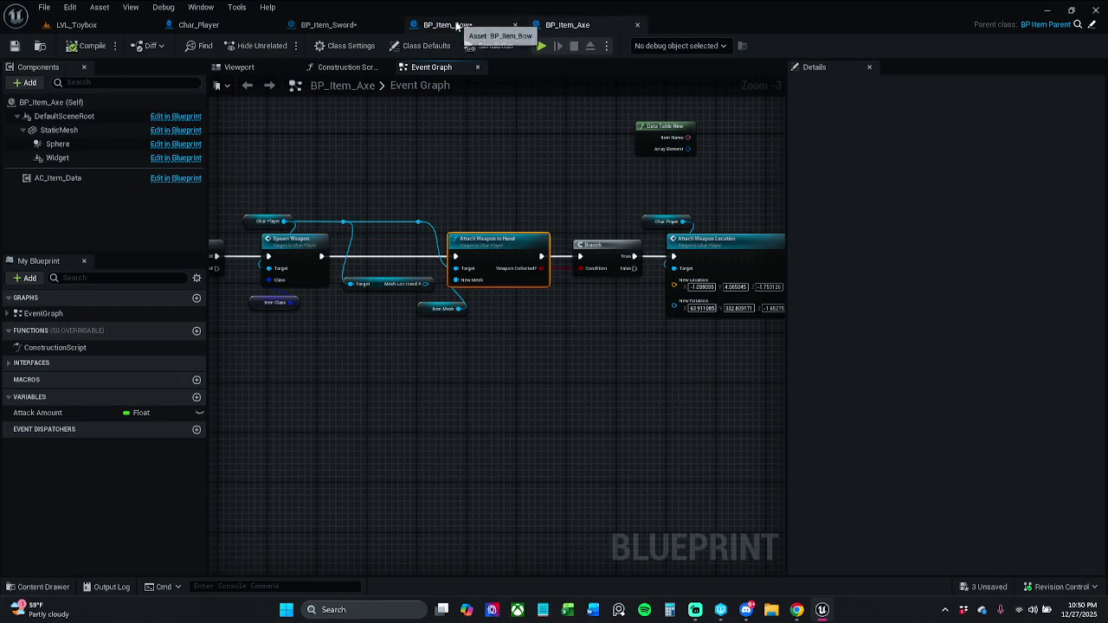
click(450, 25)
click(15, 46)
click(329, 25)
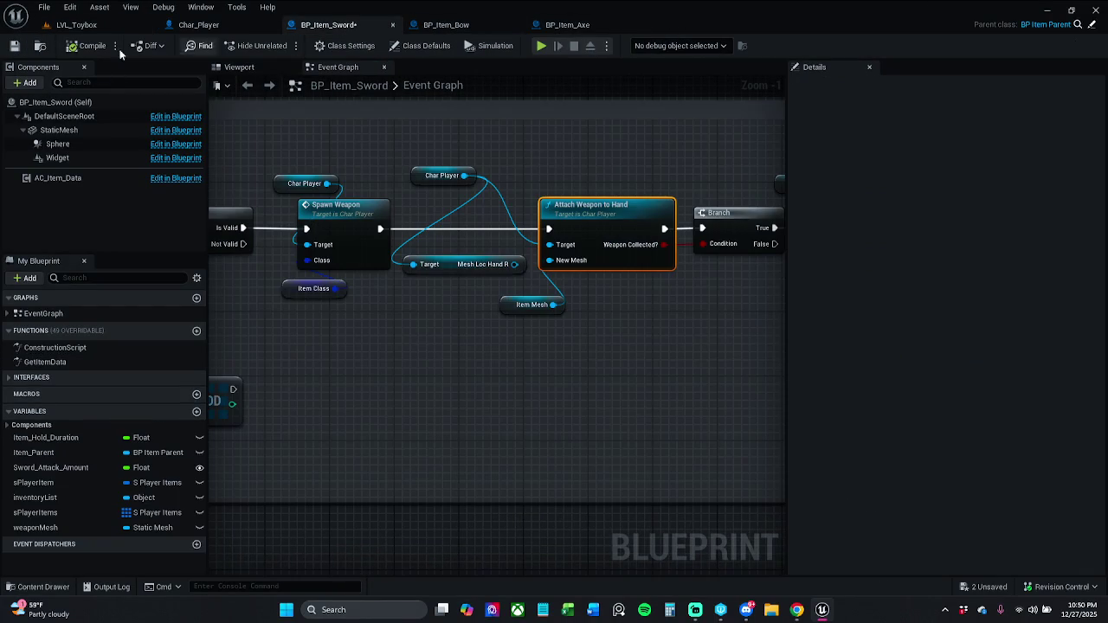
click(14, 46)
drag(620, 205, 412, 158)
drag(480, 172, 338, 184)
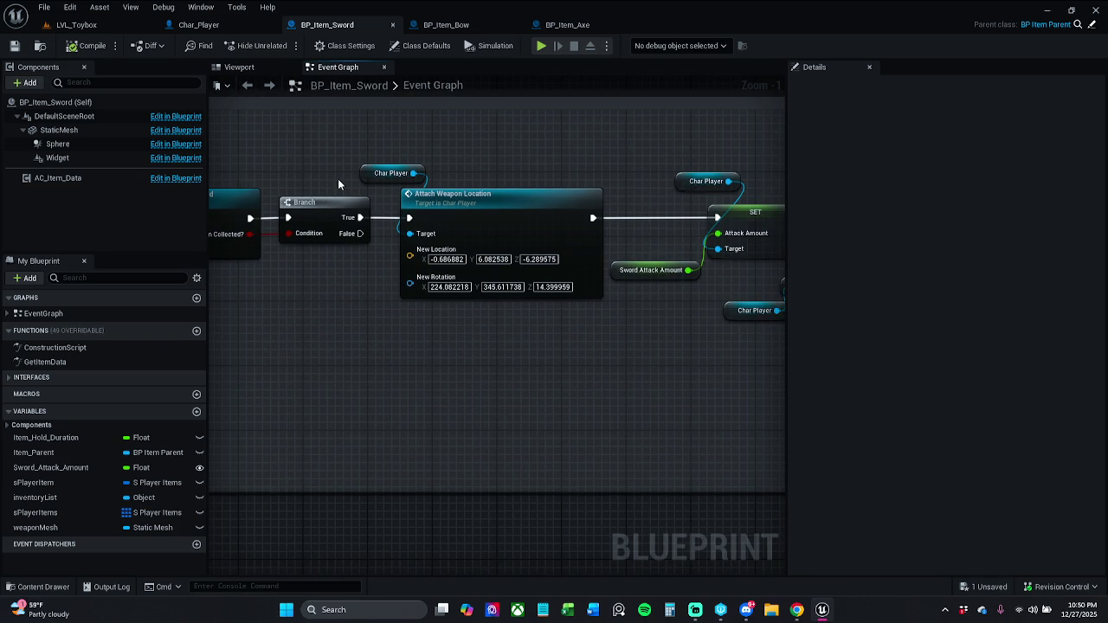
Step: Show Char_Player's Viewport and pull the camera back to see the whole character
click(199, 26)
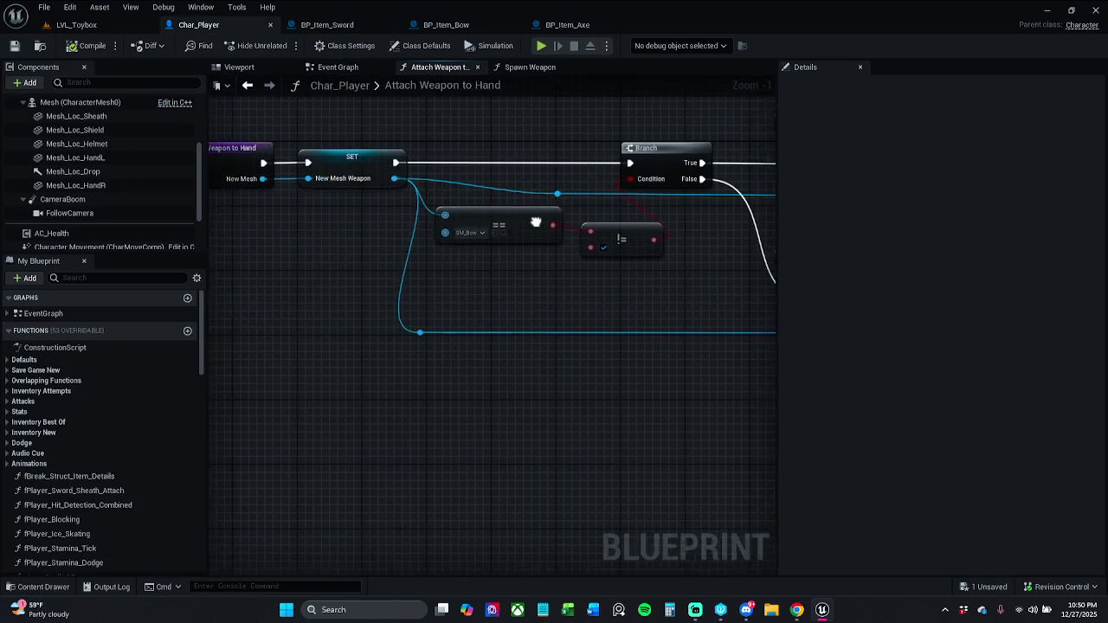
click(239, 66)
drag(307, 310, 307, 380)
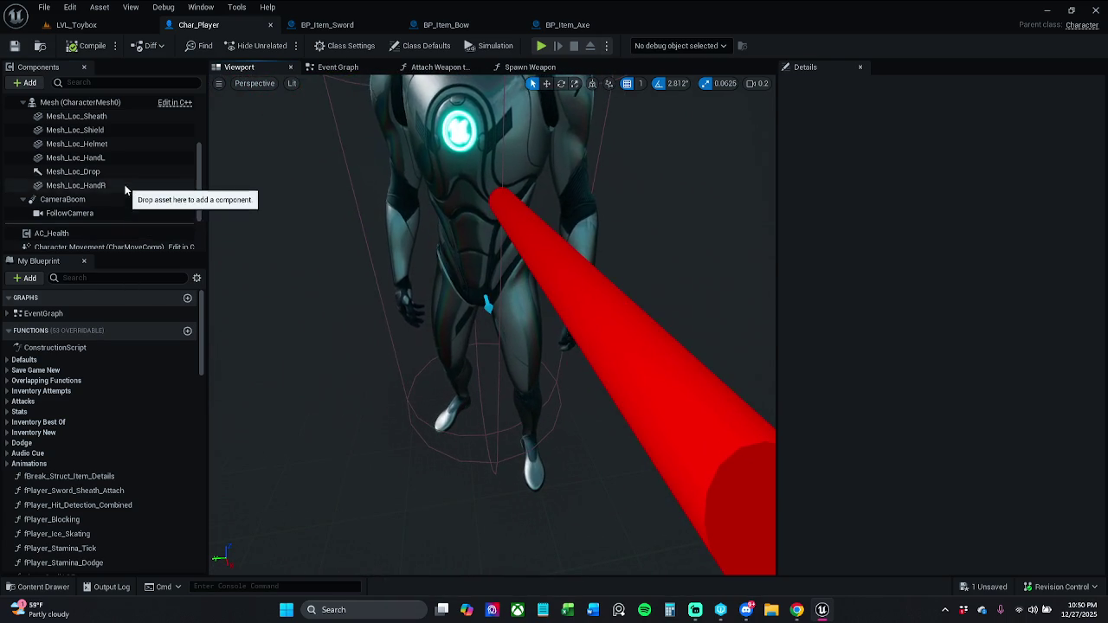
Step: Assign the SM_Sword static mesh to the Mesh_Loc_HandR component
click(95, 185)
drag(372, 311, 380, 274)
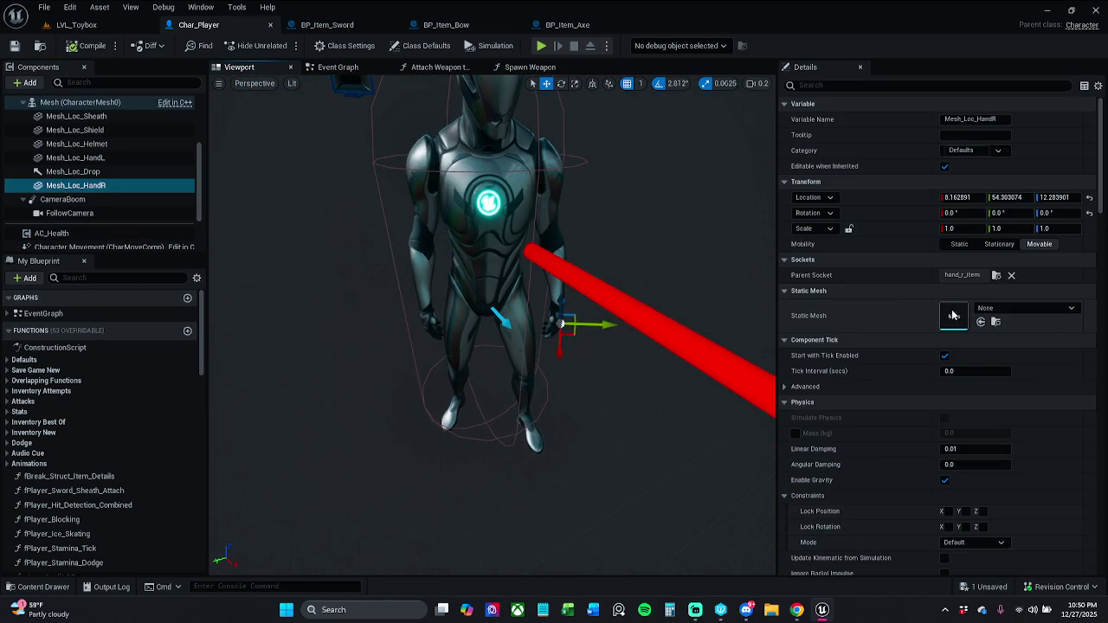
click(1036, 310)
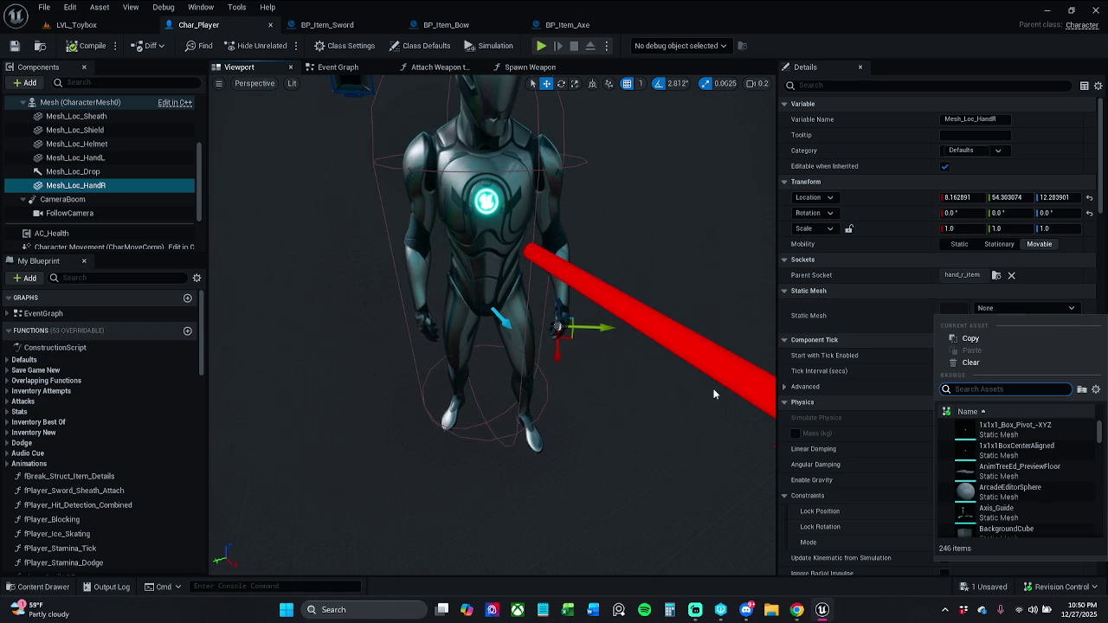
text(sm sword)
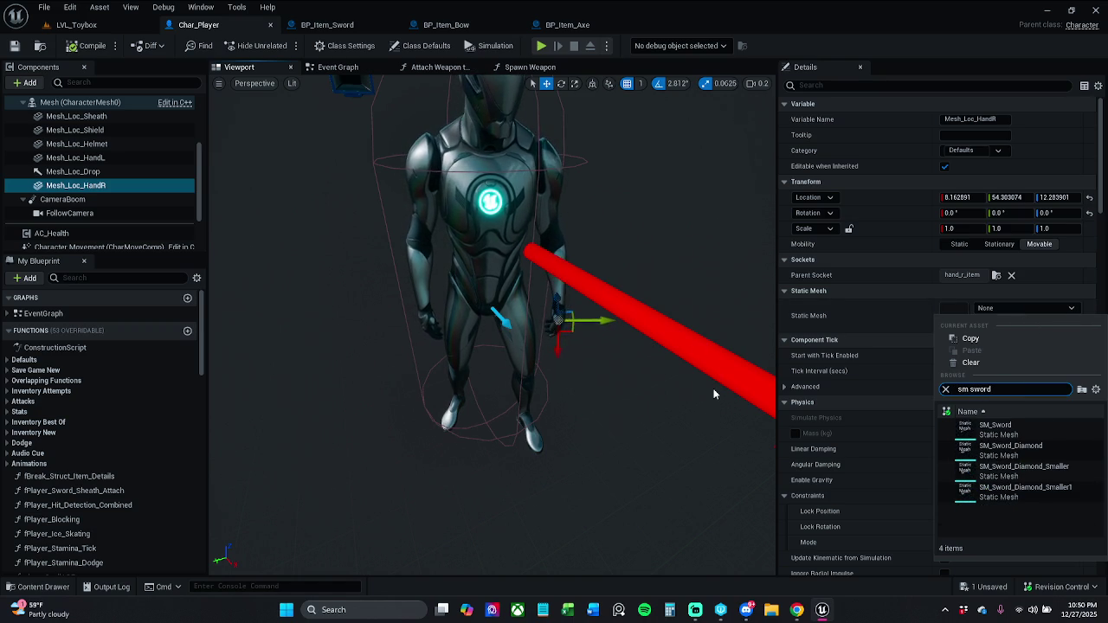
click(1003, 430)
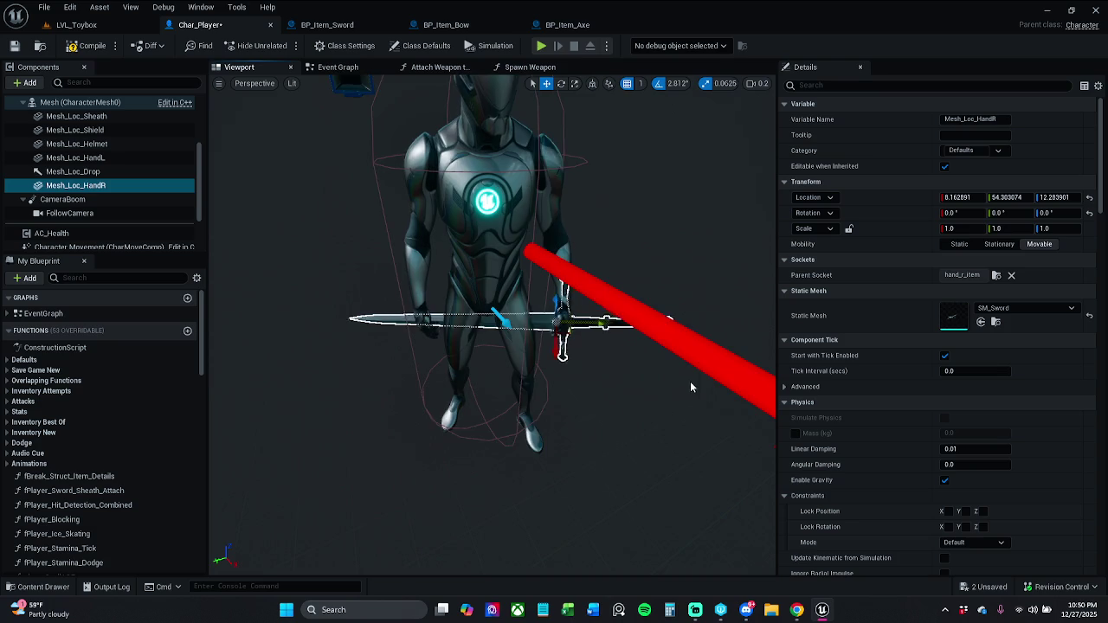
scroll(689, 386, up, 10)
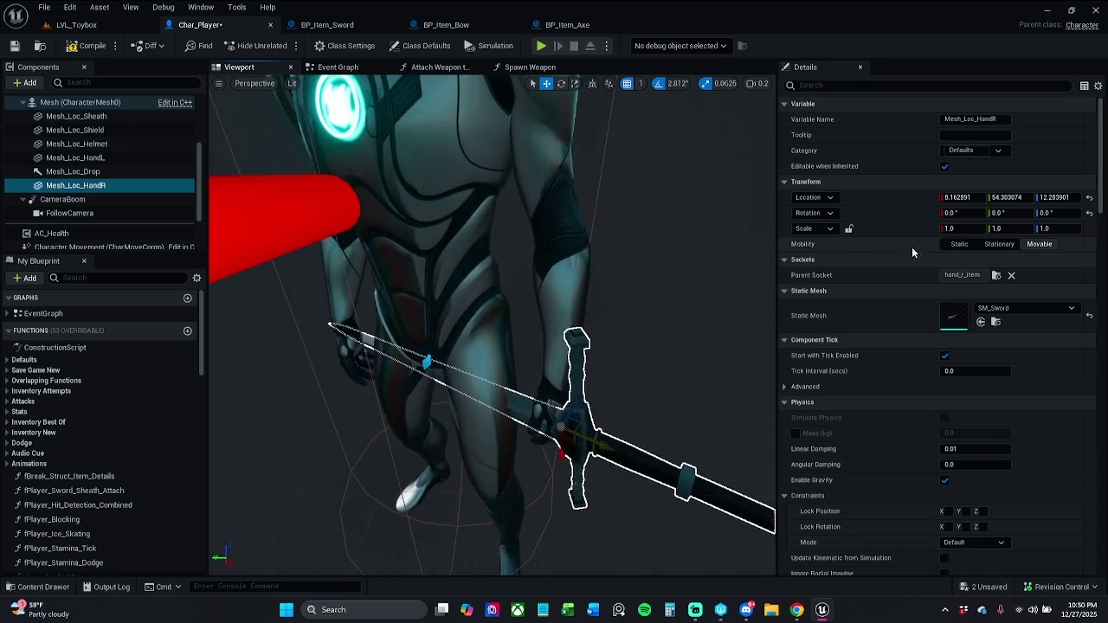
drag(440, 438, 429, 333)
Step: Tilt the sword on X, move it to 7.162891, 55.756905, -0.673196, then compile and save
drag(1047, 216, 1076, 213)
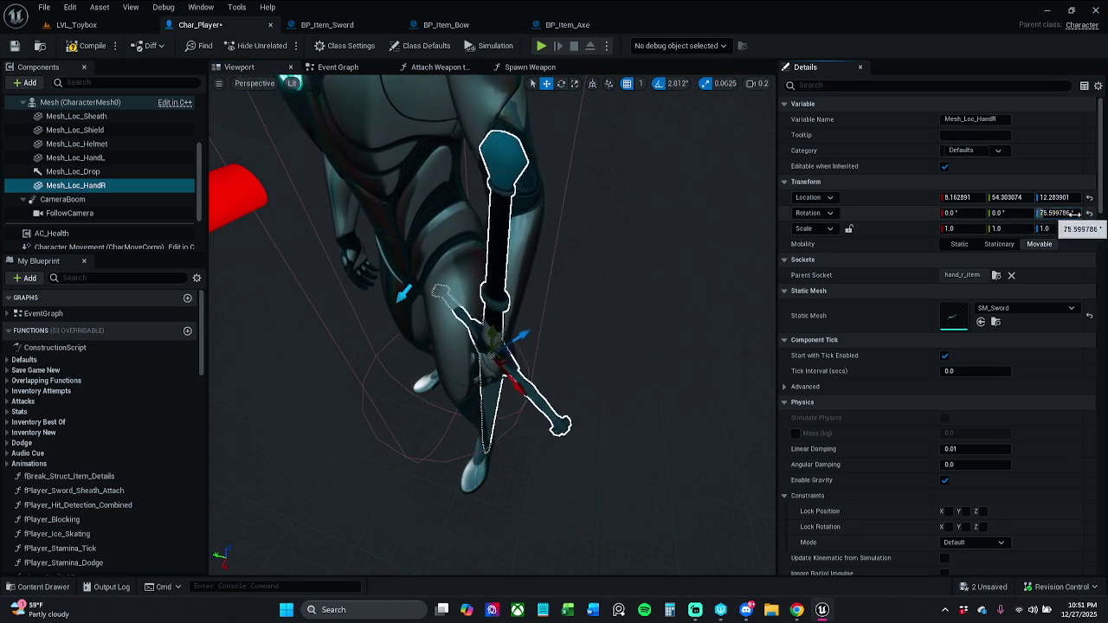
click(1089, 213)
mouse_move(1004, 213)
mouse_down()
mouse_move(1043, 213)
mouse_move(1027, 213)
mouse_up()
key(ctrl+z)
drag(960, 213, 1021, 213)
mouse_move(586, 317)
mouse_down()
mouse_move(585, 305)
mouse_move(526, 321)
mouse_move(543, 319)
mouse_move(522, 346)
mouse_move(519, 326)
mouse_move(510, 329)
mouse_move(526, 323)
mouse_move(497, 331)
mouse_up()
mouse_move(576, 277)
mouse_down()
mouse_move(527, 254)
mouse_move(507, 317)
mouse_move(533, 368)
mouse_move(526, 277)
mouse_move(529, 317)
mouse_move(504, 331)
mouse_move(549, 309)
mouse_move(539, 302)
mouse_move(524, 341)
mouse_move(539, 371)
mouse_move(588, 371)
mouse_move(585, 353)
mouse_move(549, 378)
mouse_move(459, 389)
mouse_move(502, 355)
mouse_move(445, 317)
mouse_move(438, 371)
mouse_move(482, 376)
mouse_move(522, 348)
mouse_move(519, 368)
mouse_move(531, 371)
mouse_move(472, 324)
mouse_move(445, 317)
mouse_move(472, 335)
mouse_up()
click(90, 48)
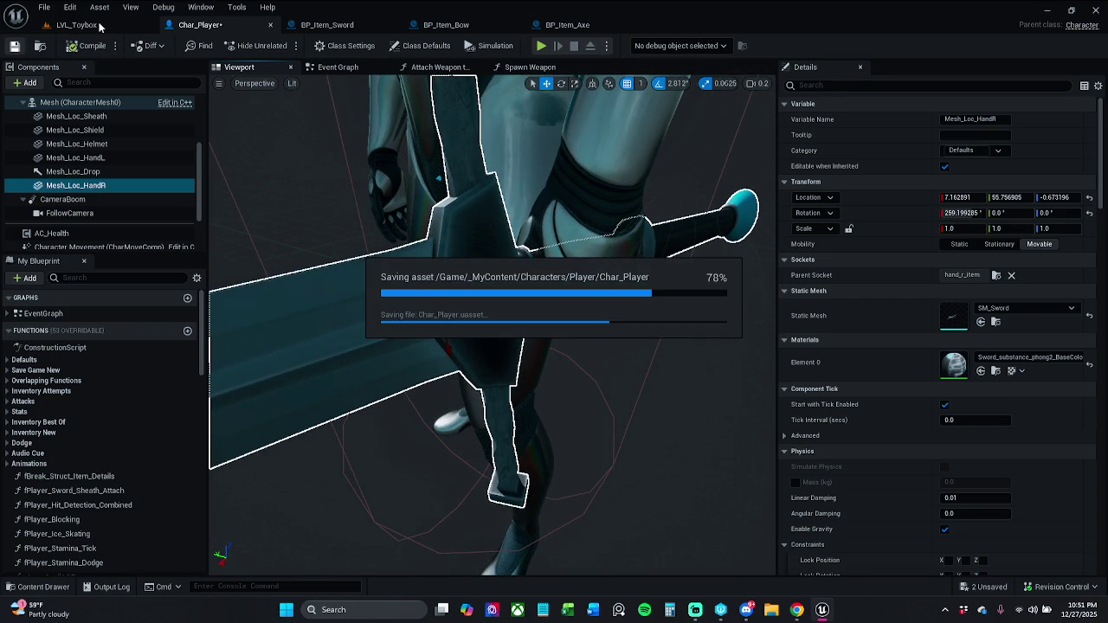
click(100, 27)
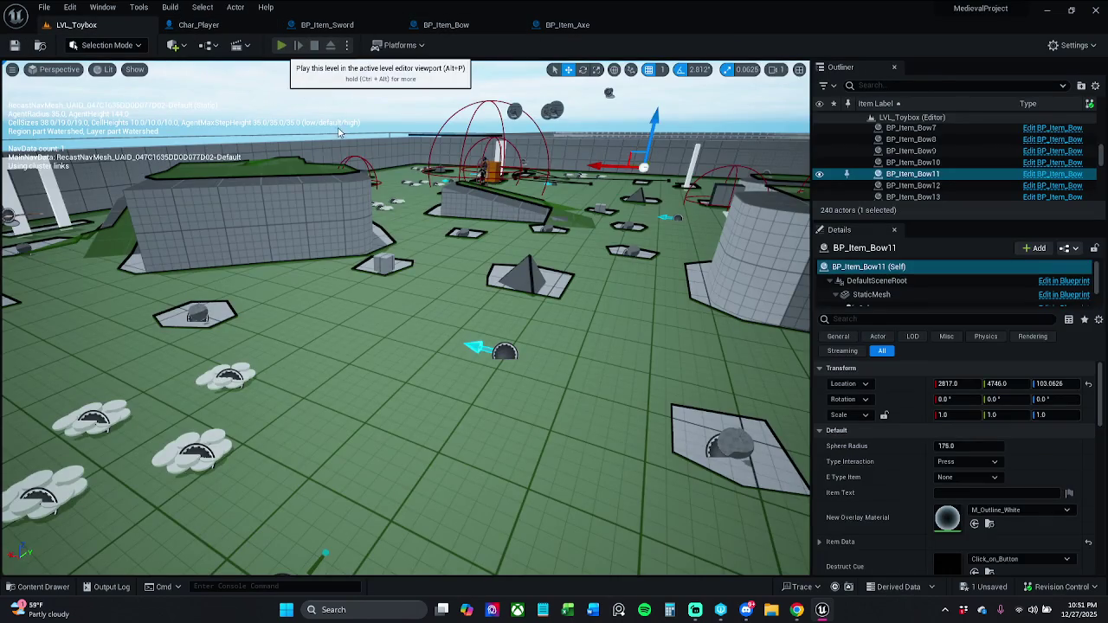
Step: Run a brief play test of LVL_Toybox, then stop it
click(282, 46)
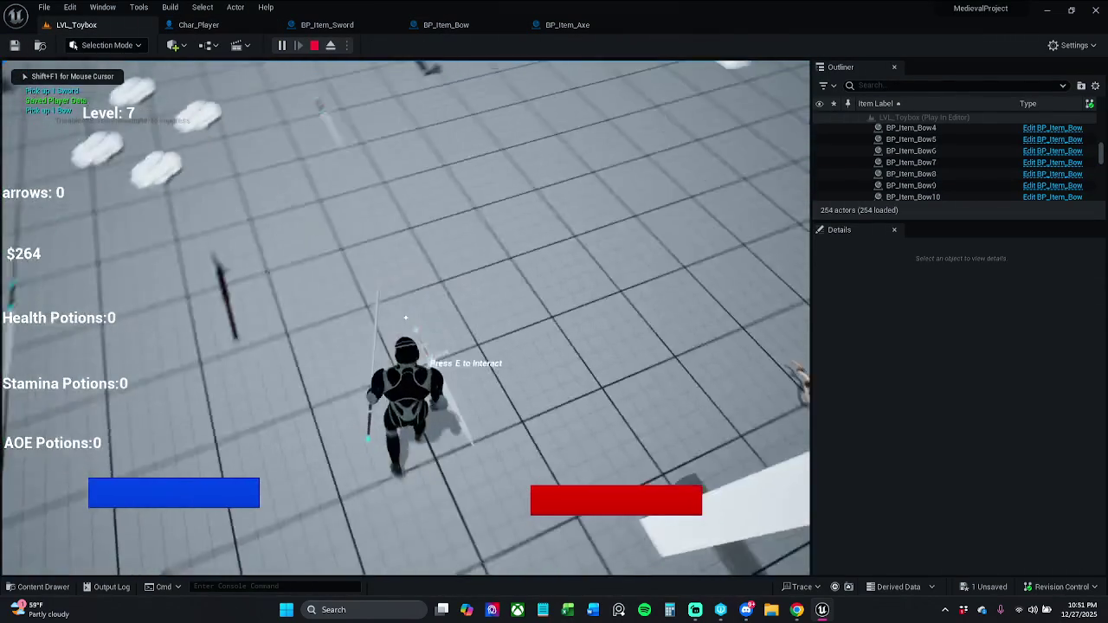
key(w)
key(Escape)
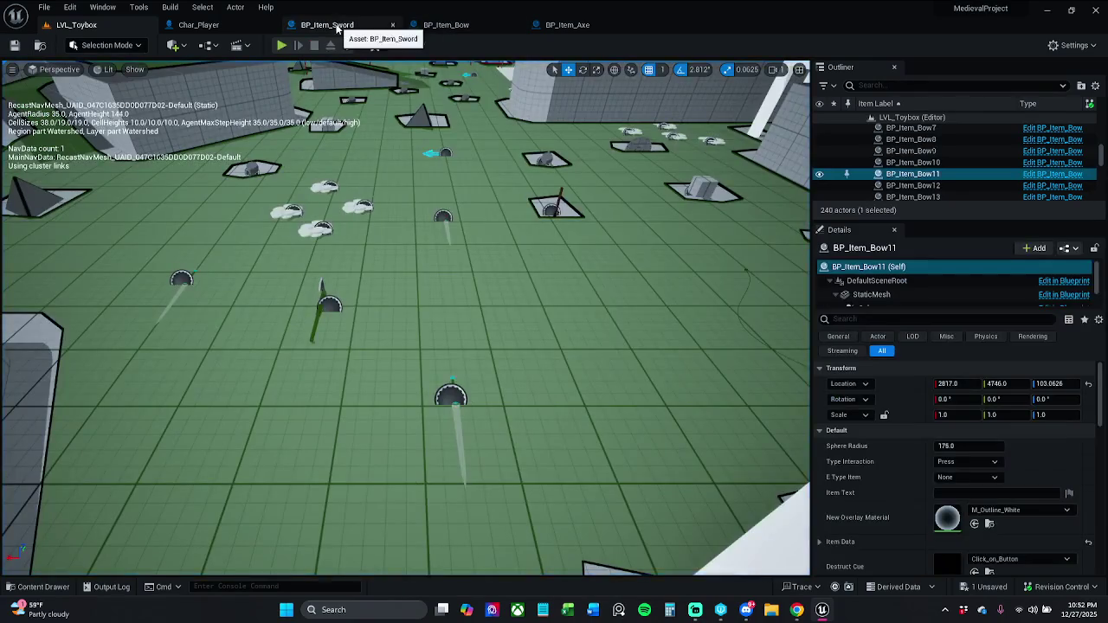
Step: Set Mesh_Loc_HandR's X rotation to 259.199285 in Char_Player
click(329, 25)
click(195, 24)
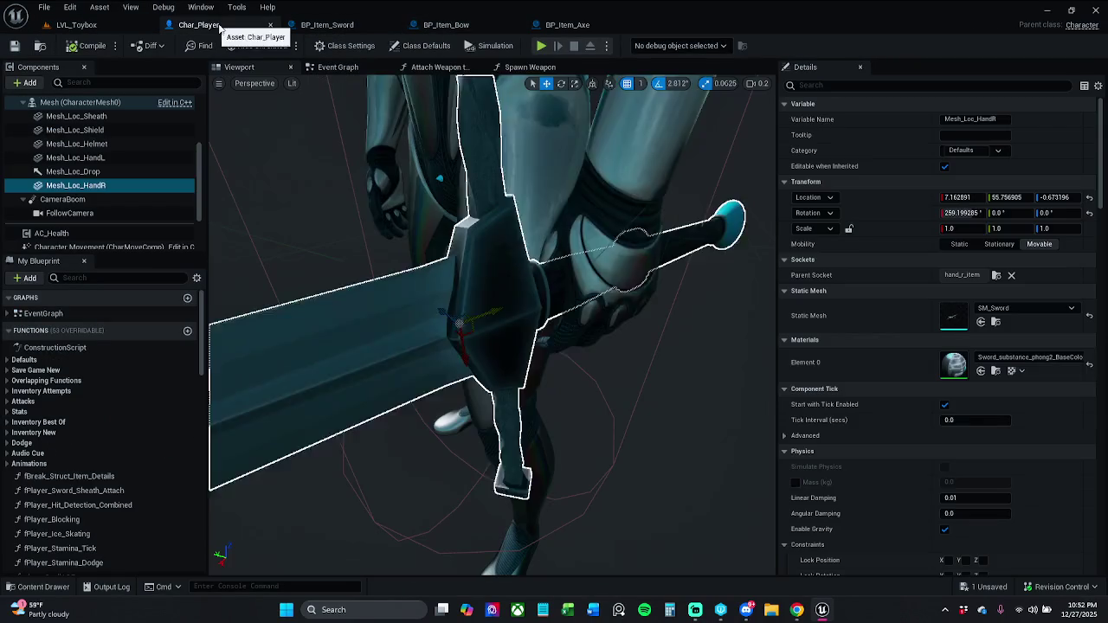
drag(952, 213, 964, 216)
click(963, 214)
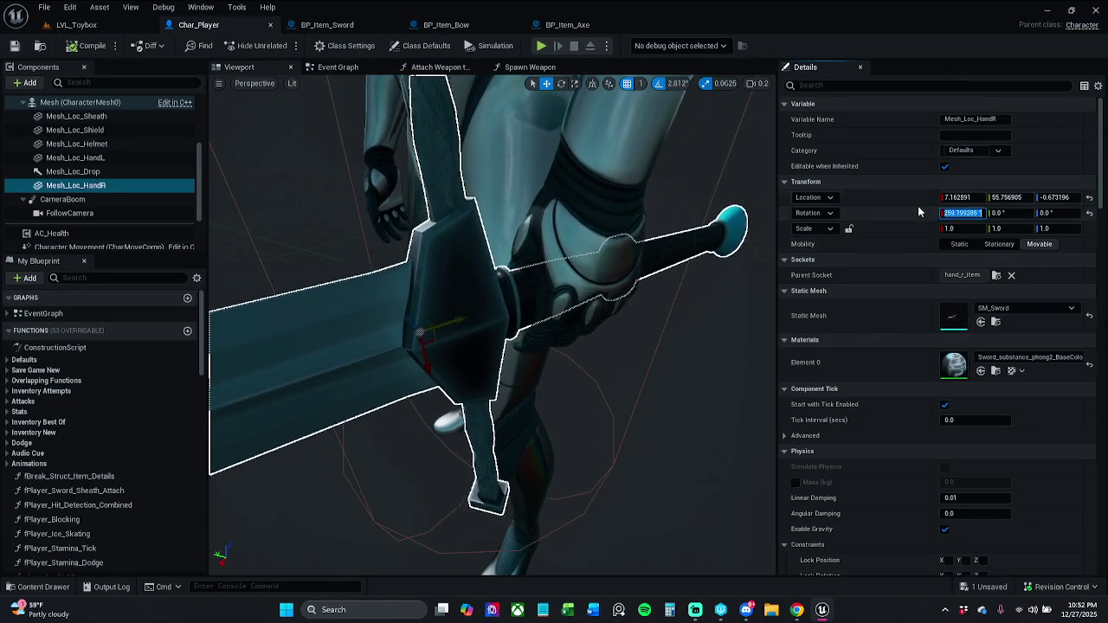
Step: Play-test LVL_Toybox again, picking up weapons with E, then end the session
click(565, 24)
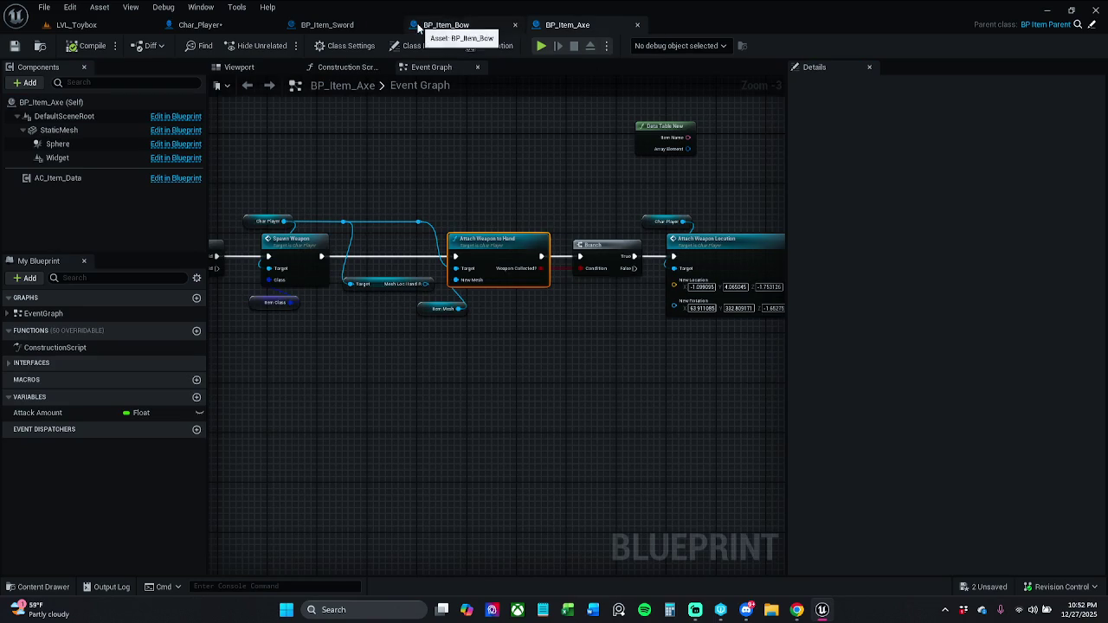
click(78, 25)
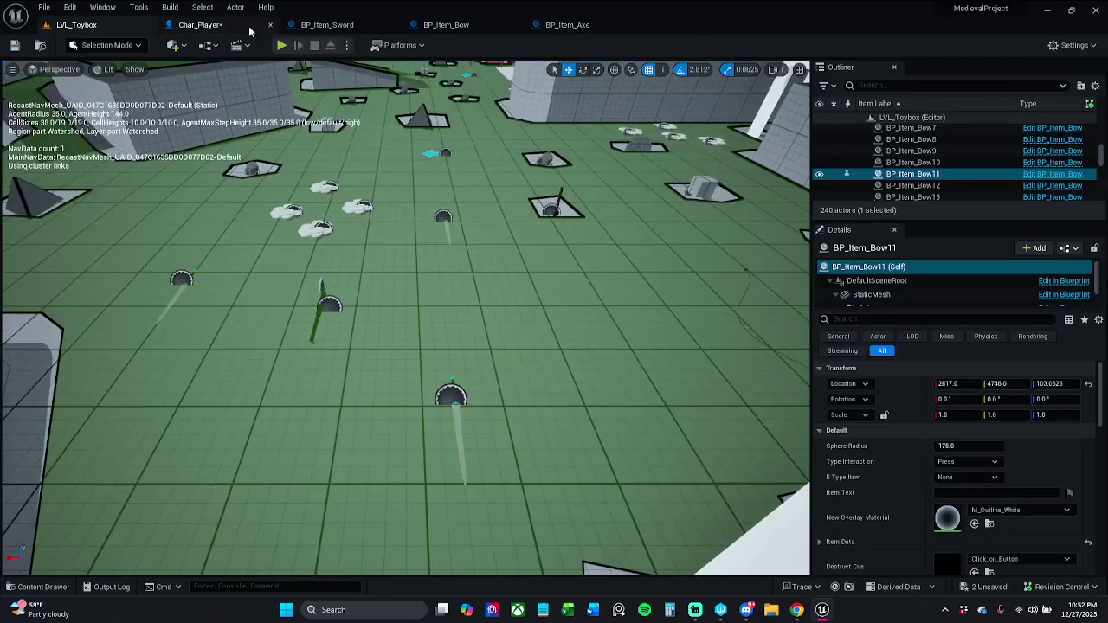
click(284, 45)
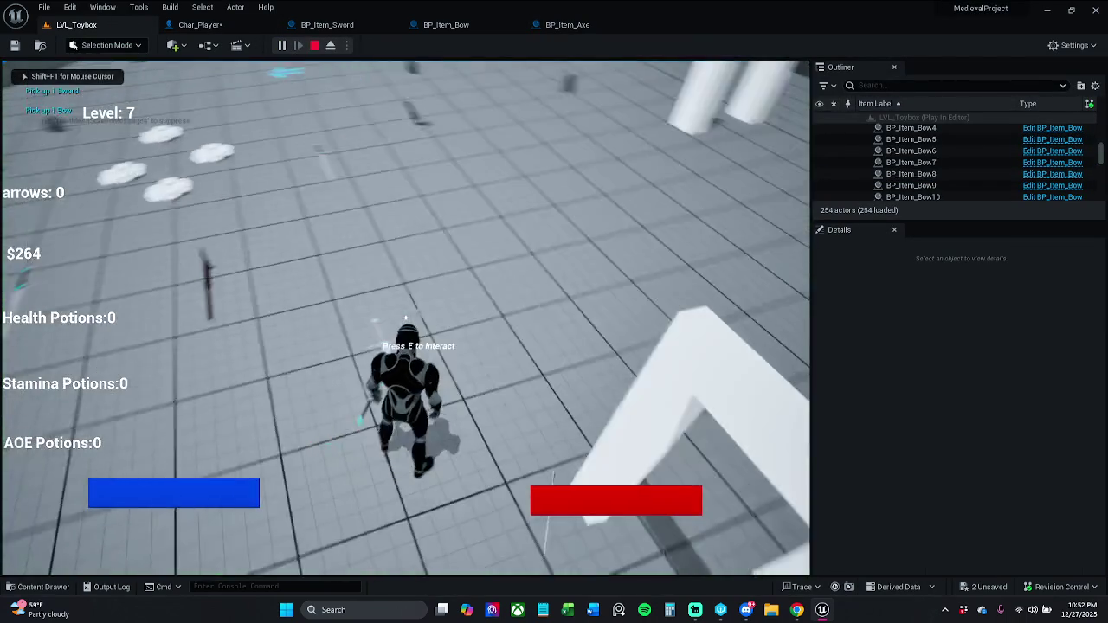
key(e)
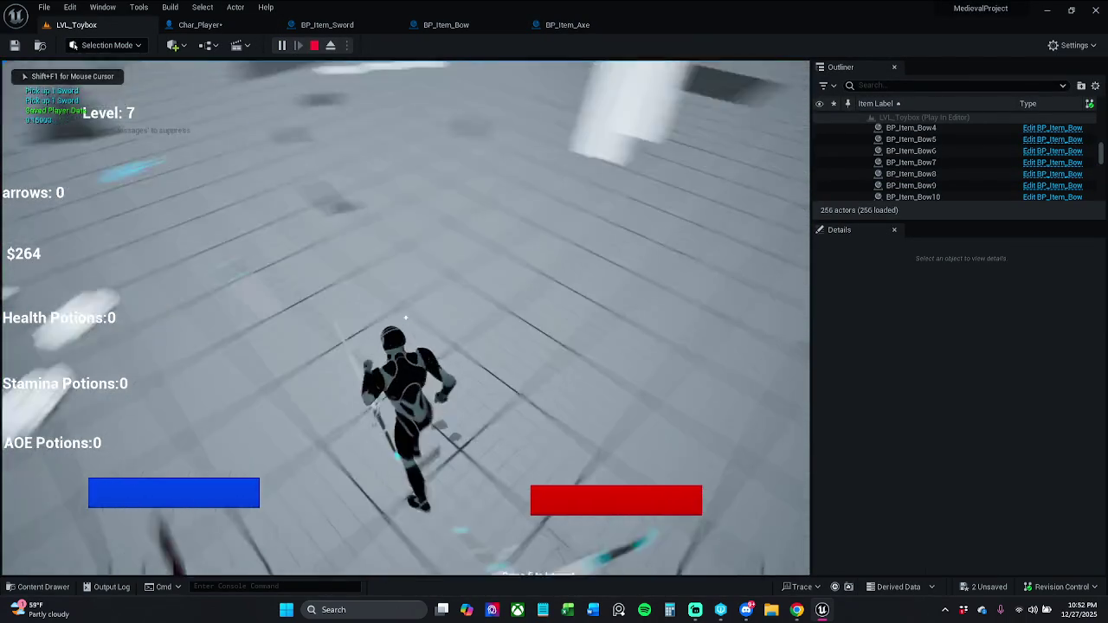
key(Escape)
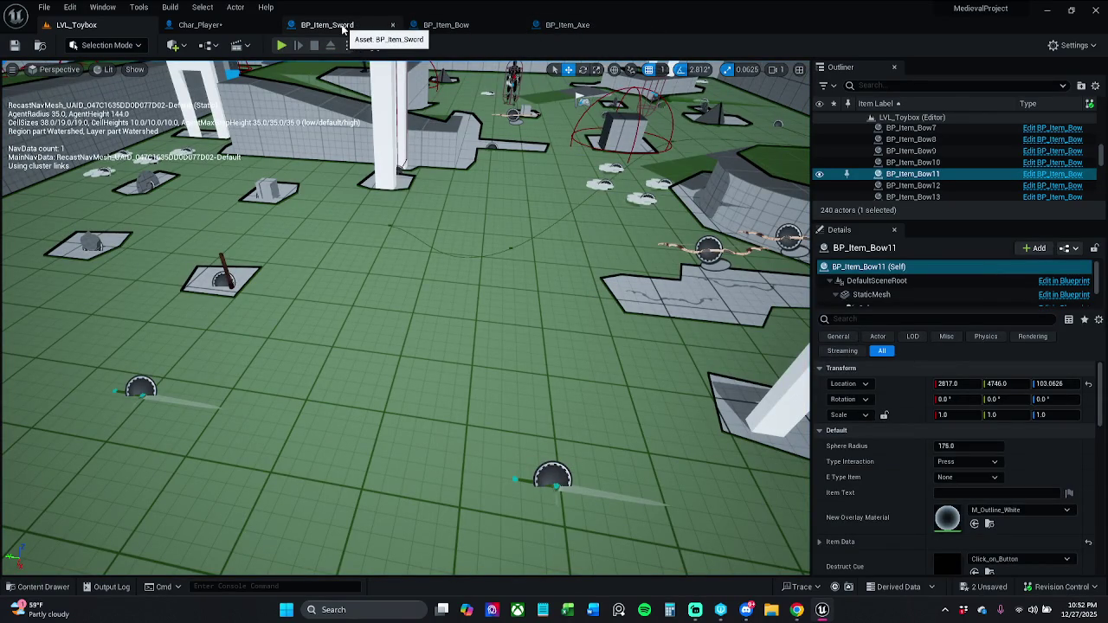
Step: Open the Attach Weapon to Hand function from the BP_Item_Sword event graph
click(342, 28)
drag(526, 299, 641, 305)
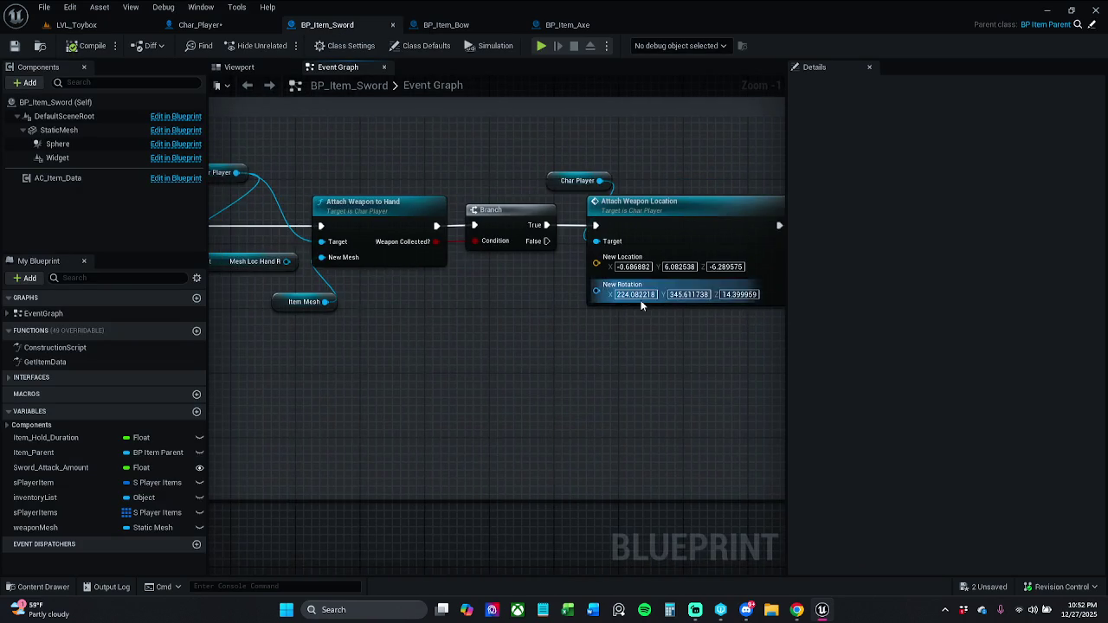
scroll(641, 305, down, 1)
drag(573, 304, 644, 310)
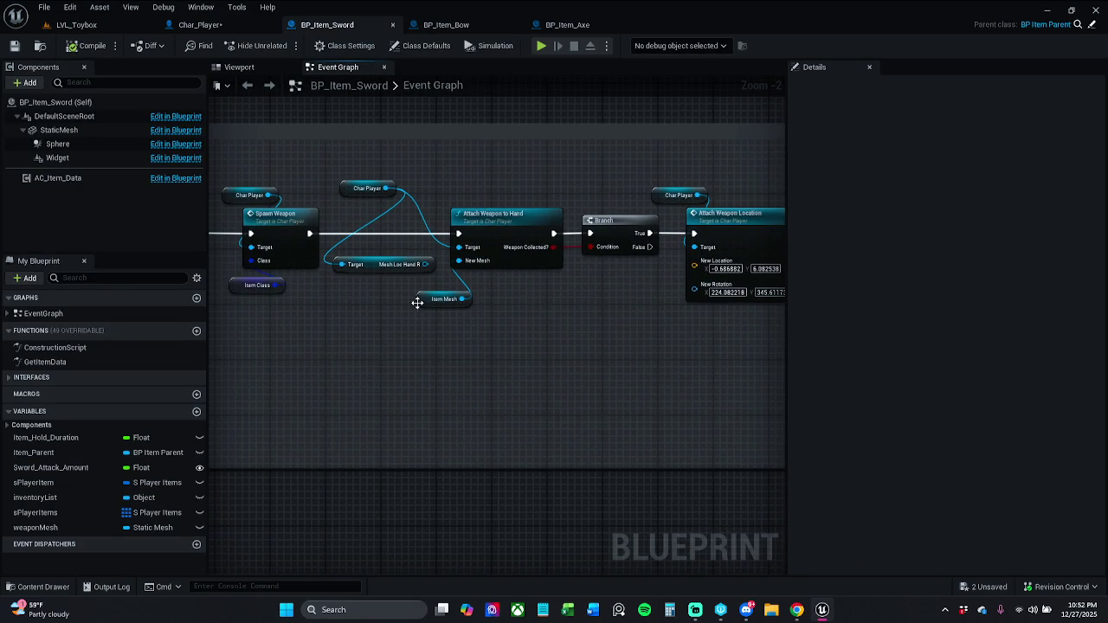
click(446, 26)
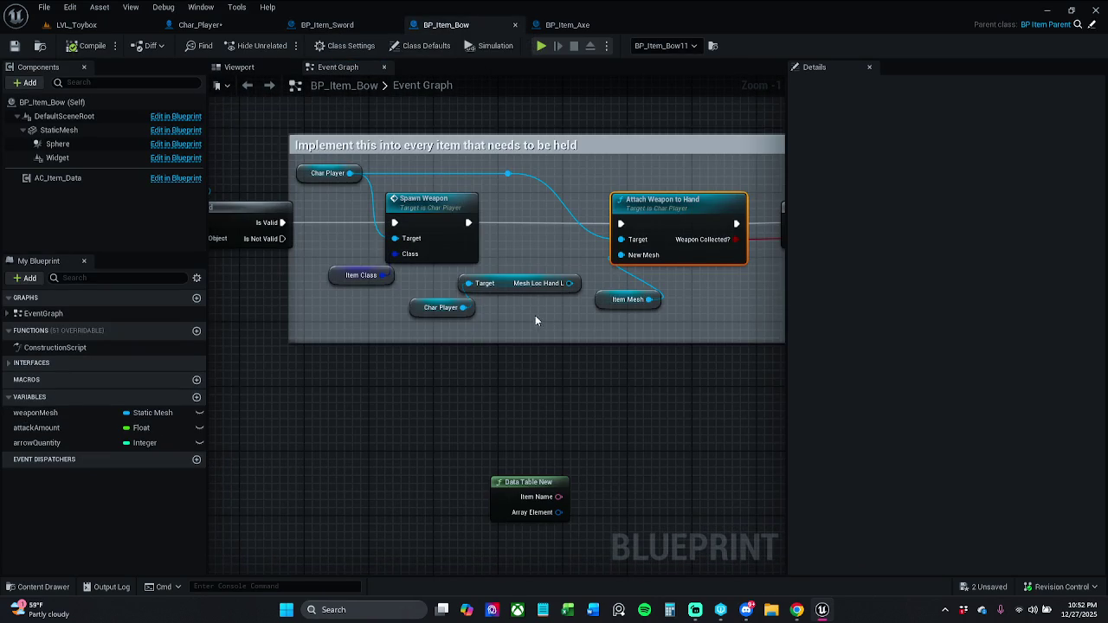
click(337, 26)
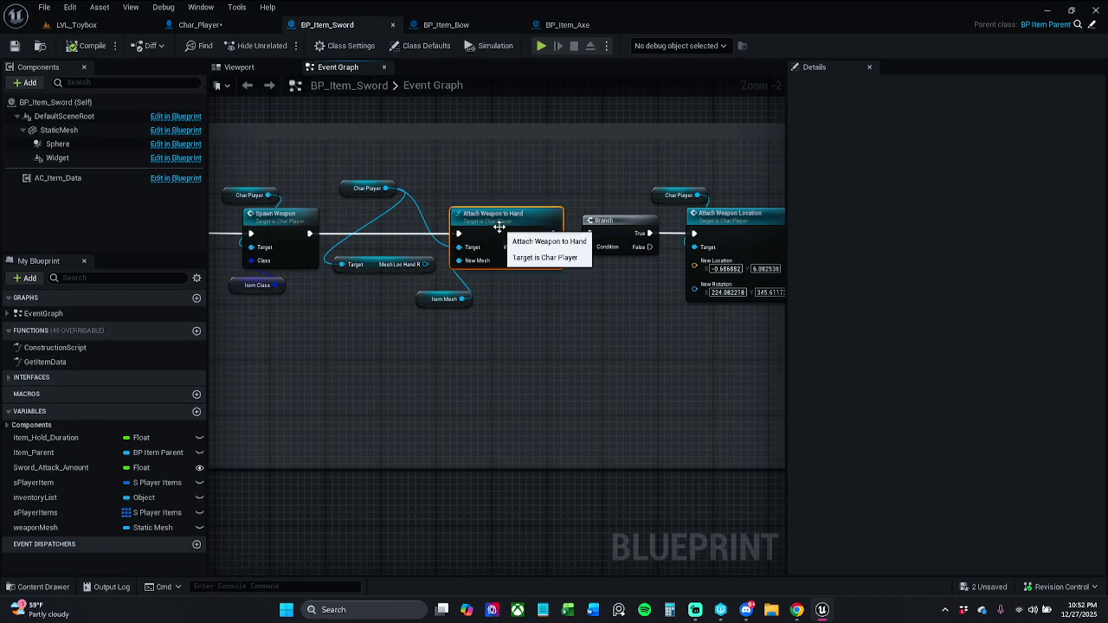
double_click(494, 227)
Step: Duplicate the Return Node and place the copy after the lower Set Static Mesh node
mouse_move(582, 210)
mouse_down()
mouse_move(422, 231)
mouse_move(536, 234)
mouse_up()
scroll(423, 230, down, 2)
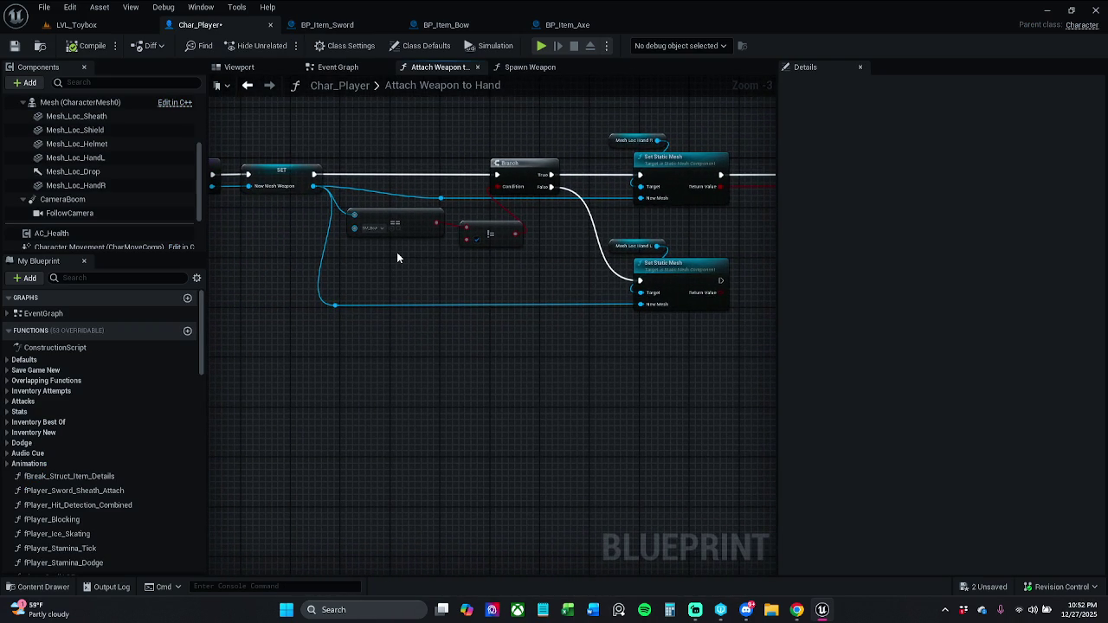
mouse_move(469, 260)
mouse_down()
mouse_move(267, 257)
mouse_move(337, 282)
mouse_move(499, 249)
mouse_up()
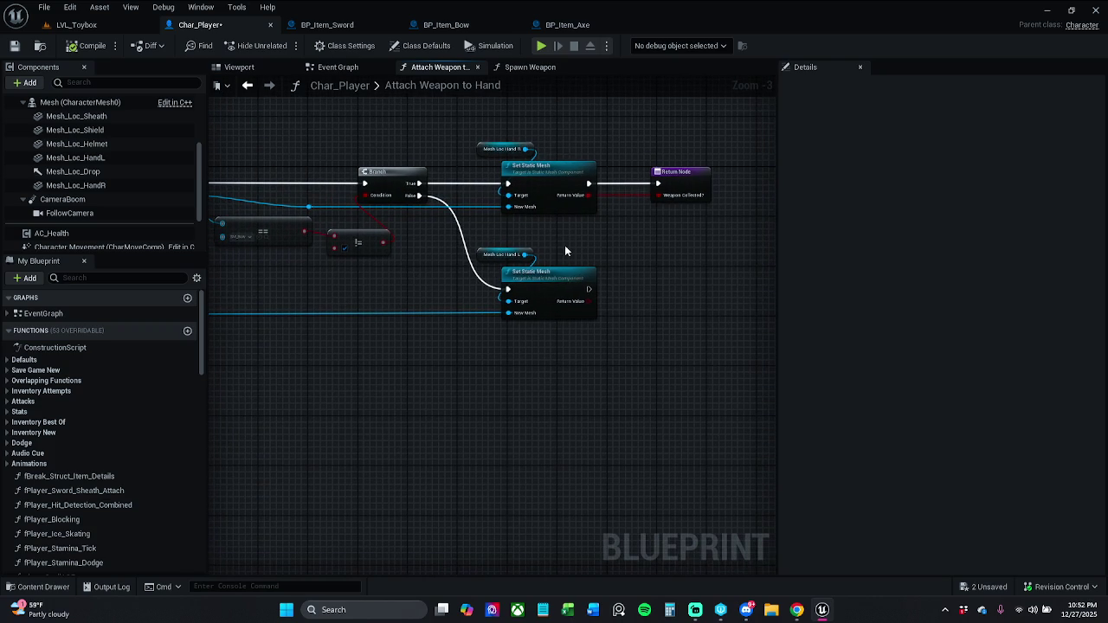
scroll(566, 251, up, 1)
scroll(564, 248, up, 2)
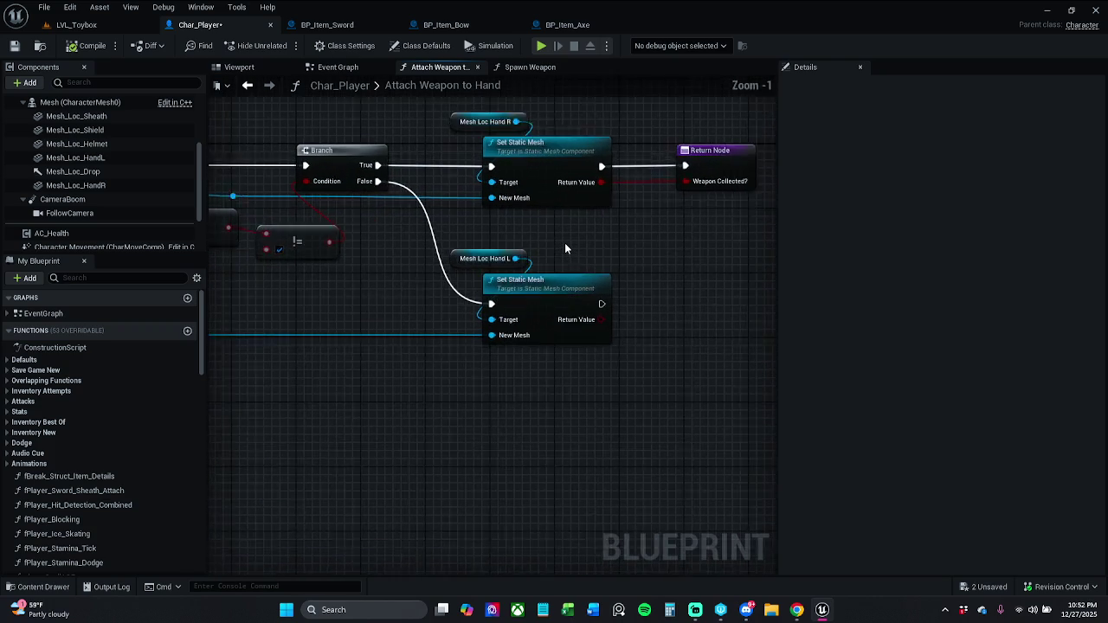
scroll(546, 286, down, 1)
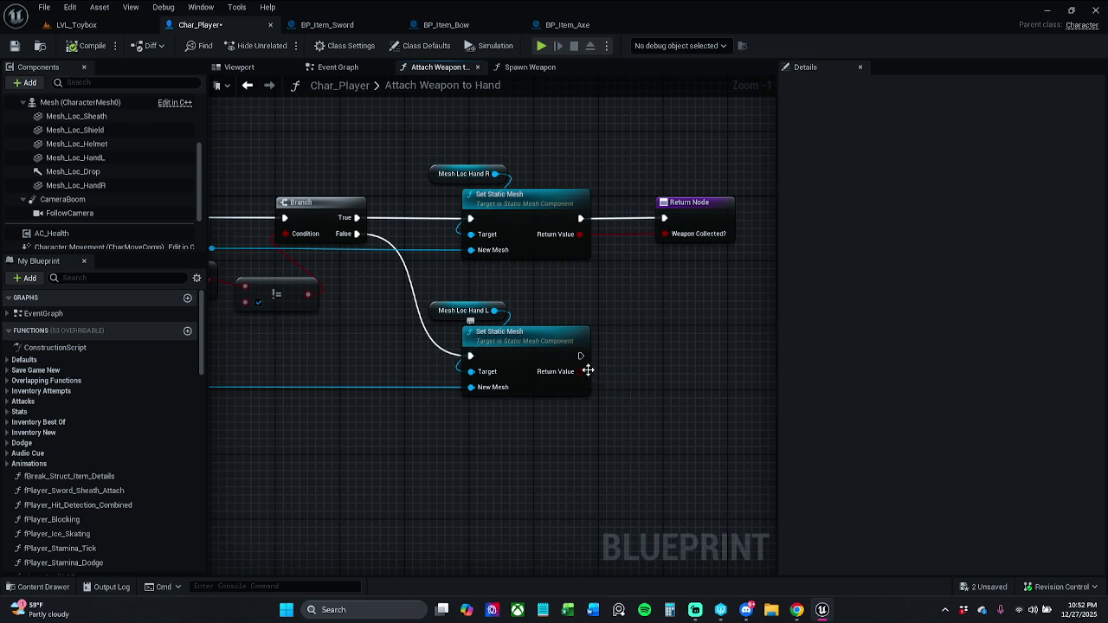
click(683, 217)
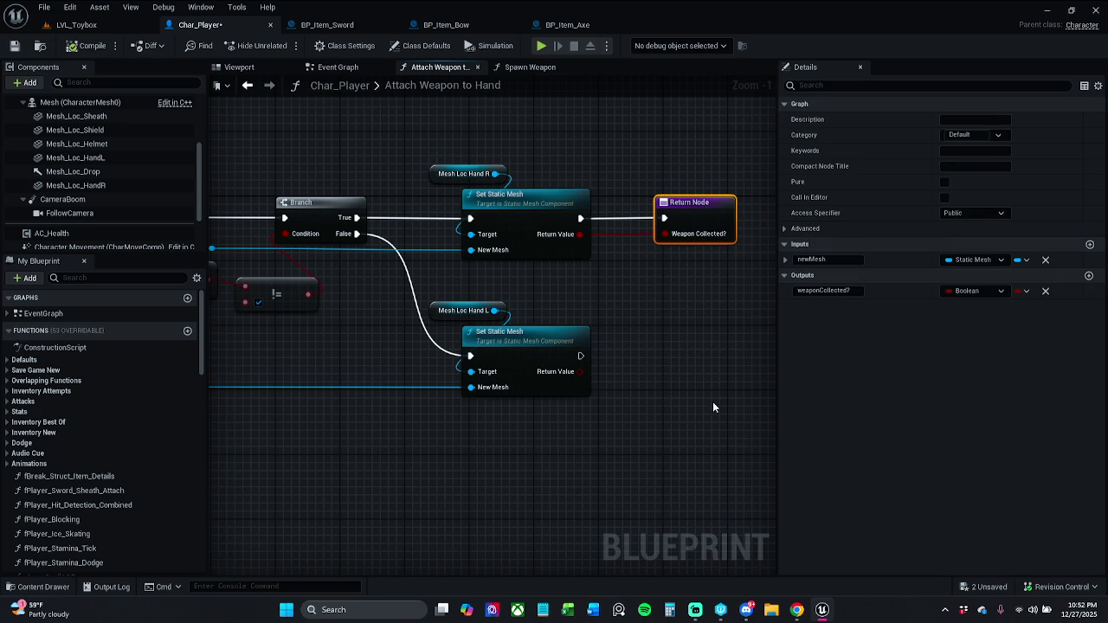
key(ctrl+c)
key(ctrl+v)
mouse_move(716, 396)
mouse_down()
mouse_move(664, 337)
mouse_move(660, 348)
mouse_move(578, 355)
mouse_move(589, 364)
mouse_move(579, 372)
mouse_up()
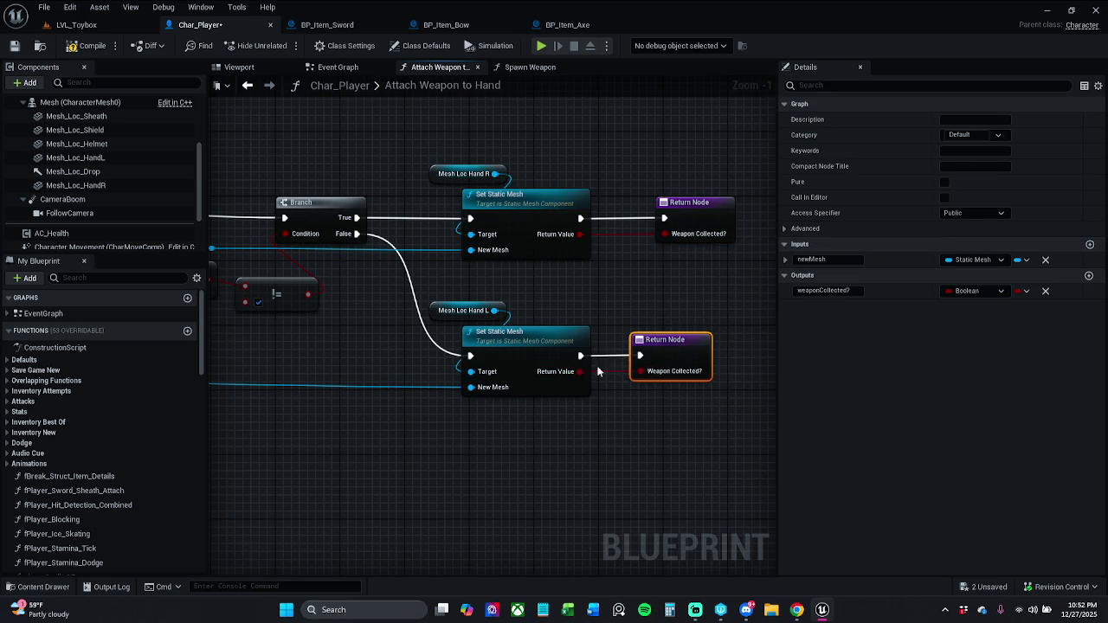
shift+click(552, 357)
click(340, 154)
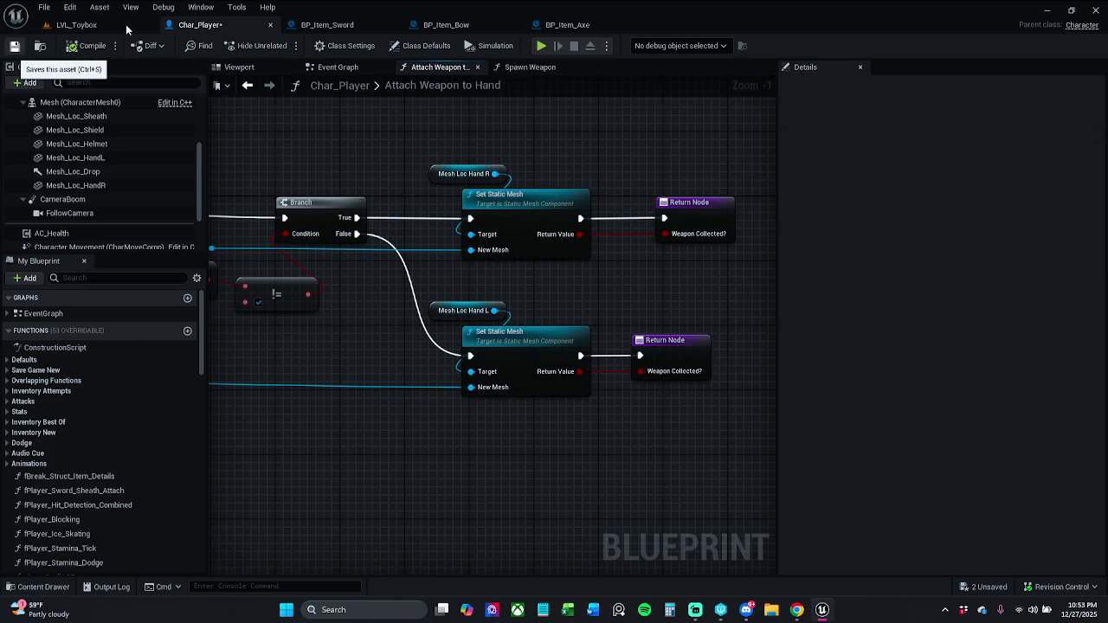
Step: Save Char_Player and start a play test of LVL_Toybox
key(ctrl+s)
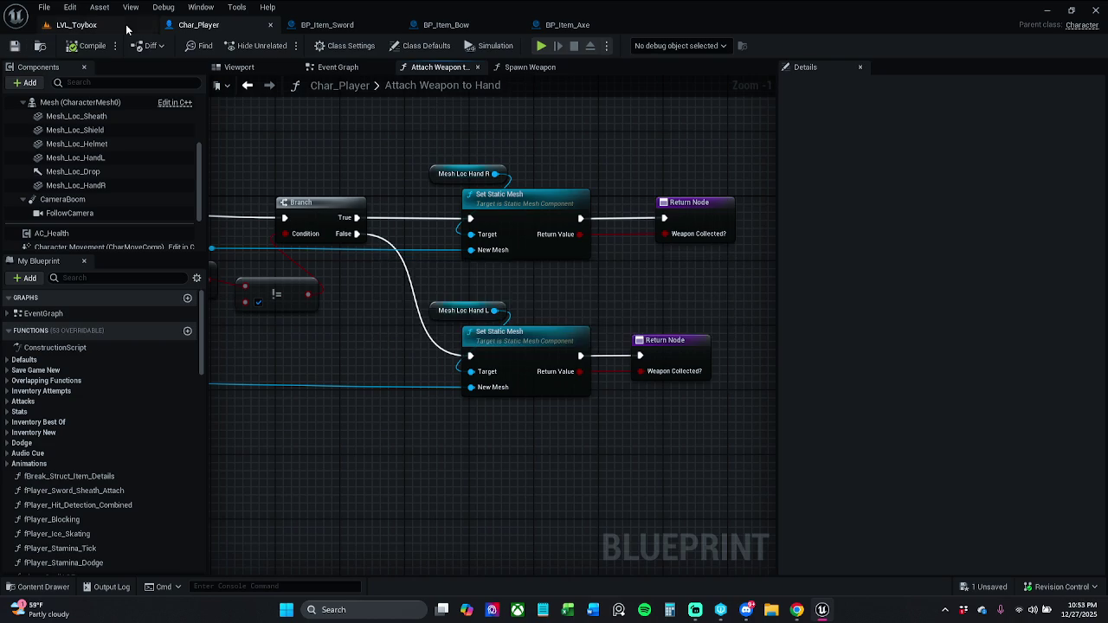
click(126, 30)
click(281, 45)
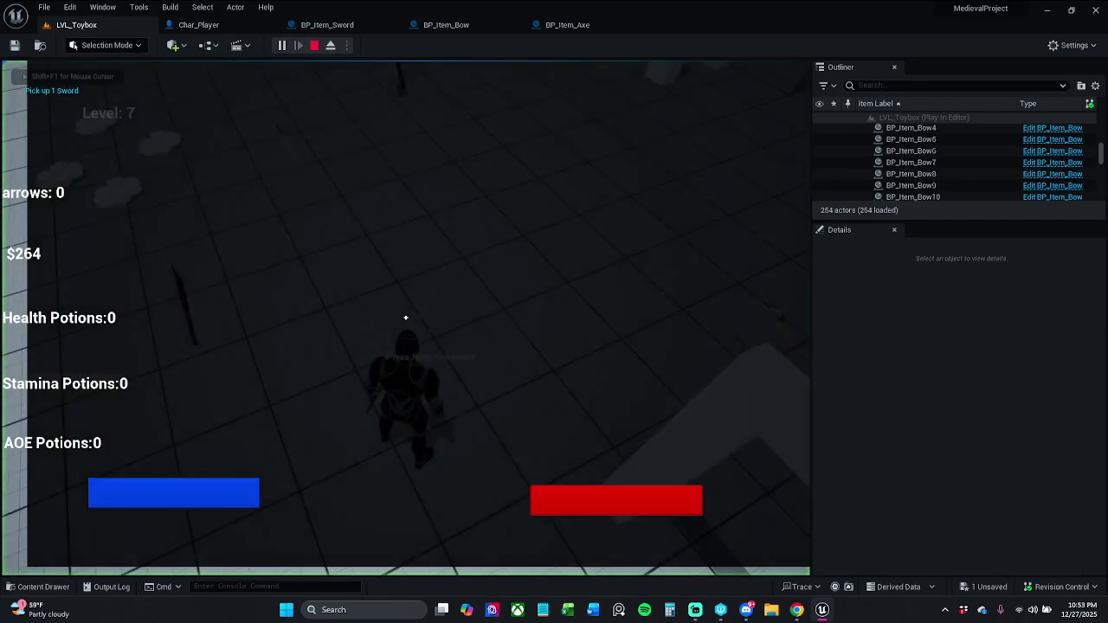
Step: Walk the character toward the bow pickup, then stop the play session
key(w)
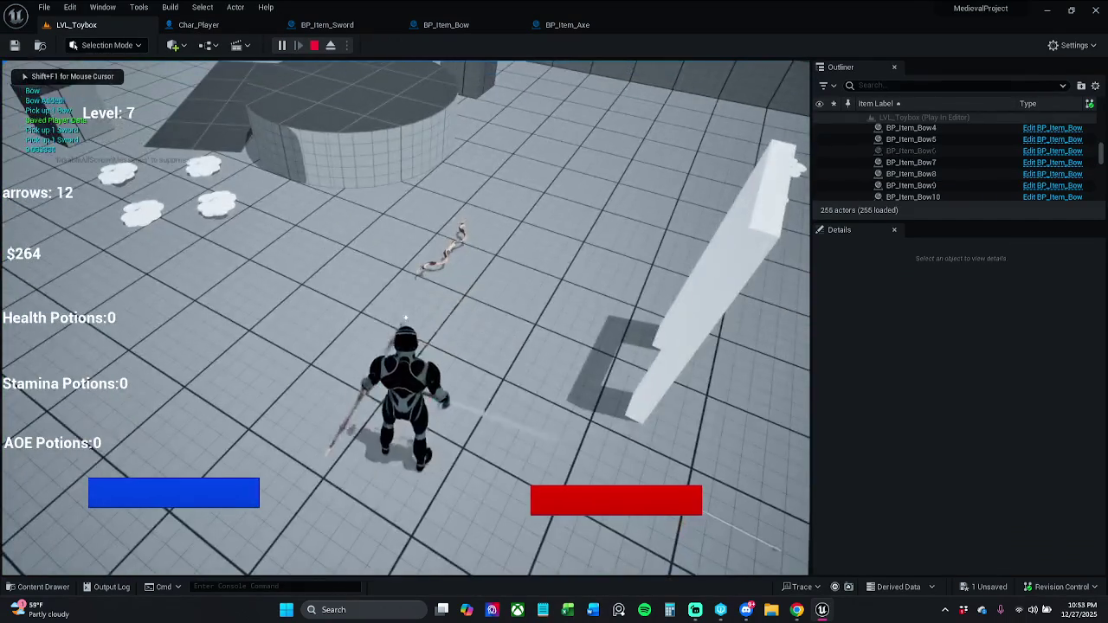
key(w)
key(shift+F1)
key(Escape)
Step: Reset Mesh_Loc_HandR's Static Mesh to None in Char_Player and start a fresh play test
click(233, 26)
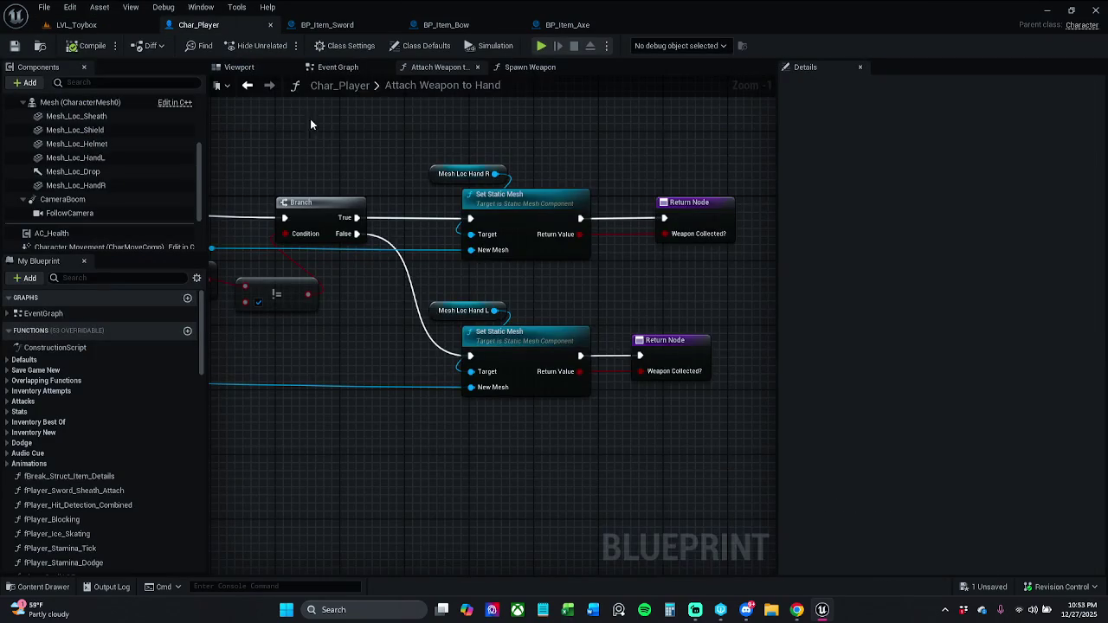
click(239, 66)
click(436, 275)
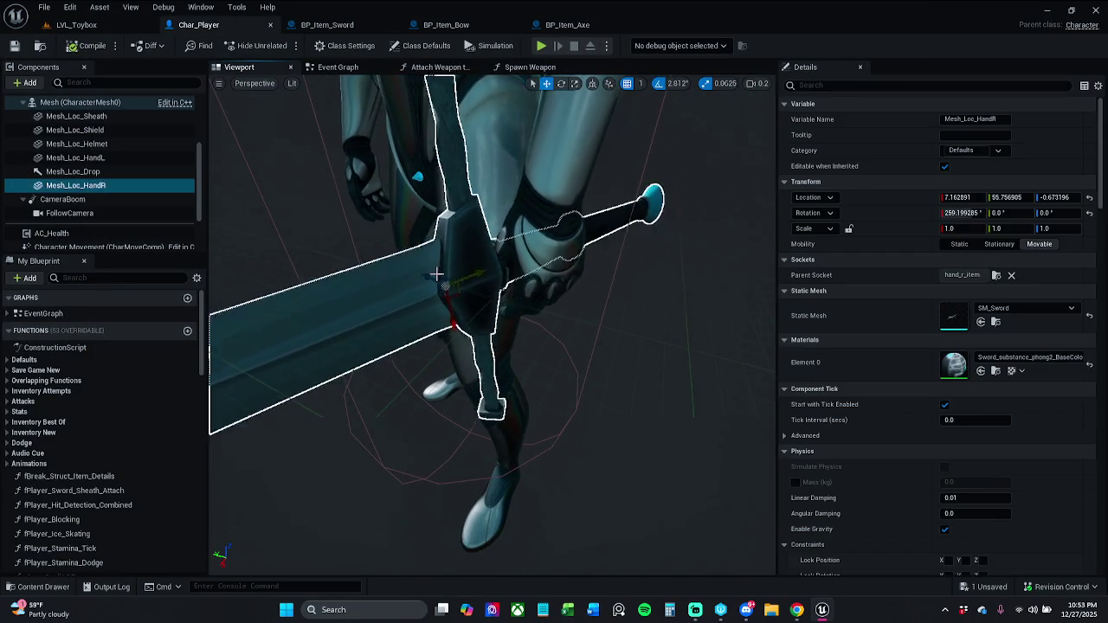
click(1088, 316)
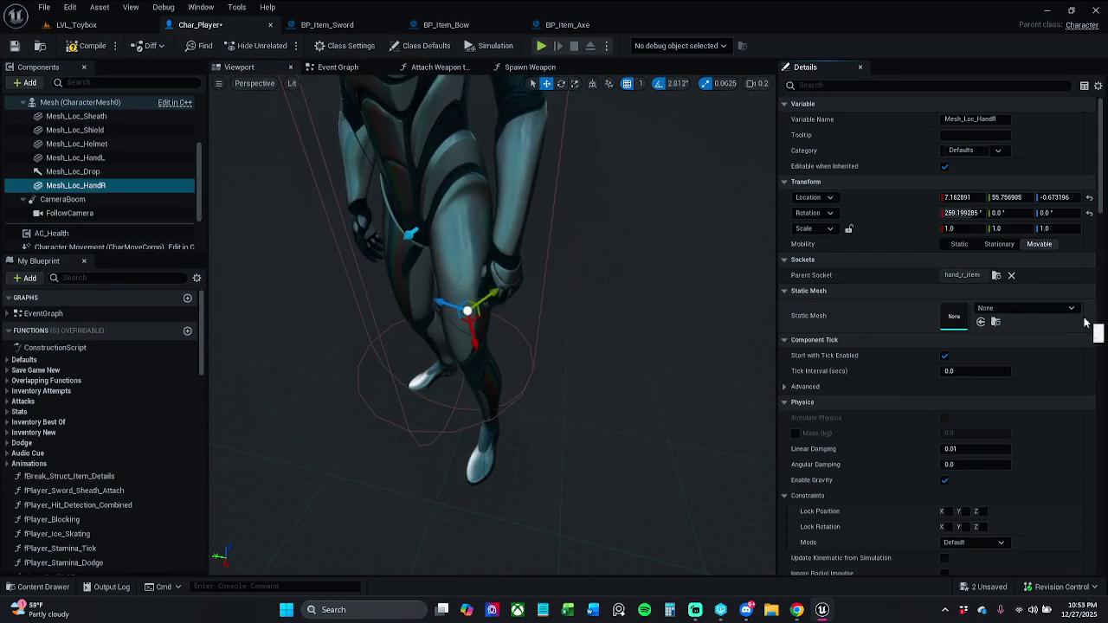
click(112, 26)
click(282, 46)
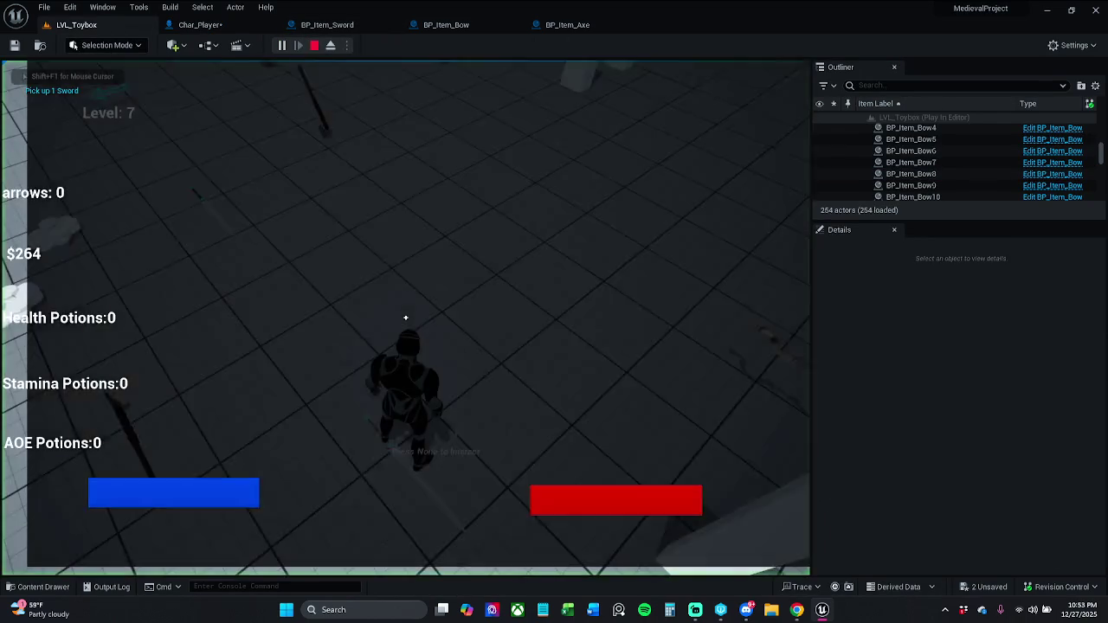
Step: Run through the level collecting bow, sword, axe, health and AOE pickups, then stop and return to Char_Player
key(w)
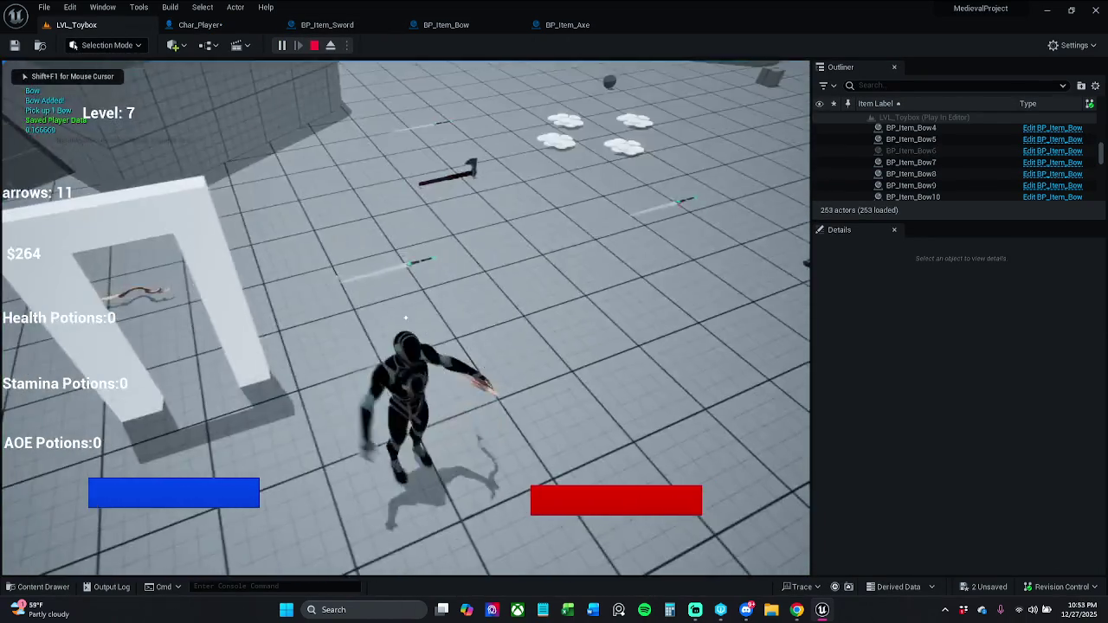
key(w)
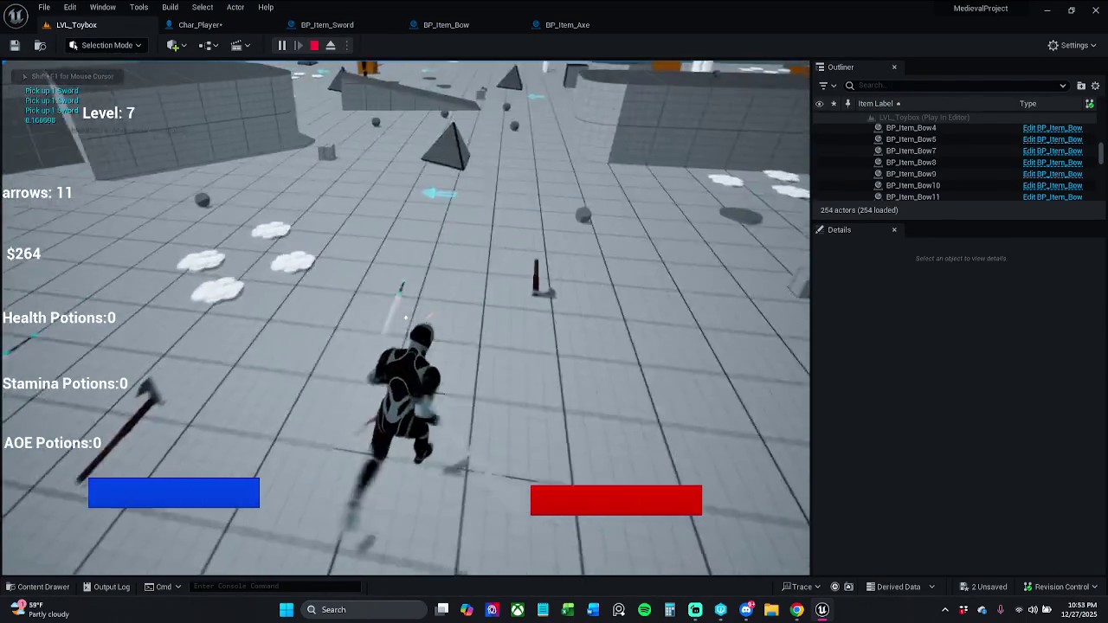
key(w)
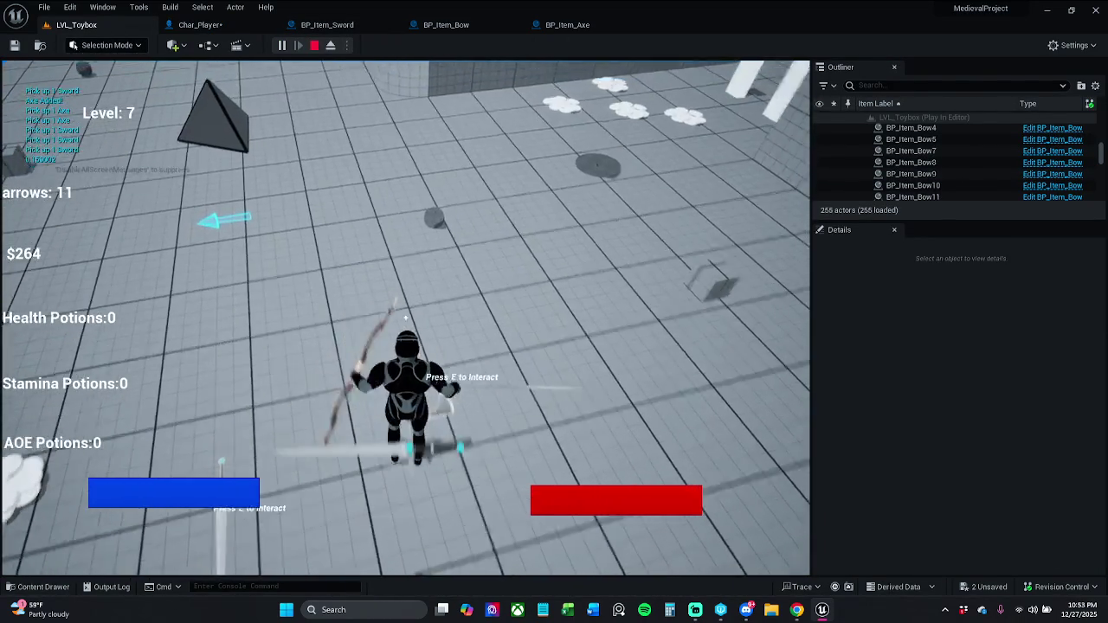
key(w)
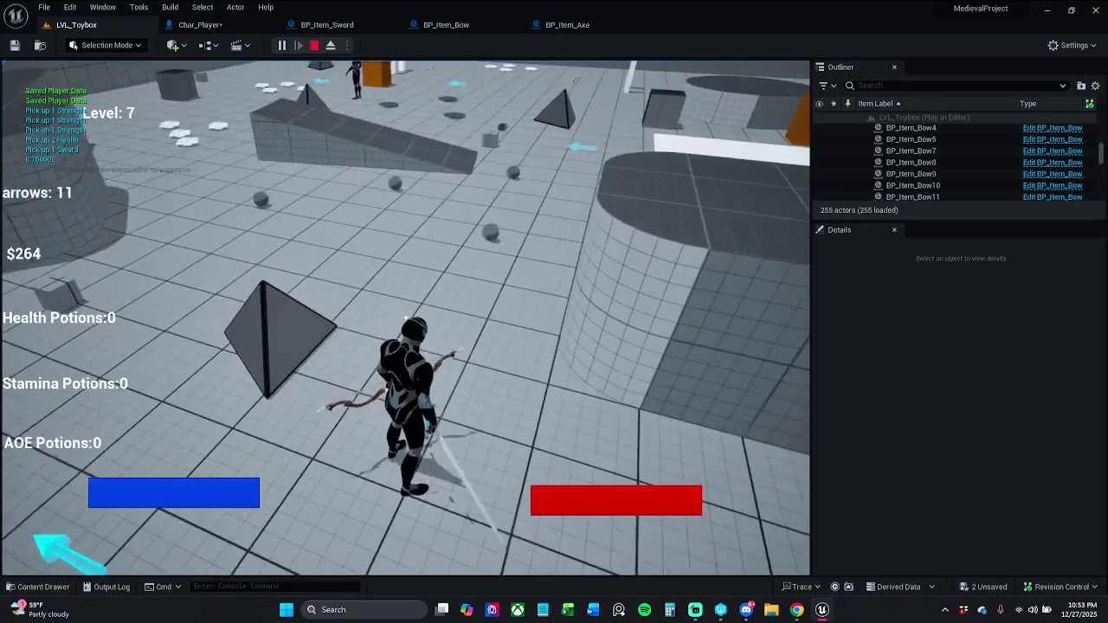
key(w)
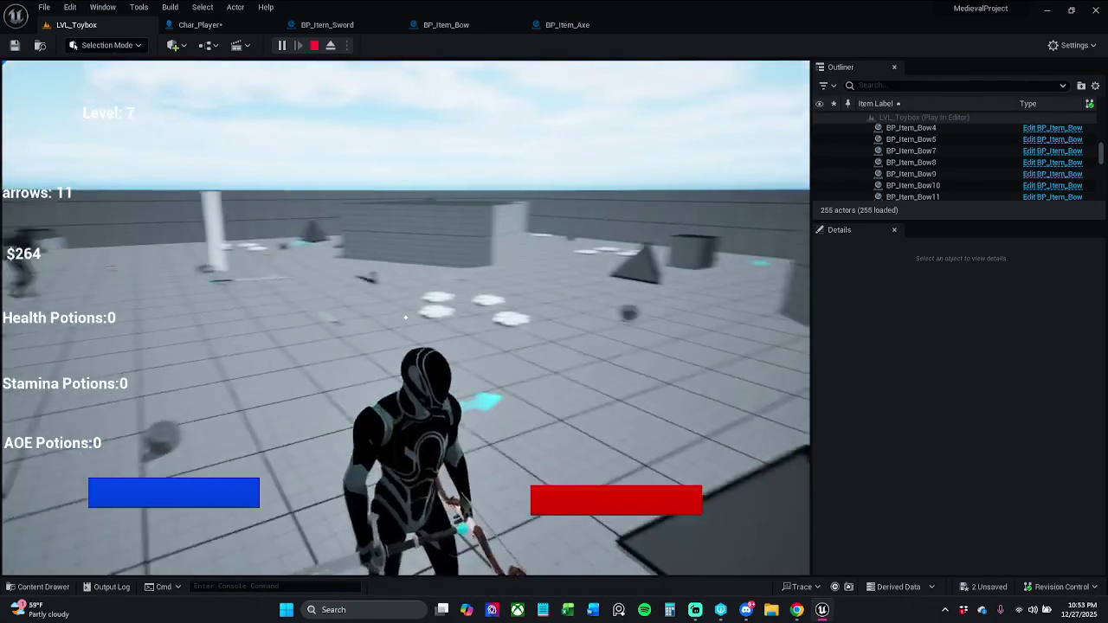
key(w)
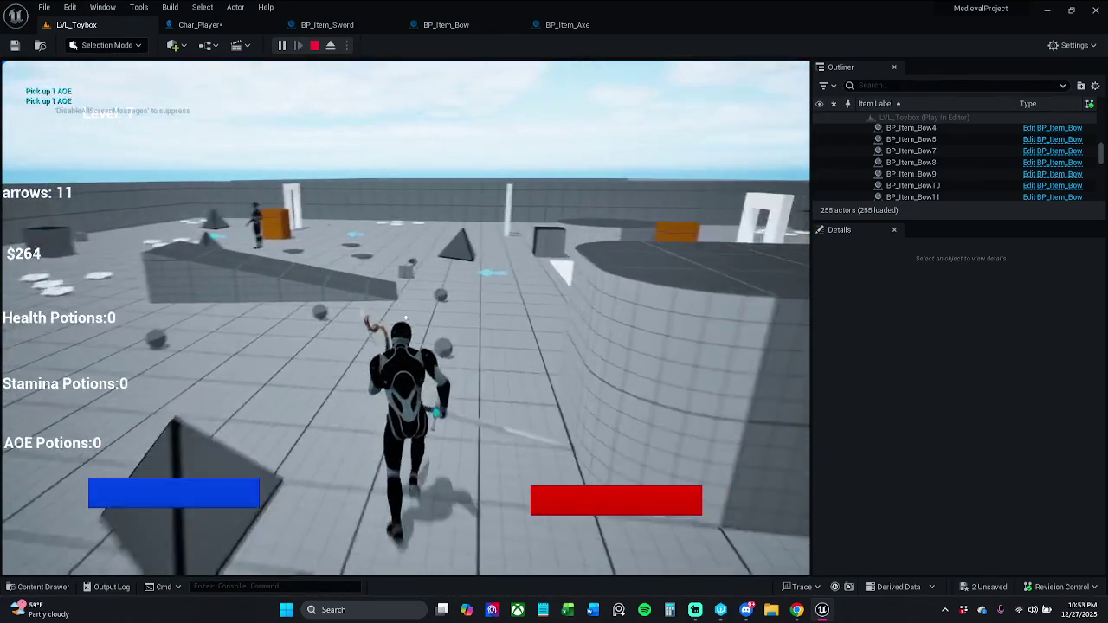
key(Escape)
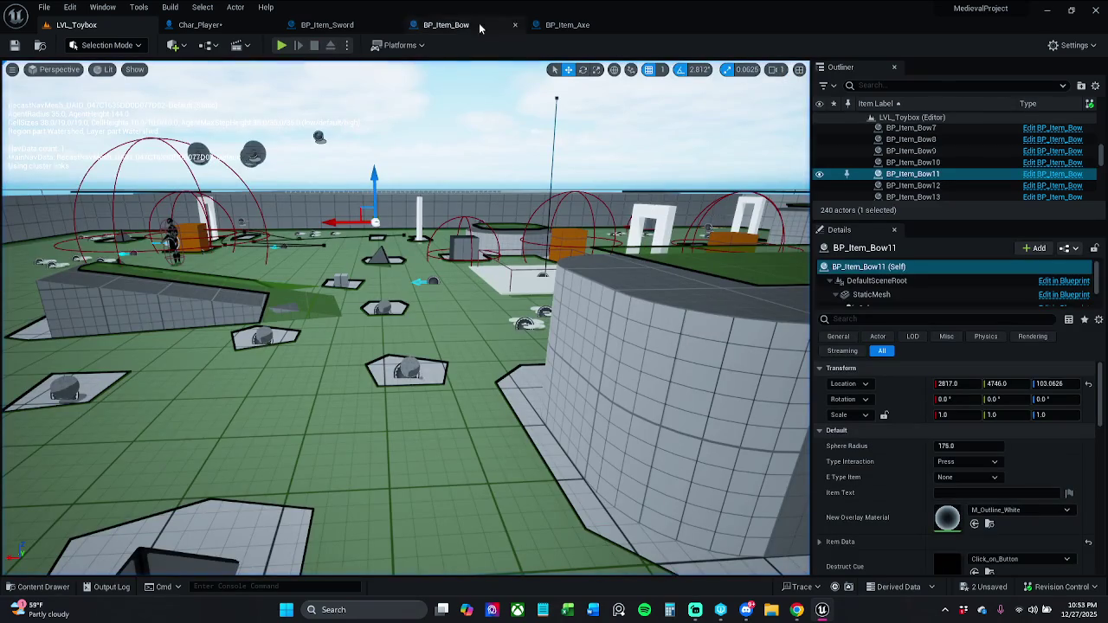
click(200, 26)
Step: Save Char_Player and open Attach Weapon to Hand from BP_Item_Sword's event graph
click(16, 45)
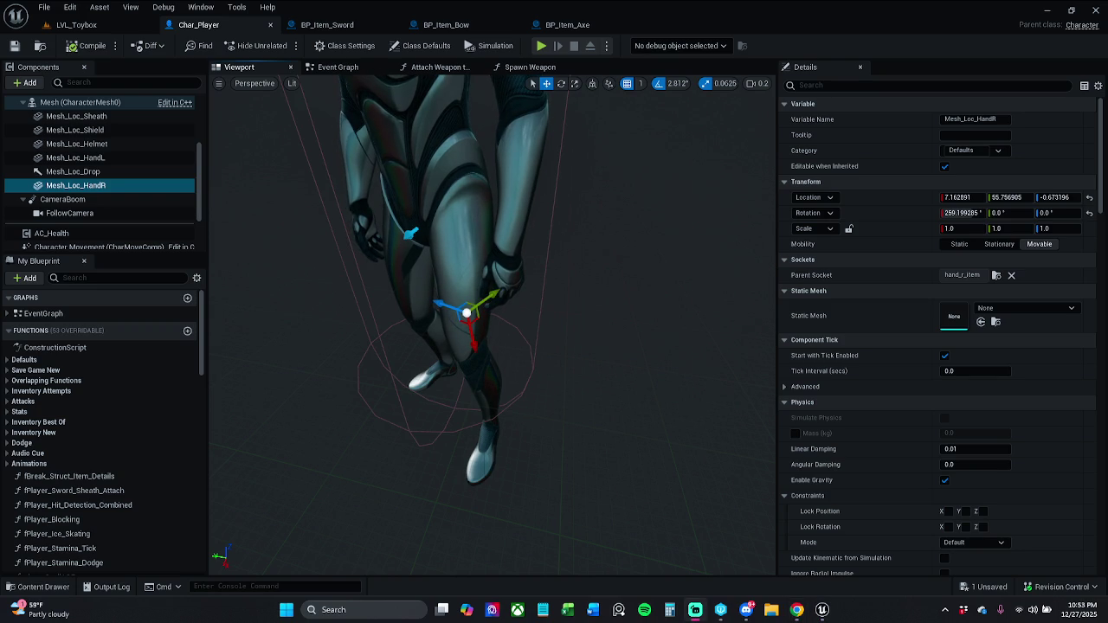
click(328, 25)
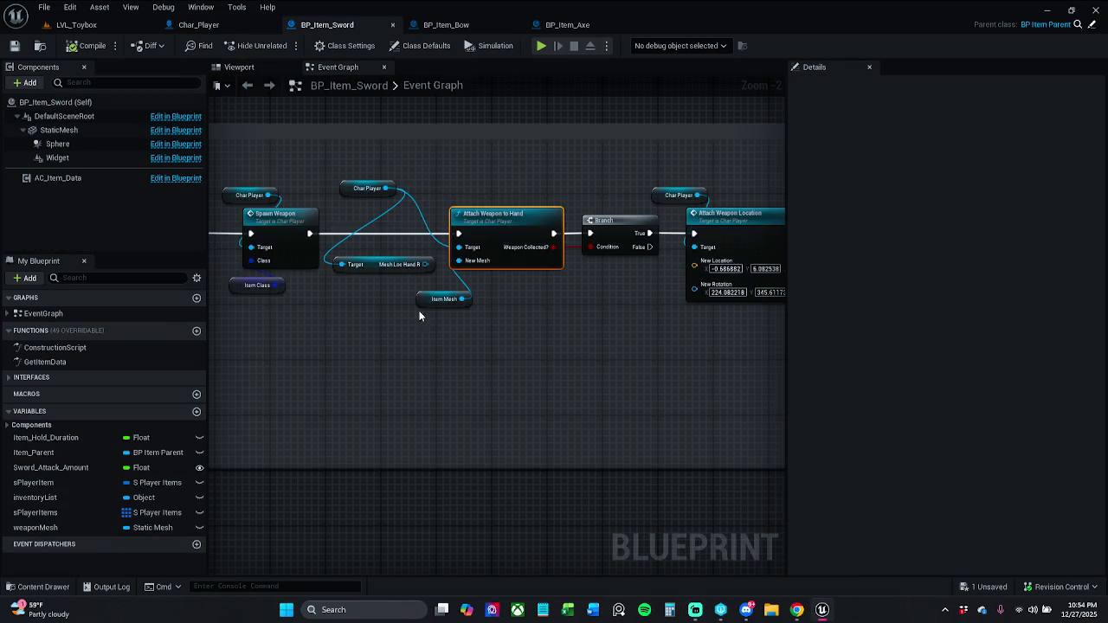
double_click(645, 218)
mouse_move(555, 248)
mouse_down()
mouse_move(630, 286)
mouse_move(762, 285)
mouse_move(527, 305)
mouse_move(626, 291)
mouse_up()
scroll(527, 301, down, 1)
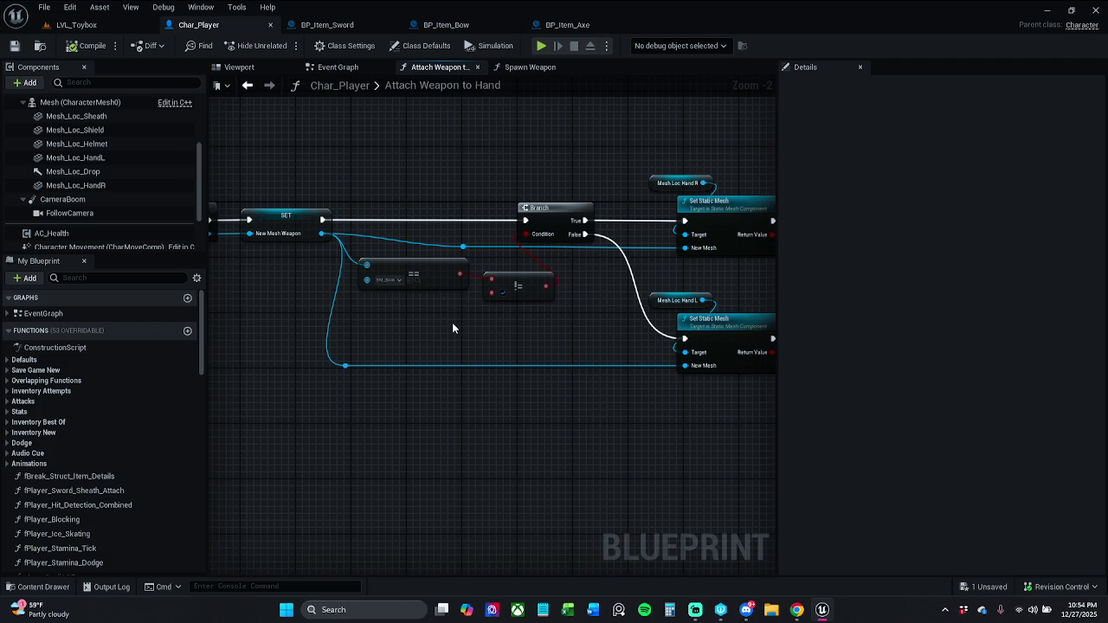
Step: Pan the Attach Weapon to Hand graph from the != comparison across SET and Branch to the Return Nodes
drag(493, 312, 479, 305)
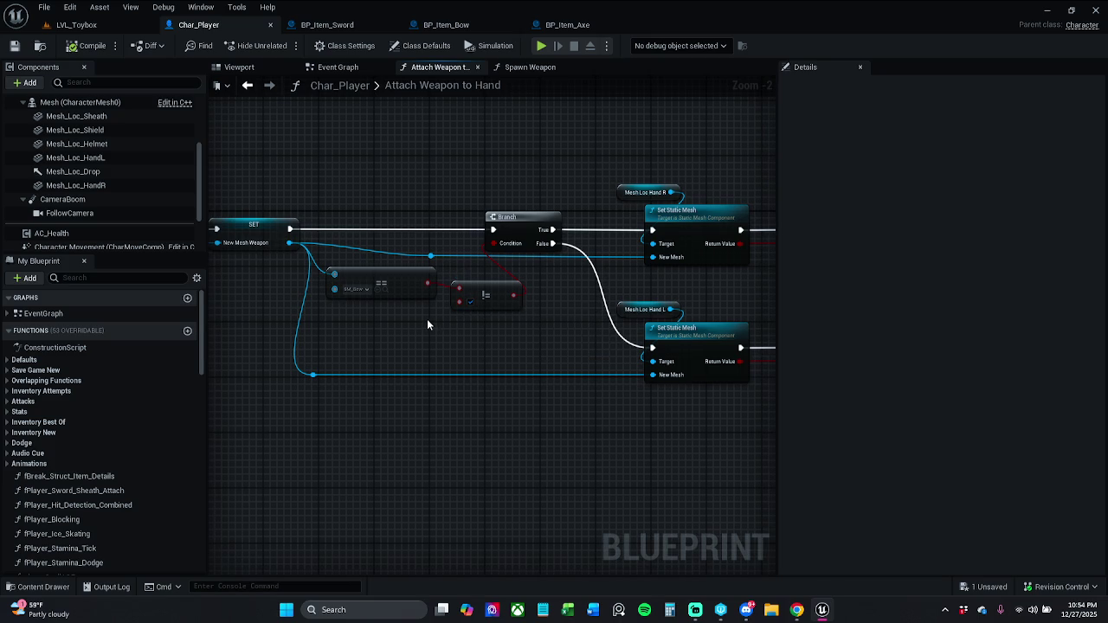
mouse_move(459, 315)
mouse_down()
mouse_move(489, 331)
mouse_move(468, 345)
mouse_up()
drag(379, 301, 343, 299)
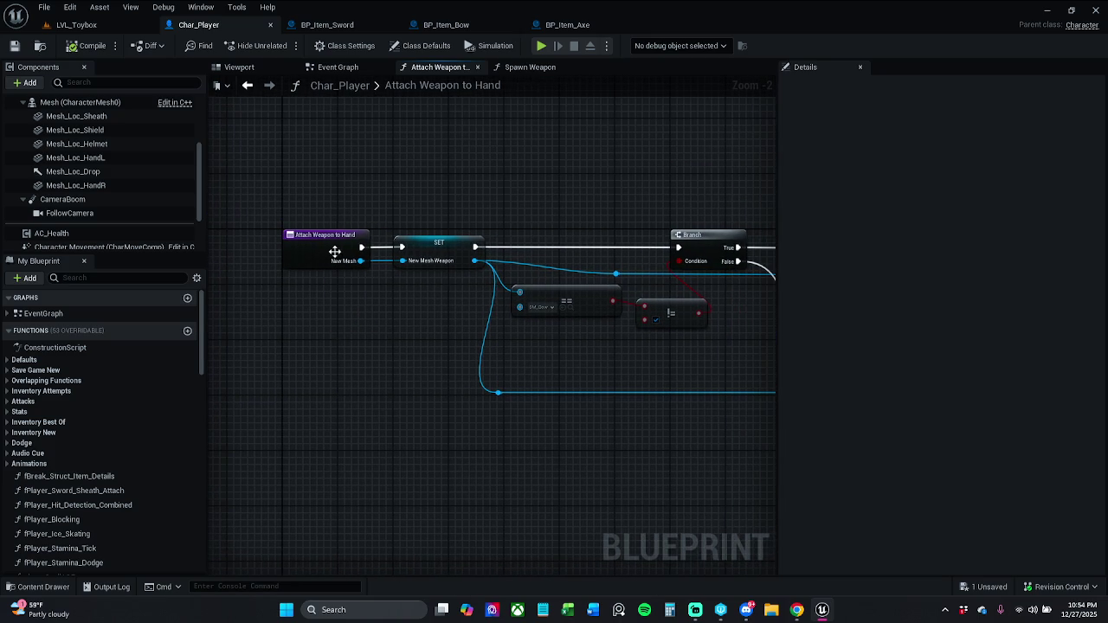
drag(444, 278, 355, 272)
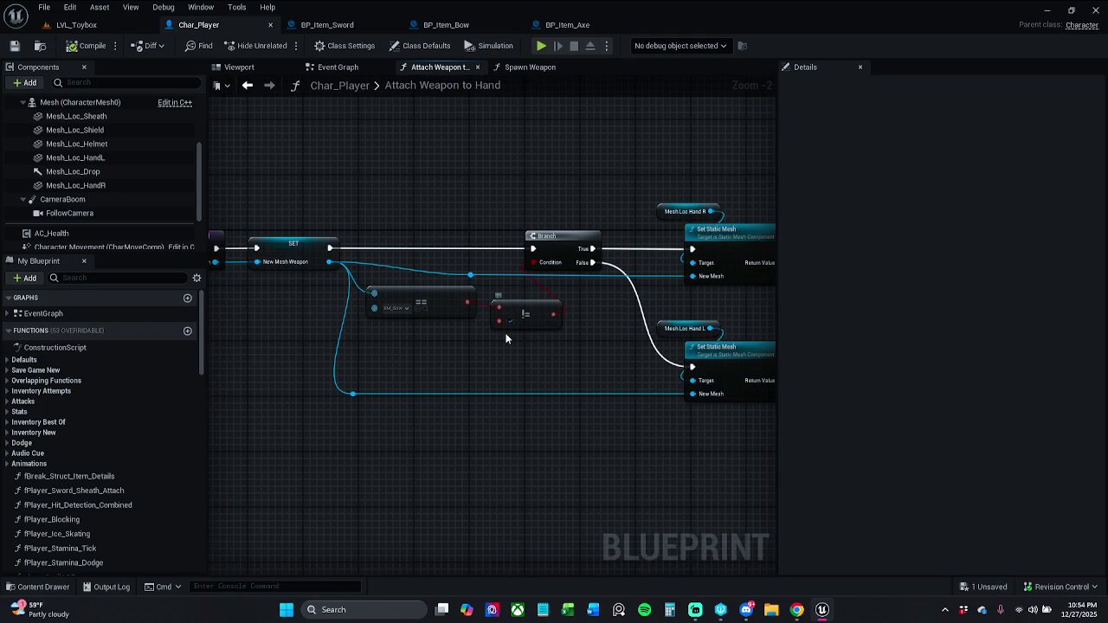
mouse_move(623, 288)
mouse_down()
mouse_move(538, 261)
mouse_move(447, 258)
mouse_move(515, 248)
mouse_up()
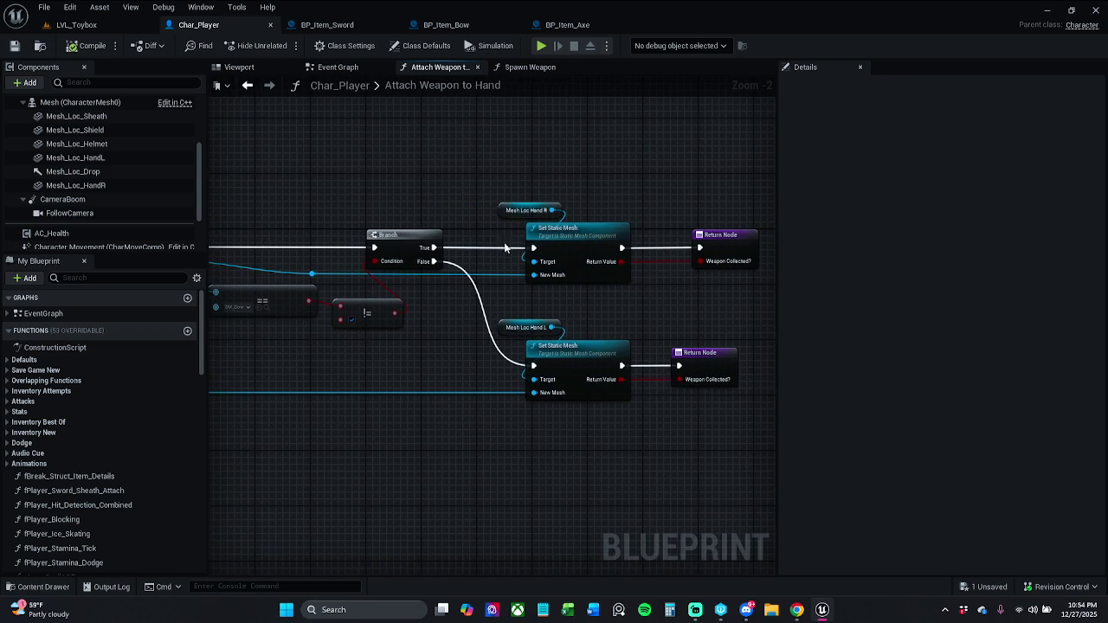
Step: Inspect the Set Static Mesh and comparison node groups, nudge the upper Return Node left, and save
drag(489, 180, 634, 286)
mouse_move(422, 252)
mouse_down()
mouse_move(551, 257)
mouse_move(357, 242)
mouse_up()
click(391, 200)
drag(394, 184, 571, 276)
click(499, 280)
drag(274, 345, 342, 340)
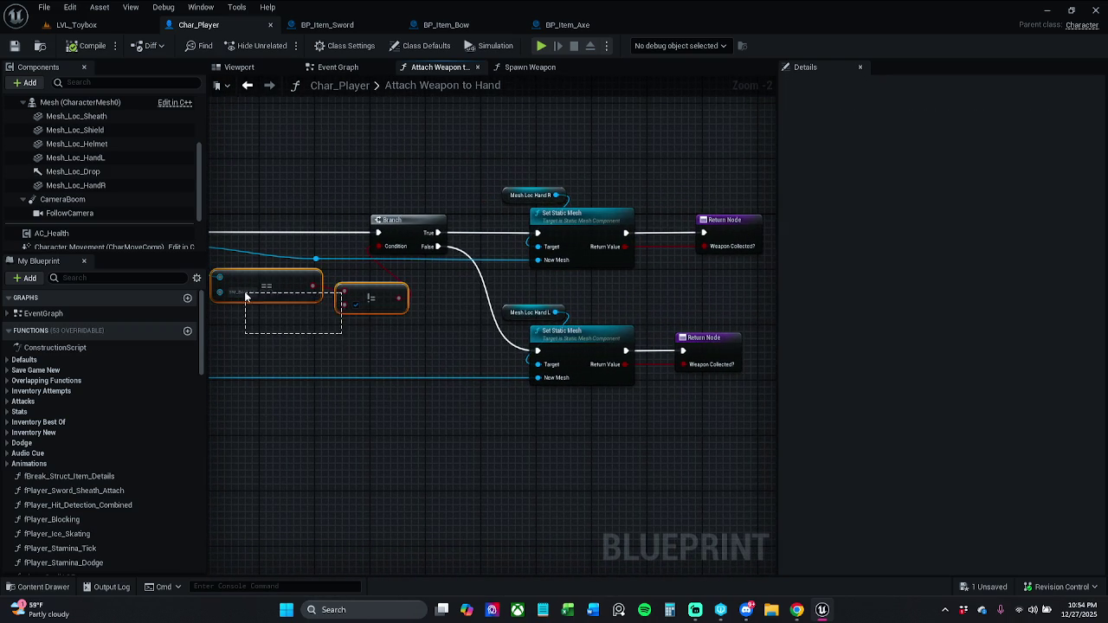
drag(254, 338, 373, 288)
click(441, 306)
mouse_move(478, 289)
mouse_down()
mouse_move(648, 389)
mouse_move(689, 347)
mouse_up()
click(668, 321)
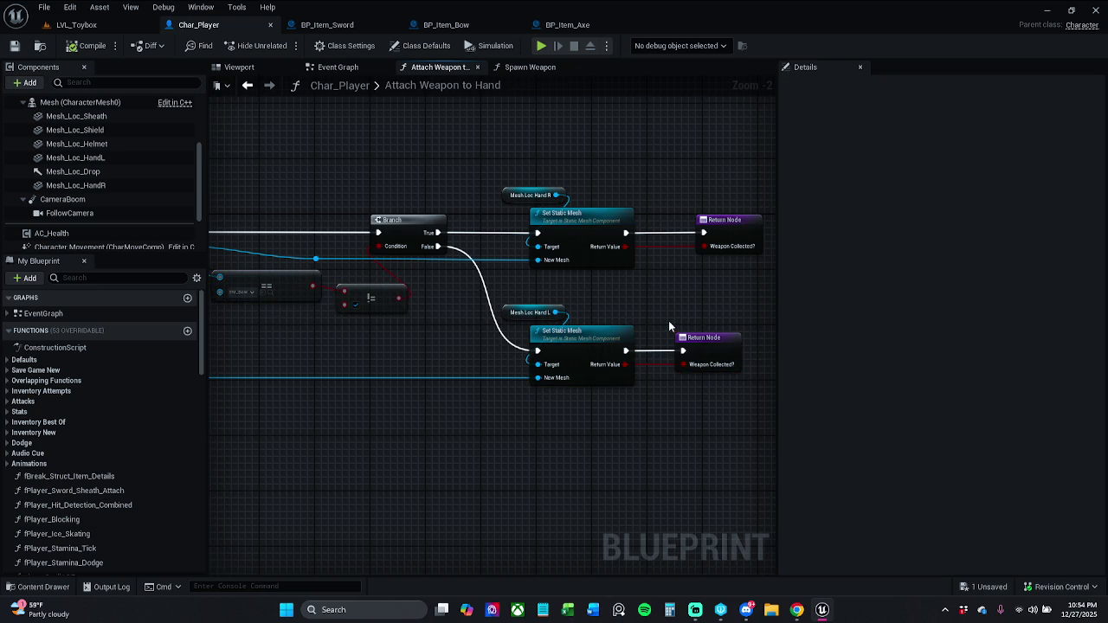
drag(726, 239, 697, 242)
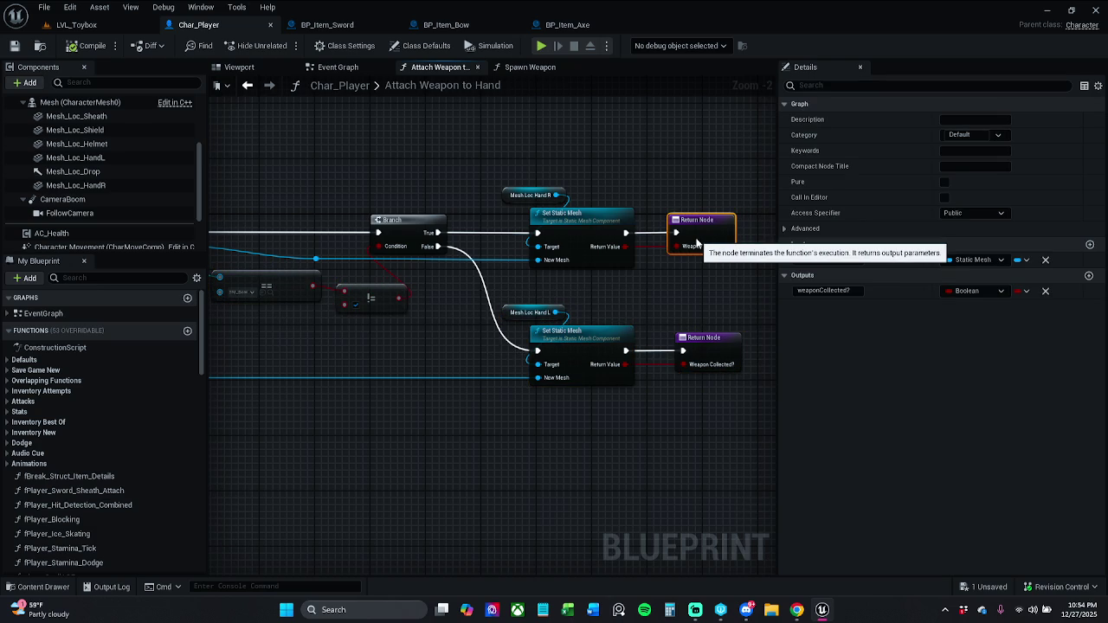
click(16, 46)
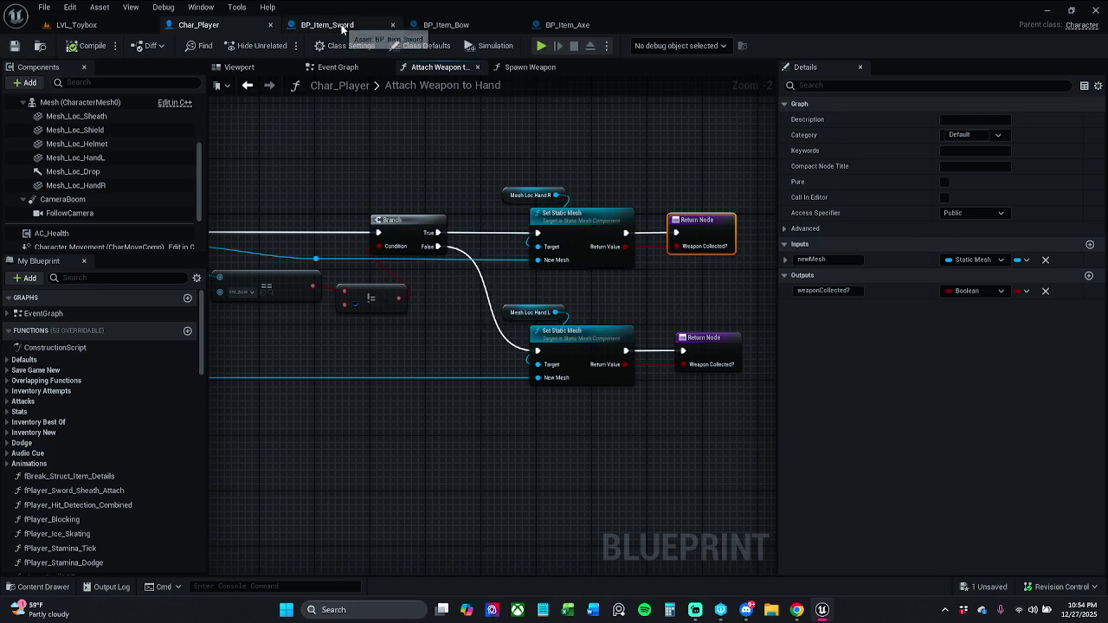
Step: Open Attach Weapon to Hand from the sword graph, then open the Spawn Weapon function
click(341, 26)
drag(619, 180, 585, 176)
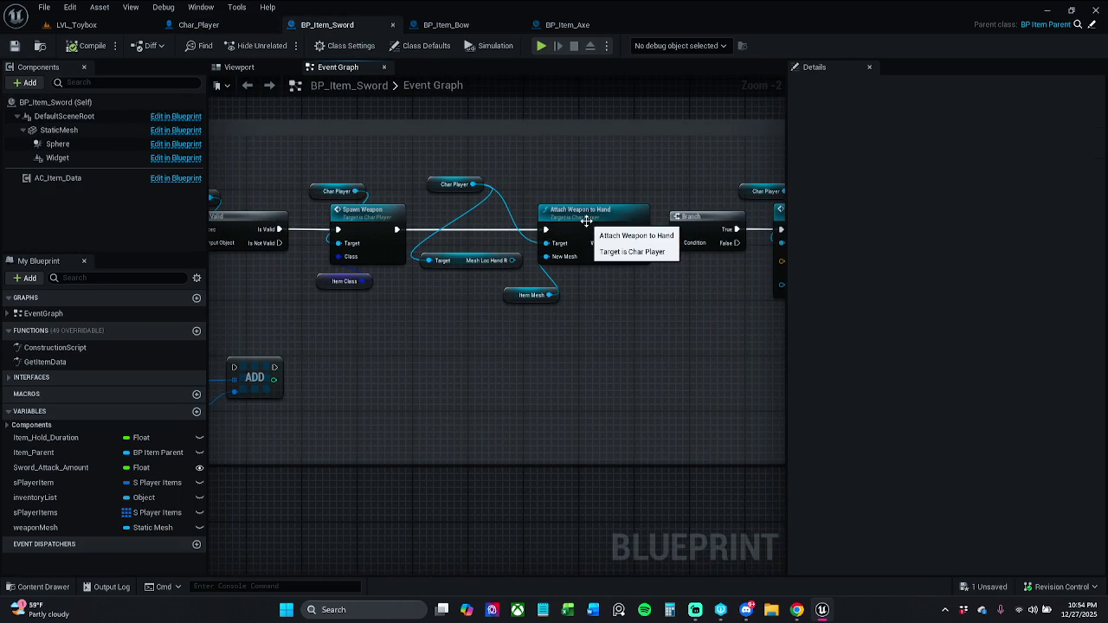
double_click(586, 217)
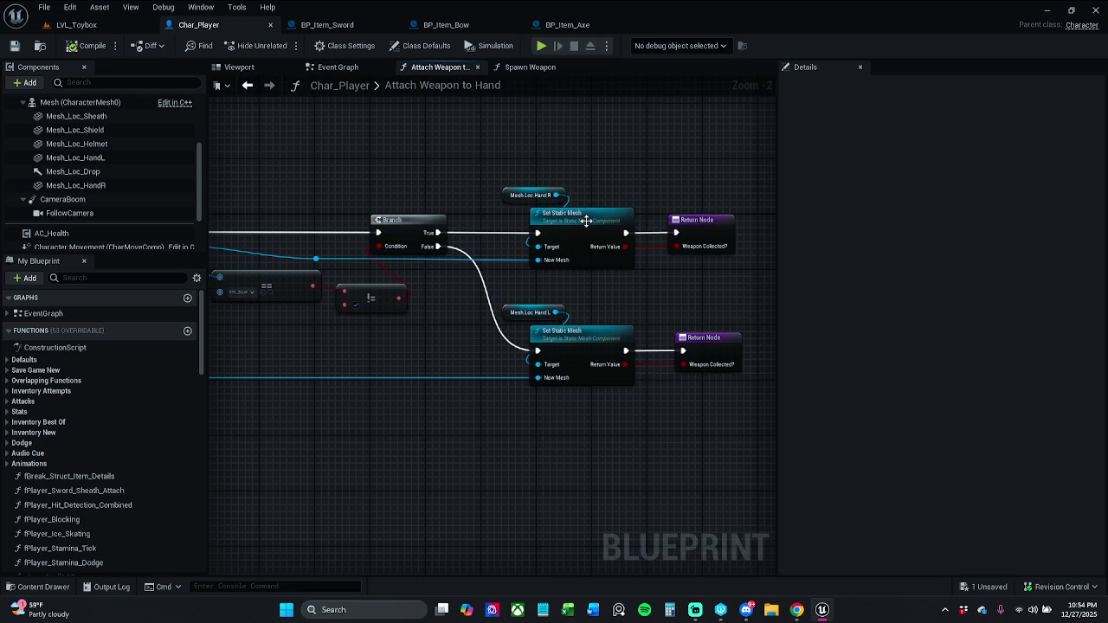
click(342, 25)
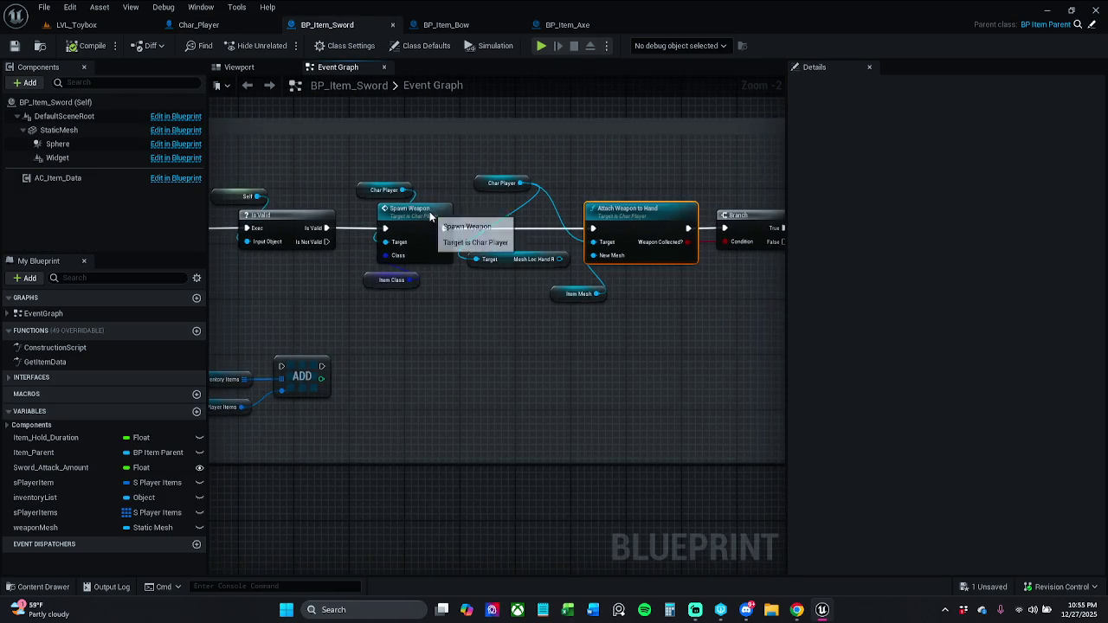
double_click(423, 212)
Step: Pan across the Spawn Weapon graph to review its Spawn Actor and lower node chain
mouse_move(342, 283)
mouse_down()
mouse_move(501, 275)
mouse_move(452, 274)
mouse_up()
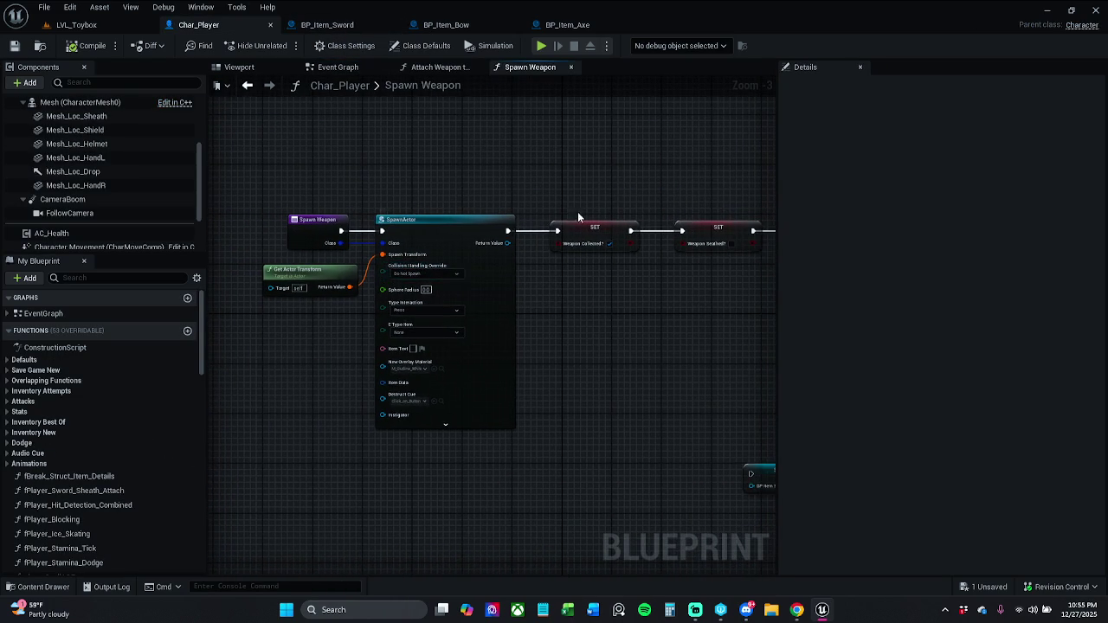
drag(580, 217, 479, 183)
scroll(498, 211, down, 4)
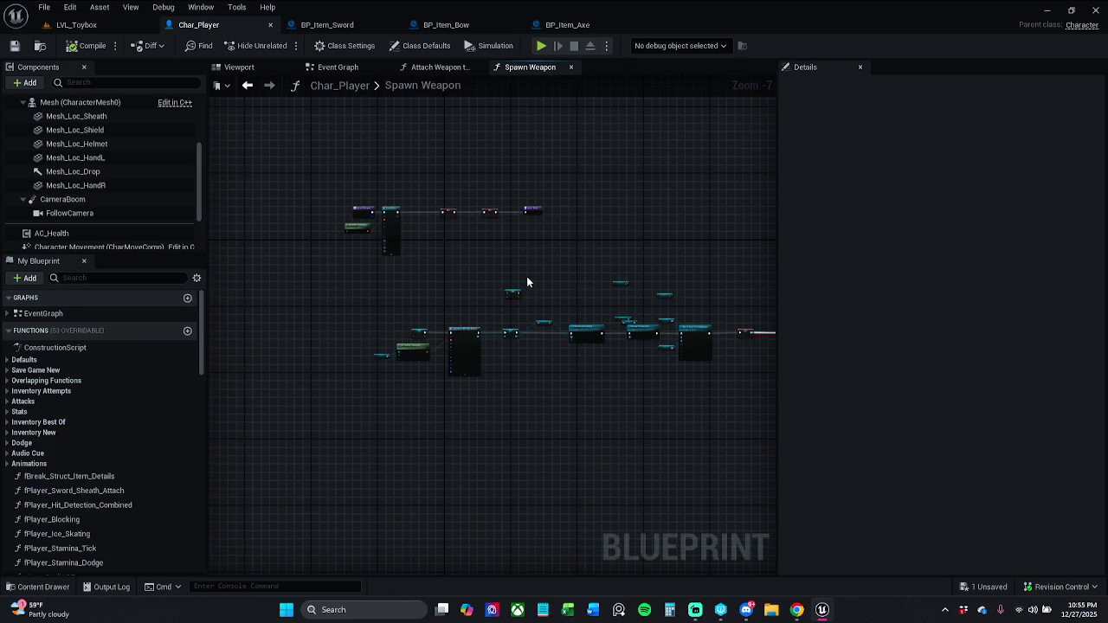
scroll(544, 280, up, 4)
mouse_move(490, 279)
mouse_down()
mouse_move(424, 264)
mouse_move(421, 251)
mouse_up()
scroll(308, 242, down, 2)
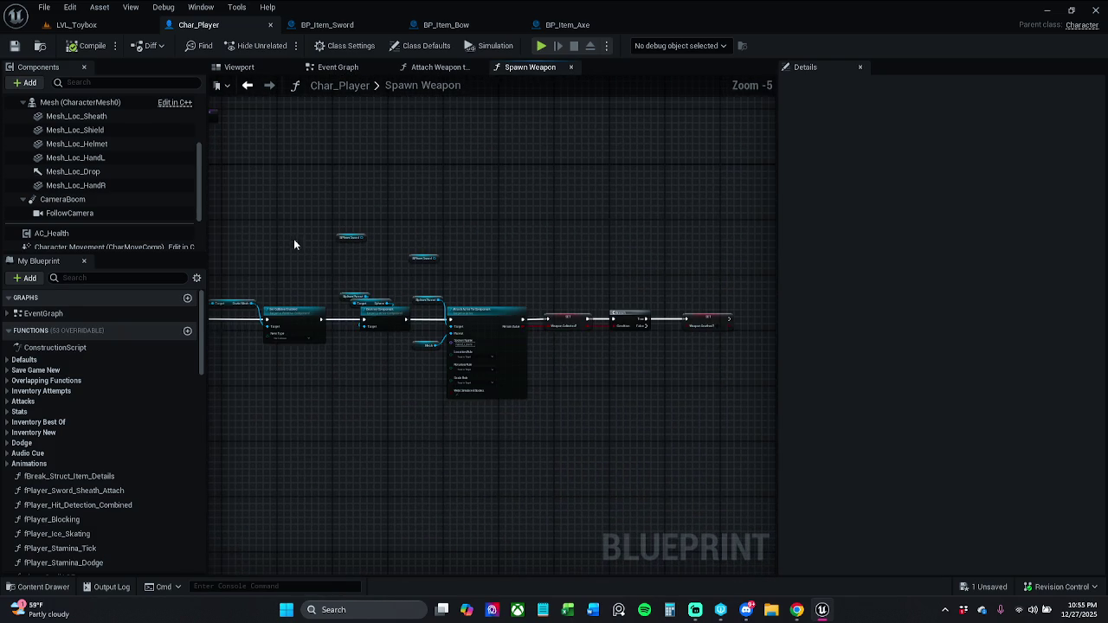
drag(288, 243, 618, 231)
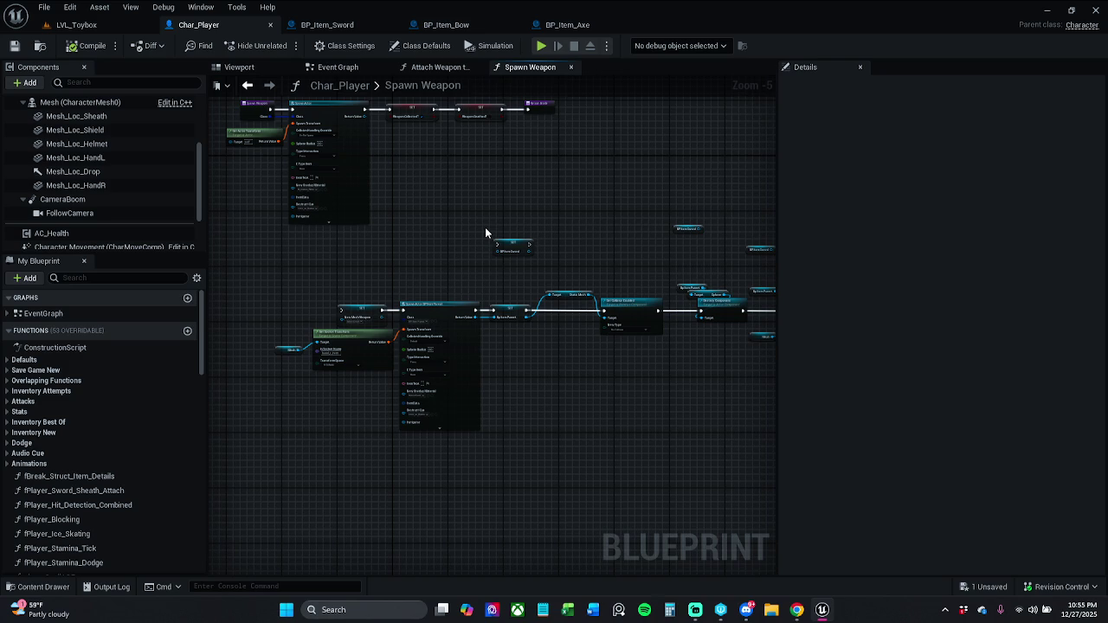
drag(483, 232, 514, 327)
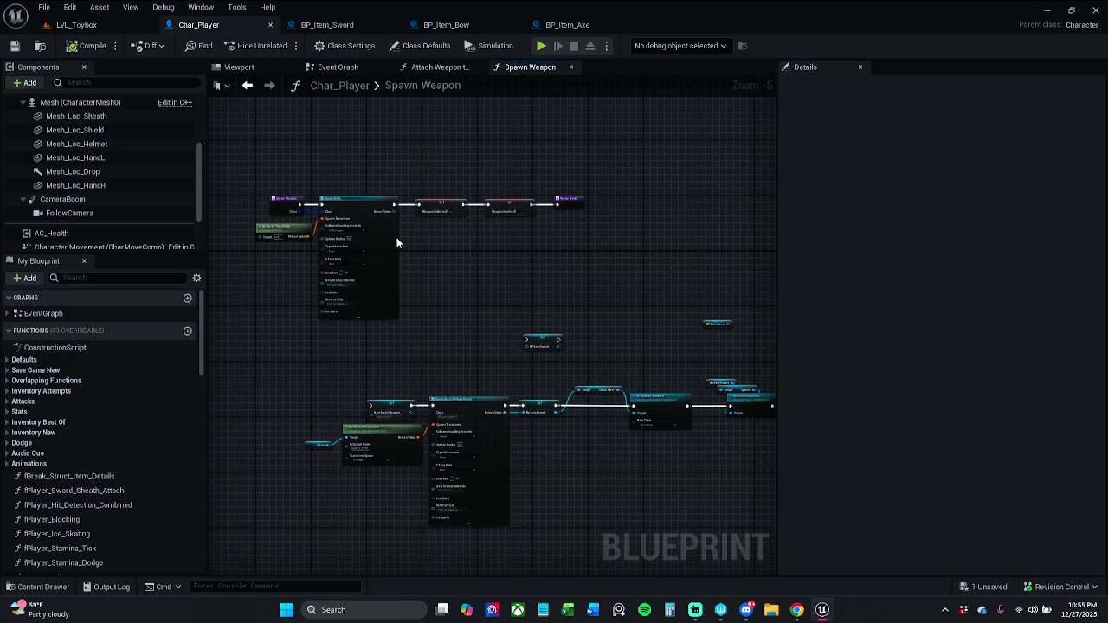
Step: Select the top row of Spawn Weapon nodes, then deselect them
drag(249, 172, 611, 290)
scroll(282, 204, up, 1)
mouse_move(283, 204)
mouse_down()
mouse_move(355, 289)
mouse_move(342, 240)
mouse_up()
scroll(355, 288, down, 1)
scroll(341, 241, up, 3)
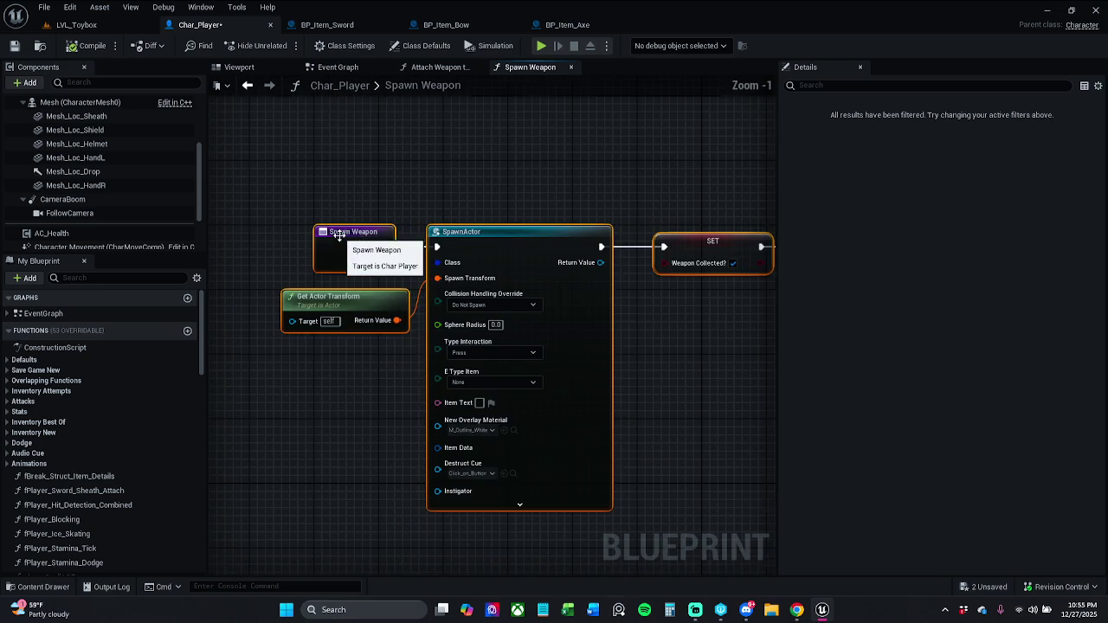
click(452, 211)
scroll(425, 195, down, 2)
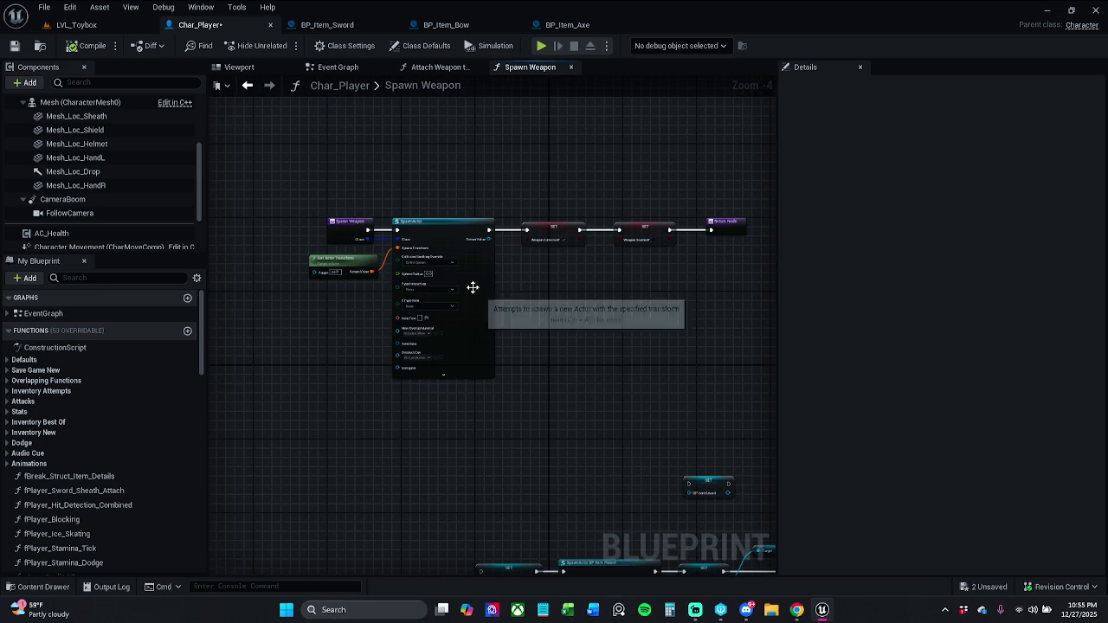
Step: Save Char_Player and compare the Attach Weapon to Hand and Spawn Weapon graphs, ending on Spawn Weapon
click(14, 46)
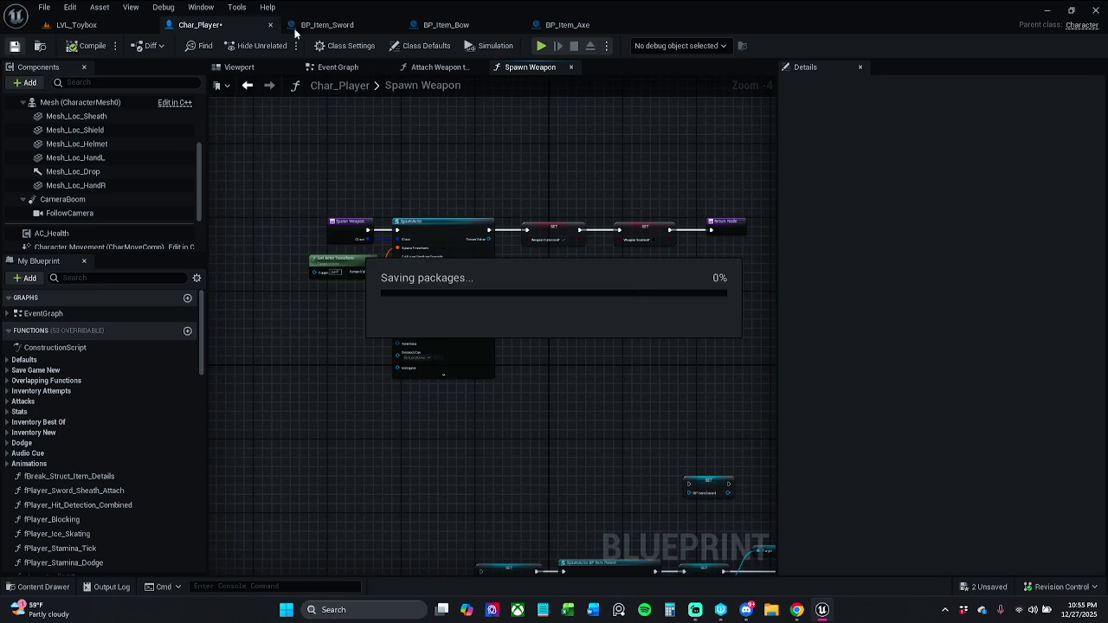
click(449, 68)
drag(469, 148, 682, 144)
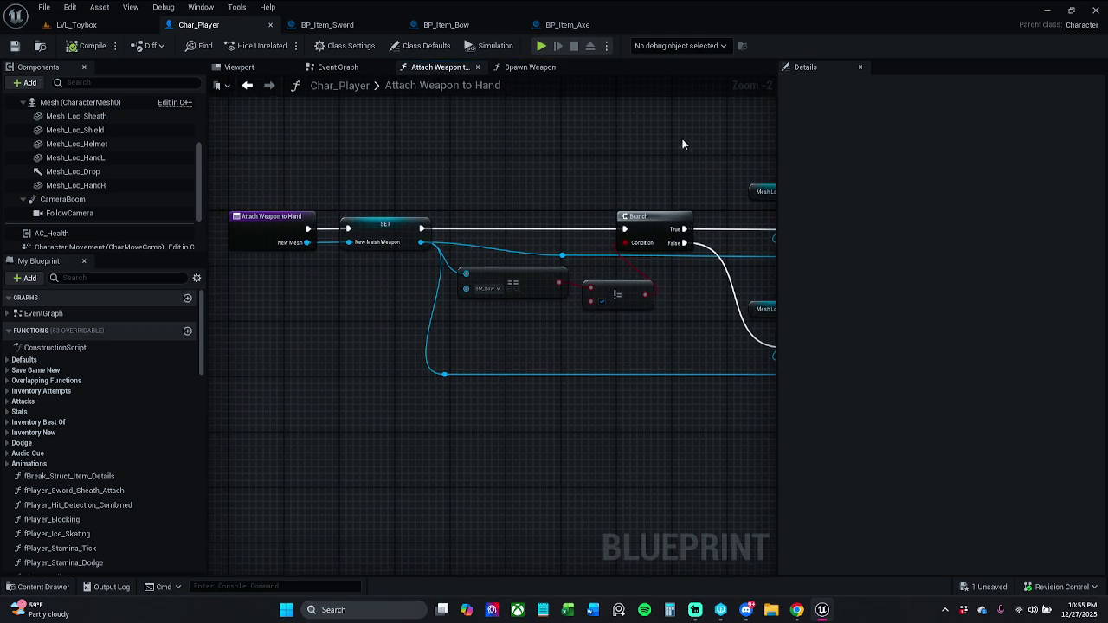
click(542, 67)
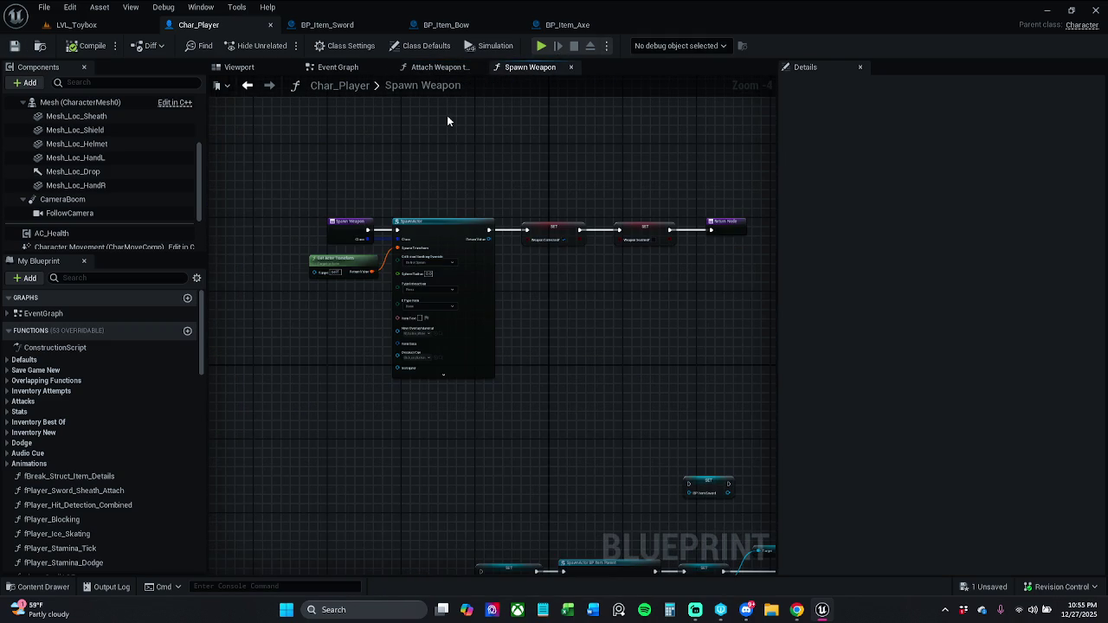
scroll(447, 169, up, 2)
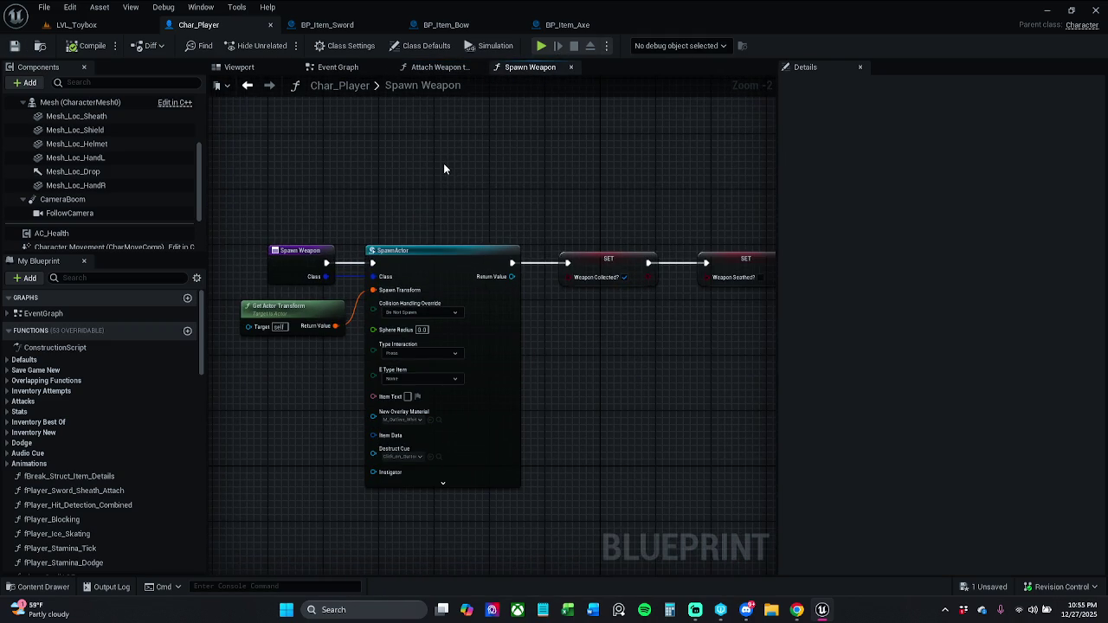
drag(445, 168, 284, 165)
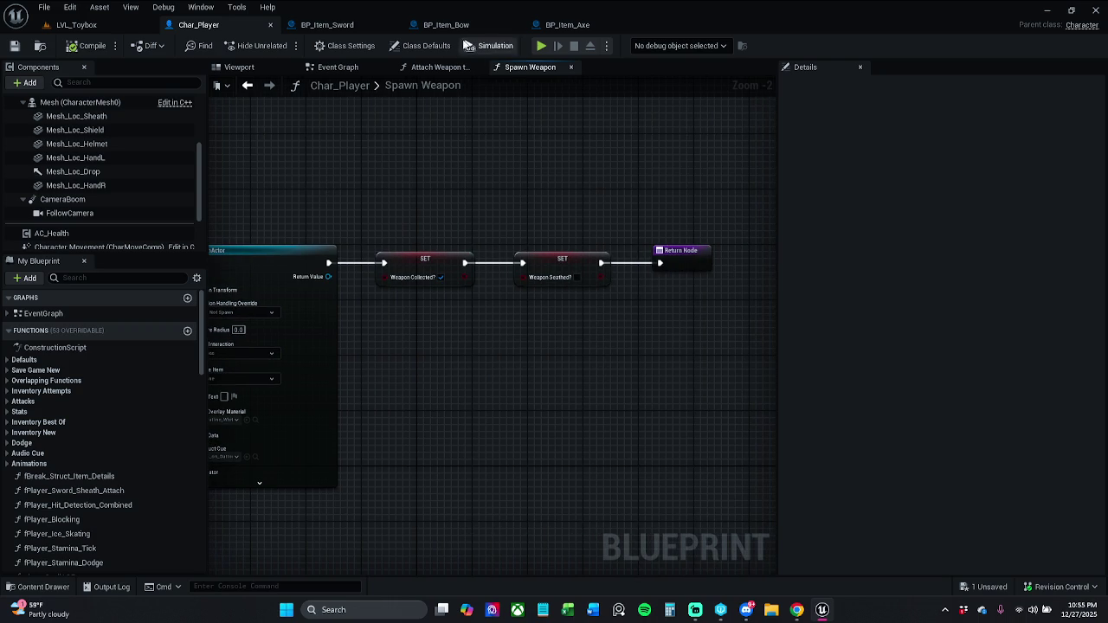
click(439, 67)
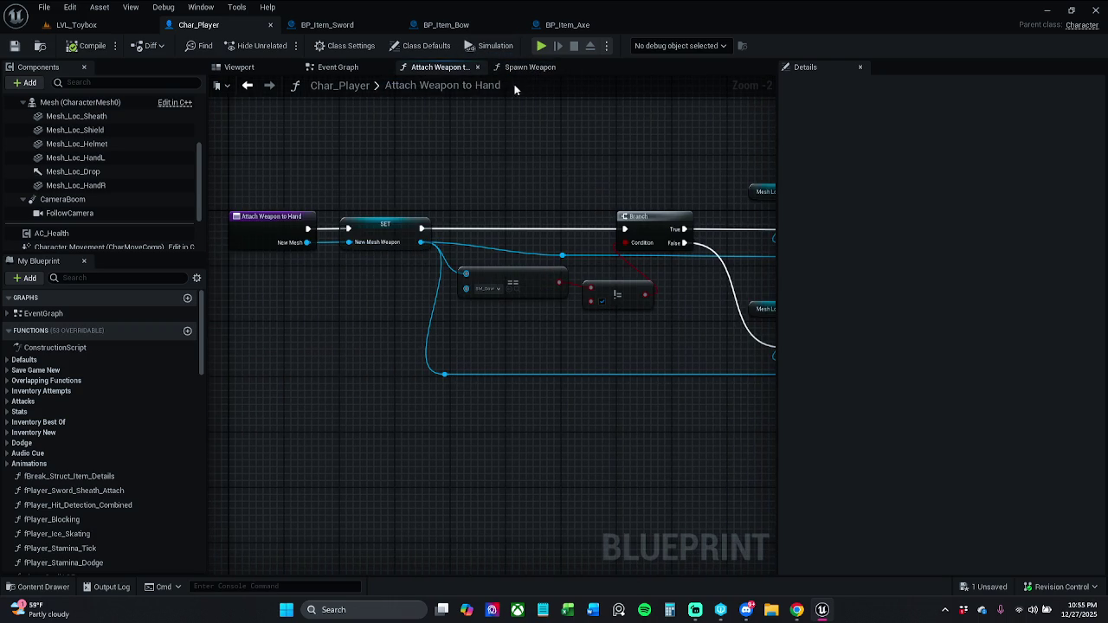
click(529, 68)
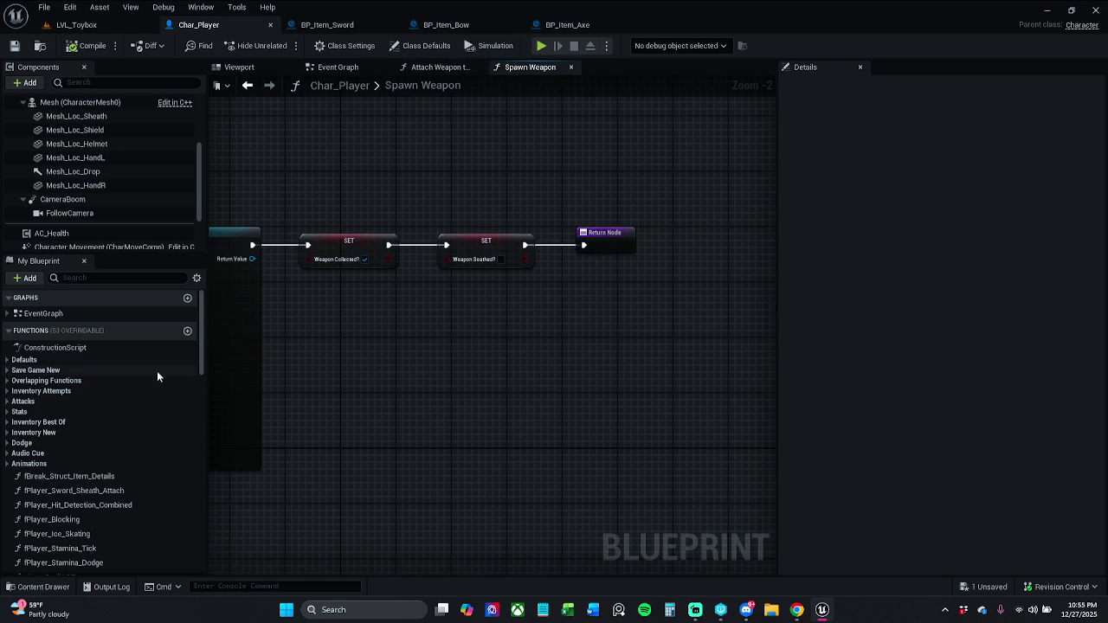
scroll(90, 485, down, 10)
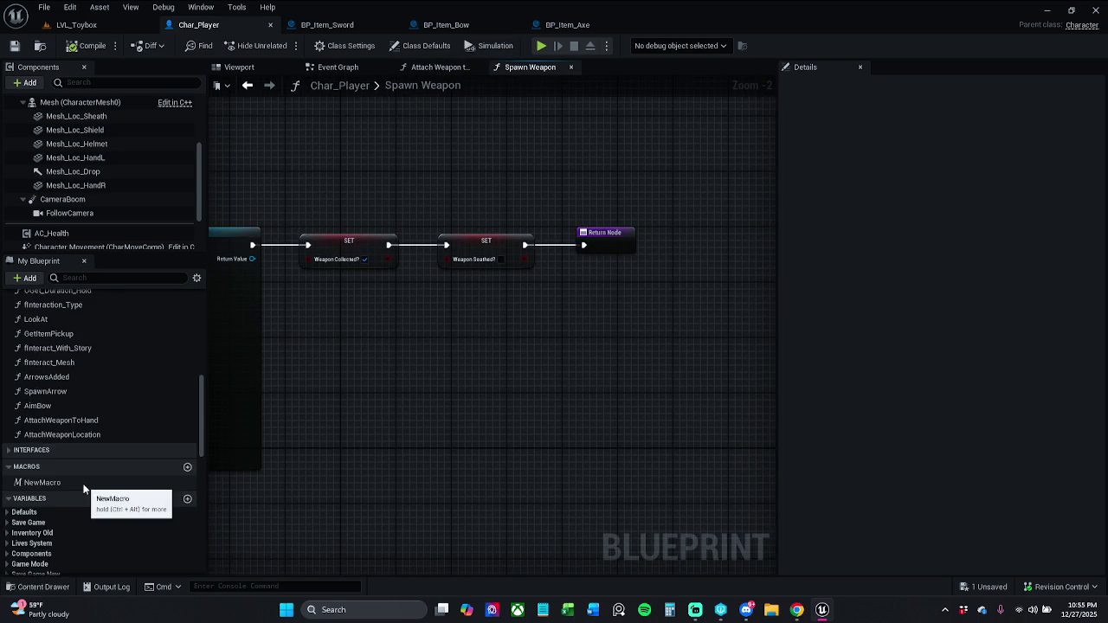
scroll(84, 489, up, 2)
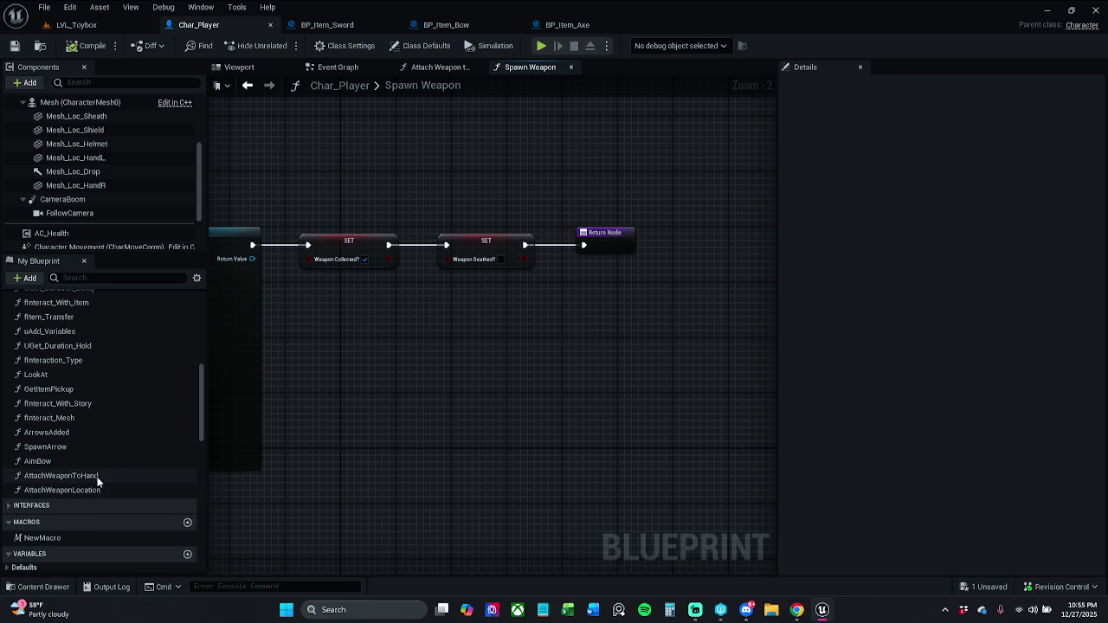
Step: Place an Attach Weapon to Hand call after the SET and shift the Return Node right
mouse_move(91, 479)
mouse_down()
mouse_move(488, 317)
mouse_move(530, 253)
mouse_up()
mouse_move(605, 234)
mouse_down()
mouse_move(724, 227)
mouse_move(743, 249)
mouse_move(755, 246)
mouse_up()
drag(609, 259, 638, 230)
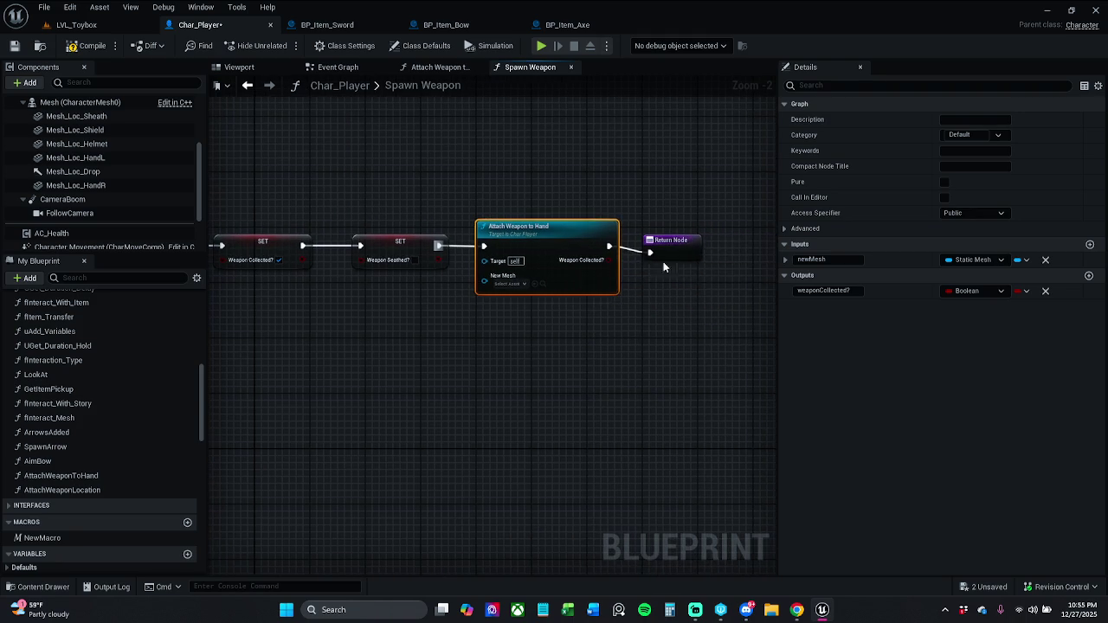
click(680, 246)
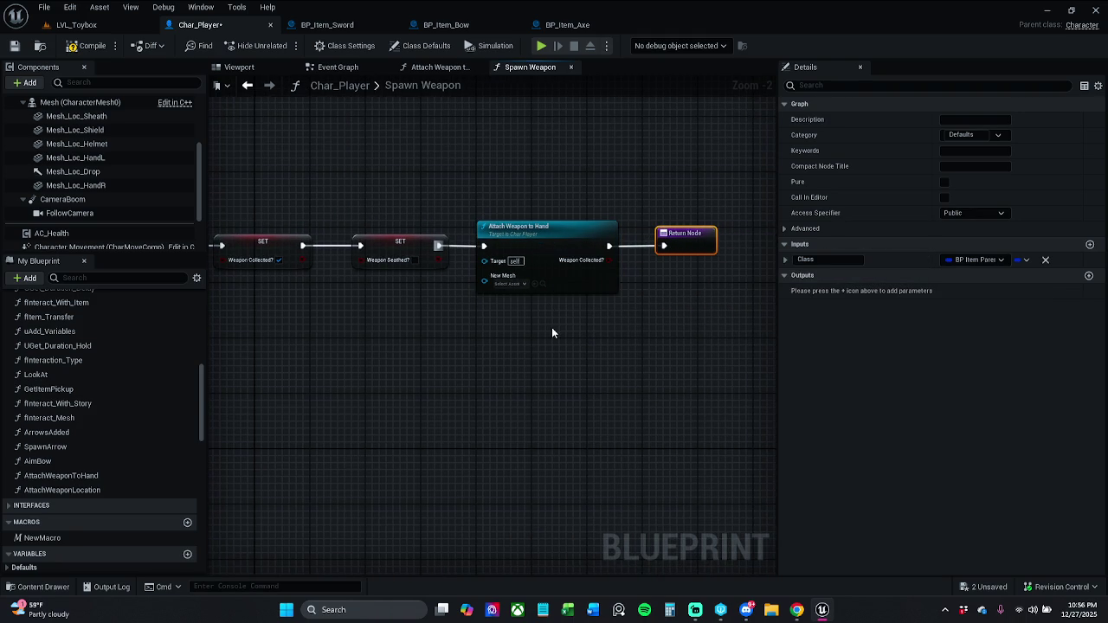
Step: Delete that call, wire SET Weapon Sheathed? straight to the Return Node, and save Char_Player
scroll(515, 273, up, 2)
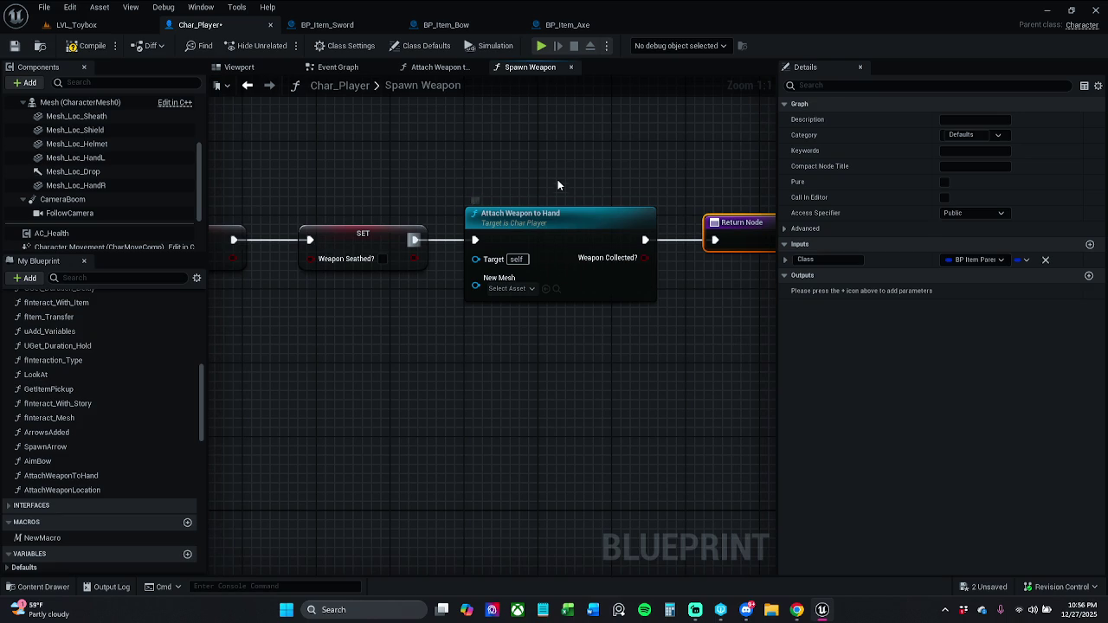
click(572, 221)
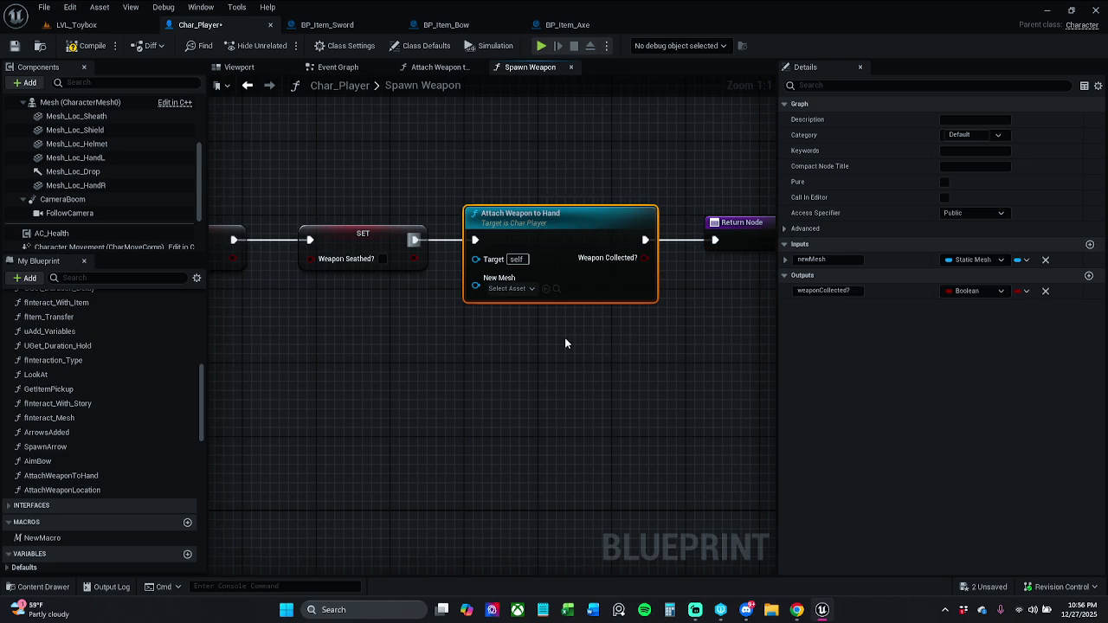
key(Delete)
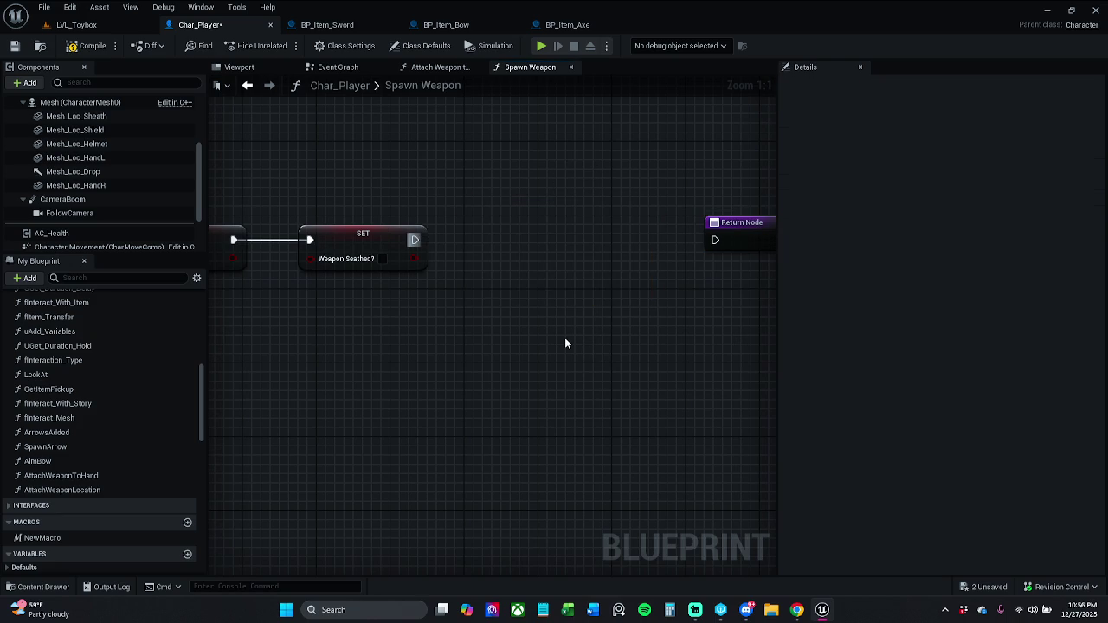
drag(707, 241, 415, 240)
drag(743, 234, 520, 234)
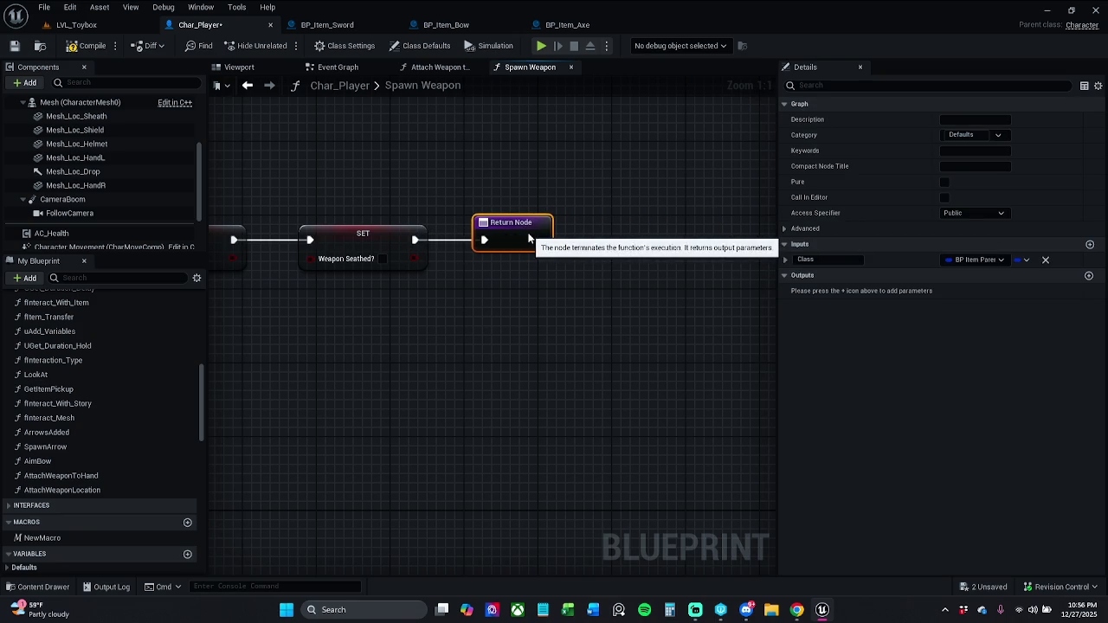
click(15, 46)
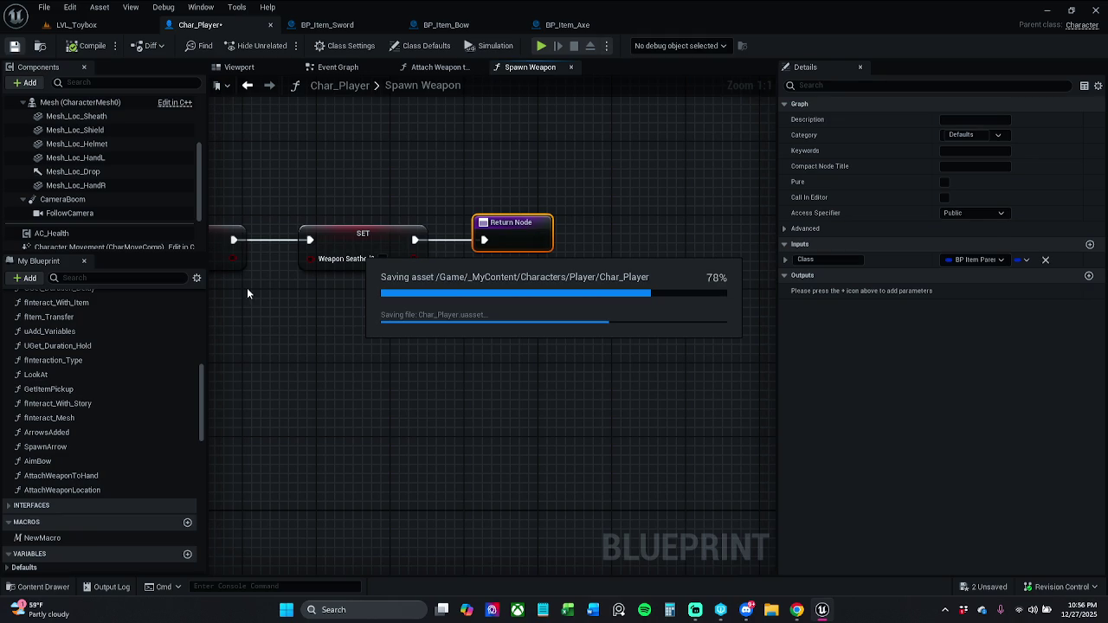
Step: Place an Attach Weapon to Hand call in the Spawn Weapon graph below the SETs
click(80, 478)
drag(81, 477, 406, 386)
drag(505, 430, 495, 411)
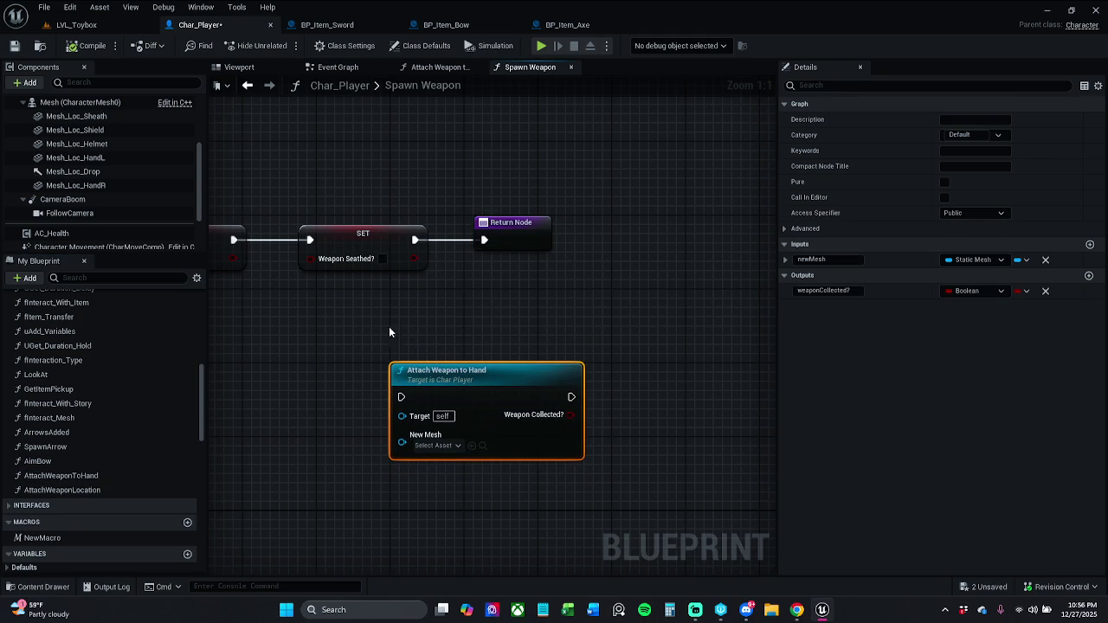
drag(401, 363, 421, 284)
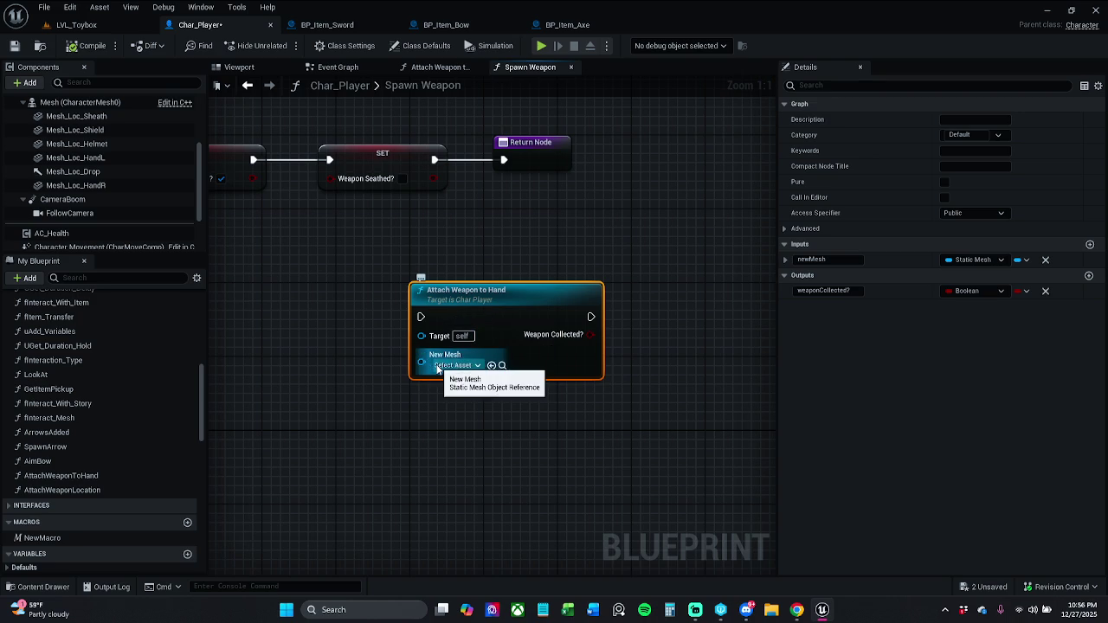
Step: Add an Item Mesh getter from the spawned actor's Return Value for Attach Weapon to Hand
mouse_move(433, 372)
mouse_down()
mouse_move(383, 437)
mouse_move(376, 430)
mouse_up()
click(353, 394)
mouse_move(383, 381)
mouse_down()
mouse_move(643, 403)
mouse_move(529, 400)
mouse_move(453, 276)
mouse_up()
drag(415, 246, 520, 370)
text(get mesh)
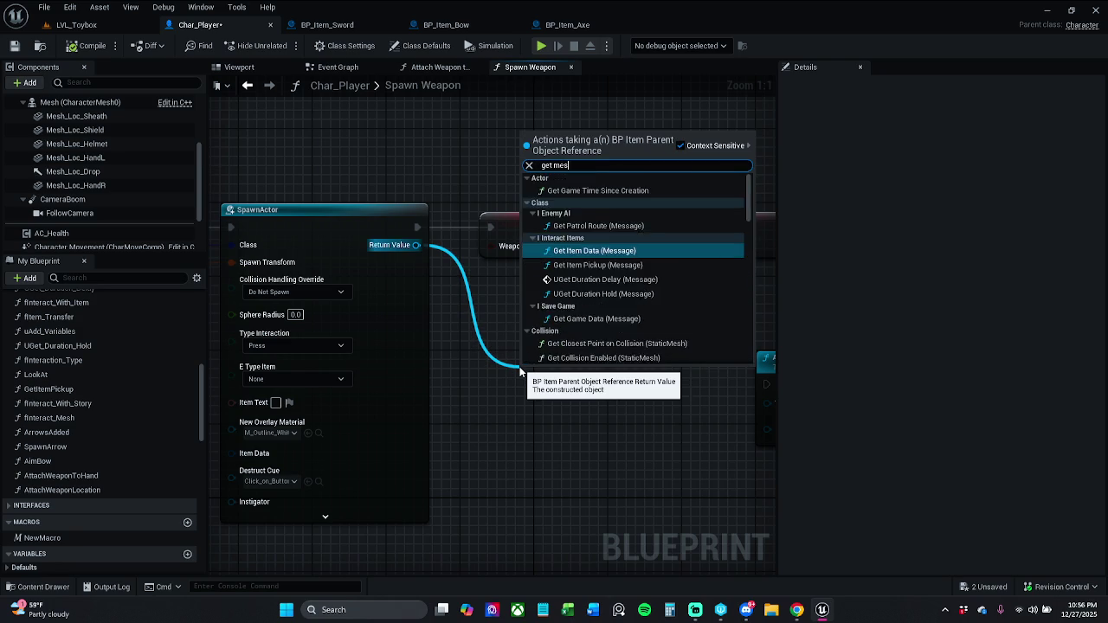
scroll(648, 295, down, 8)
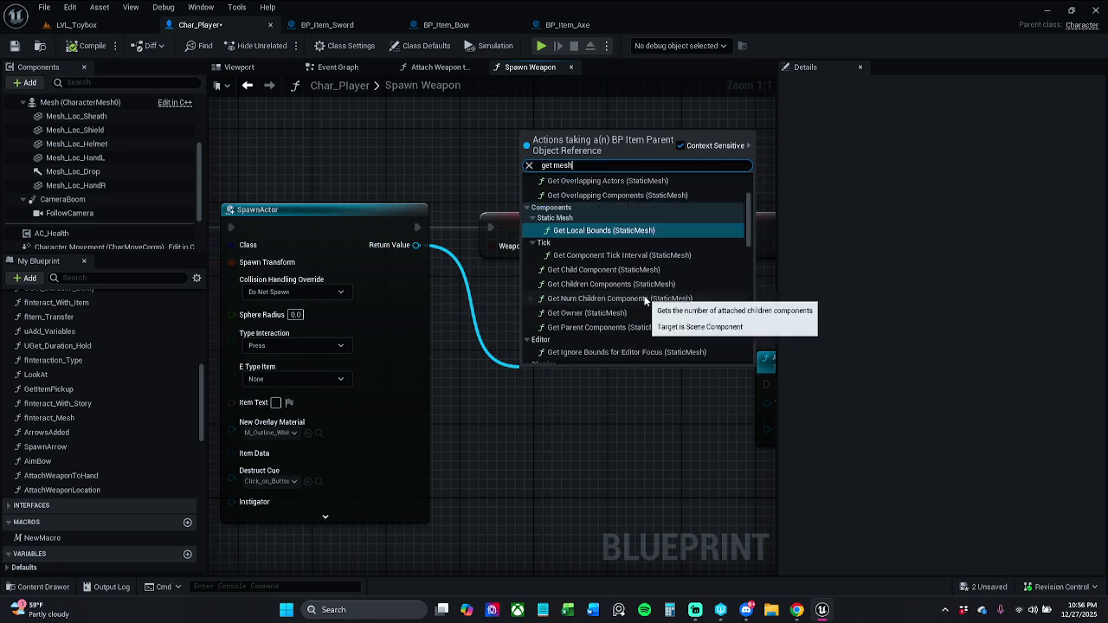
drag(748, 264, 746, 327)
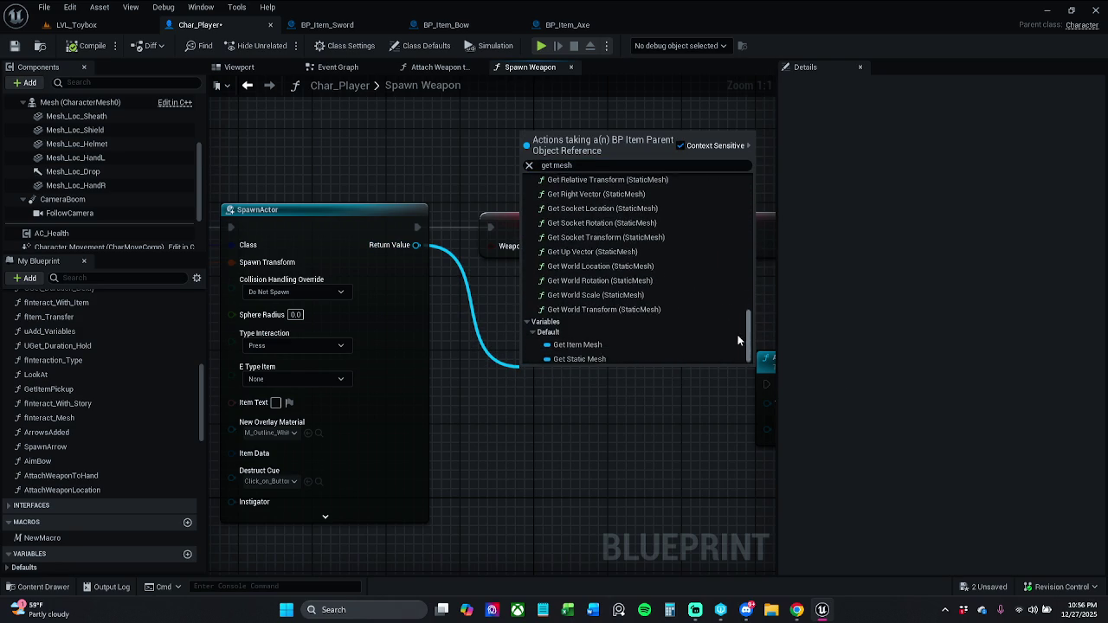
click(621, 344)
mouse_move(621, 343)
mouse_down()
mouse_move(522, 359)
mouse_move(651, 433)
mouse_move(680, 421)
mouse_up()
click(611, 318)
scroll(580, 321, down, 1)
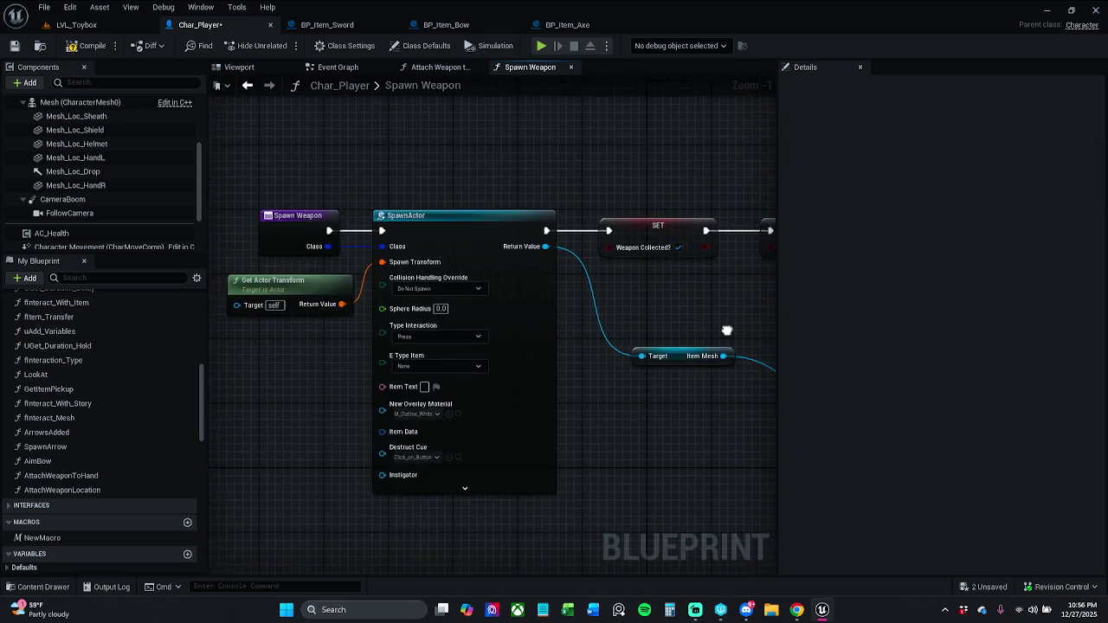
Step: Shift the SET nodes and Return Node right and put Attach Weapon to Hand before them
drag(462, 314, 664, 433)
click(528, 312)
drag(460, 313, 632, 438)
click(535, 277)
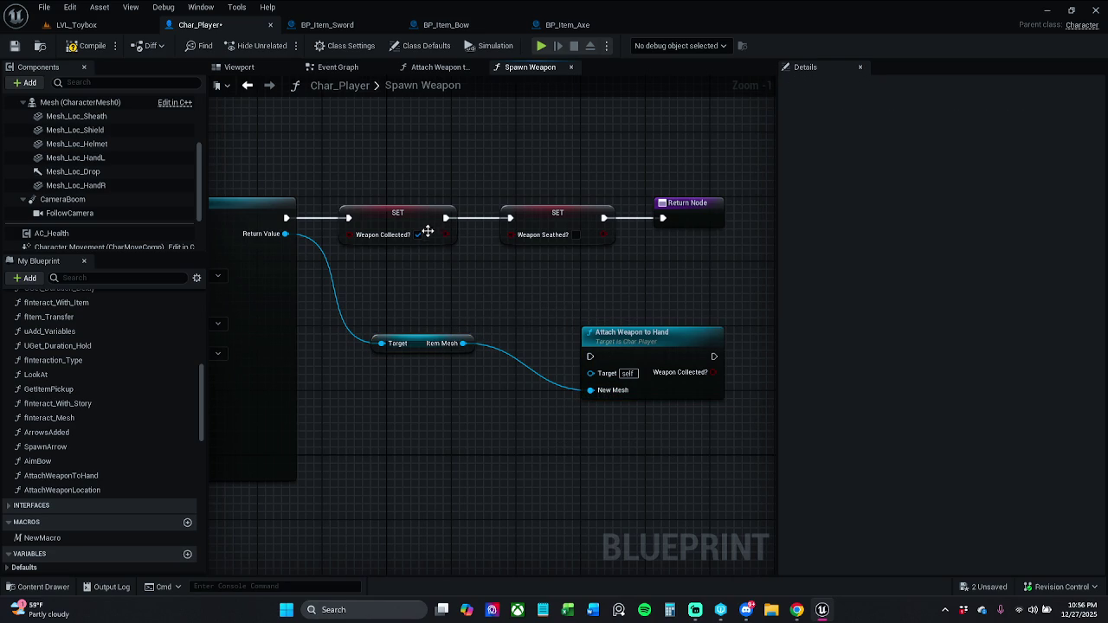
drag(391, 174, 729, 268)
drag(422, 218, 643, 218)
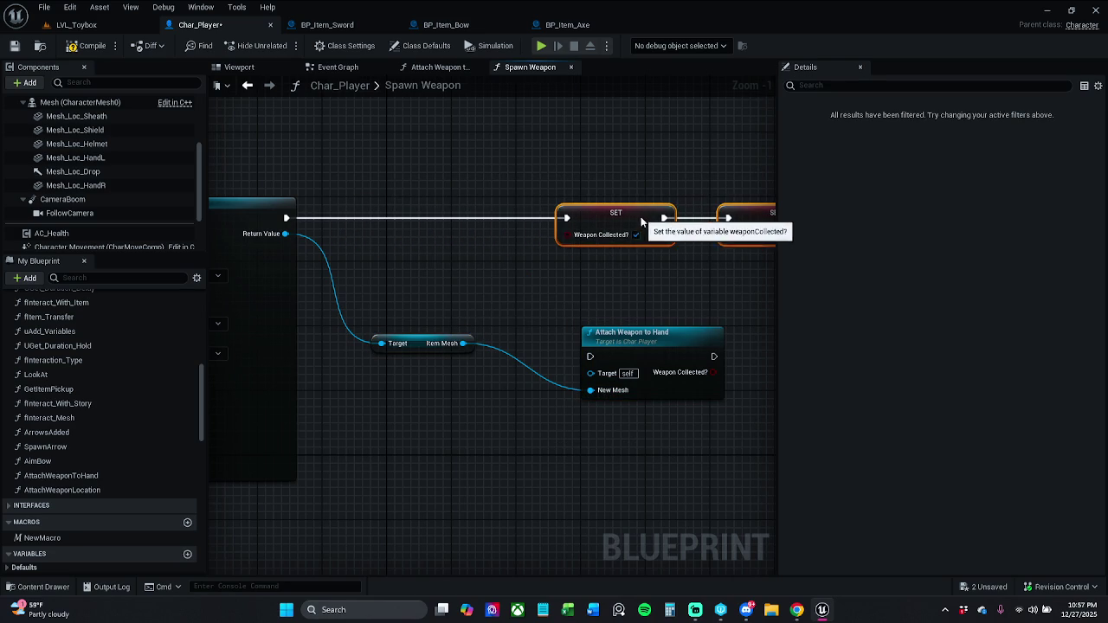
click(600, 191)
mouse_move(638, 344)
mouse_down()
mouse_move(489, 224)
mouse_move(435, 207)
mouse_move(760, 289)
mouse_up()
drag(438, 217, 599, 215)
click(496, 188)
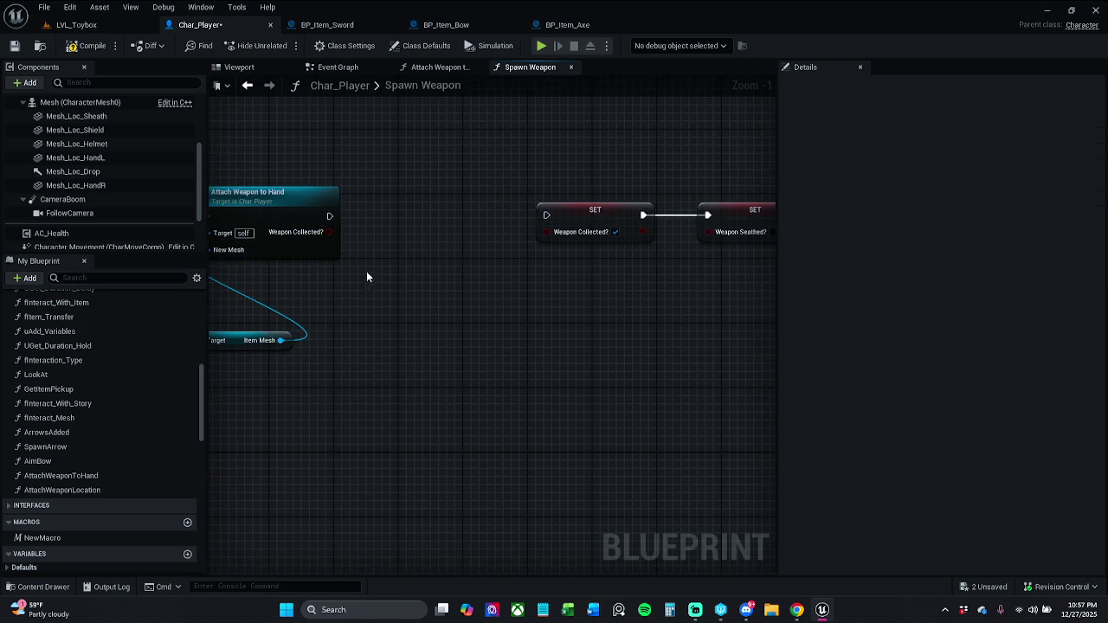
Step: Add a Branch on Weapon Collected? after Attach Weapon to Hand, True wired to the first SET
click(330, 234)
drag(346, 200, 549, 216)
click(471, 200)
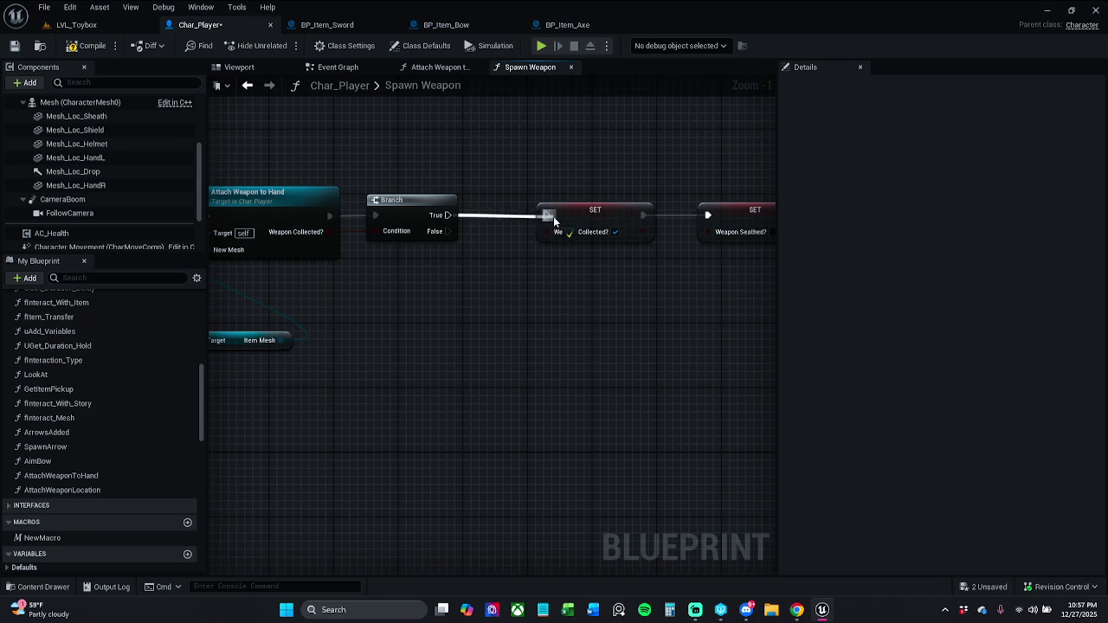
drag(391, 282, 603, 257)
drag(442, 316, 415, 268)
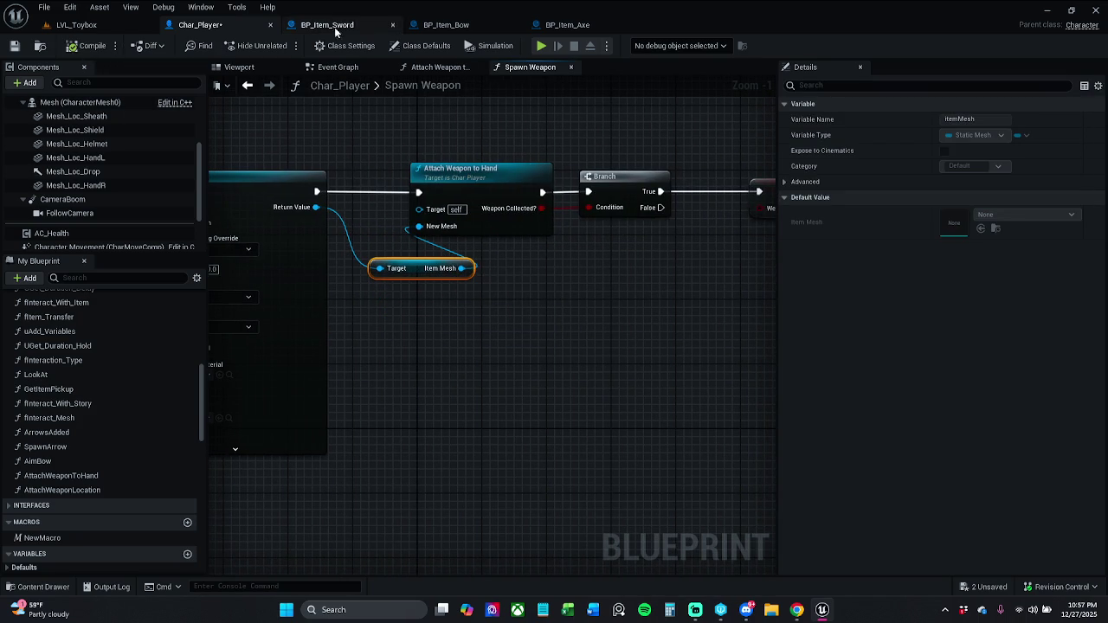
Step: In BP_Item_Sword, rewire Spawn Weapon's execution into Attach Weapon to Hand, then play LVL_Toybox
click(338, 24)
click(632, 183)
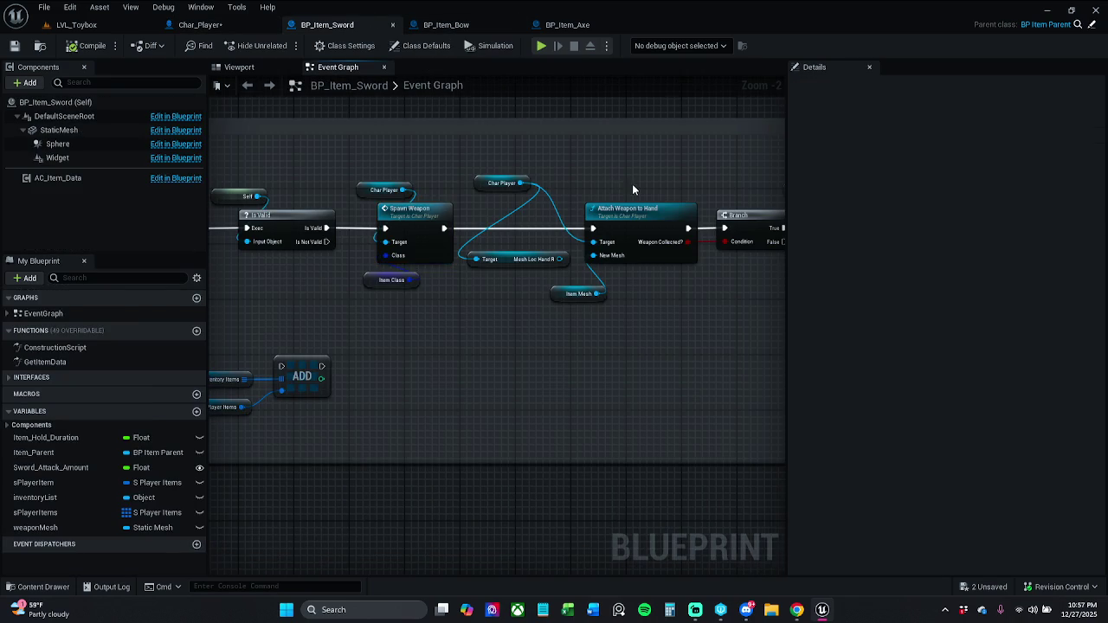
drag(632, 184, 570, 185)
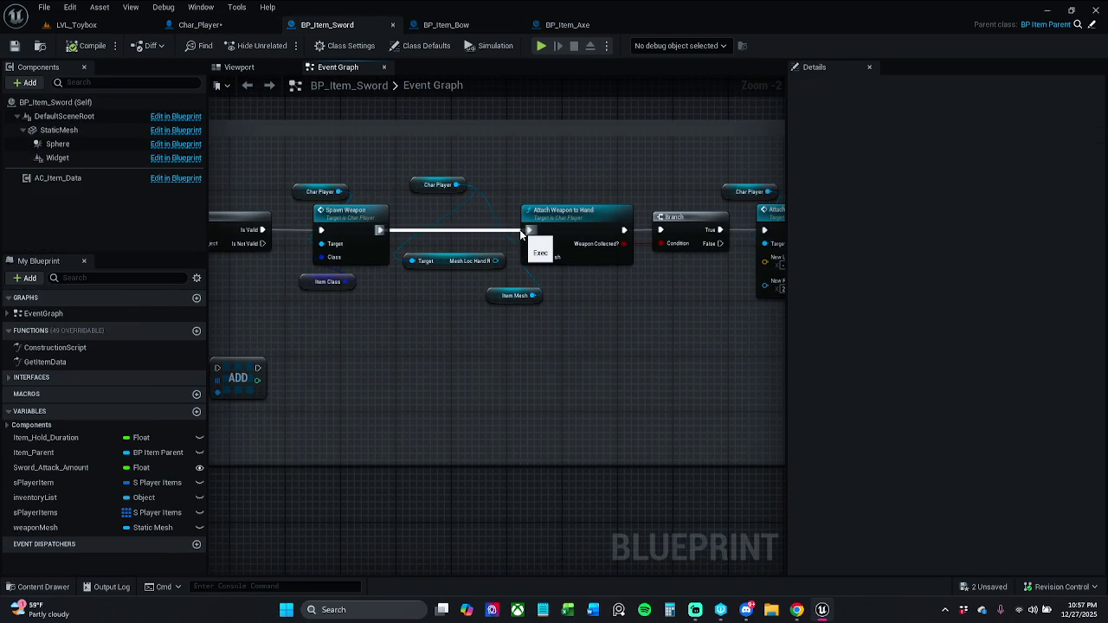
alt+click(530, 230)
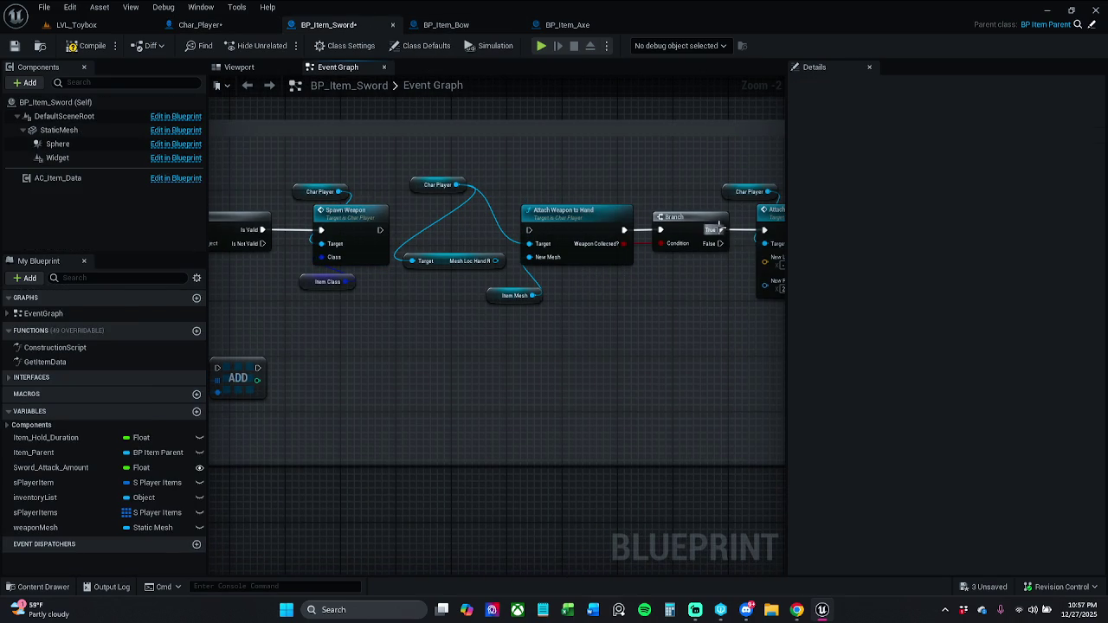
mouse_move(529, 230)
mouse_down()
mouse_move(405, 217)
mouse_move(380, 230)
mouse_up()
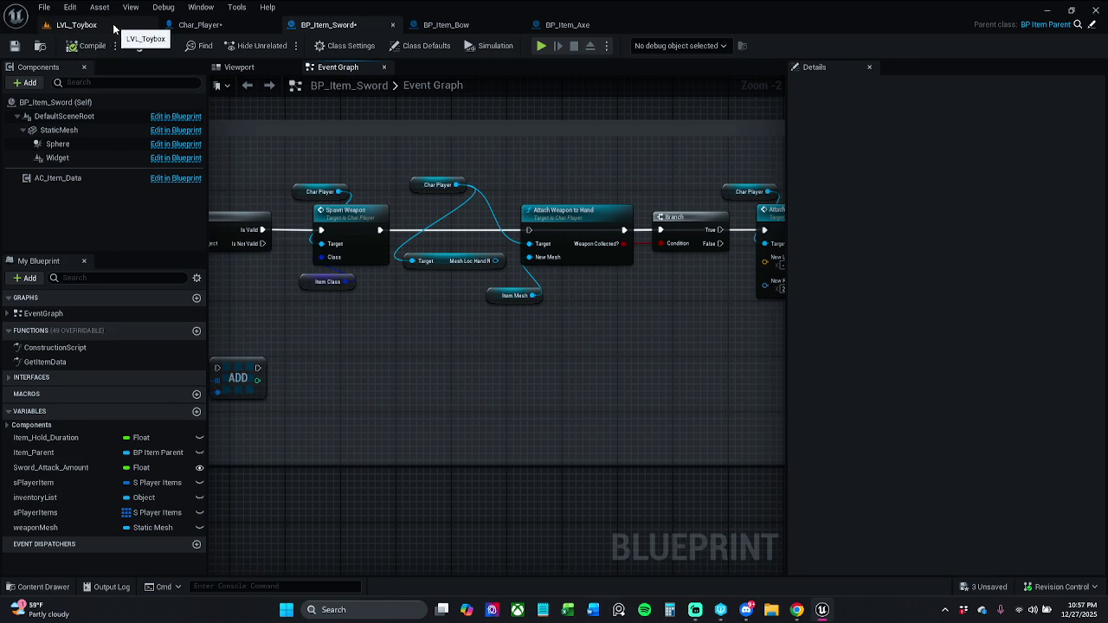
click(76, 25)
click(285, 47)
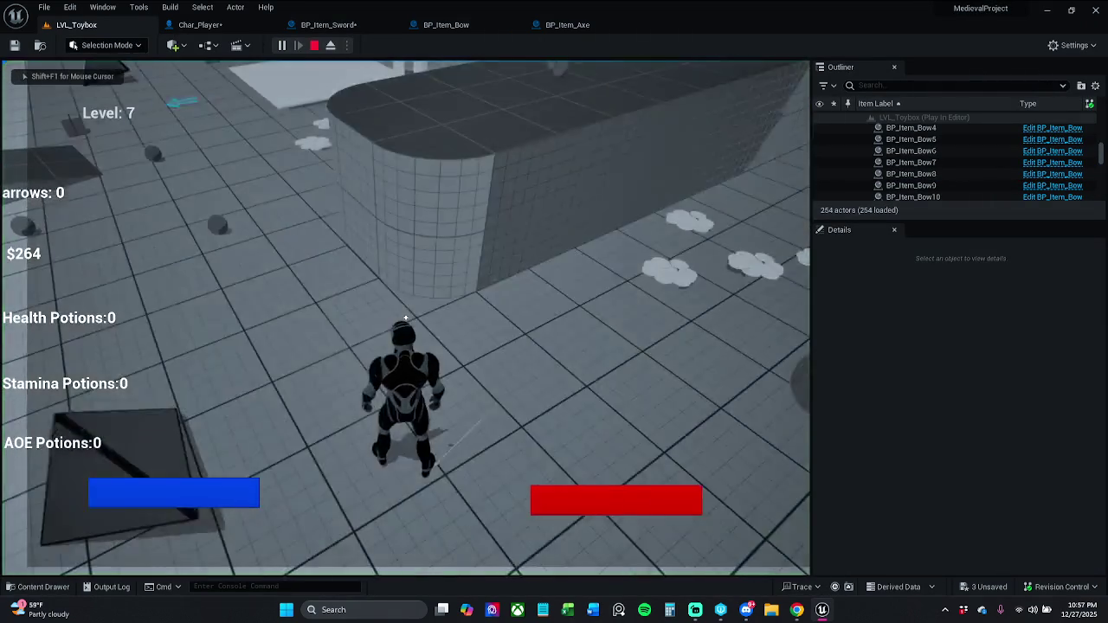
Step: Run through LVL_Toybox with W, picking up swords and axes
key(w)
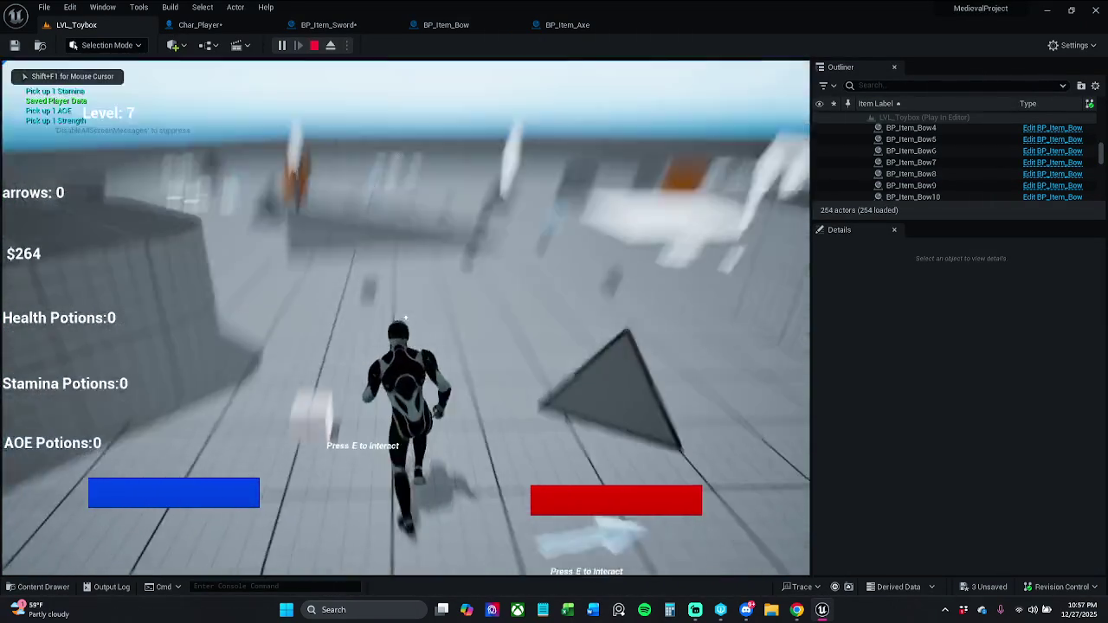
key(w)
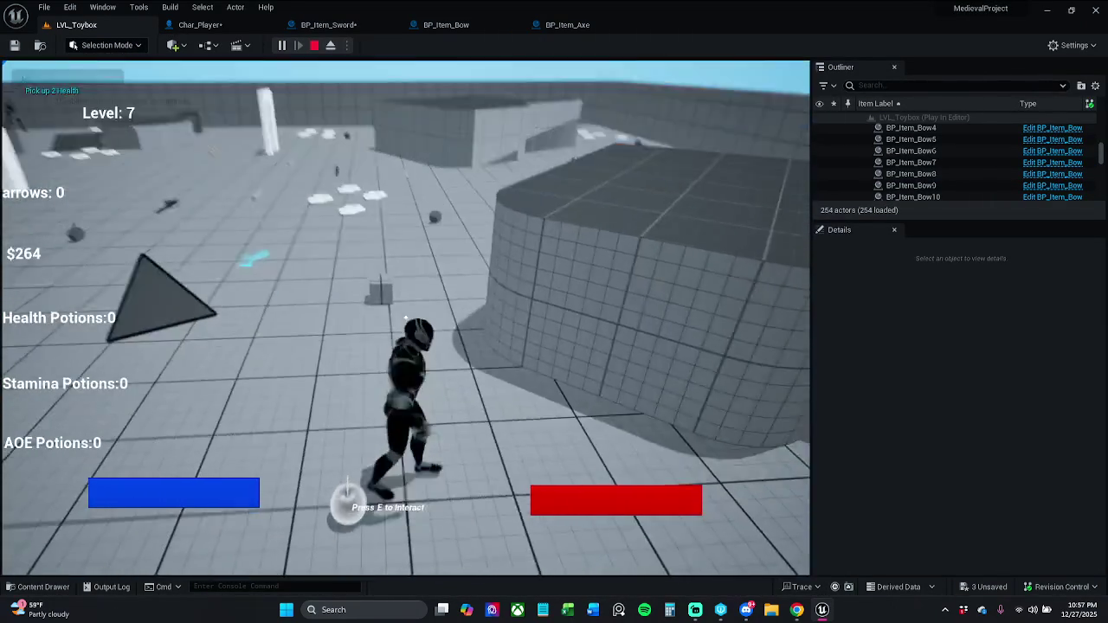
key(w)
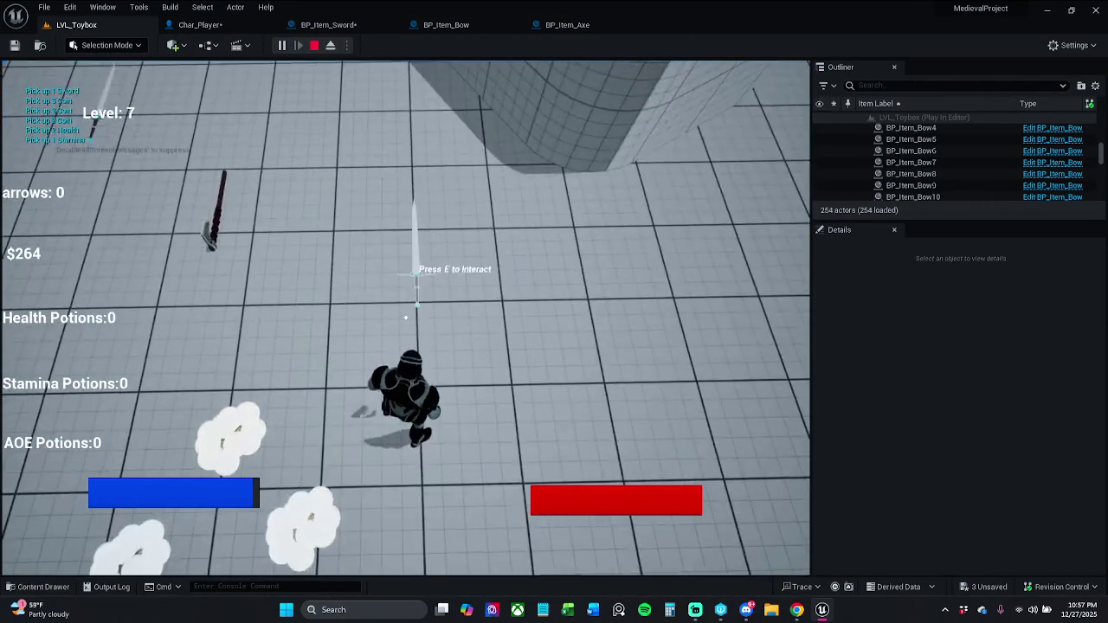
key(w)
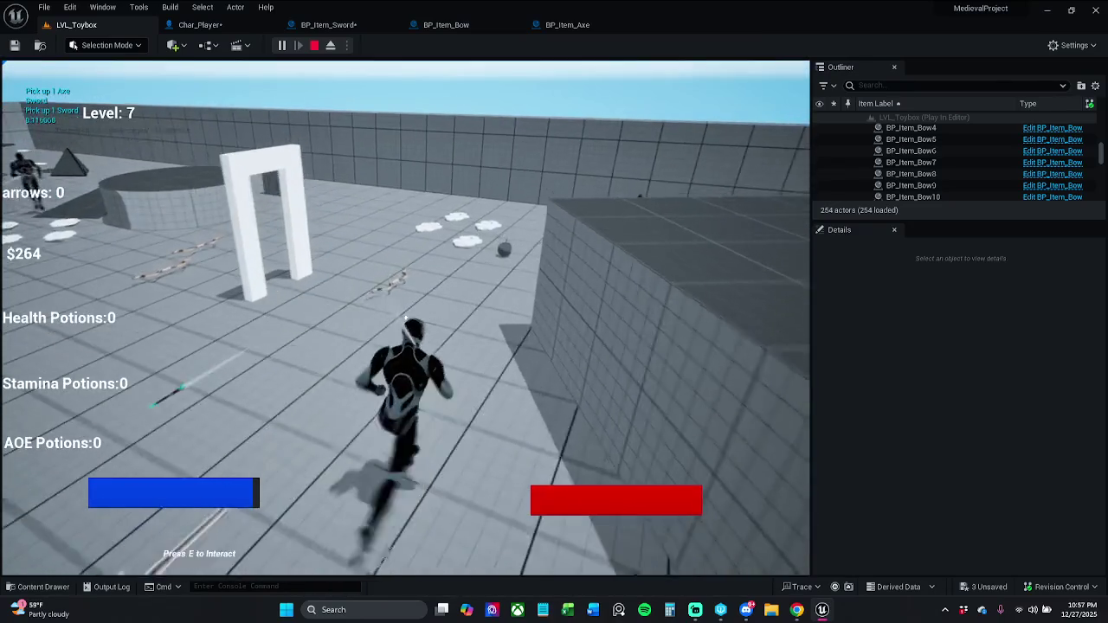
key(w)
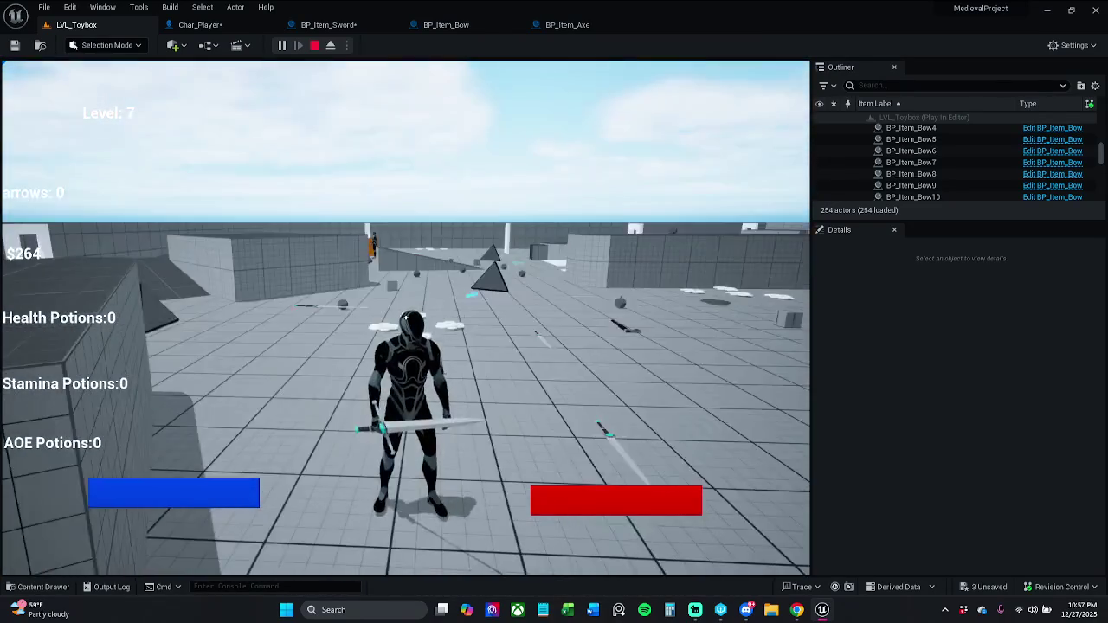
key(w)
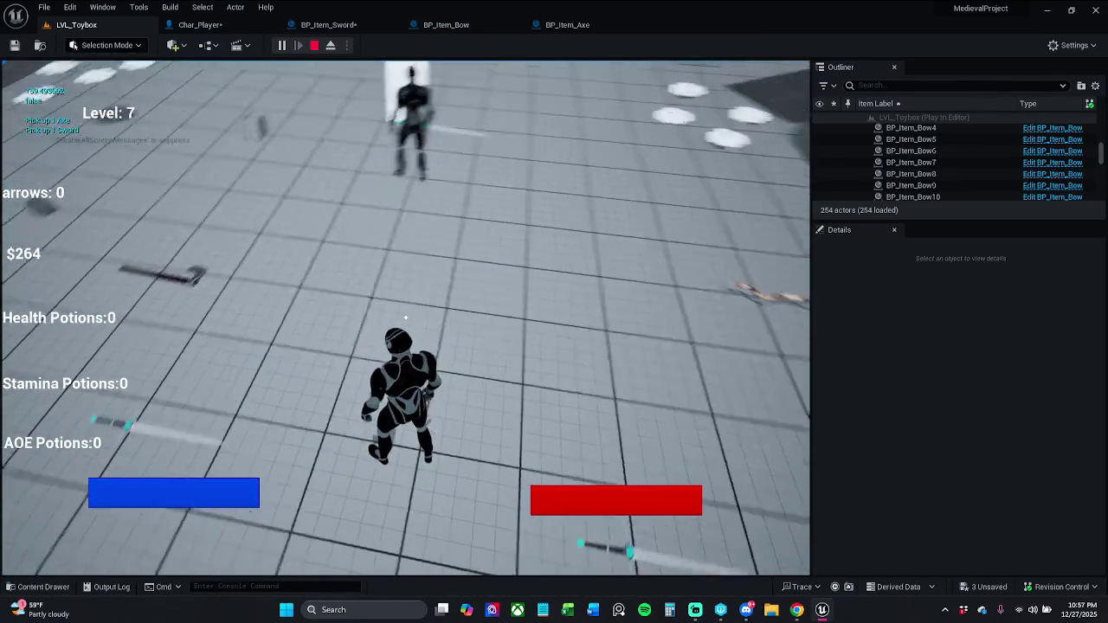
Step: Collect the health pickups, stop the play session and return to Char_Player's Spawn Weapon graph
key(w)
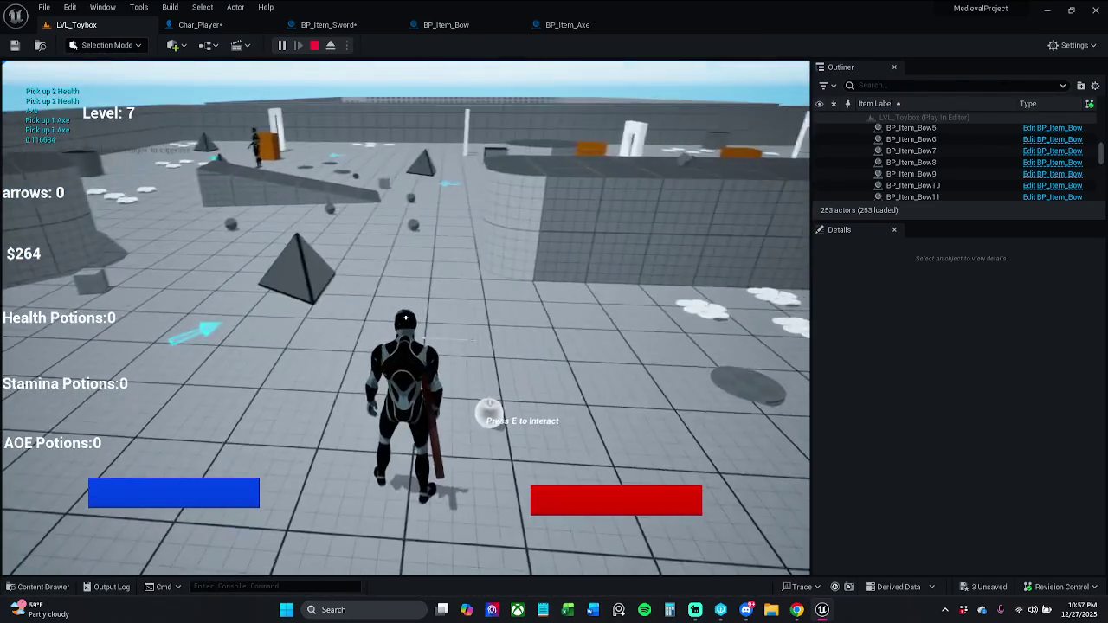
key(Escape)
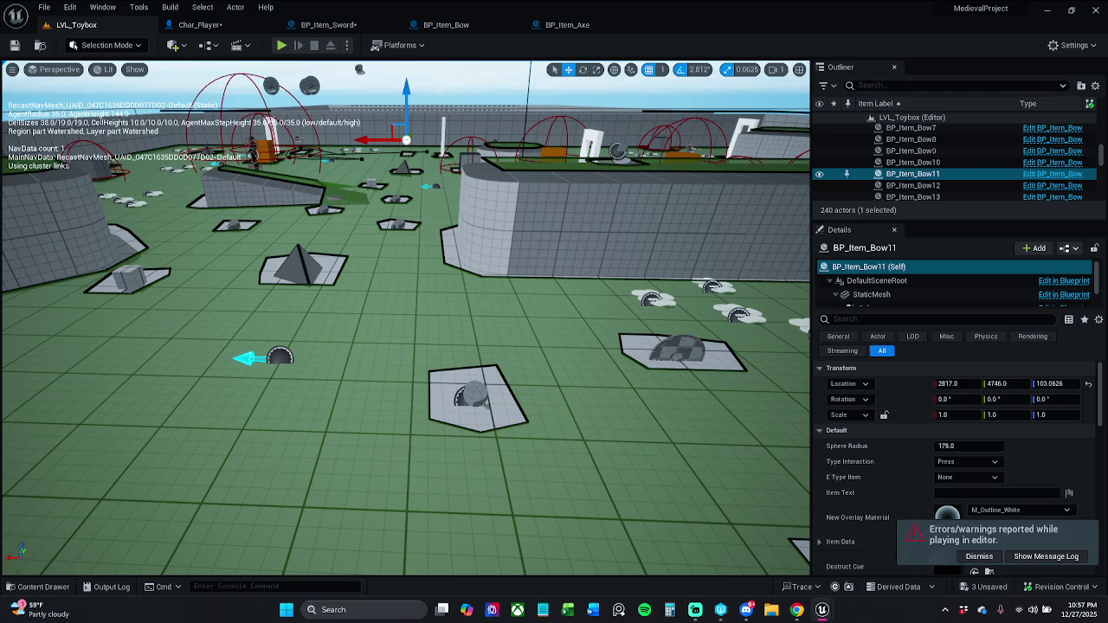
key(ctrl+Tab)
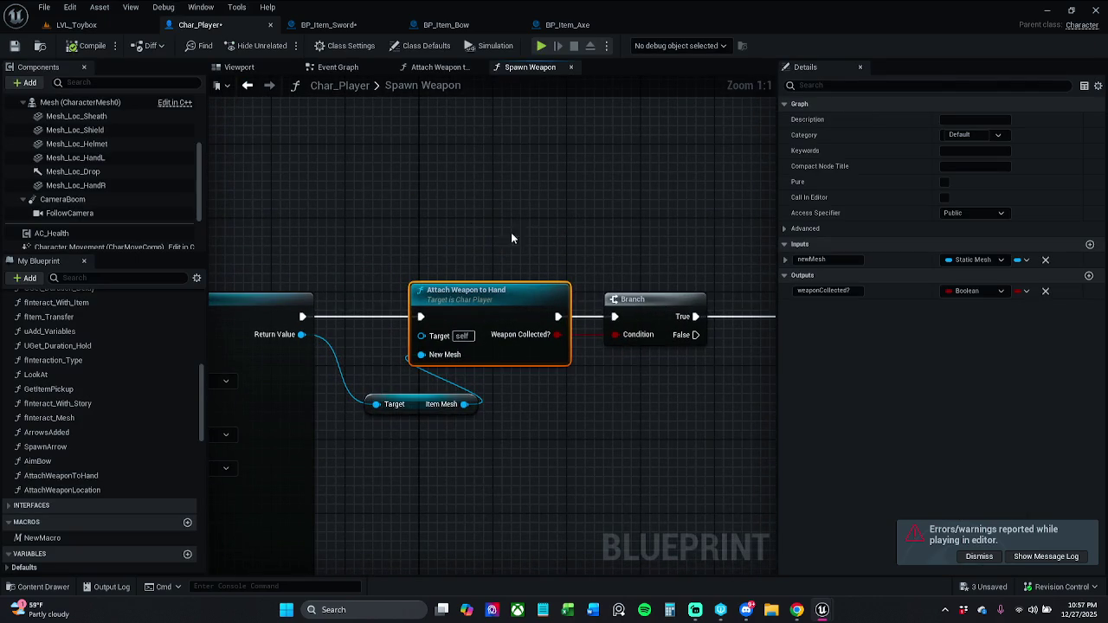
Step: Bring SpawnActor, Attach Weapon to Hand and the function entry into view, checking the Class input
mouse_move(354, 207)
mouse_down()
mouse_move(511, 228)
mouse_move(588, 203)
mouse_move(546, 223)
mouse_up()
scroll(512, 228, down, 3)
scroll(547, 222, down, 2)
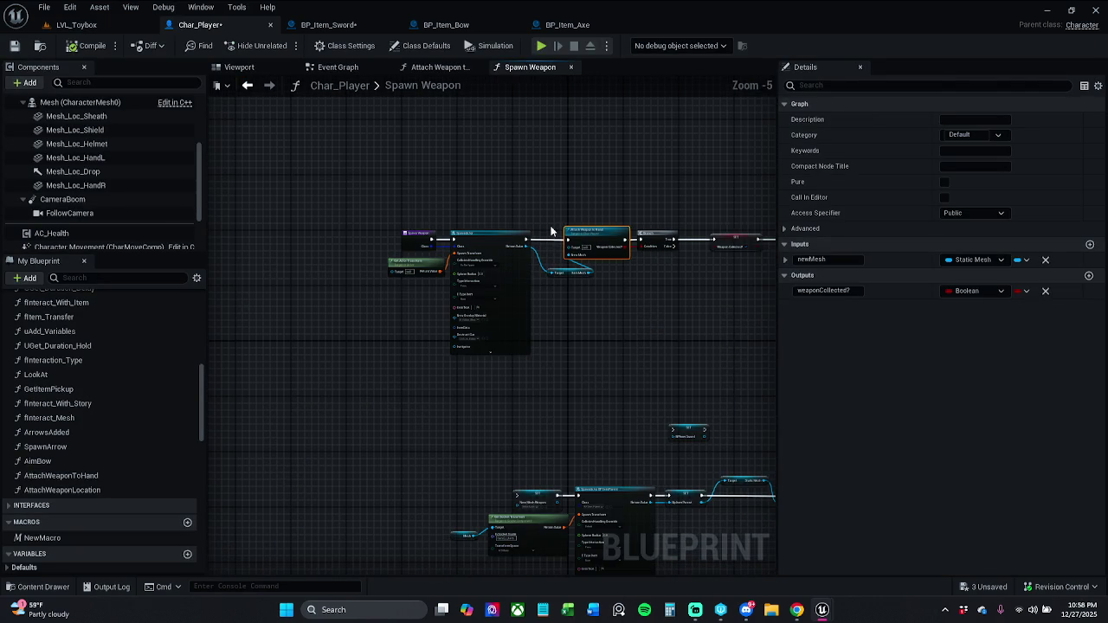
scroll(563, 241, up, 5)
drag(619, 296, 594, 294)
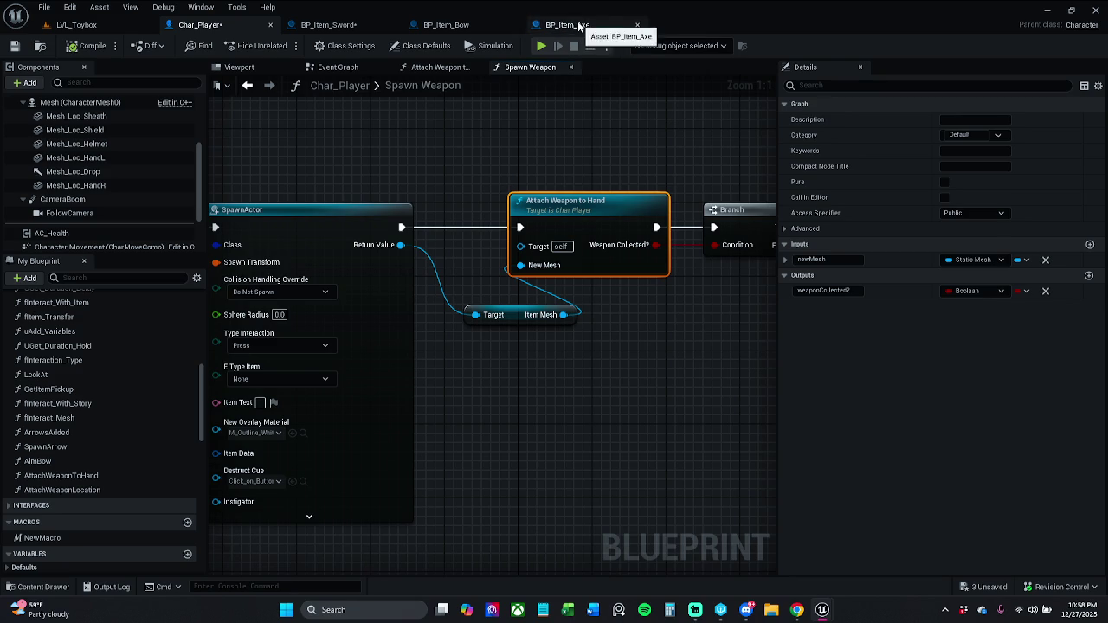
drag(358, 266, 498, 271)
click(247, 223)
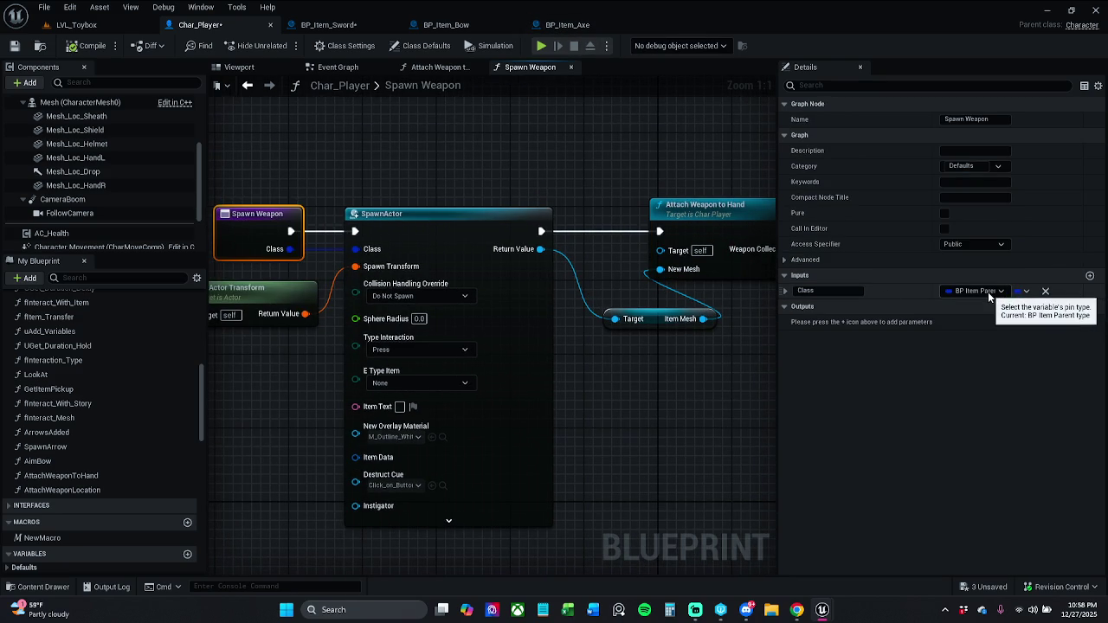
Step: Move the Item Mesh getter lower down to clear space
right_click(690, 340)
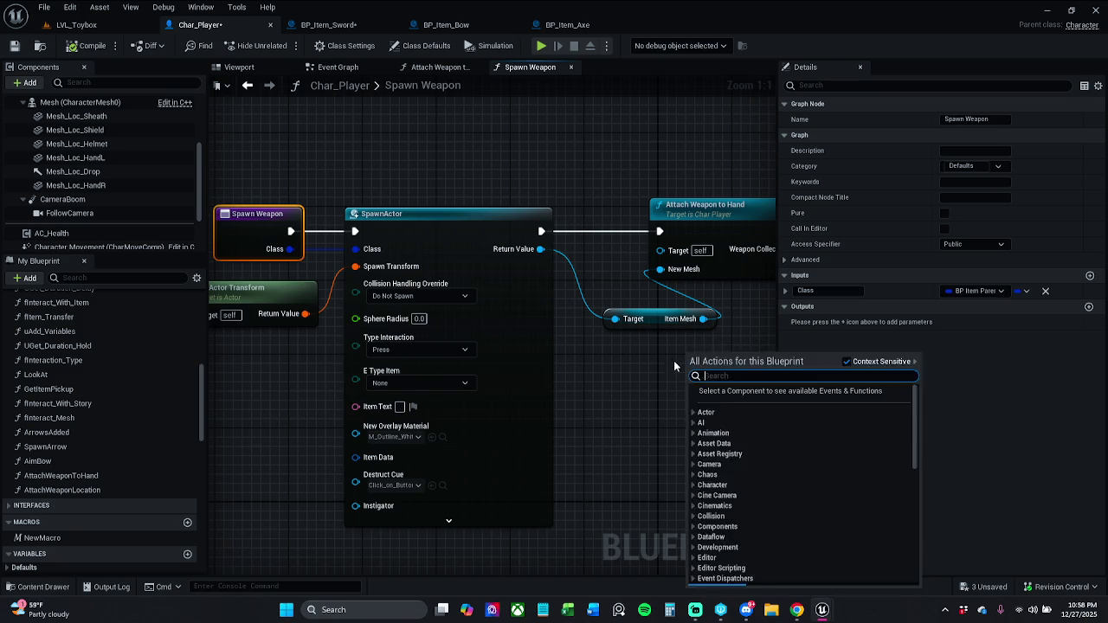
scroll(597, 355, down, 2)
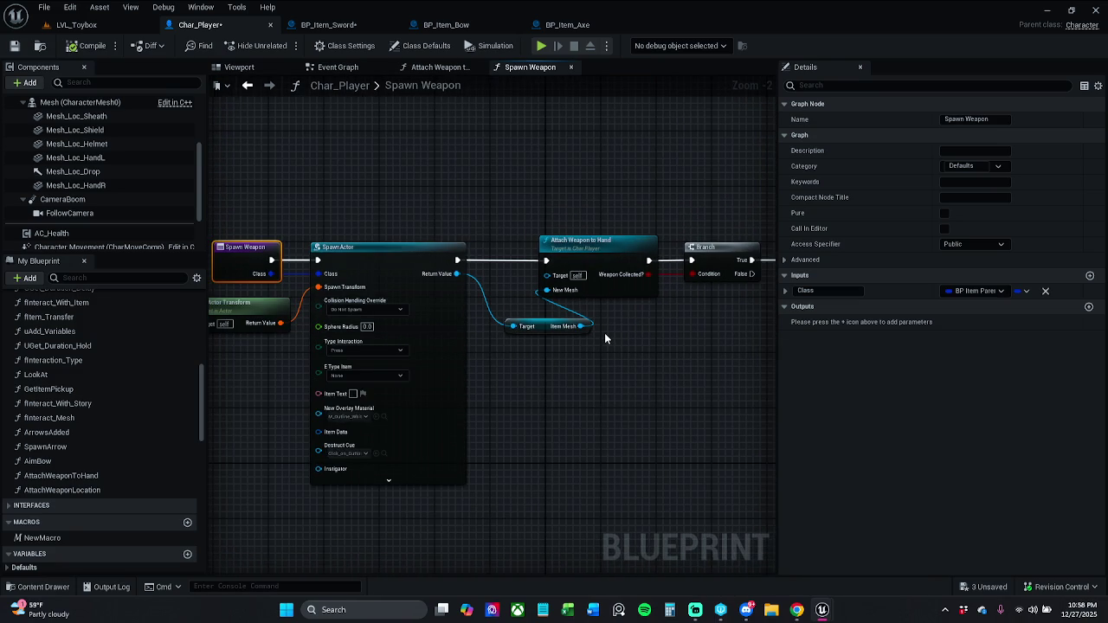
click(551, 329)
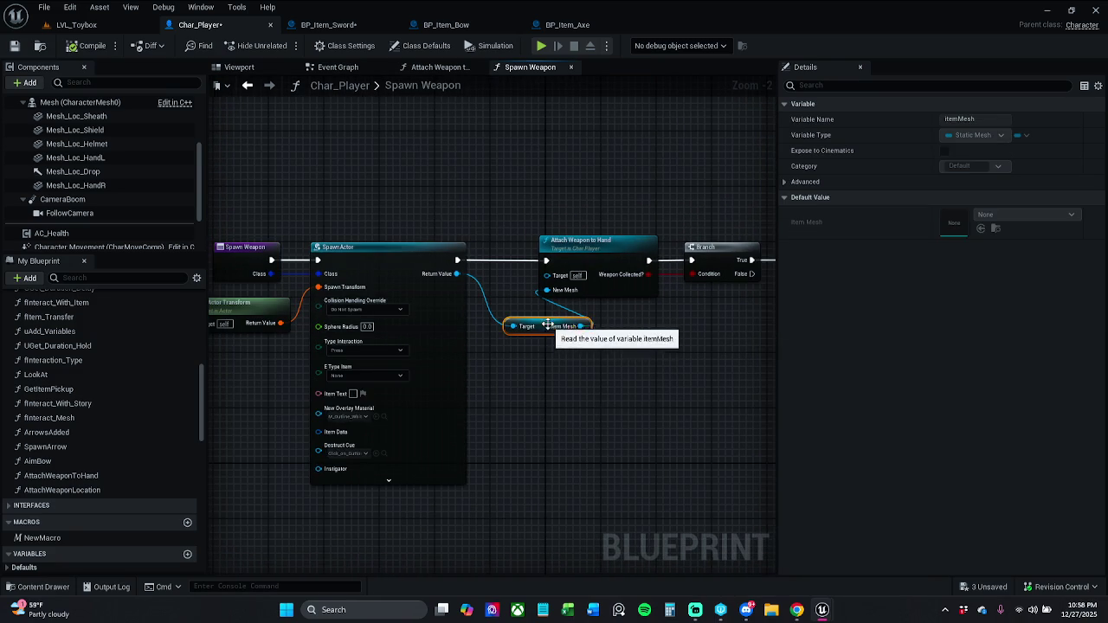
drag(551, 329, 545, 386)
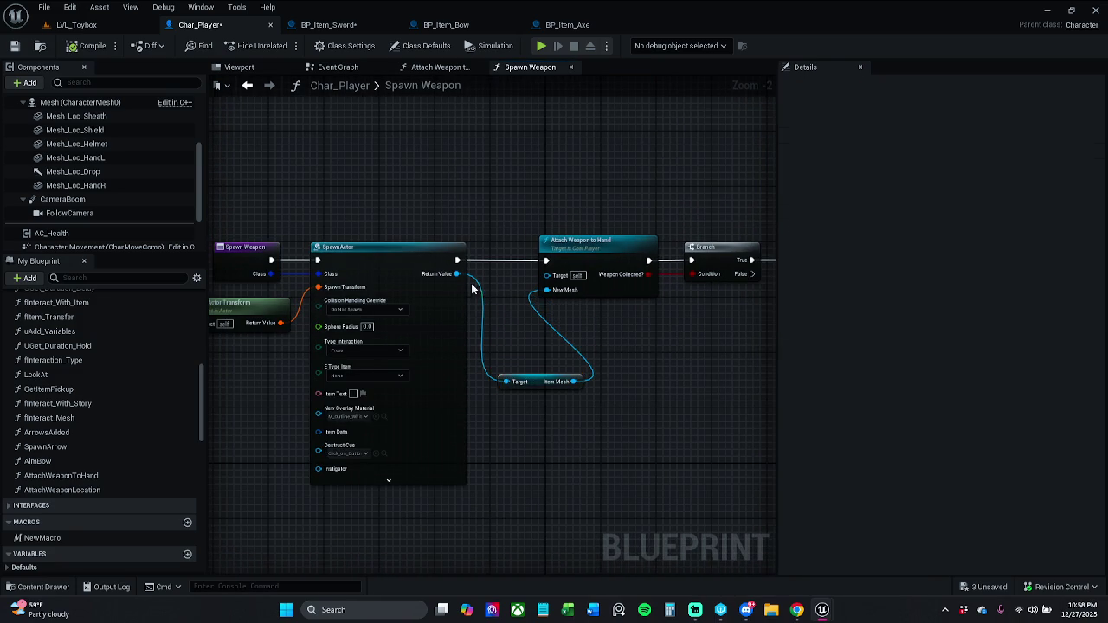
Step: Try a Get Static Mesh node from SpawnActor's Return Value into New Mesh, then delete it
drag(456, 274, 494, 322)
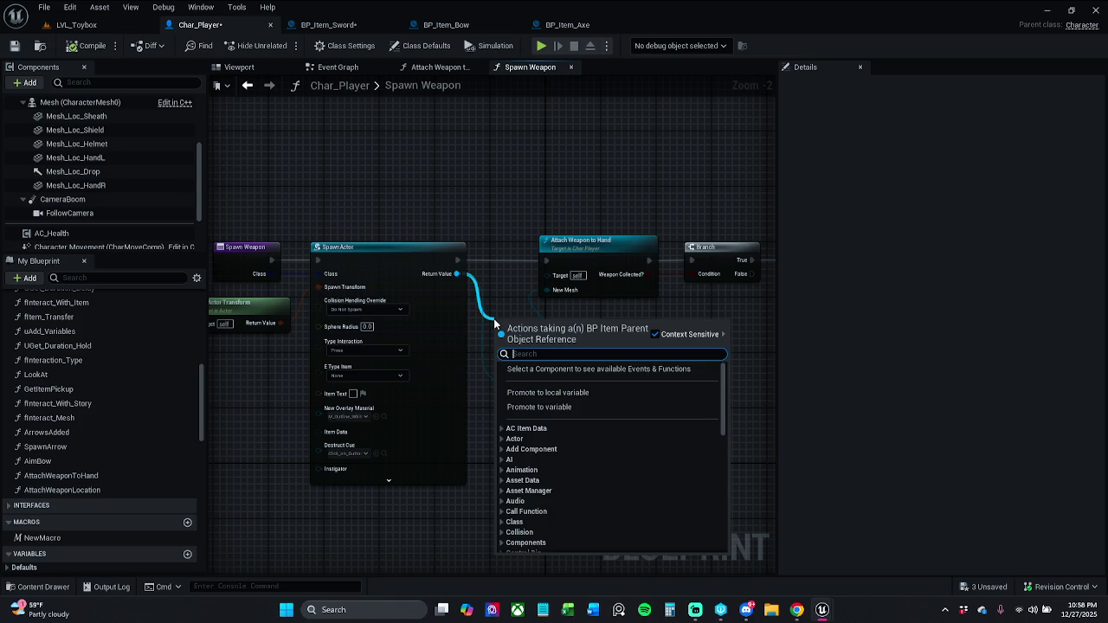
text(get mesh)
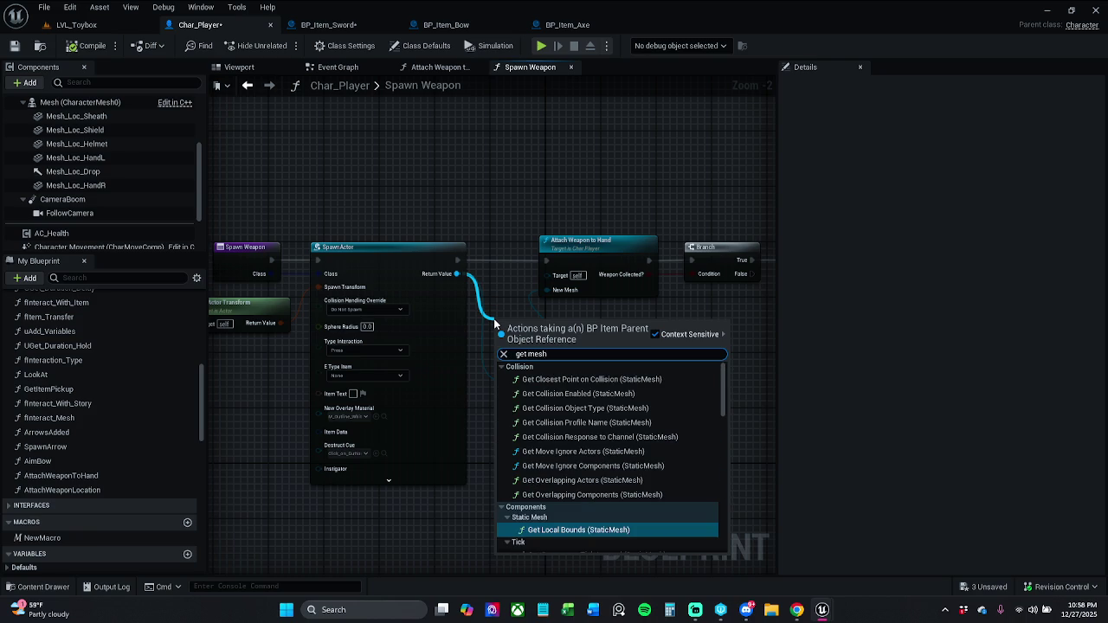
drag(721, 377, 722, 541)
click(589, 543)
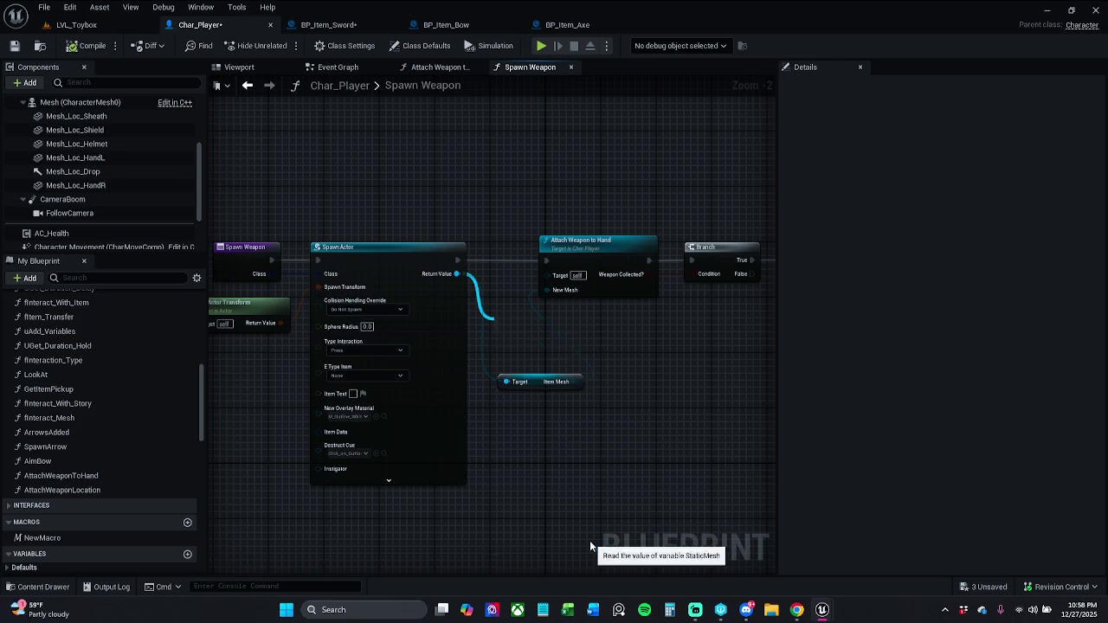
drag(577, 328, 550, 290)
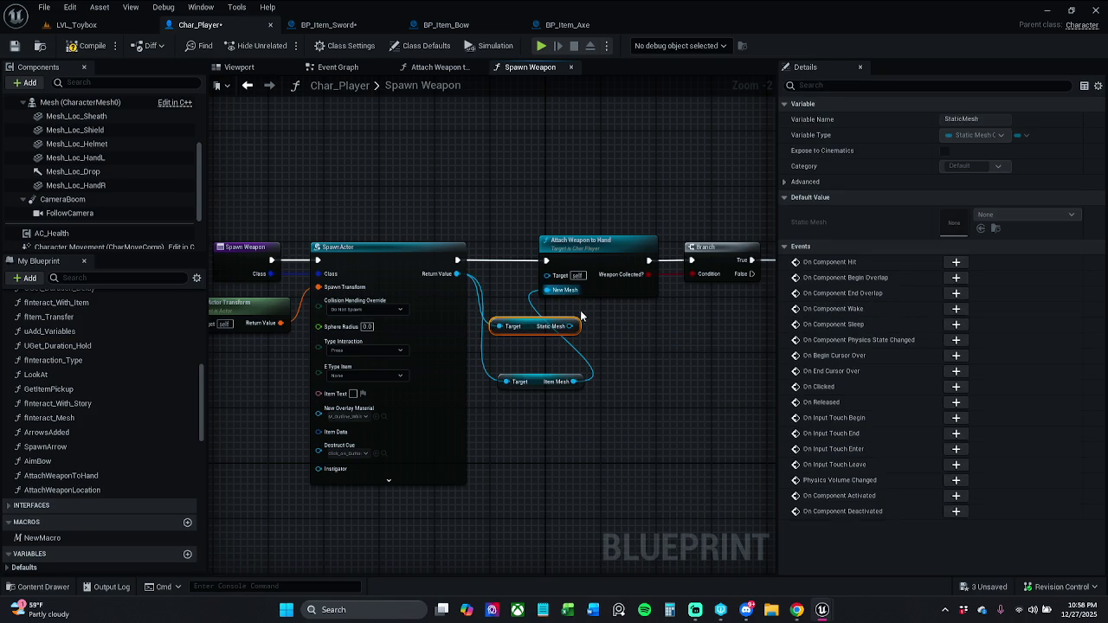
key(Delete)
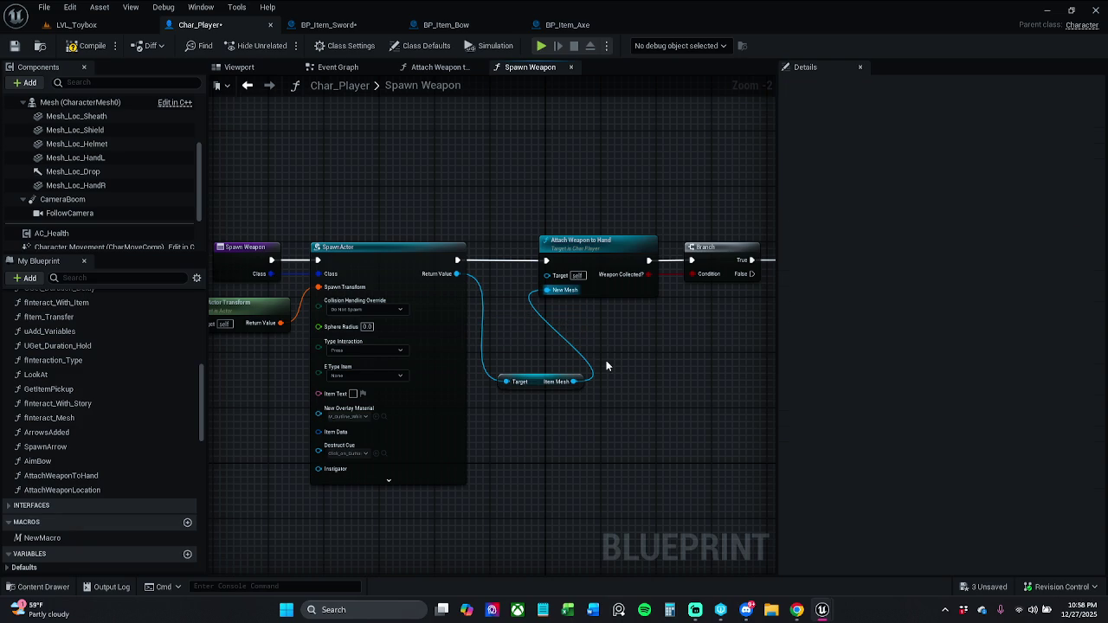
Step: Move the Item Mesh getter back up just below Attach Weapon to Hand
drag(536, 384, 530, 342)
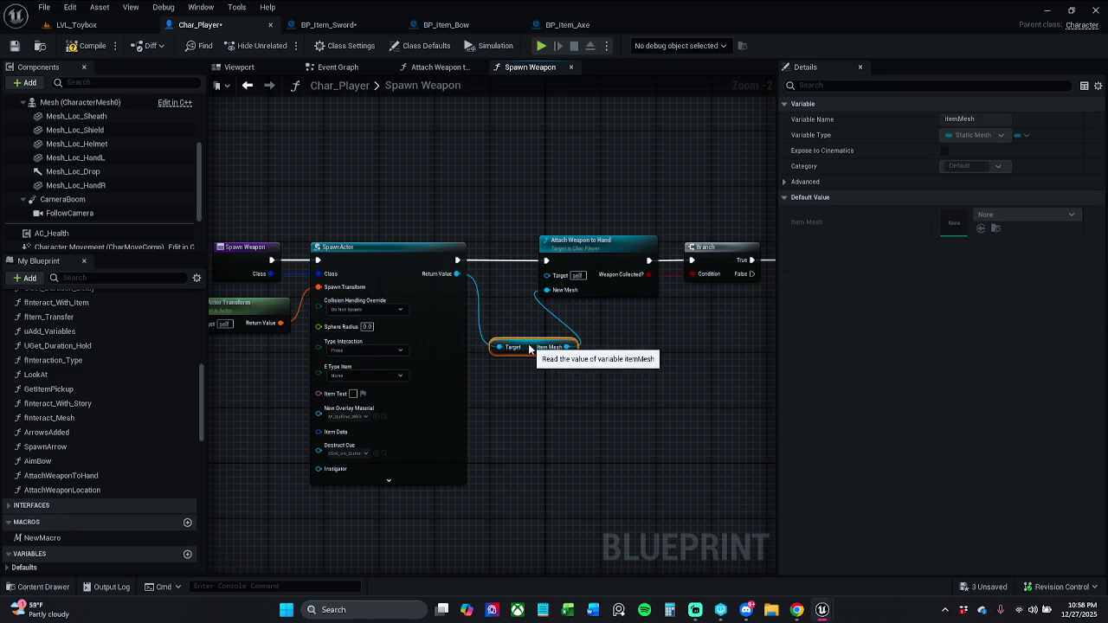
mouse_move(456, 273)
mouse_down()
mouse_move(515, 295)
mouse_move(519, 318)
mouse_move(499, 333)
mouse_up()
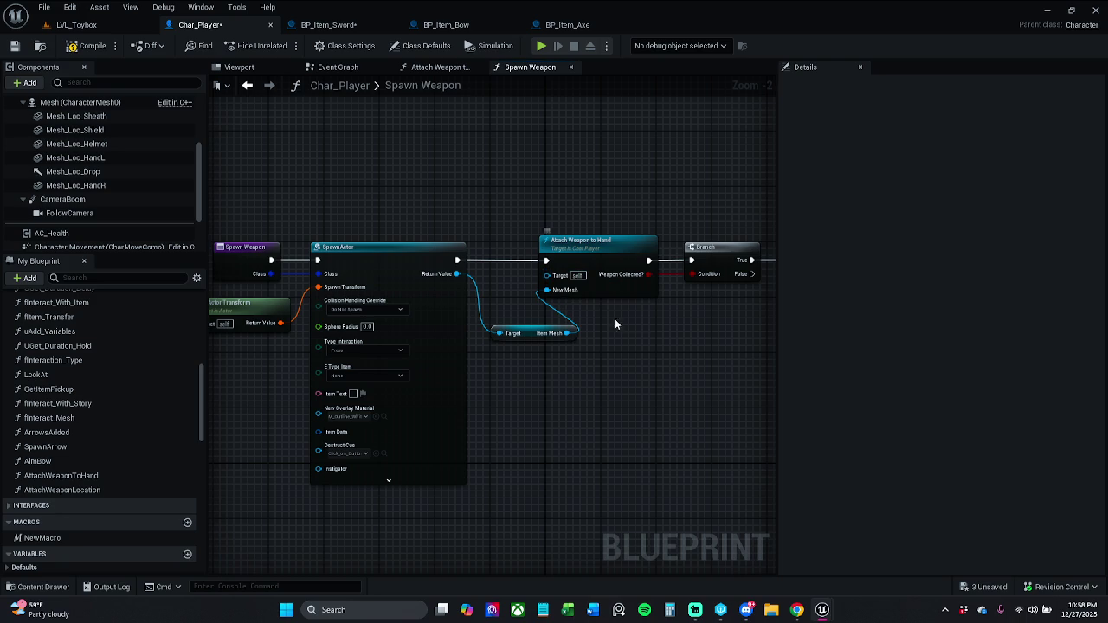
scroll(597, 327, up, 2)
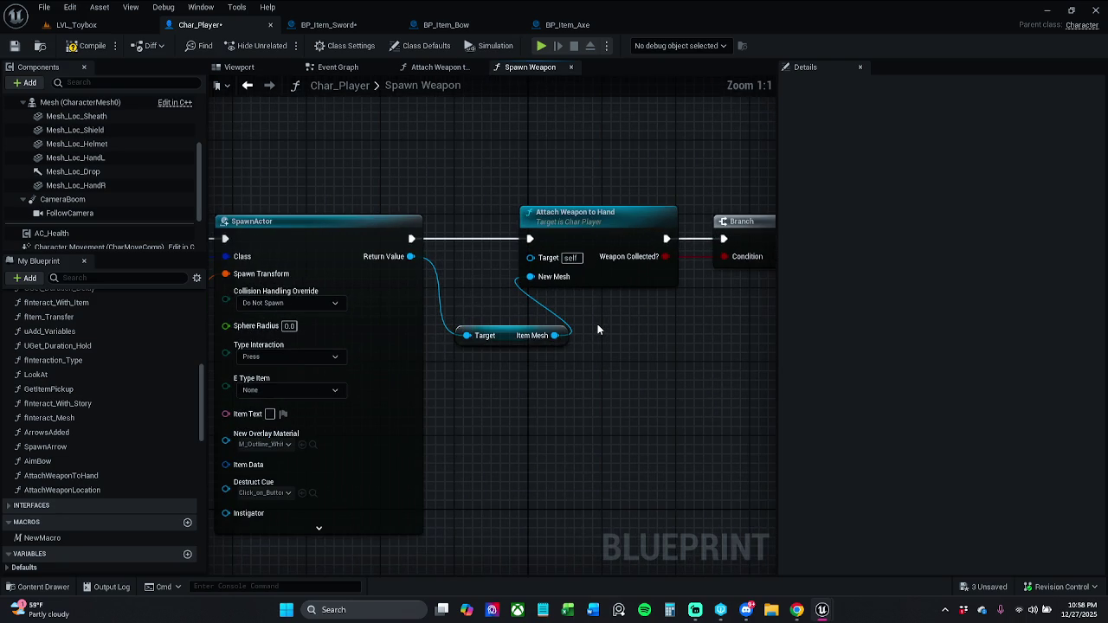
click(492, 331)
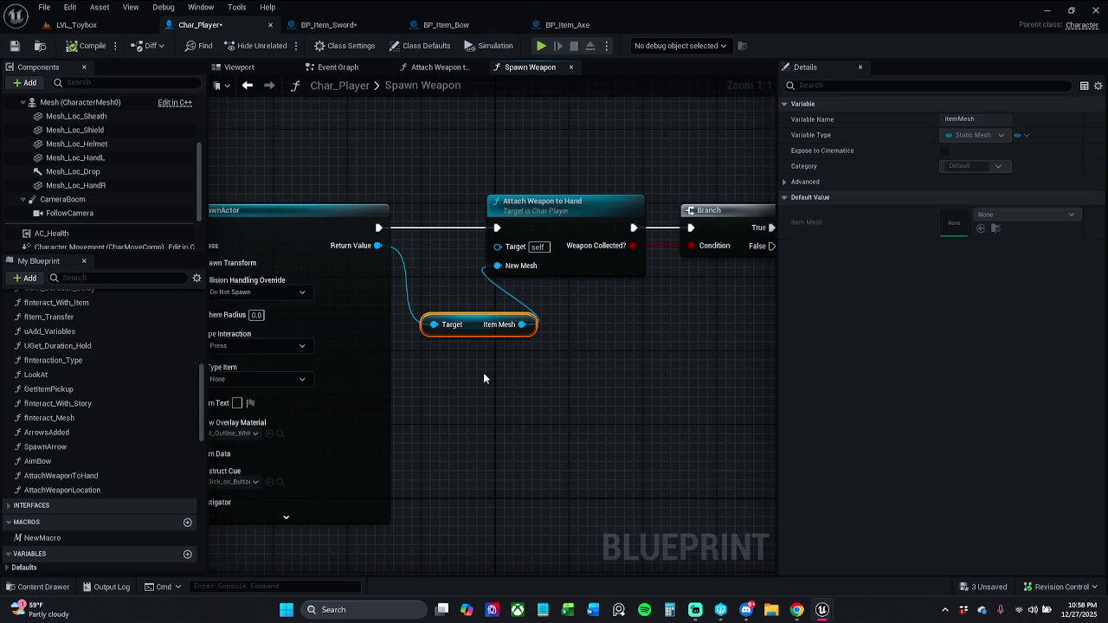
Step: Save the Char_Player blueprint, then bring up the sword and then the axe item blueprints
scroll(591, 363, down, 2)
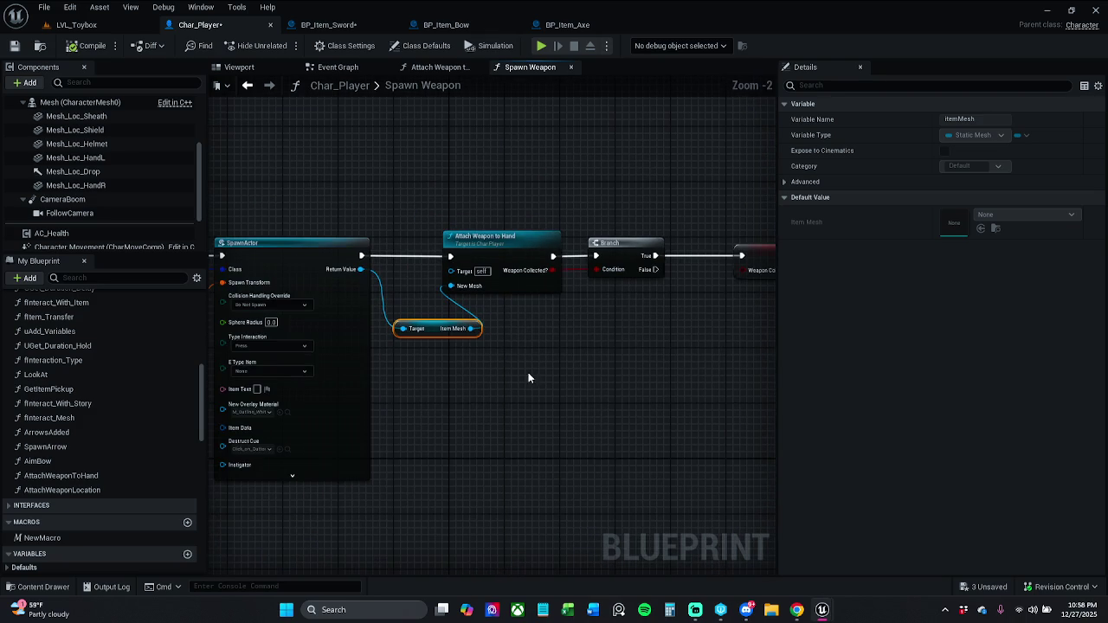
click(17, 49)
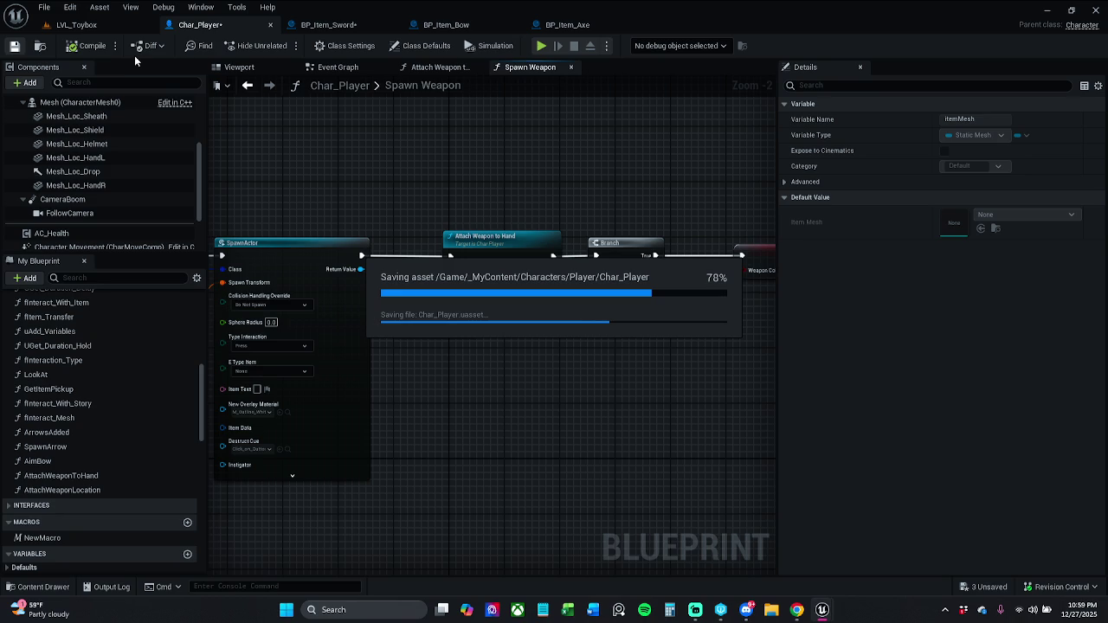
click(372, 26)
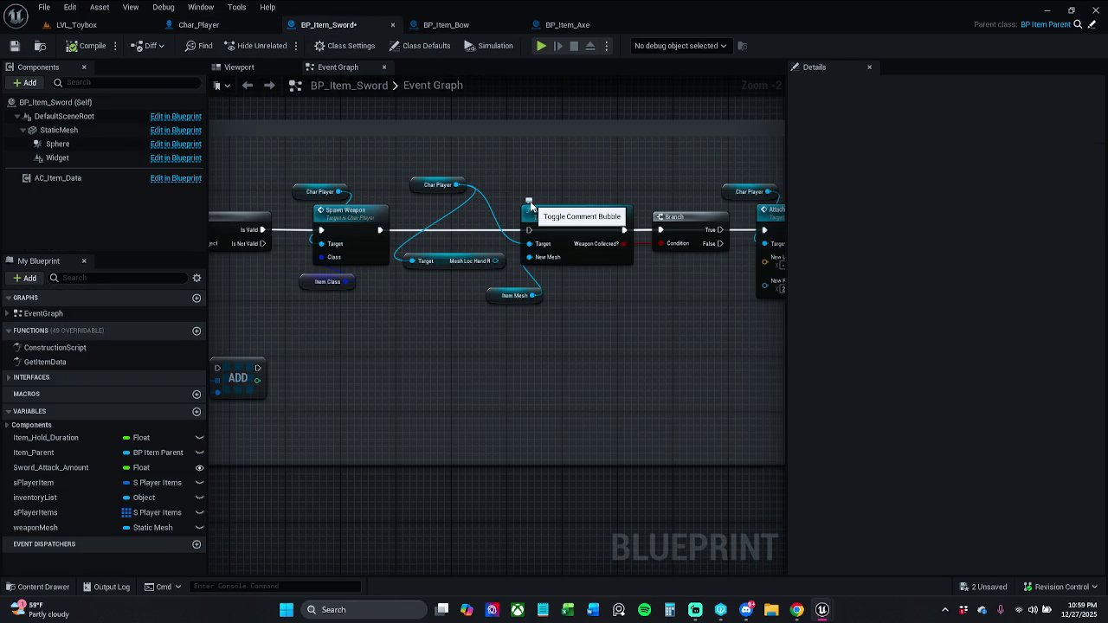
click(592, 29)
Step: Go back to LVL_Toybox and start a Play In Editor session
click(447, 186)
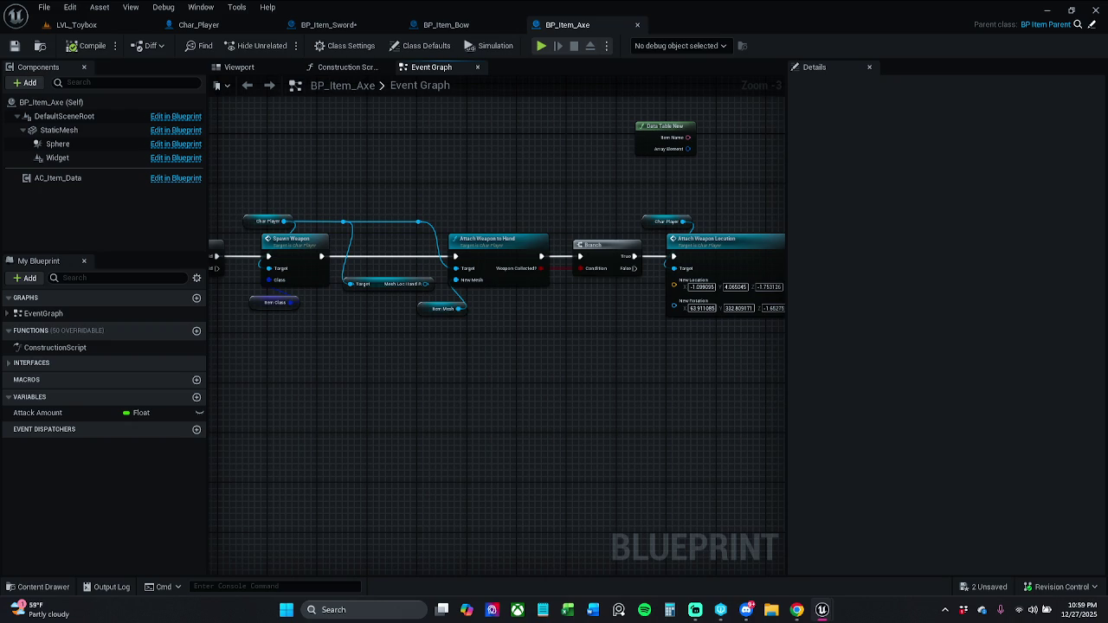
click(77, 25)
click(288, 45)
Step: Run through the level collecting health potions and the stamina pickup, pausing and resuming once
key(w)
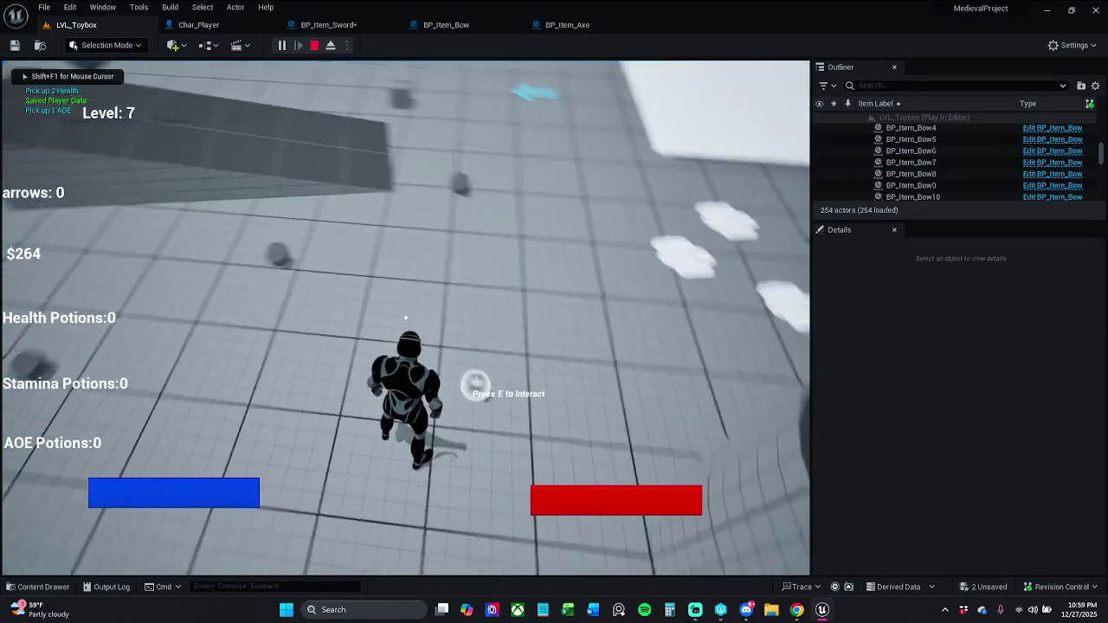
key(w)
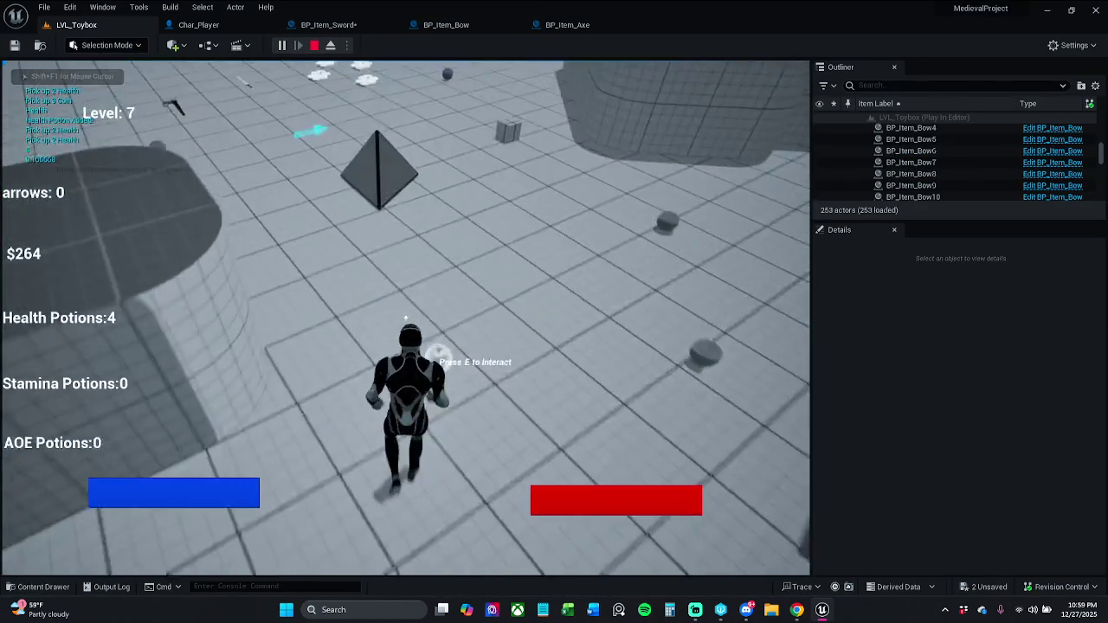
key(w)
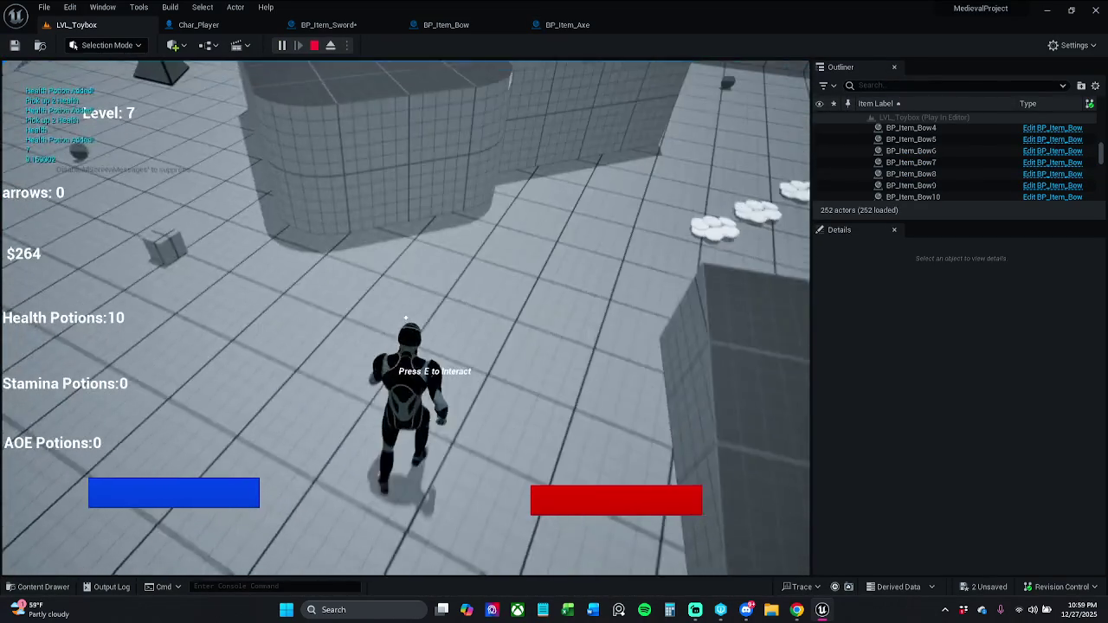
key(w)
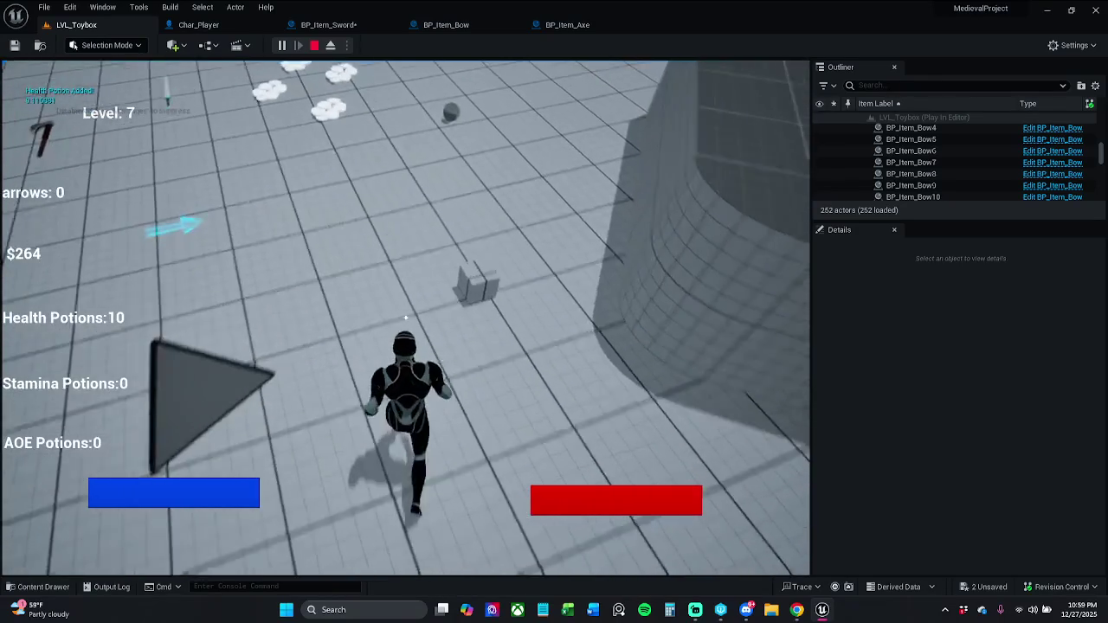
key(w)
key(p)
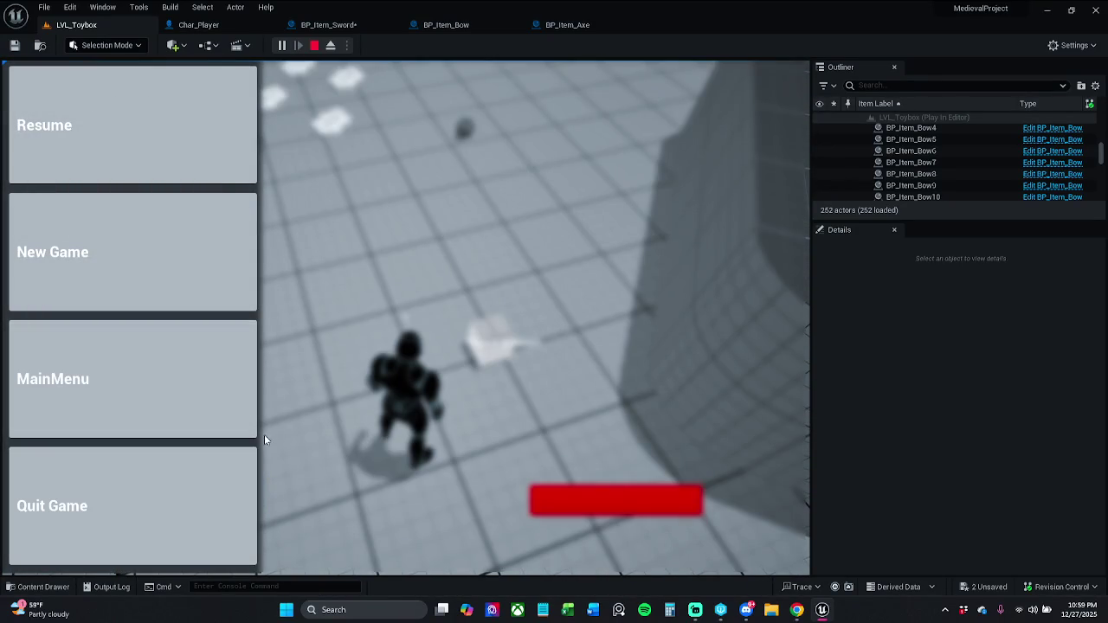
click(254, 173)
Step: Pick up and swing the sword, grab the bow with 10 arrows, then stop playing
key(w)
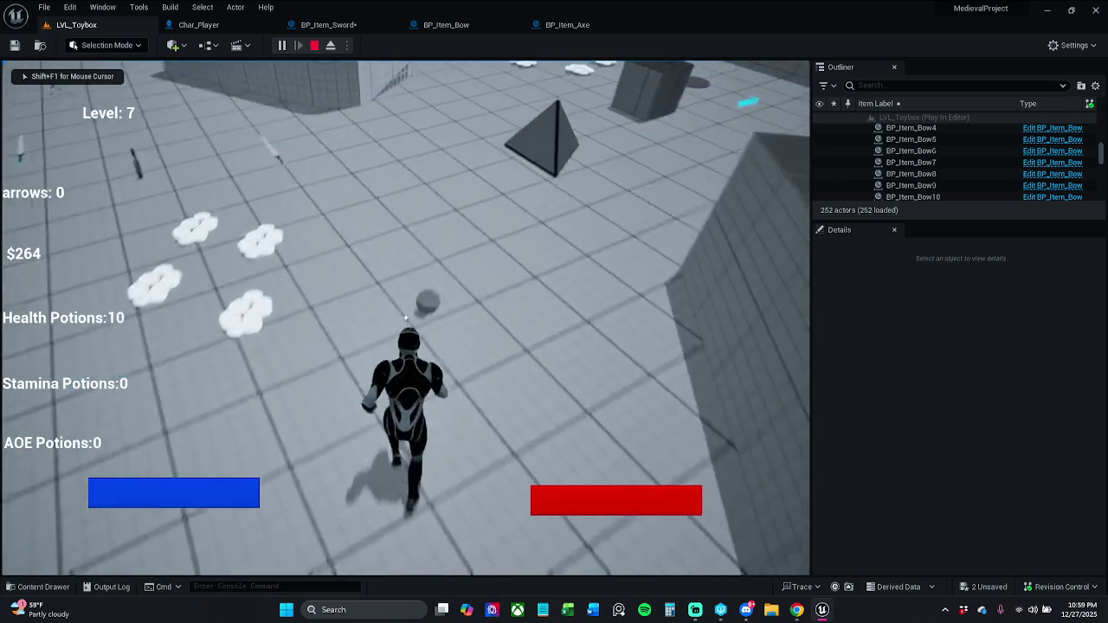
key(w)
key(e)
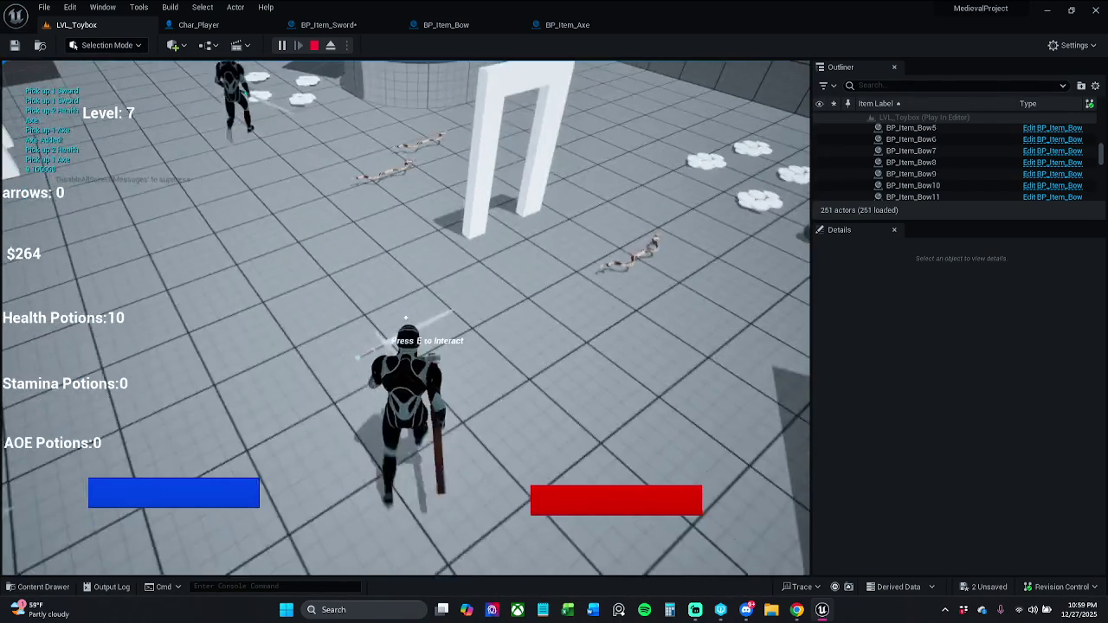
click(405, 318)
key(e)
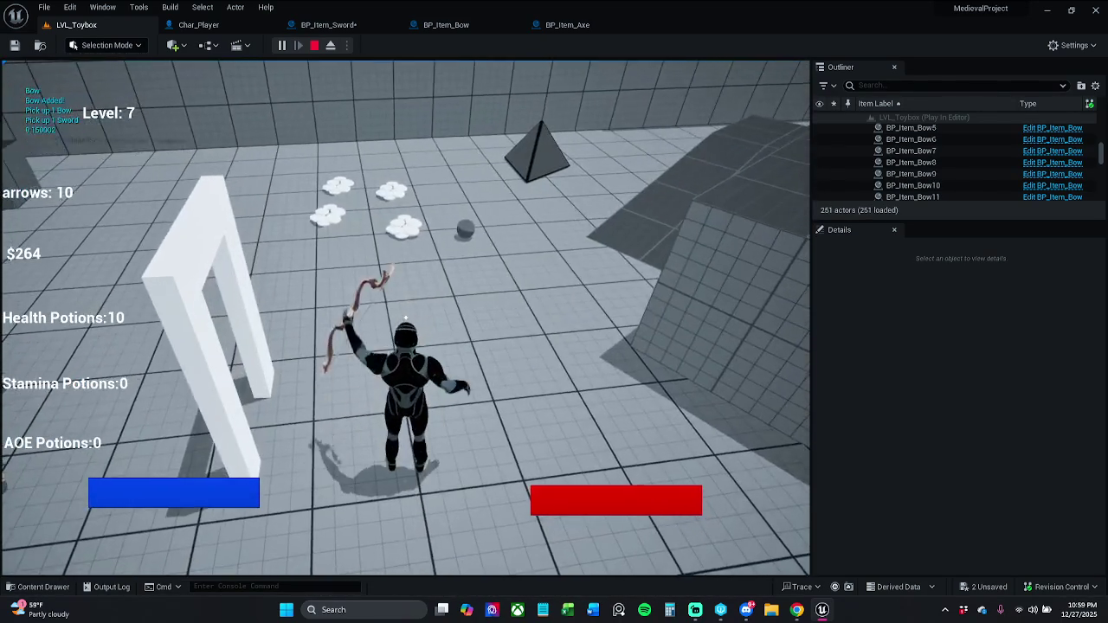
key(w)
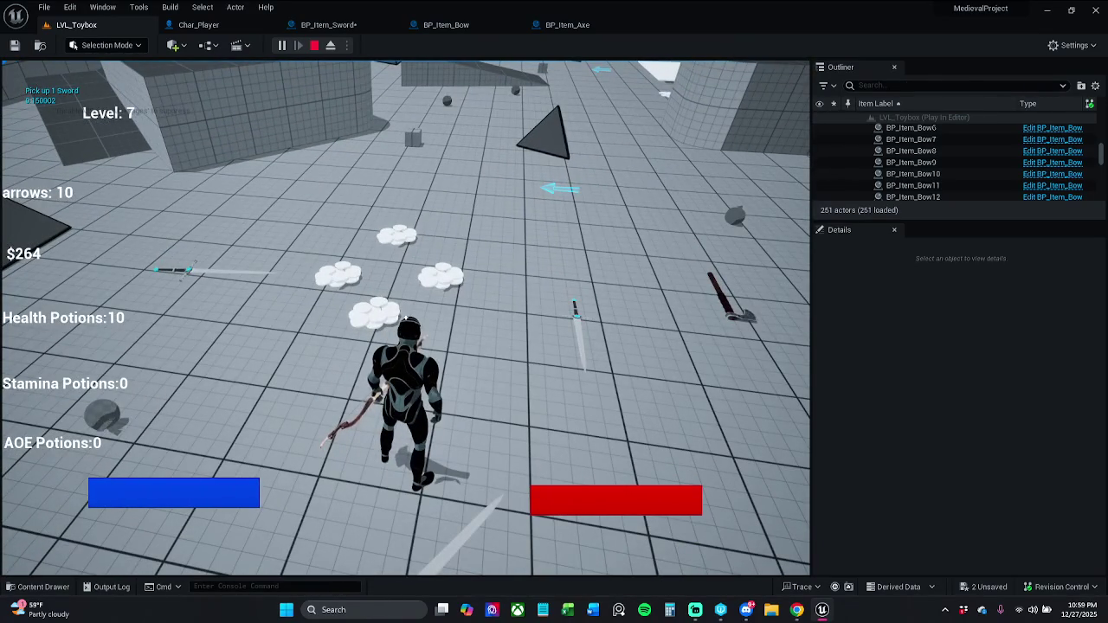
key(Escape)
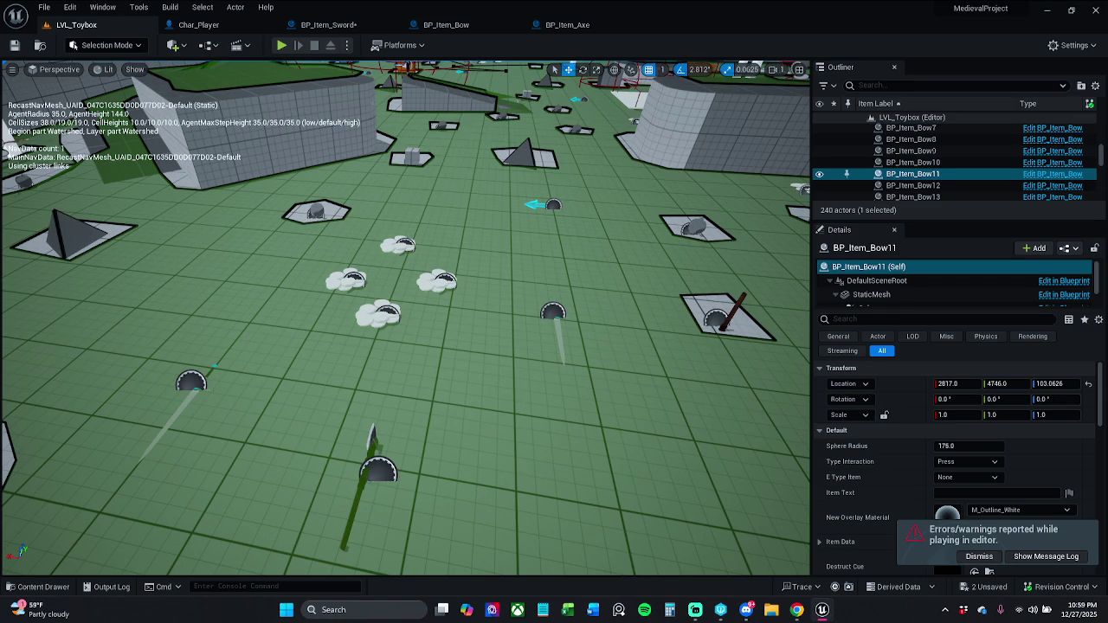
Step: In BP_Item_Axe, move Attach Weapon to Hand and Branch down and wire Spawn Weapon straight to Attach Weapon Location
click(979, 556)
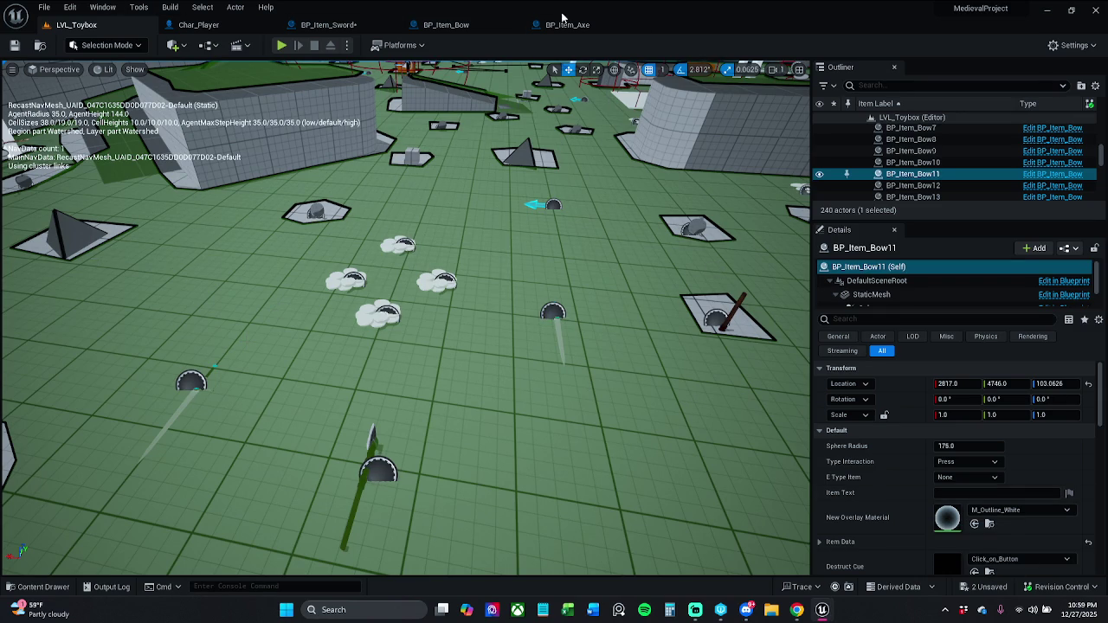
click(564, 24)
drag(443, 216, 588, 384)
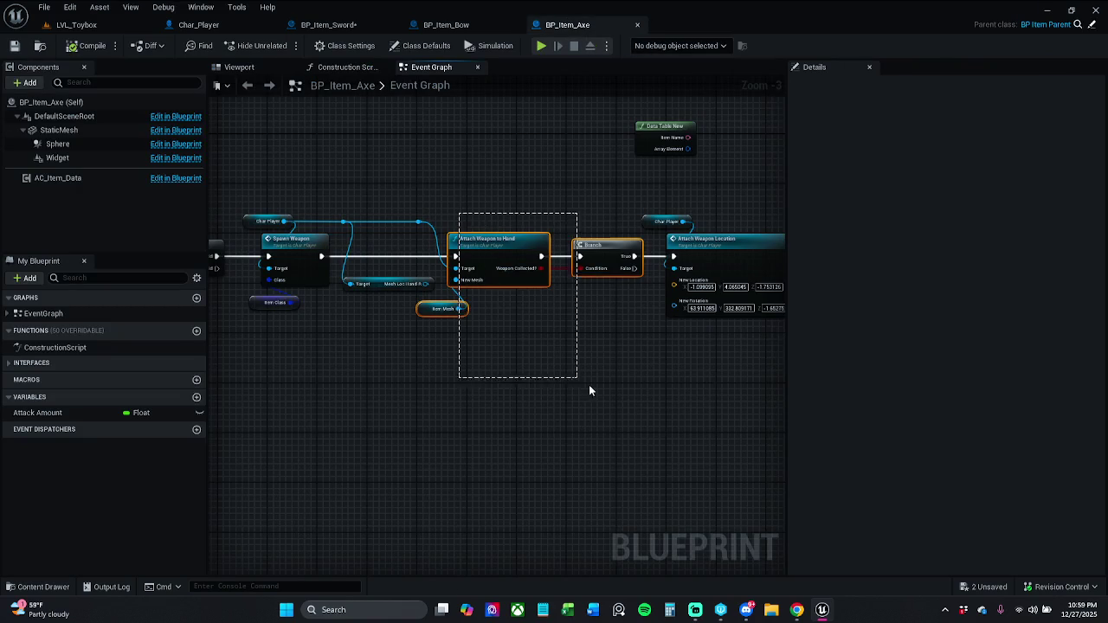
drag(532, 241, 525, 354)
click(513, 278)
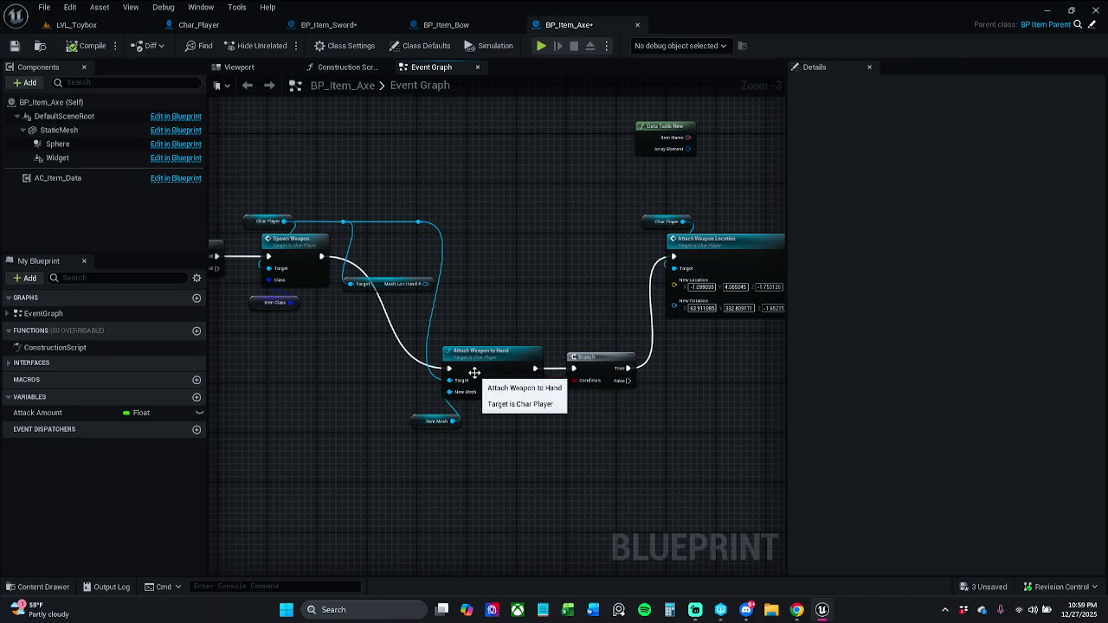
mouse_move(322, 256)
mouse_down()
mouse_move(613, 267)
mouse_move(672, 259)
mouse_up()
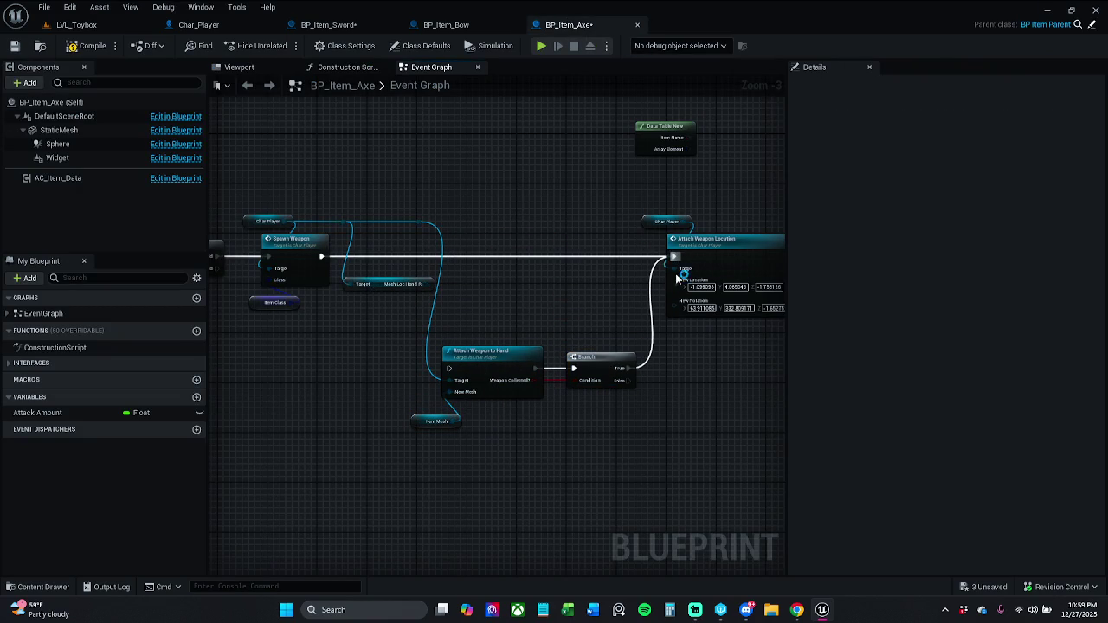
alt+click(628, 368)
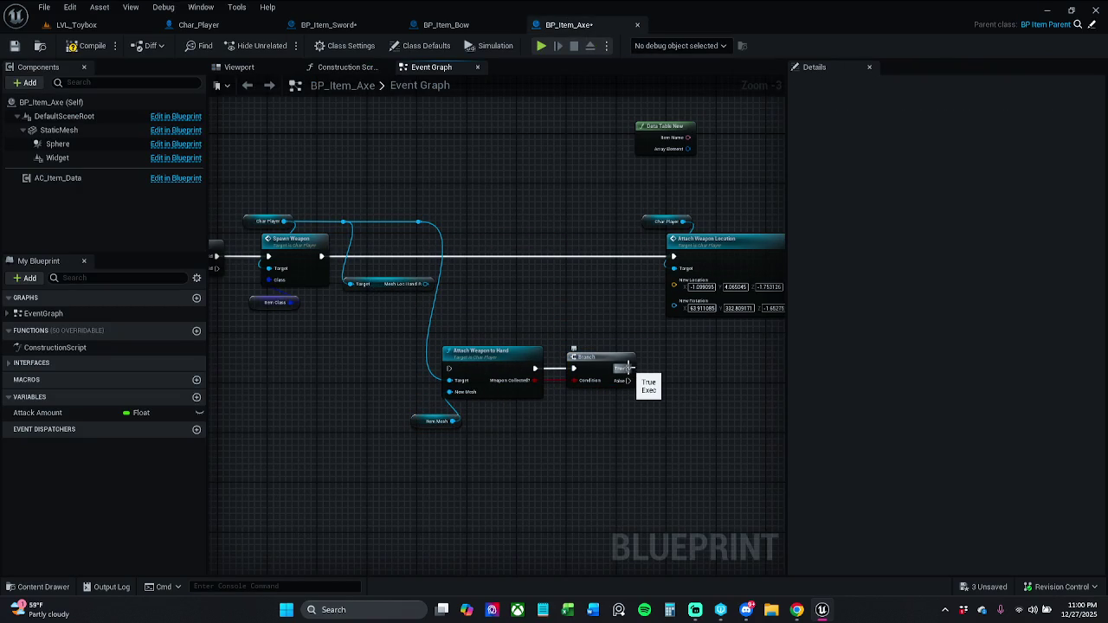
Step: In BP_Item_Bow, move Attach Weapon to Hand, Branch and Item Mesh below the main chain
click(442, 24)
drag(481, 215, 416, 221)
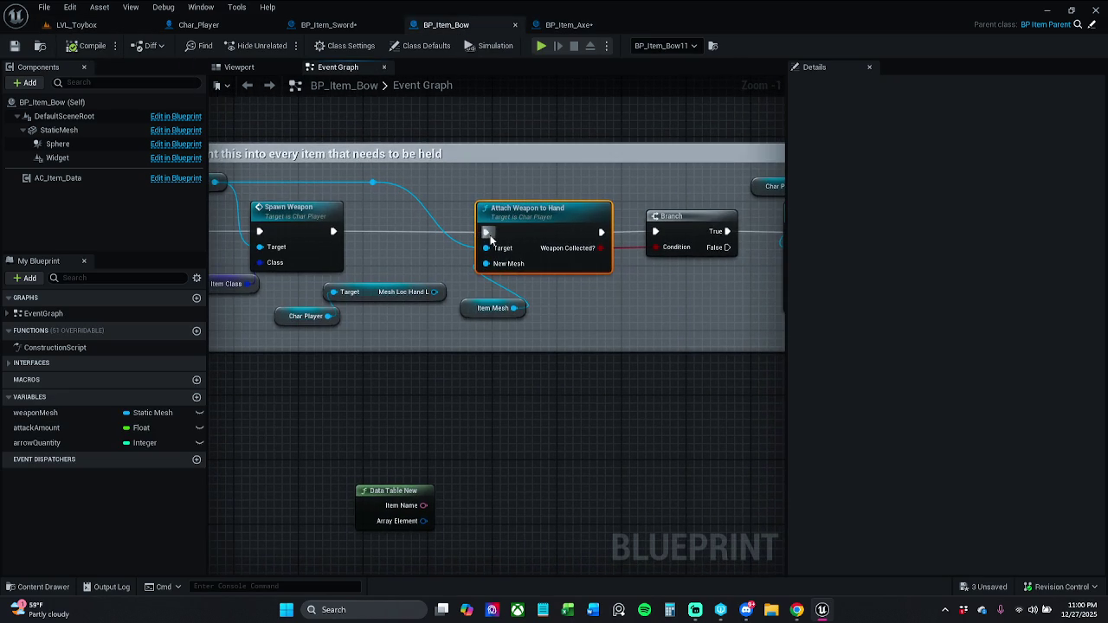
mouse_move(490, 237)
mouse_down()
mouse_move(426, 243)
mouse_move(592, 234)
mouse_up()
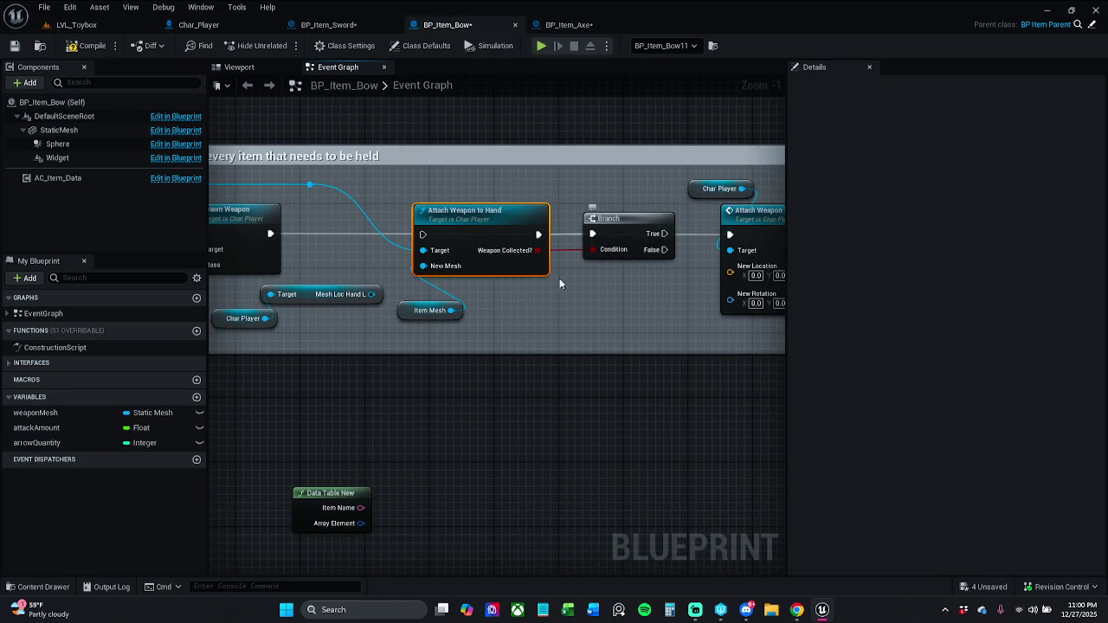
mouse_move(435, 343)
mouse_down()
mouse_move(623, 238)
mouse_move(615, 455)
mouse_move(659, 463)
mouse_up()
drag(426, 375, 311, 383)
drag(428, 301, 692, 481)
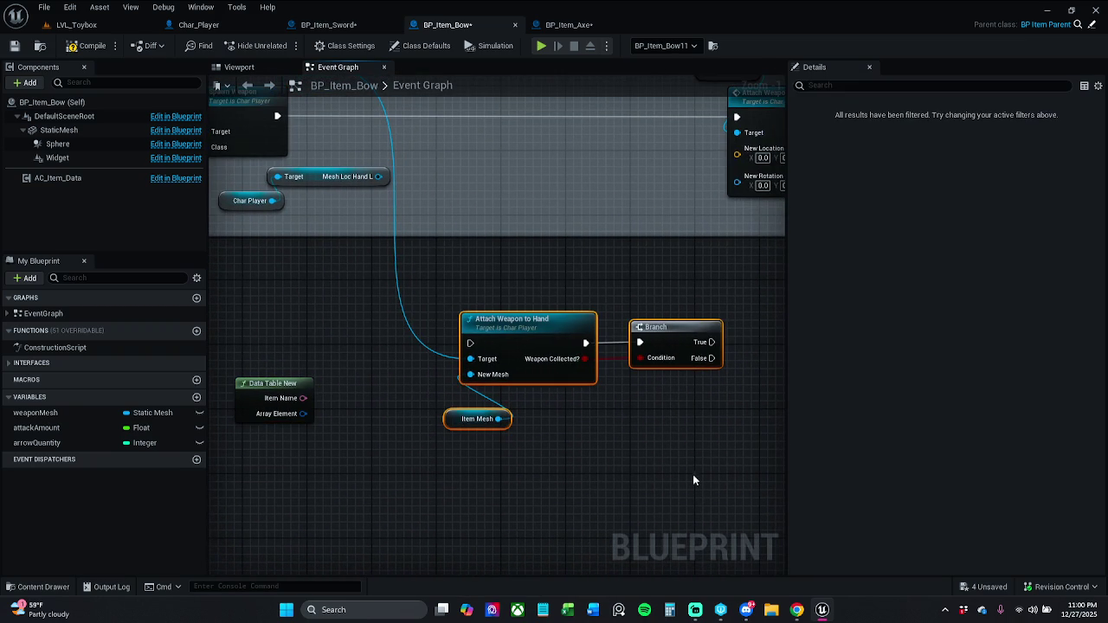
Step: Wrap the bow's set-aside nodes in a 'Testing purposes' comment
key(c)
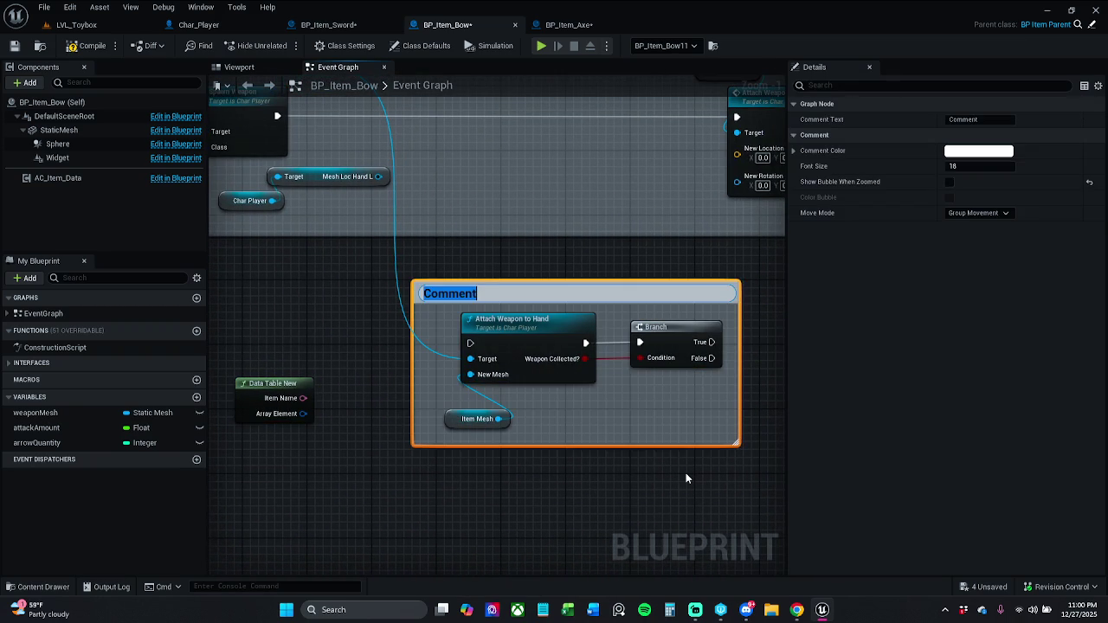
text(Tr)
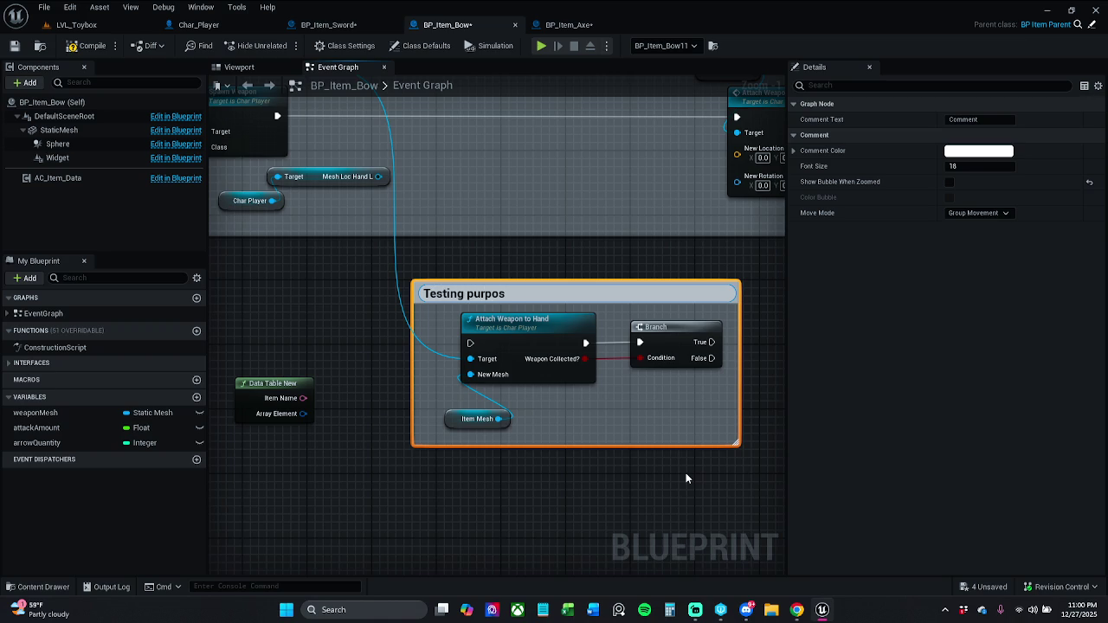
text(s)
key(Return)
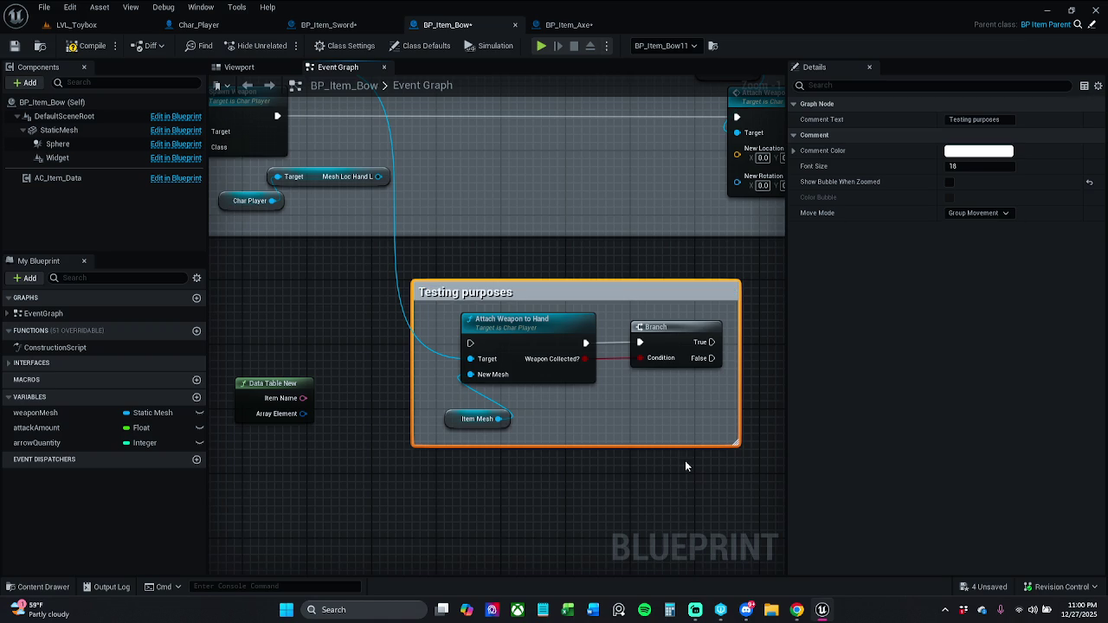
click(569, 275)
double_click(496, 294)
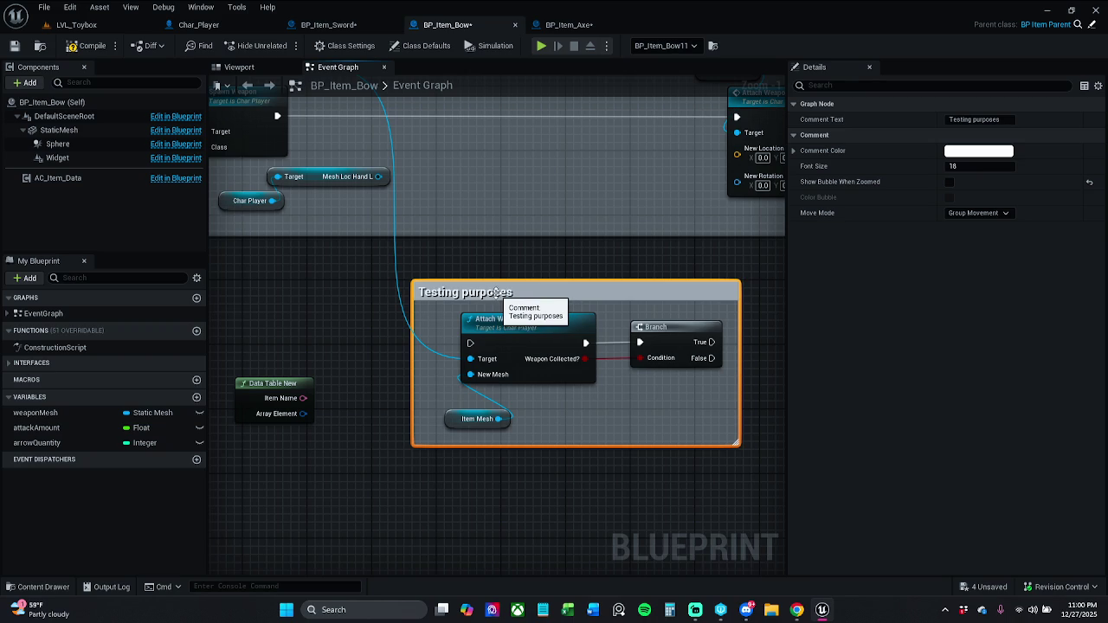
Step: Wrap the axe's set-aside nodes in a 'Testing purposes' comment and disconnect Char Player from Attach Weapon to Hand
click(568, 24)
drag(424, 450, 632, 324)
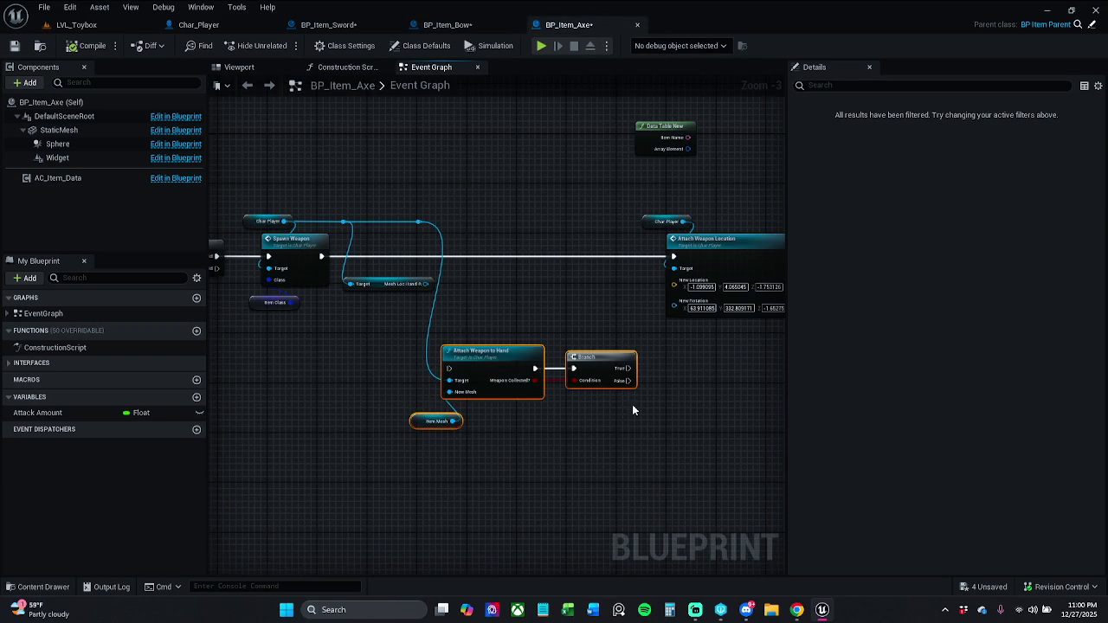
text(c)
text(Testing purposes)
key(Return)
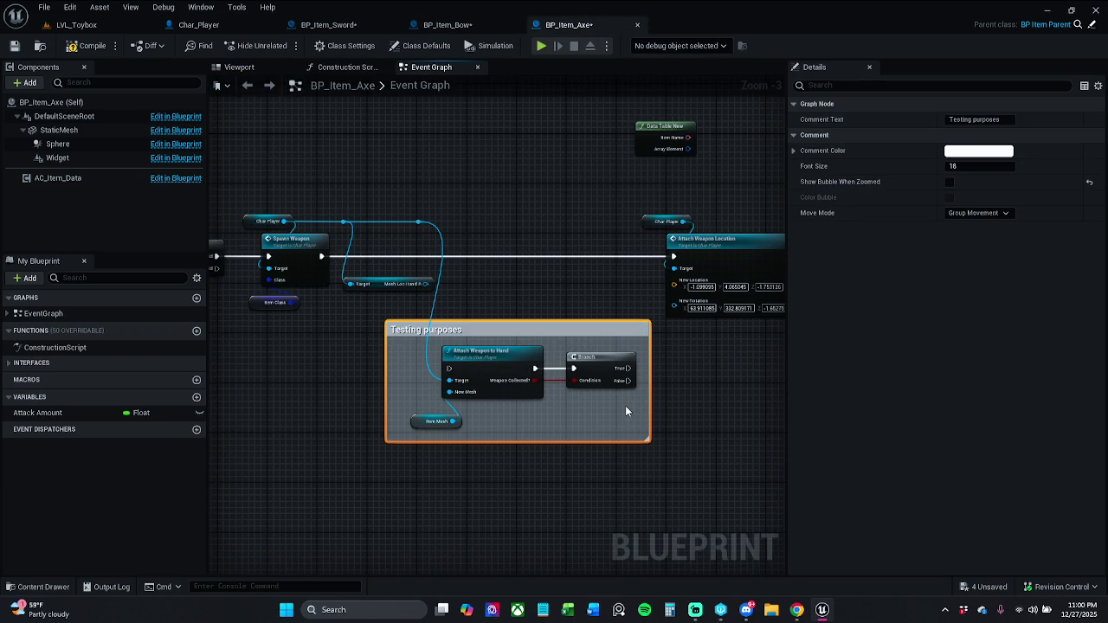
click(488, 297)
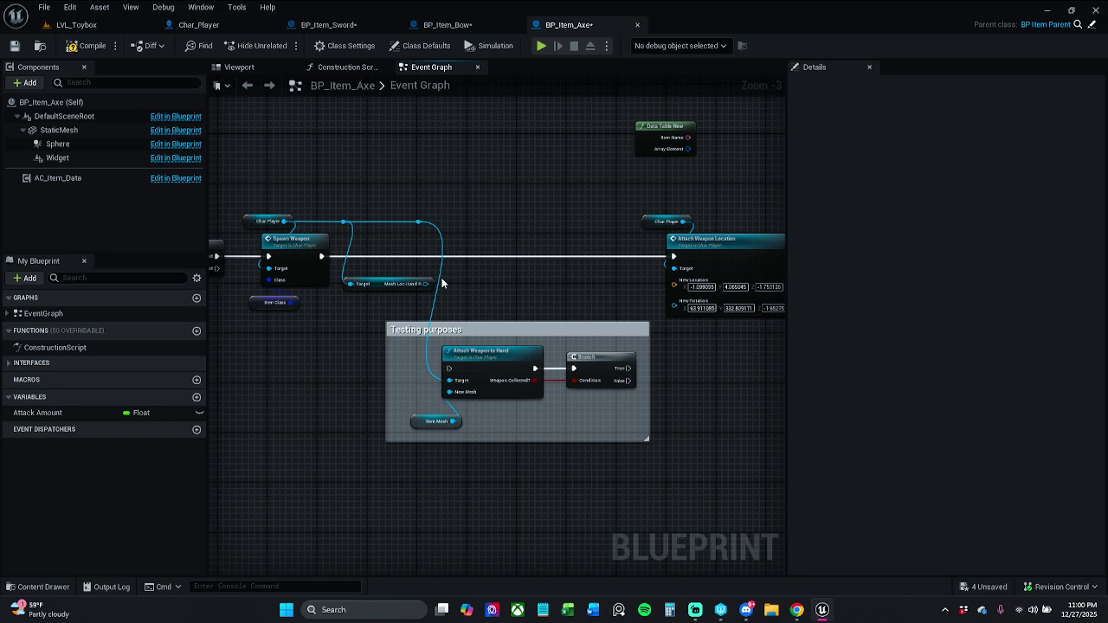
alt+click(441, 283)
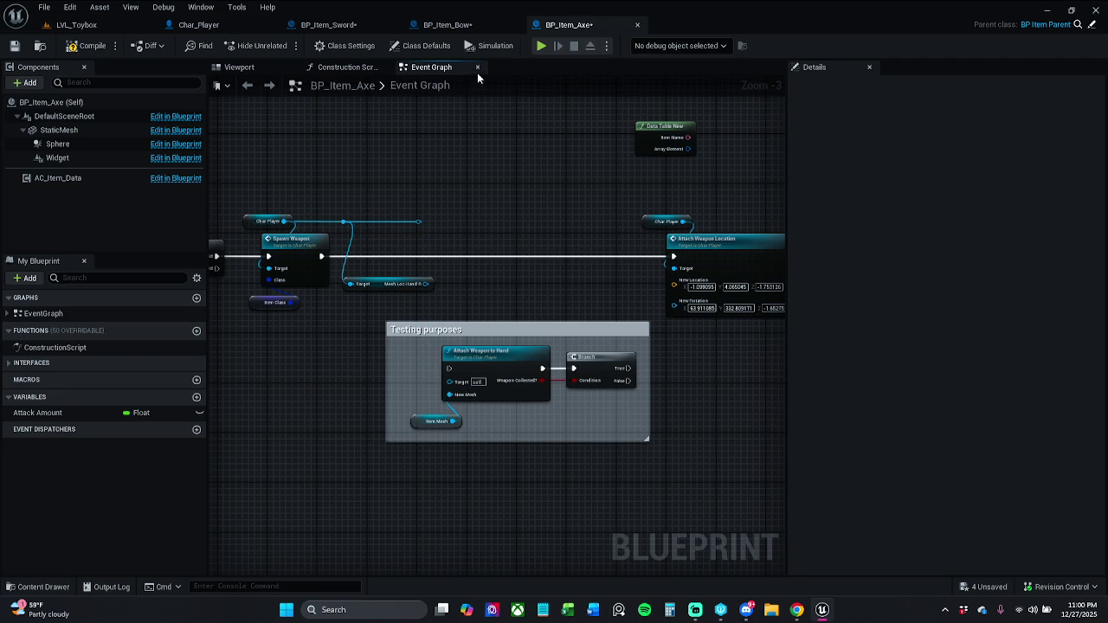
Step: Cycle through the bow, axe, sword and Char_Player tabs back to the LVL_Toybox level editor
click(463, 25)
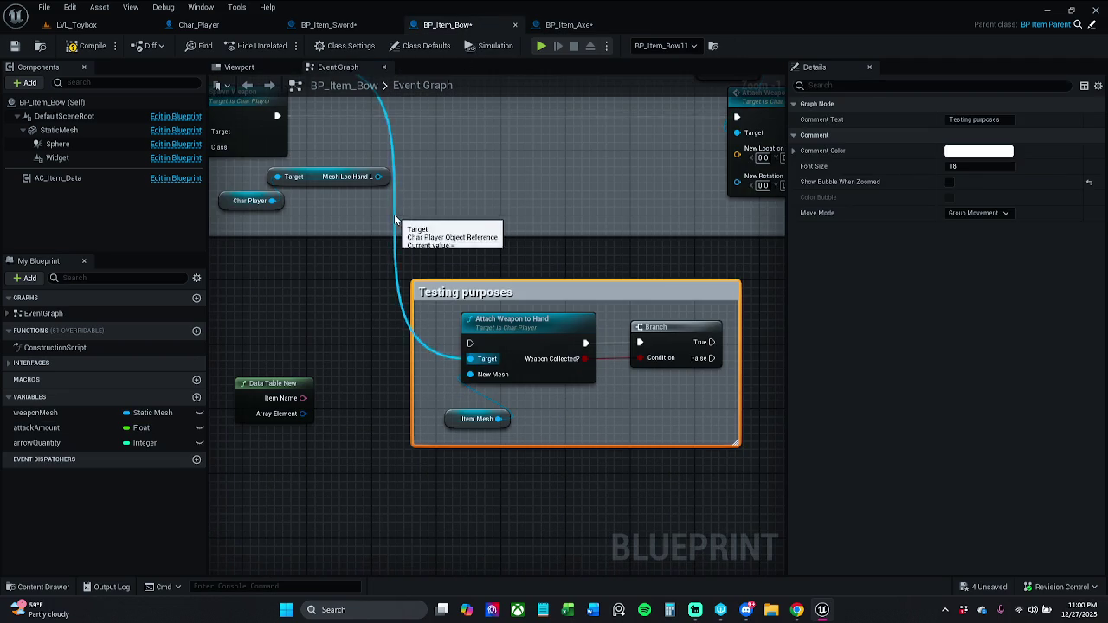
click(394, 218)
click(554, 25)
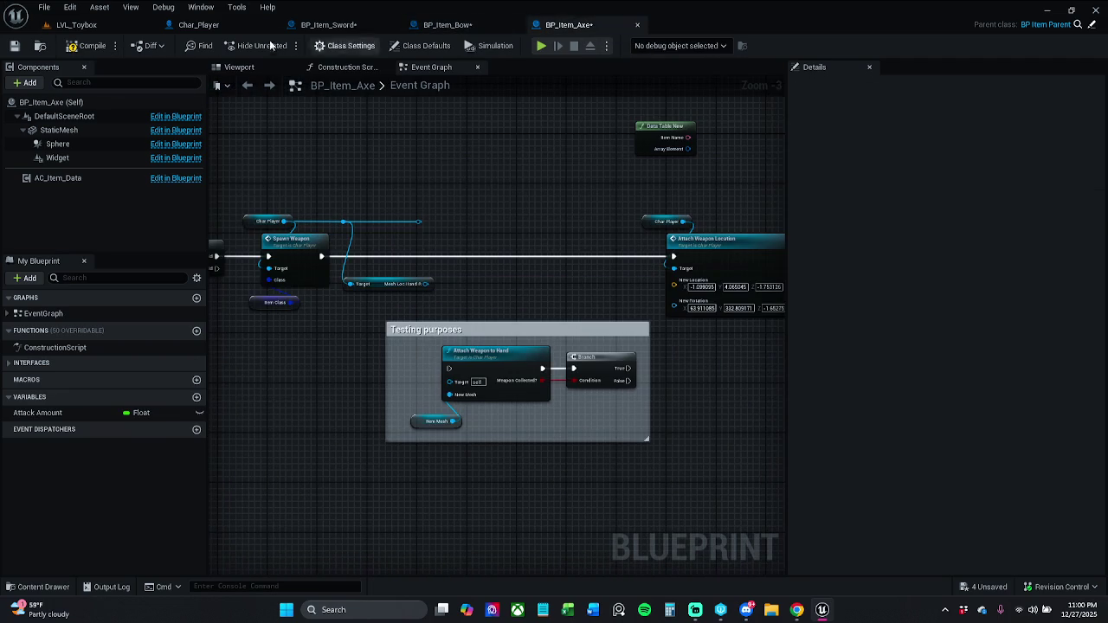
click(365, 26)
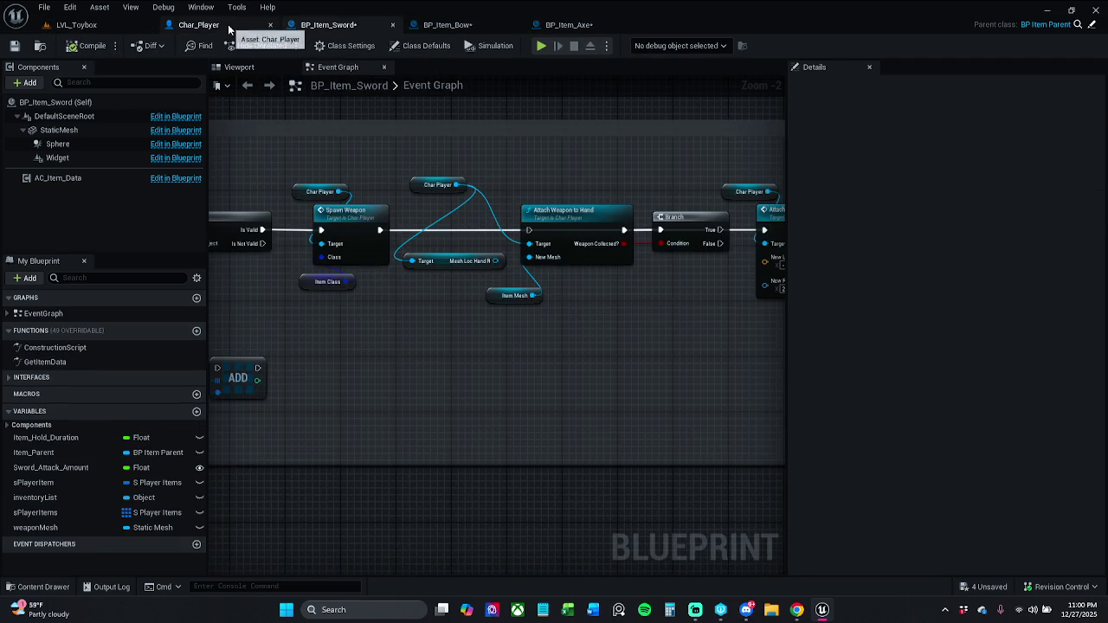
click(229, 26)
click(76, 24)
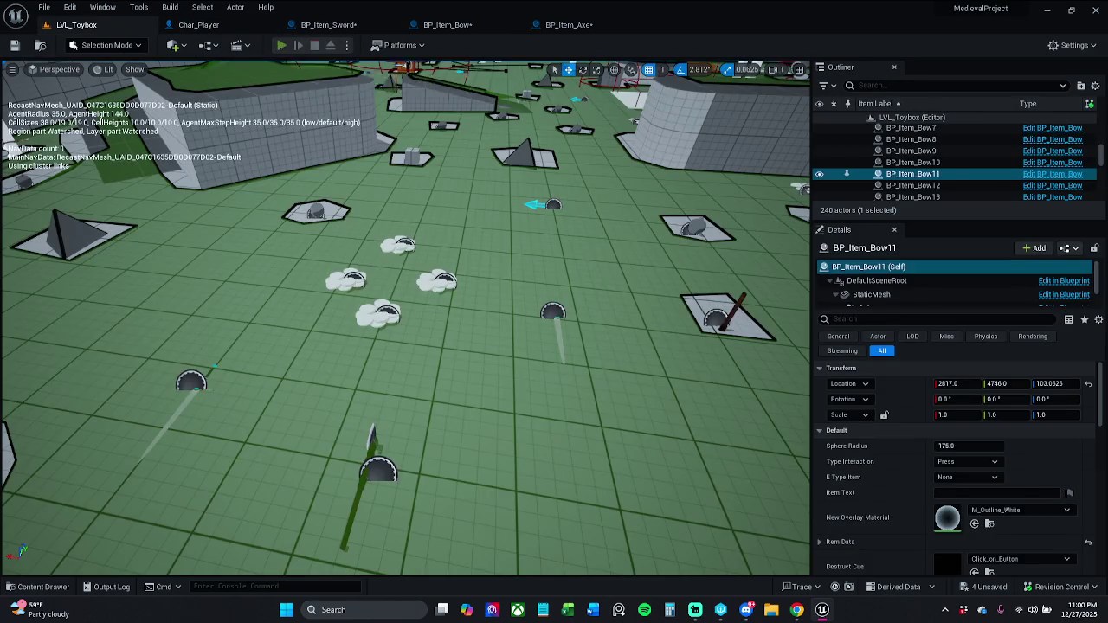
Step: Start Play In Editor and collect shields, potions, bows, coins and a stamina potion
key(alt+p)
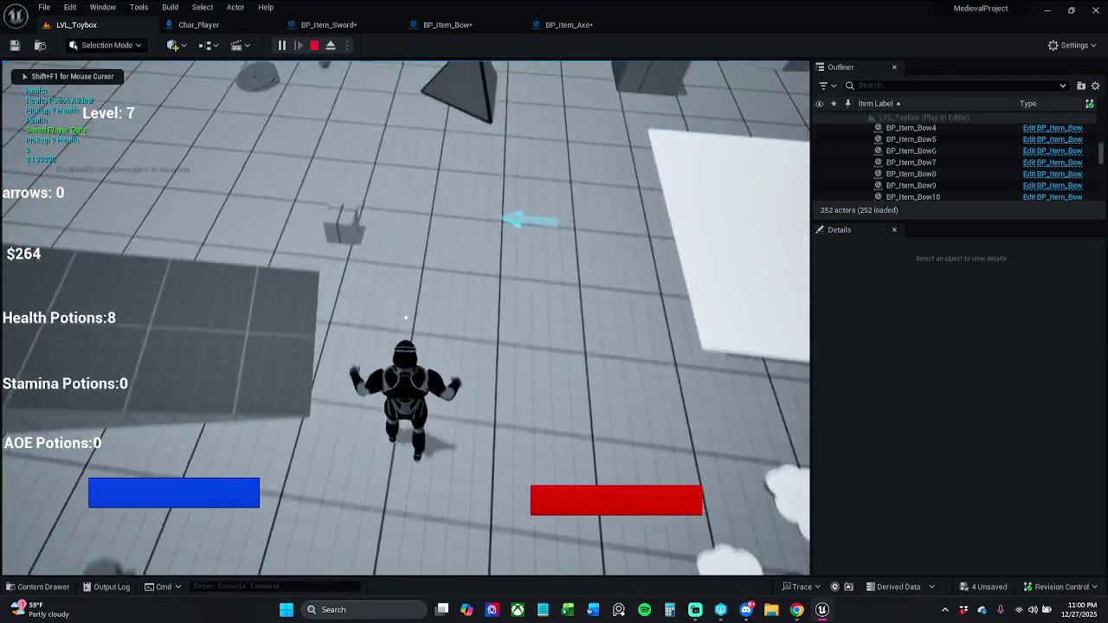
key(w)
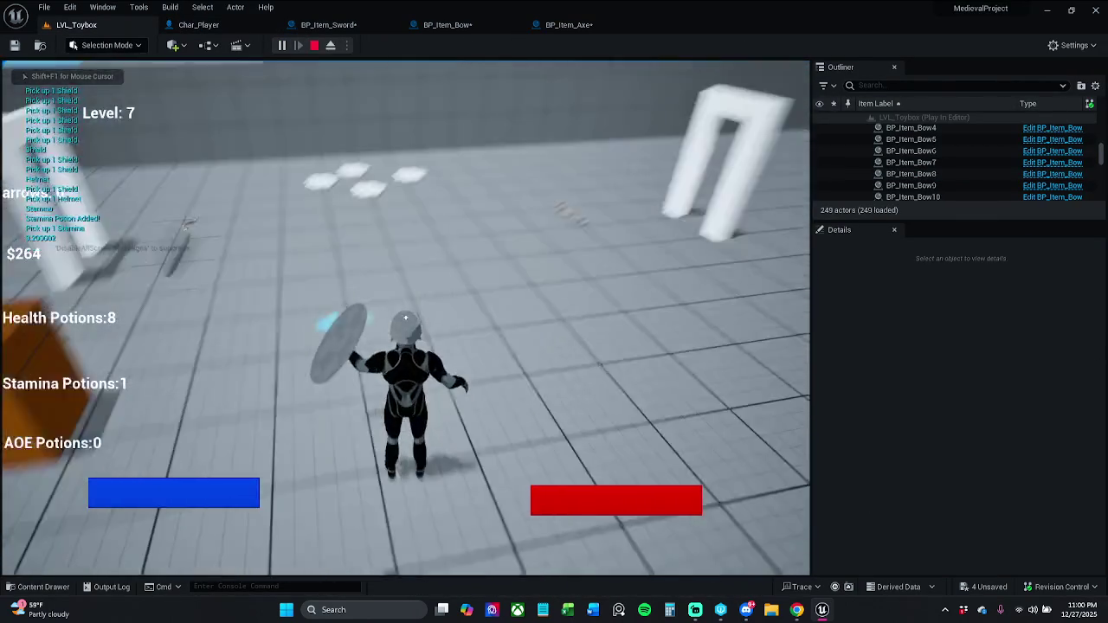
key(w)
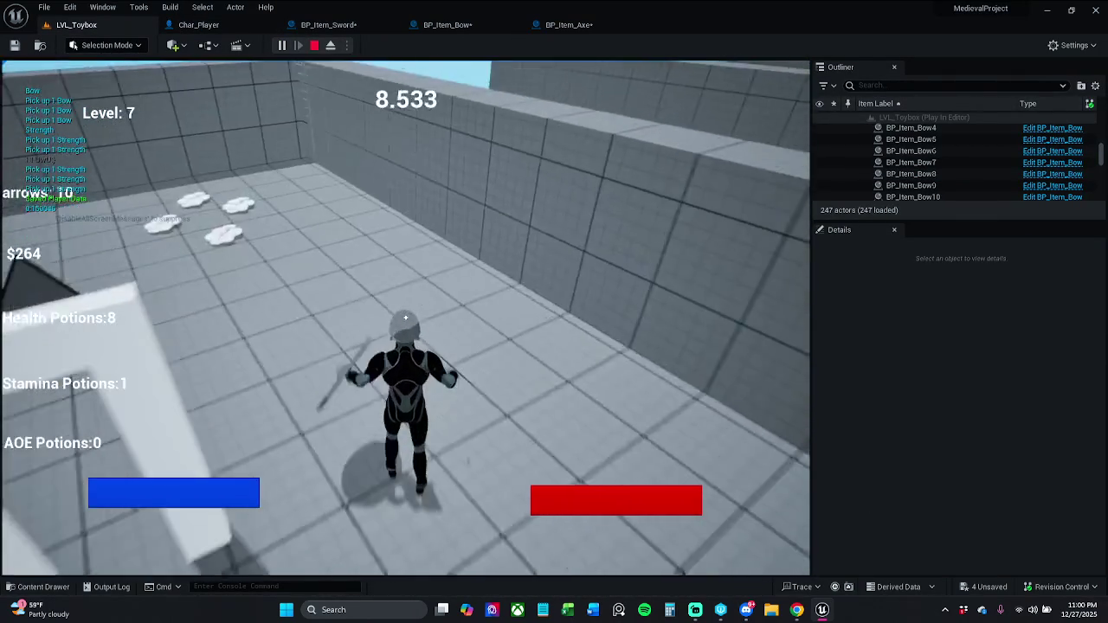
key(w)
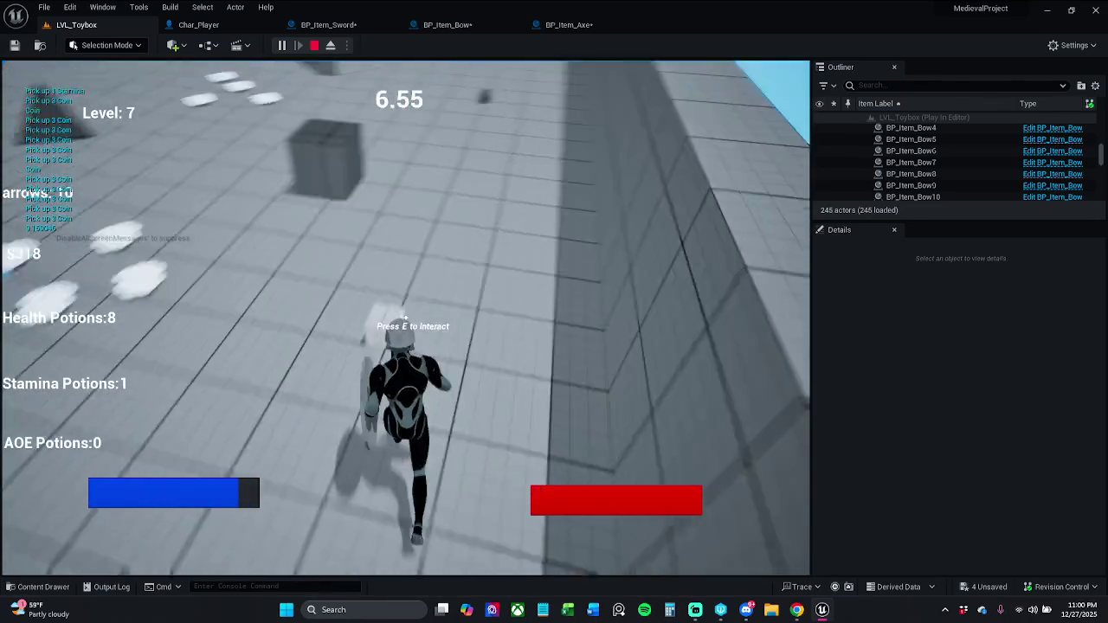
key(w)
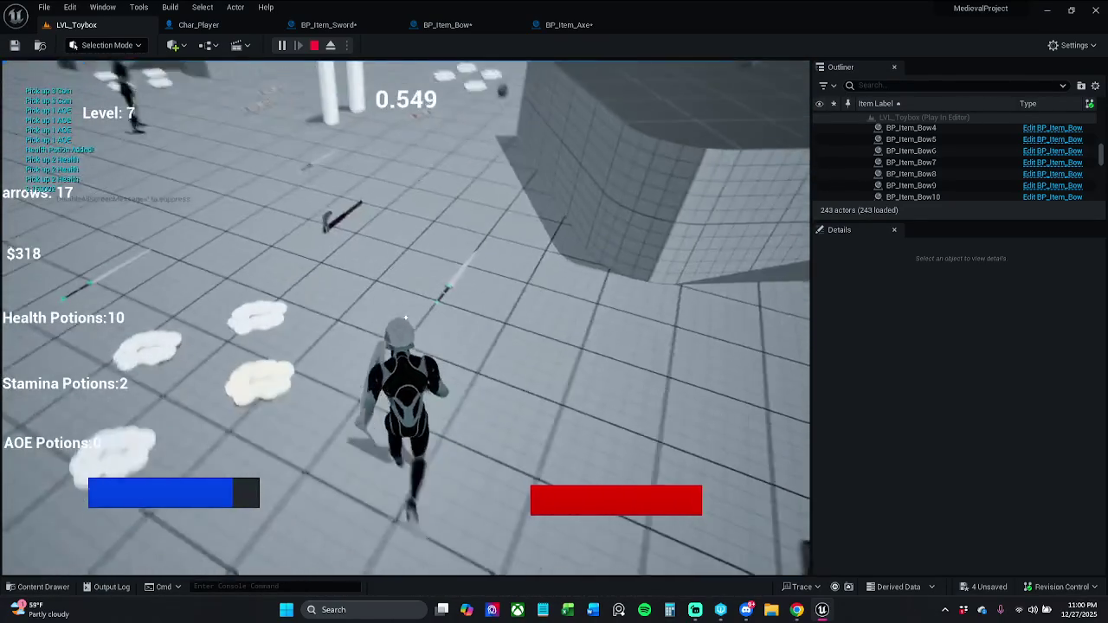
Step: Pick up the axe, another bow for arrows and the sword, then stop the session
key(w)
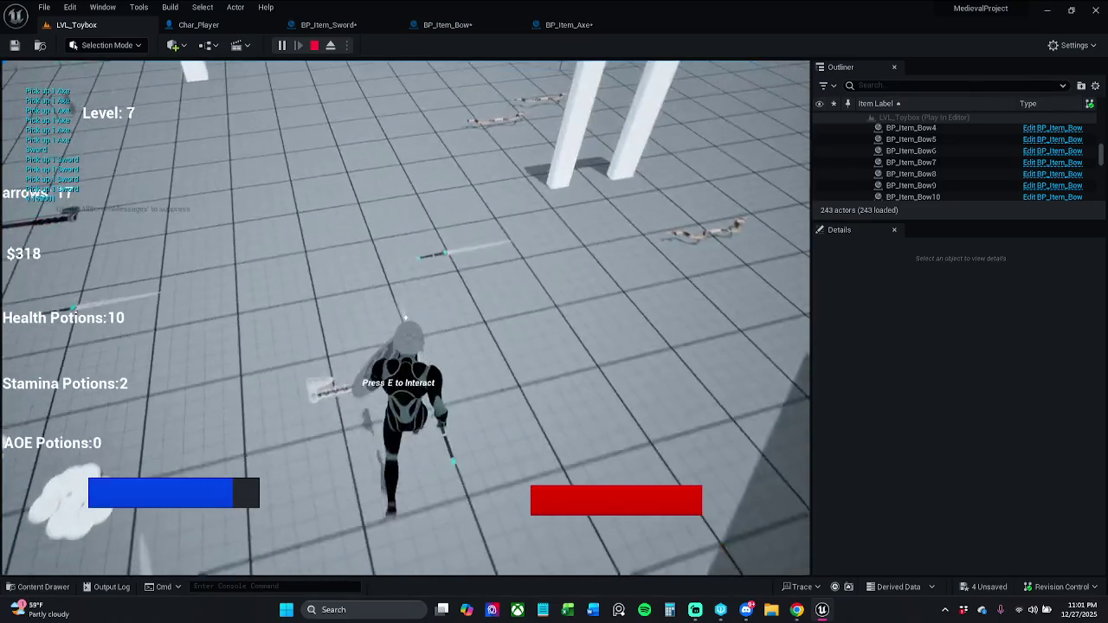
key(e)
key(w)
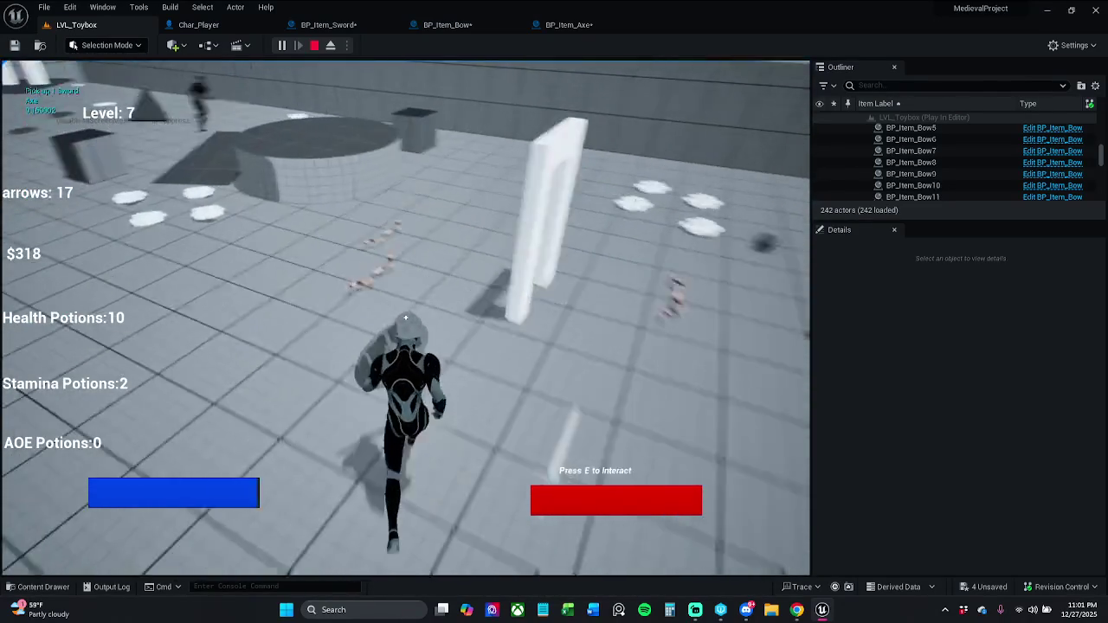
key(e)
key(w)
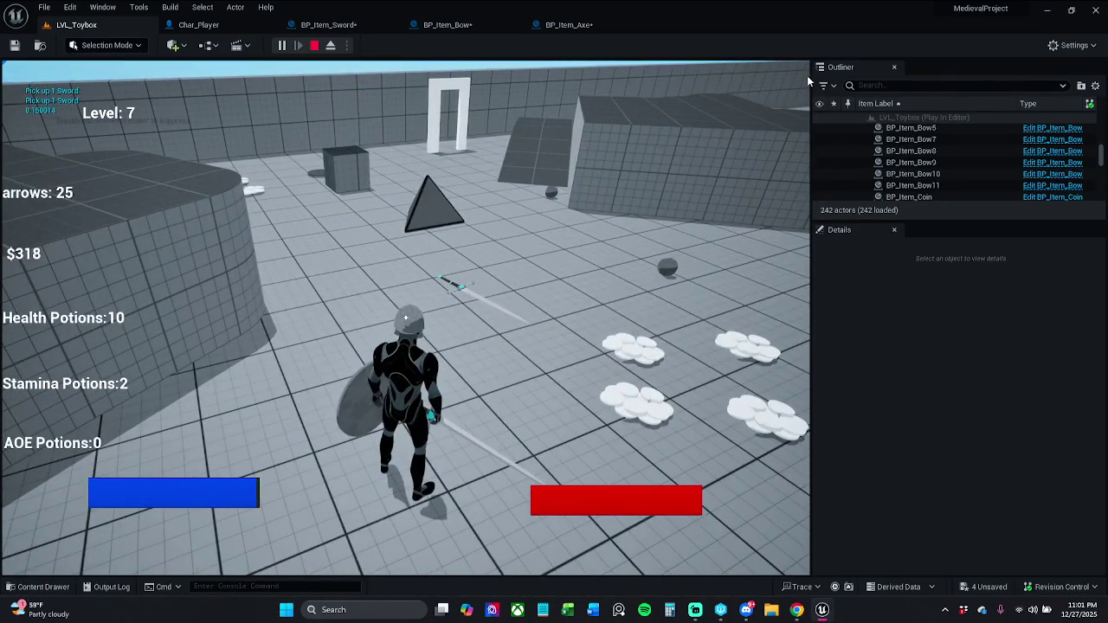
key(Escape)
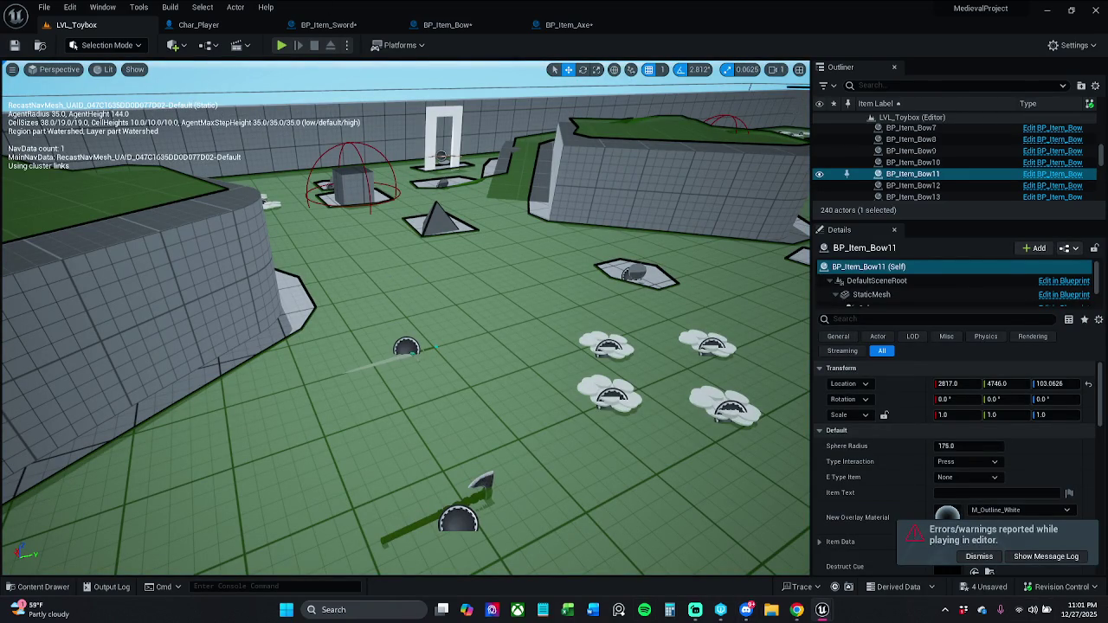
Step: In BP_Item_Sword, move the Attach Weapon to Hand and Branch group lower in the graph
click(198, 24)
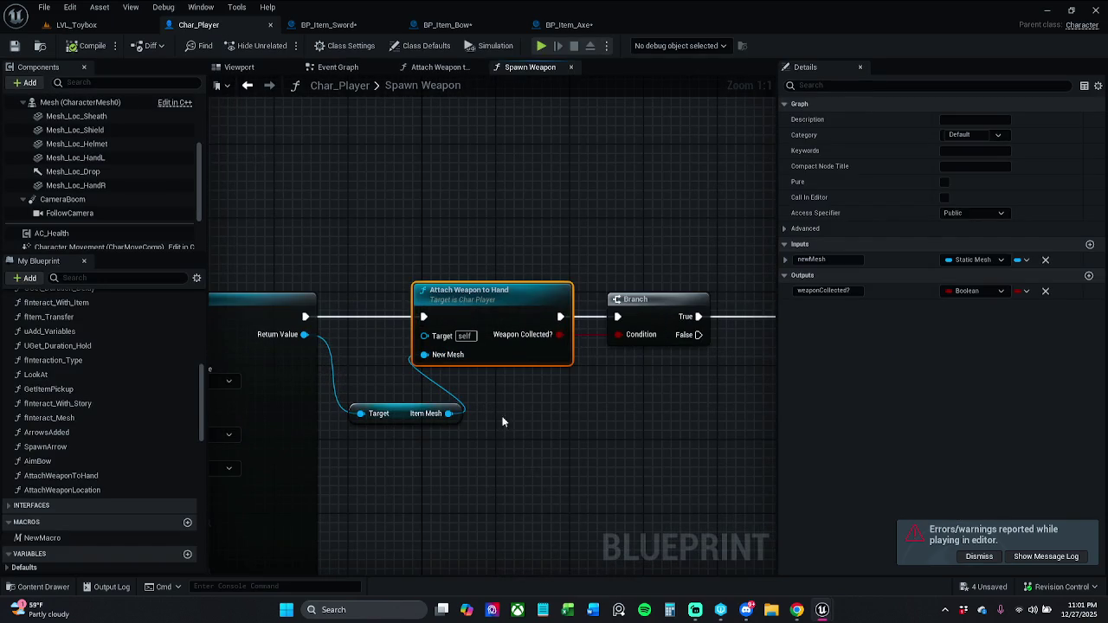
click(448, 25)
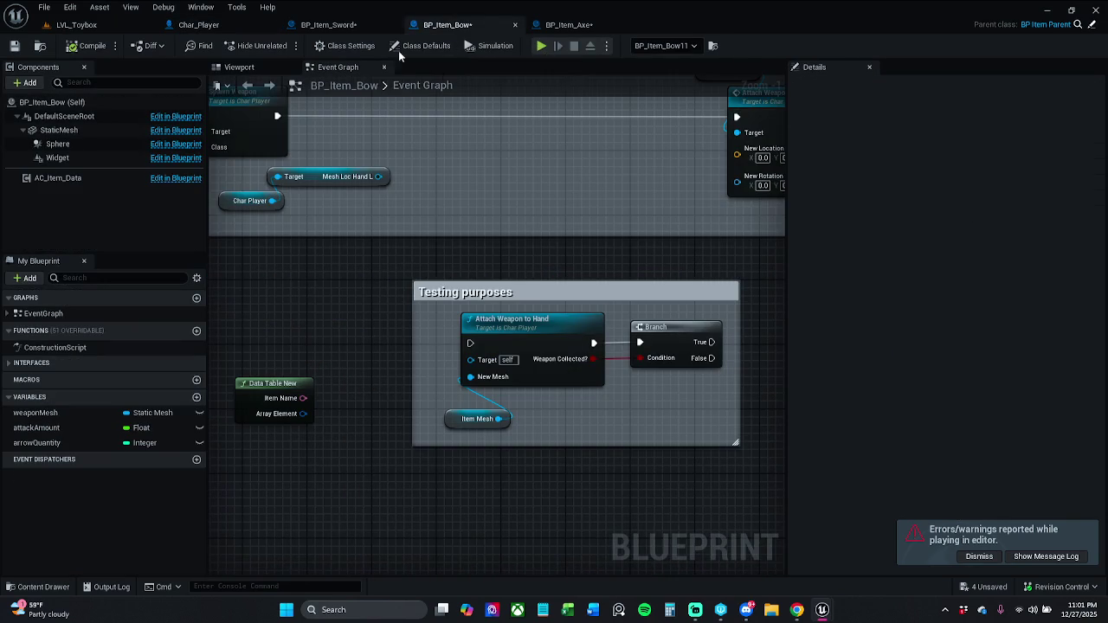
click(347, 27)
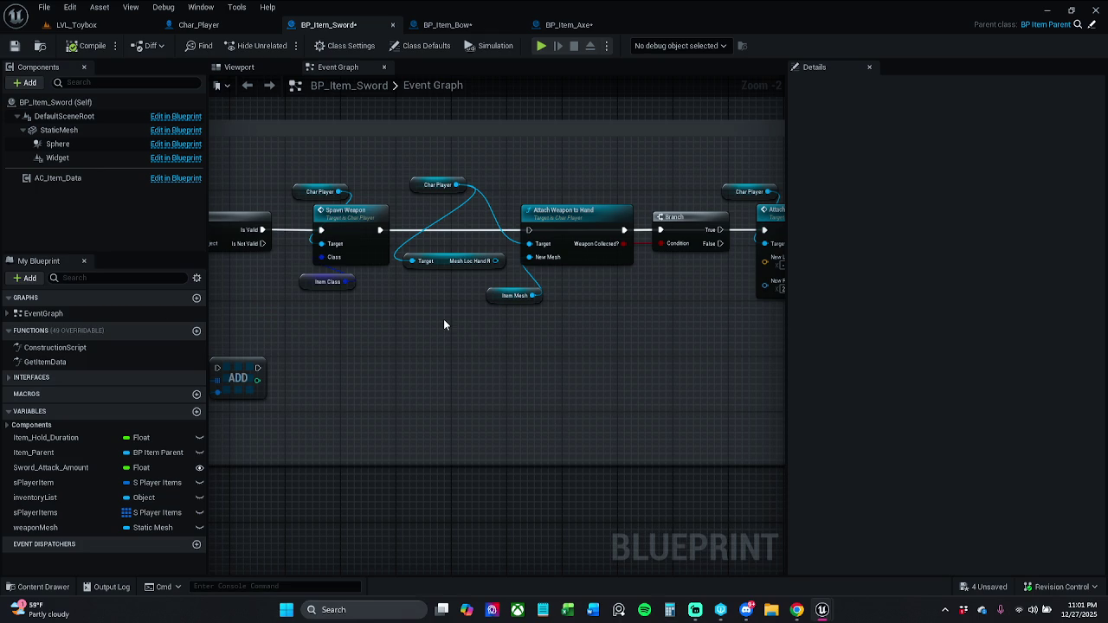
mouse_move(444, 321)
mouse_down()
mouse_move(536, 334)
mouse_move(478, 310)
mouse_up()
scroll(560, 304, down, 1)
mouse_move(424, 187)
mouse_down()
mouse_move(626, 324)
mouse_move(664, 306)
mouse_up()
drag(655, 257, 649, 388)
click(598, 359)
Step: Delete the Mesh Loc Hand R getter and reposition Char Player to target Attach Weapon to Hand
scroll(506, 359, up, 1)
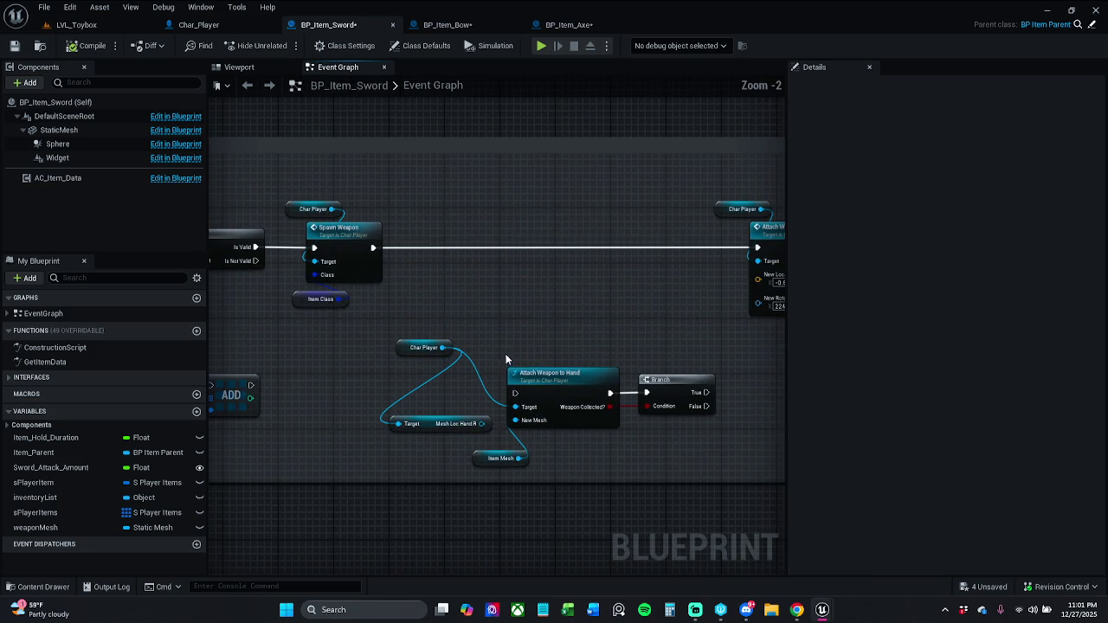
click(414, 423)
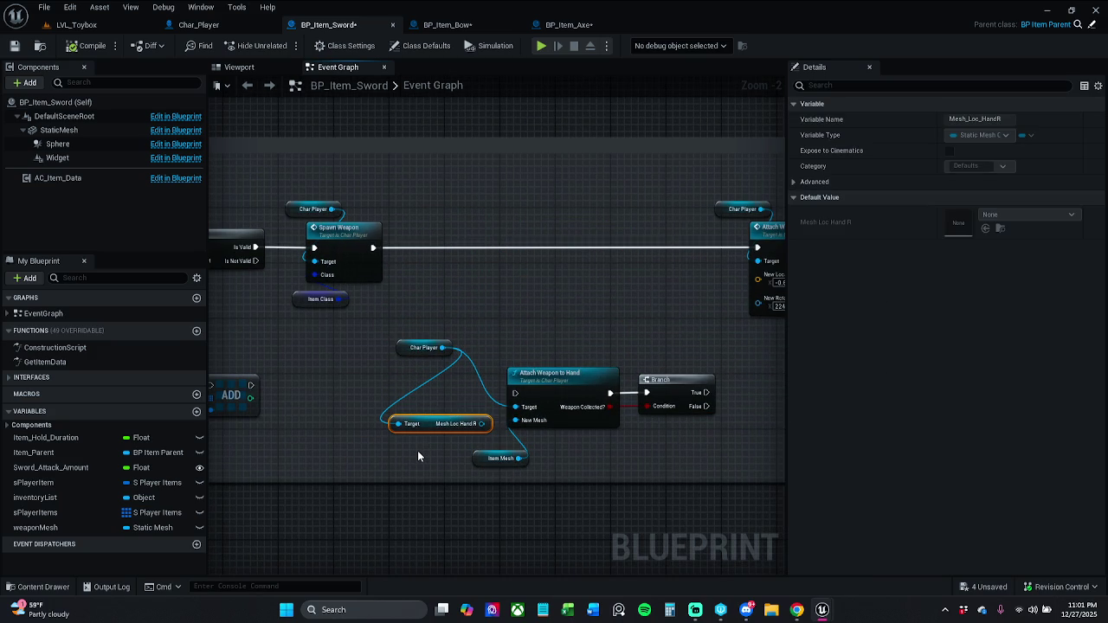
key(Delete)
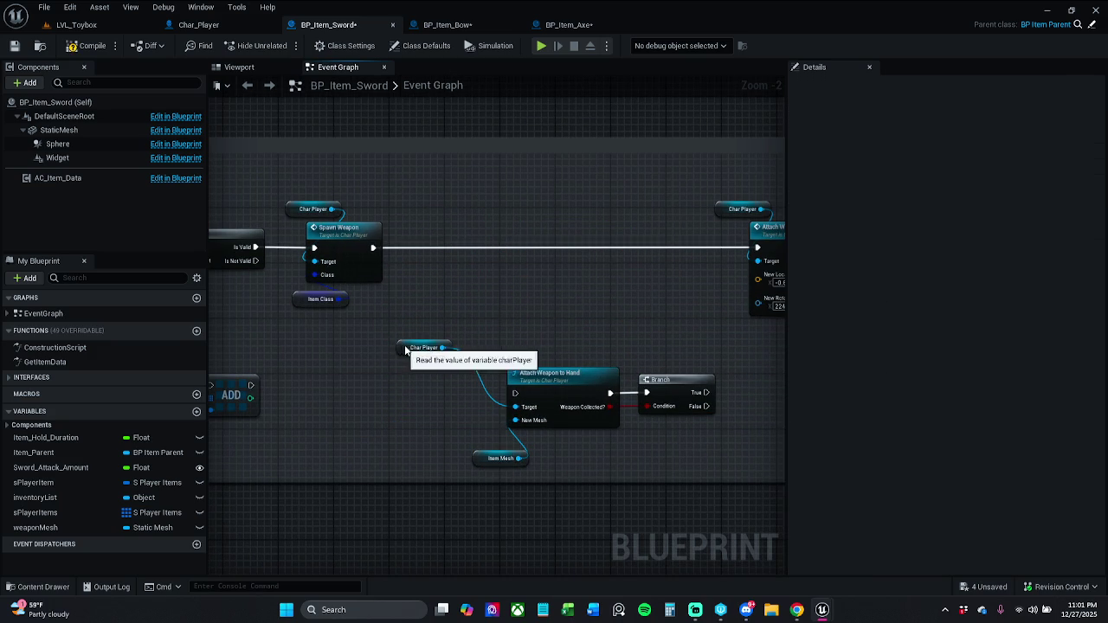
drag(417, 348, 452, 347)
click(531, 345)
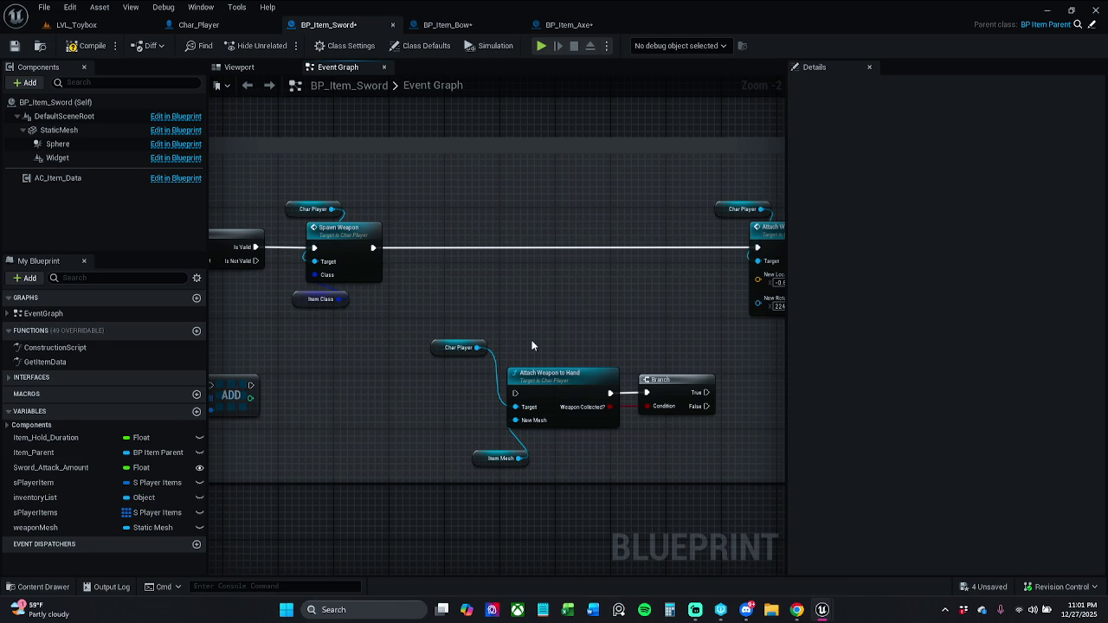
Step: Compare the bow and sword graphs and select the sword's Char Player and Branch nodes
click(447, 24)
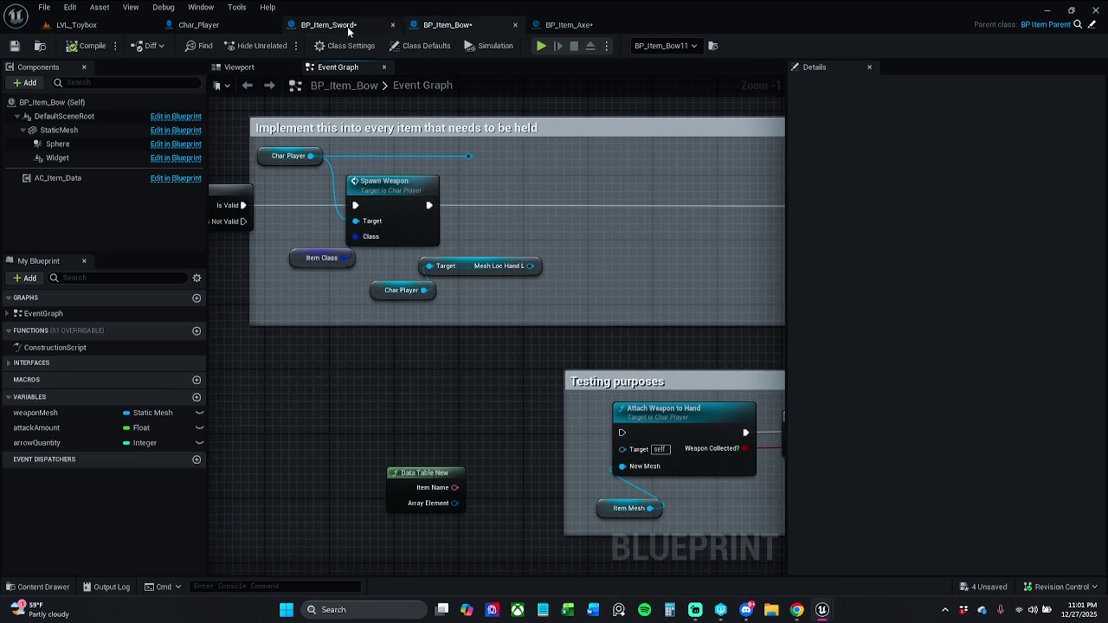
click(329, 24)
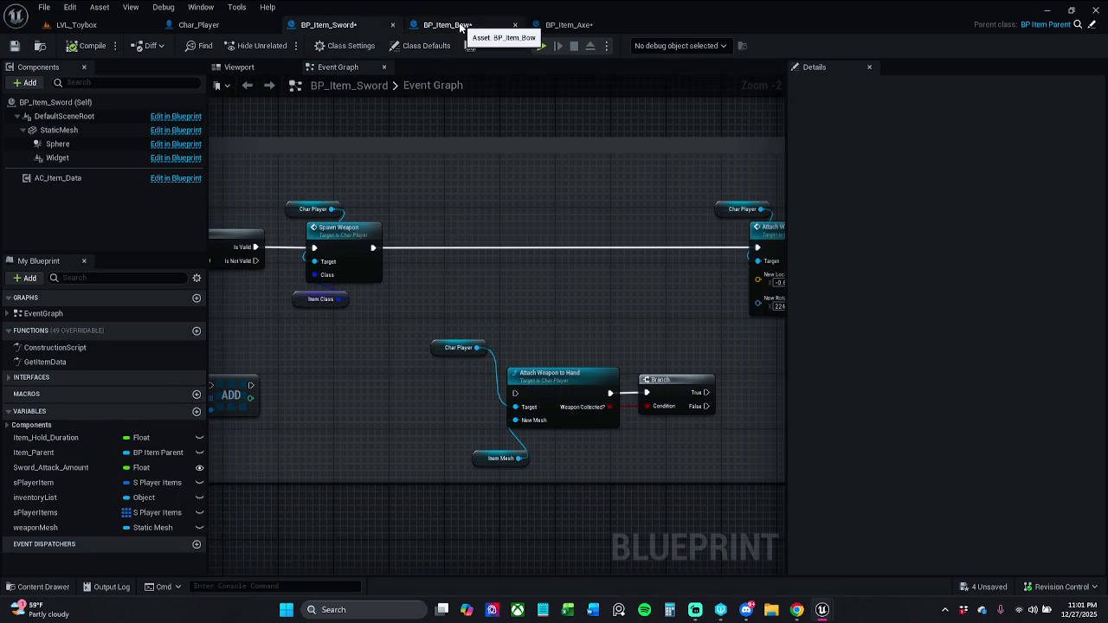
click(449, 24)
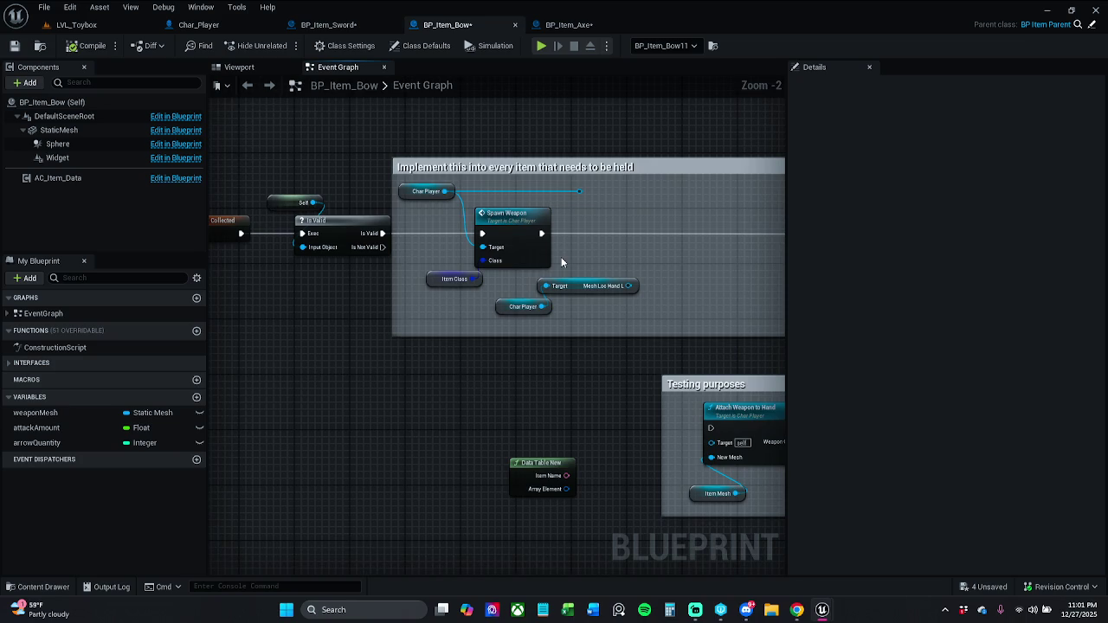
scroll(561, 257, down, 2)
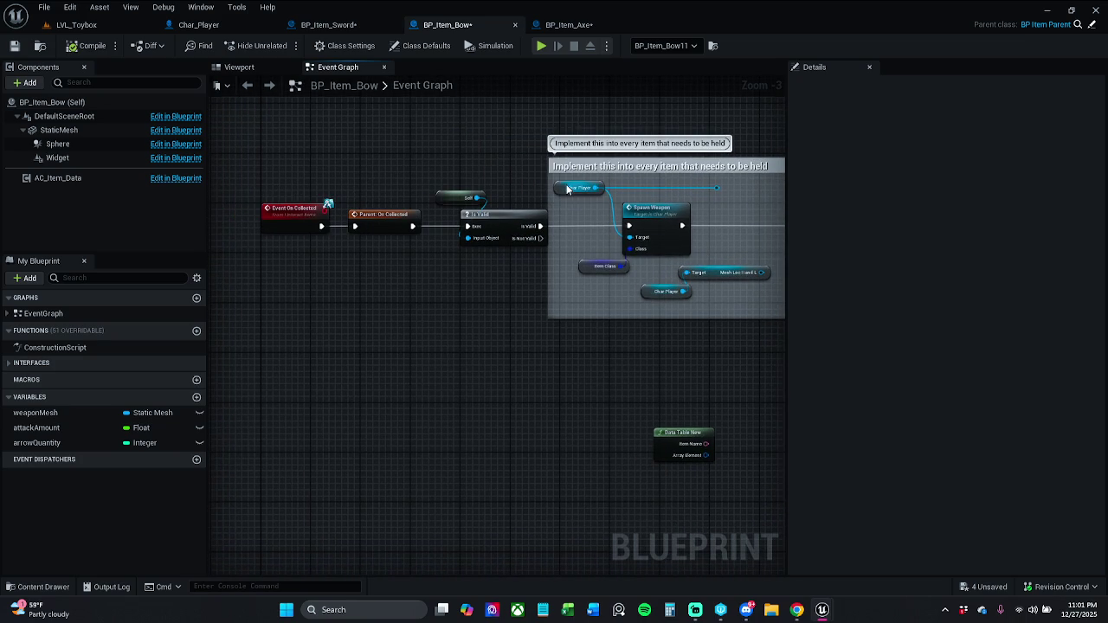
click(329, 24)
drag(566, 188, 768, 190)
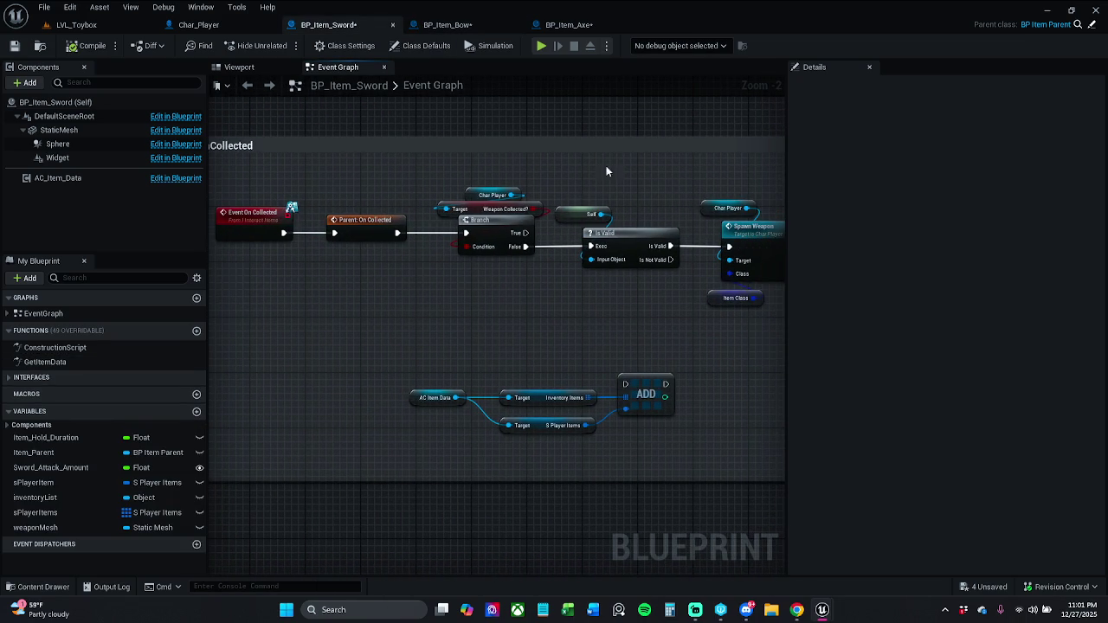
drag(503, 175, 491, 272)
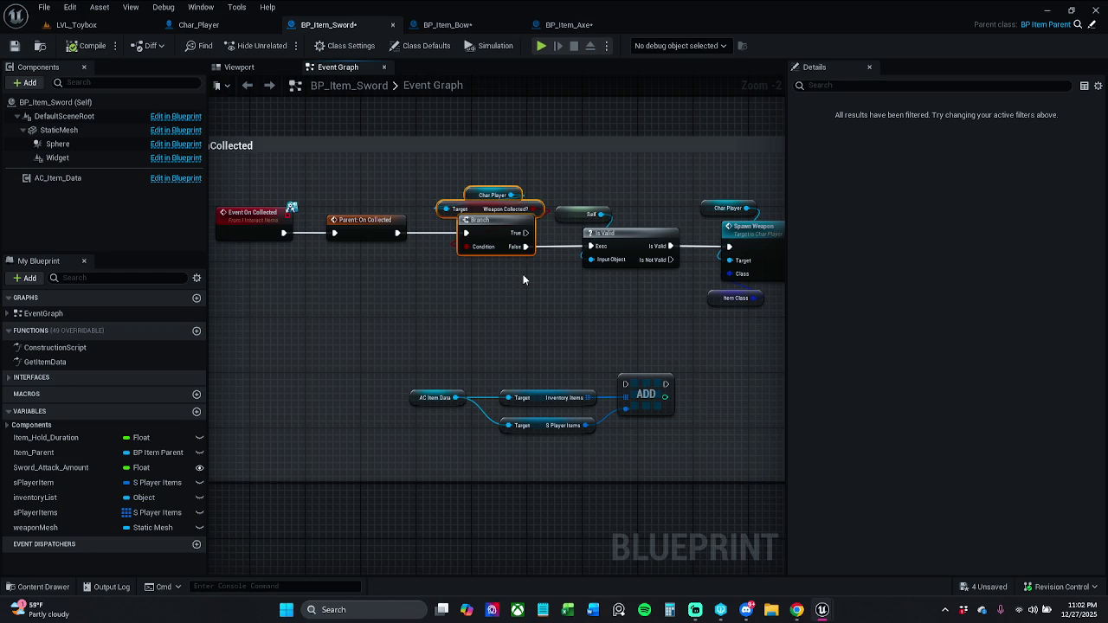
click(446, 22)
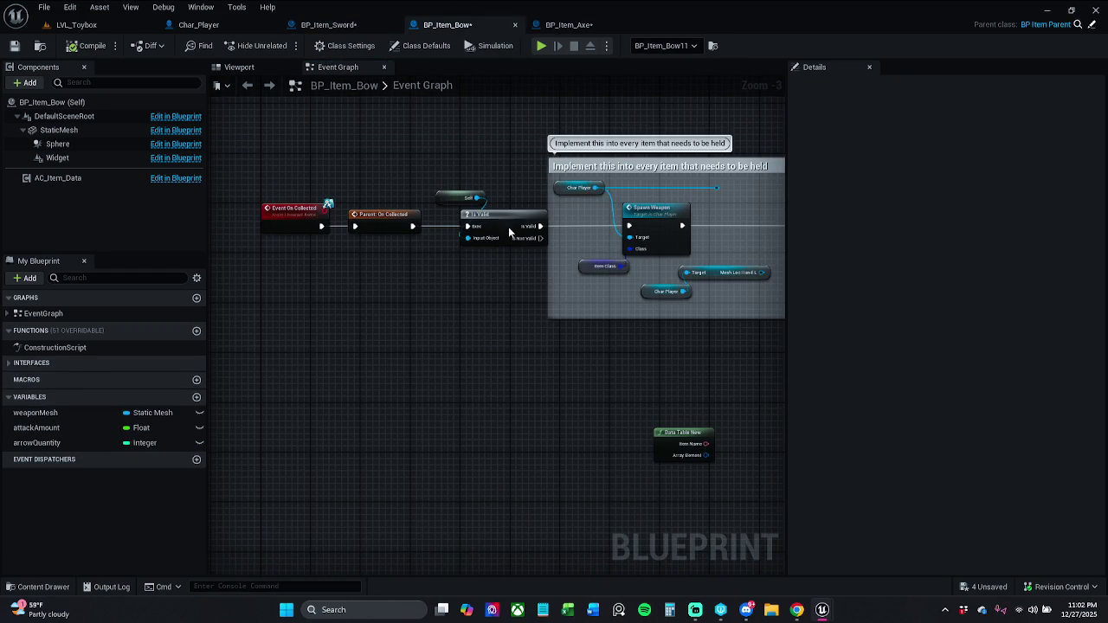
Step: Pan through BP_Item_Axe's graph to review its BeginPlay and On Collected event chain
click(571, 24)
mouse_move(507, 244)
mouse_down()
mouse_move(796, 245)
mouse_move(727, 232)
mouse_move(588, 249)
mouse_up()
scroll(519, 254, down, 3)
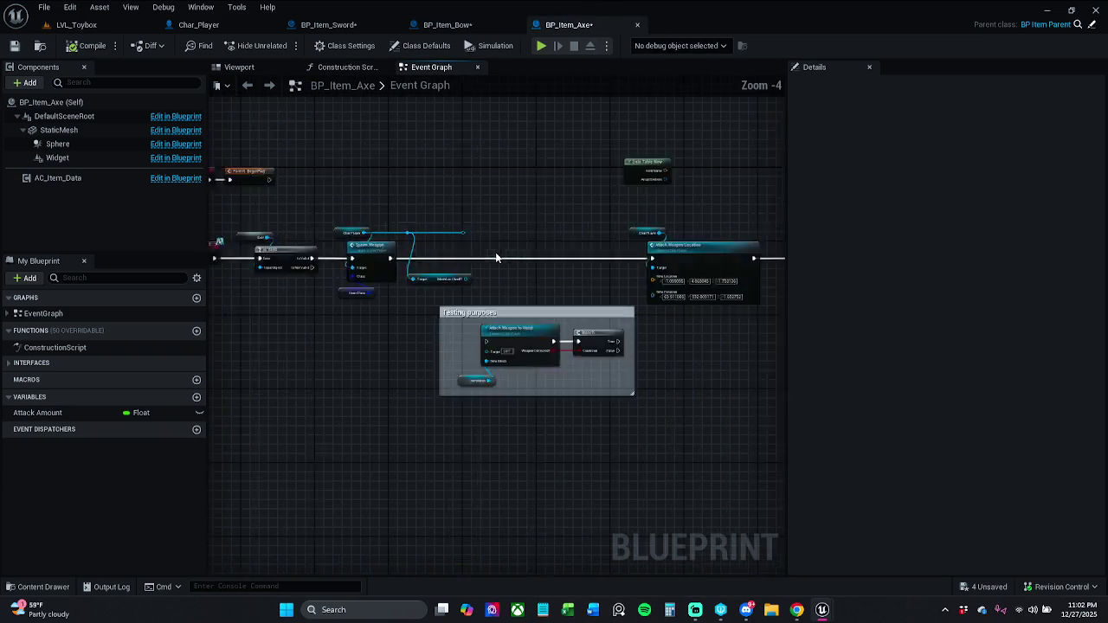
scroll(475, 230, up, 3)
drag(509, 233, 294, 225)
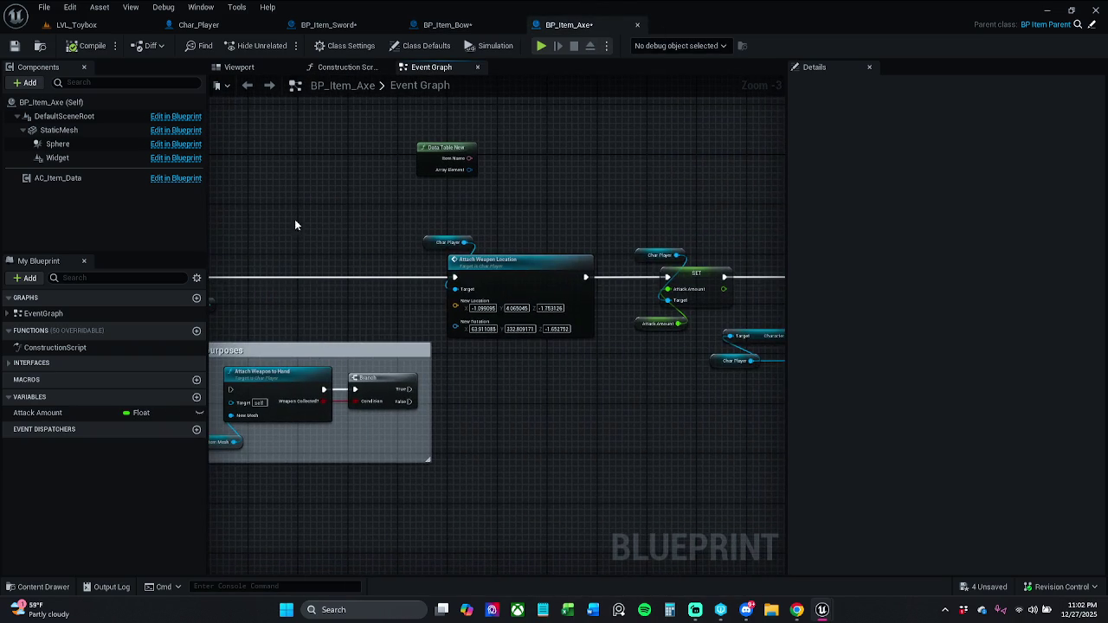
mouse_move(519, 203)
mouse_down()
mouse_move(380, 209)
mouse_move(619, 224)
mouse_up()
scroll(440, 203, down, 1)
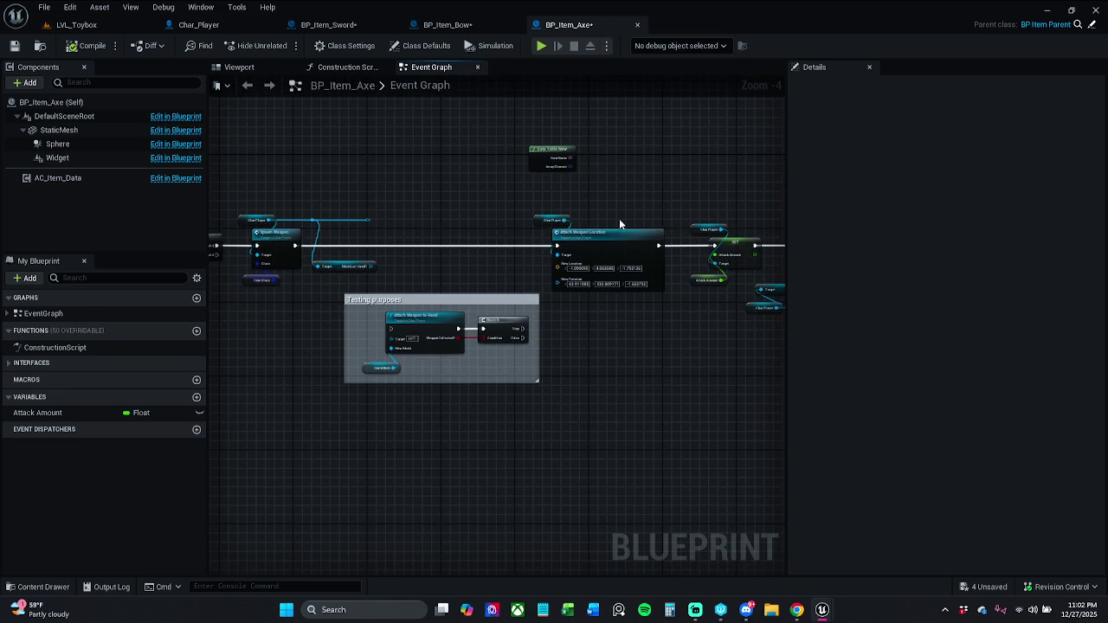
drag(362, 210, 626, 203)
drag(504, 185, 437, 186)
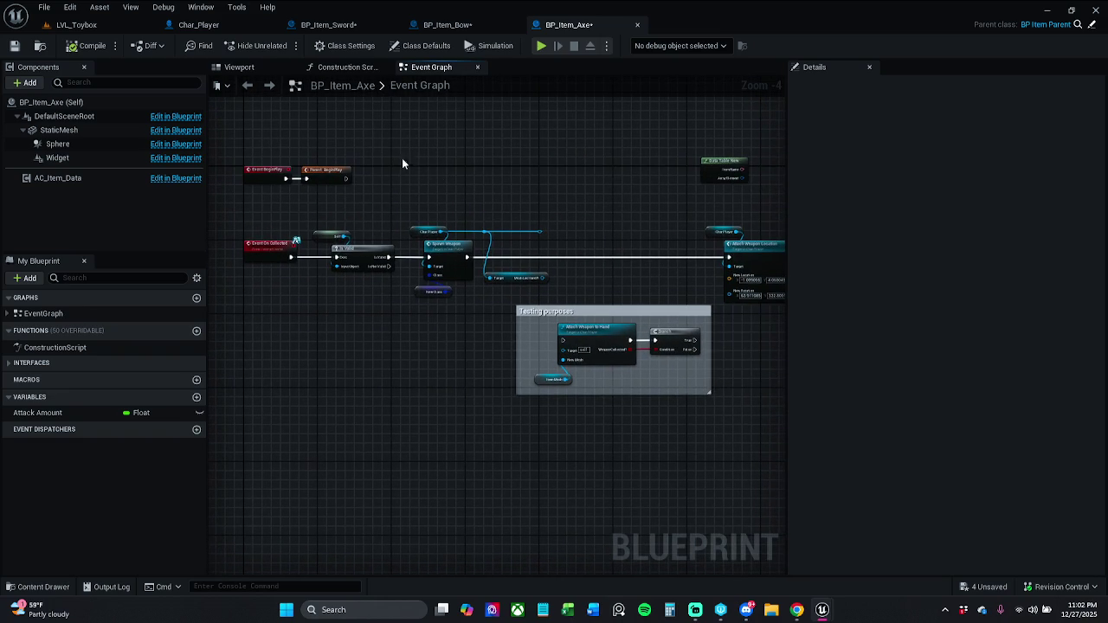
Step: In the axe graph, add a Branch after On Collected with its True output feeding Is Valid
mouse_move(334, 210)
mouse_down()
mouse_move(450, 292)
mouse_move(836, 444)
mouse_move(225, 225)
mouse_move(345, 158)
mouse_up()
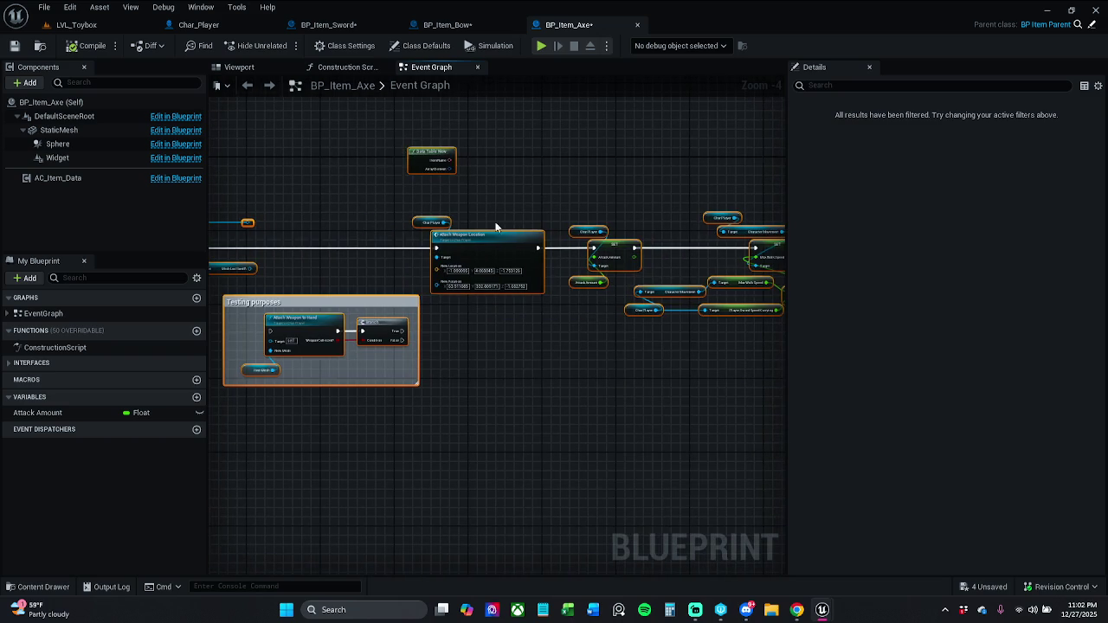
drag(496, 226, 699, 236)
drag(427, 235, 549, 237)
click(411, 240)
click(399, 242)
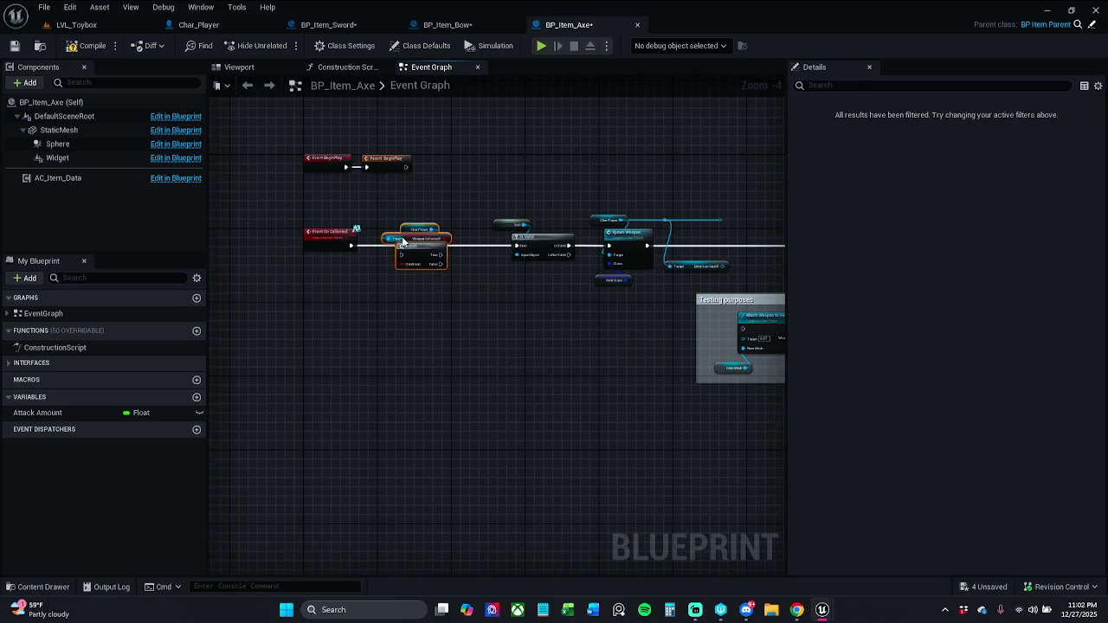
drag(398, 246, 352, 246)
drag(507, 246, 436, 246)
mouse_move(477, 168)
mouse_down()
mouse_move(789, 329)
mouse_move(790, 380)
mouse_move(823, 403)
mouse_up()
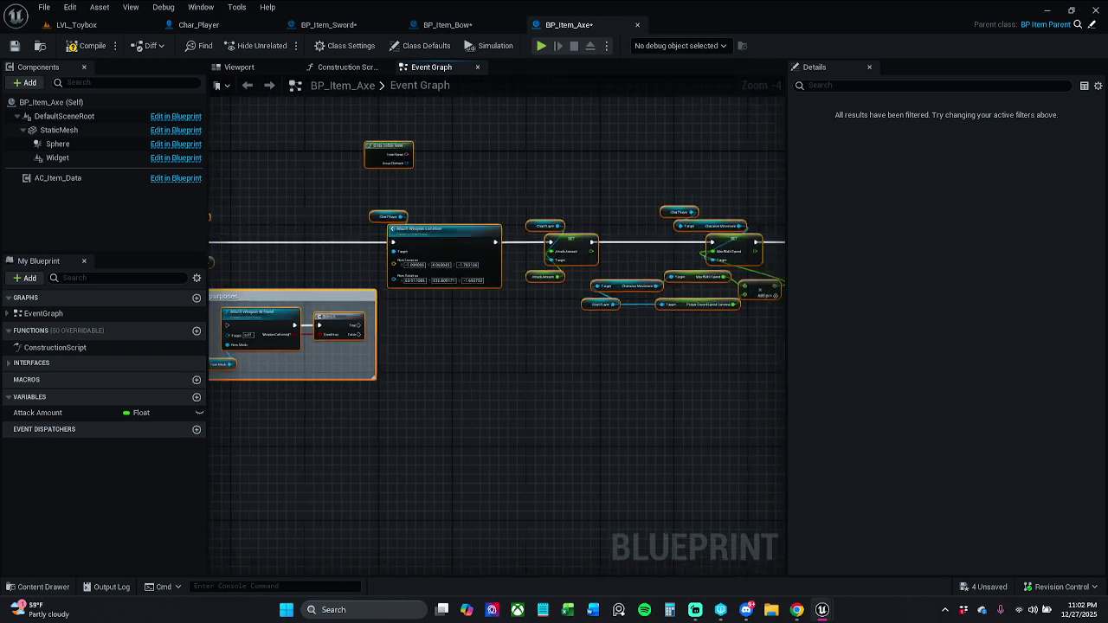
drag(482, 243, 460, 243)
click(447, 191)
Step: Save BP_Item_Axe and paste the Branch and Weapon Collected nodes into BP_Item_Bow
click(15, 45)
click(456, 26)
click(398, 301)
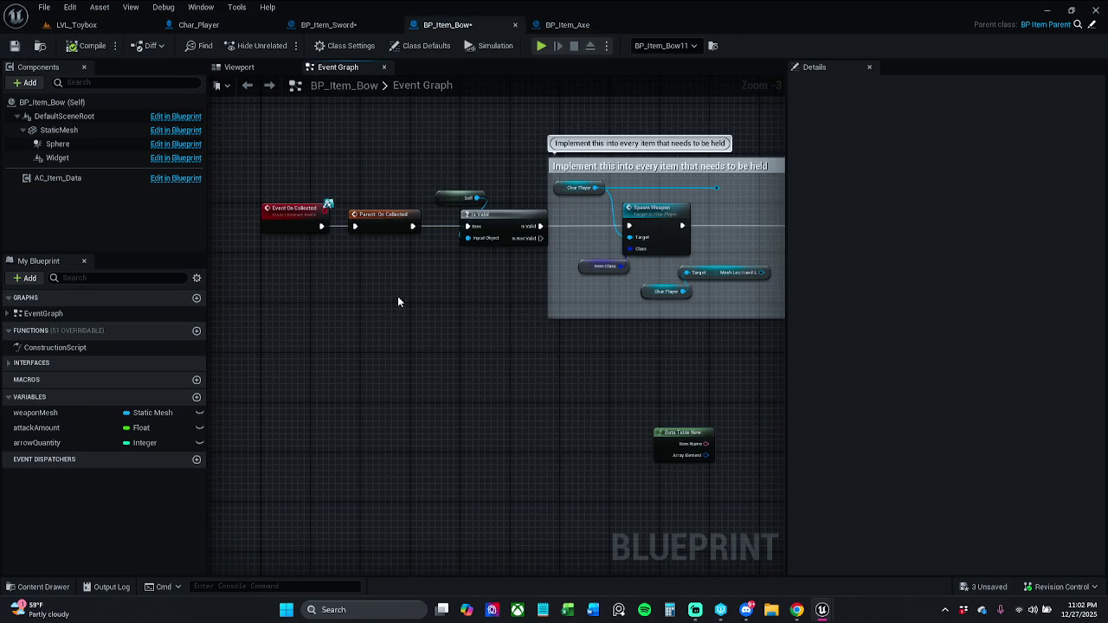
key(ctrl+v)
mouse_move(495, 305)
mouse_down()
mouse_move(423, 264)
mouse_move(343, 264)
mouse_up()
click(447, 240)
click(519, 322)
Step: Place the pasted branch beside Is Valid, wire Branch True to it, and return to LVL_Toybox
shift+click(528, 356)
mouse_move(528, 355)
mouse_down()
mouse_move(485, 262)
mouse_move(498, 243)
mouse_up()
shift+drag(418, 227, 337, 276)
drag(412, 259, 394, 259)
click(404, 223)
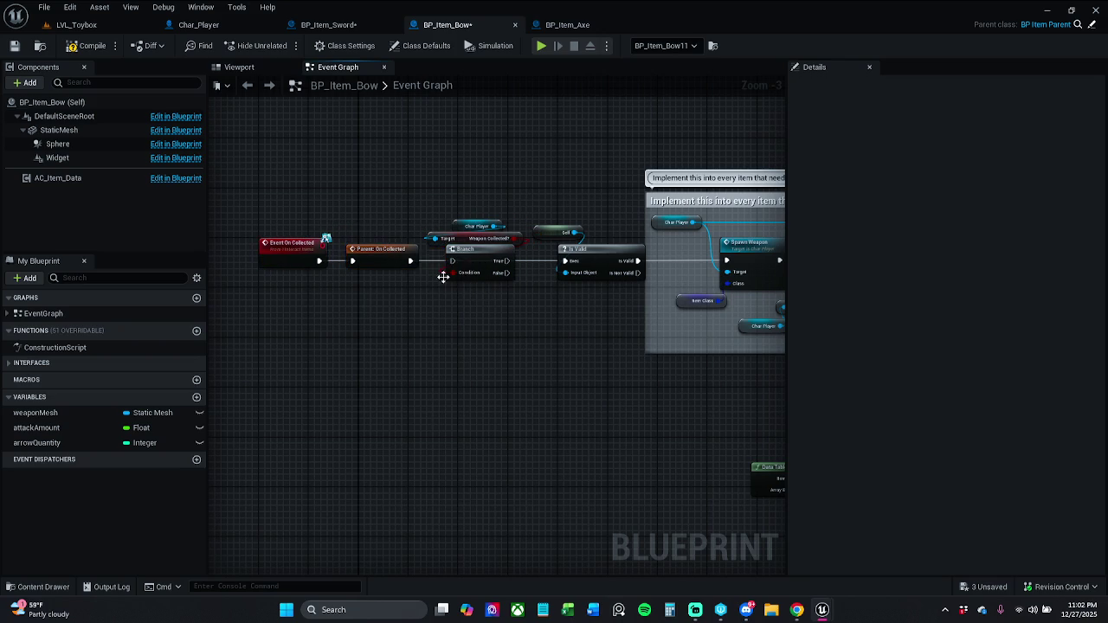
drag(506, 260, 565, 261)
click(76, 24)
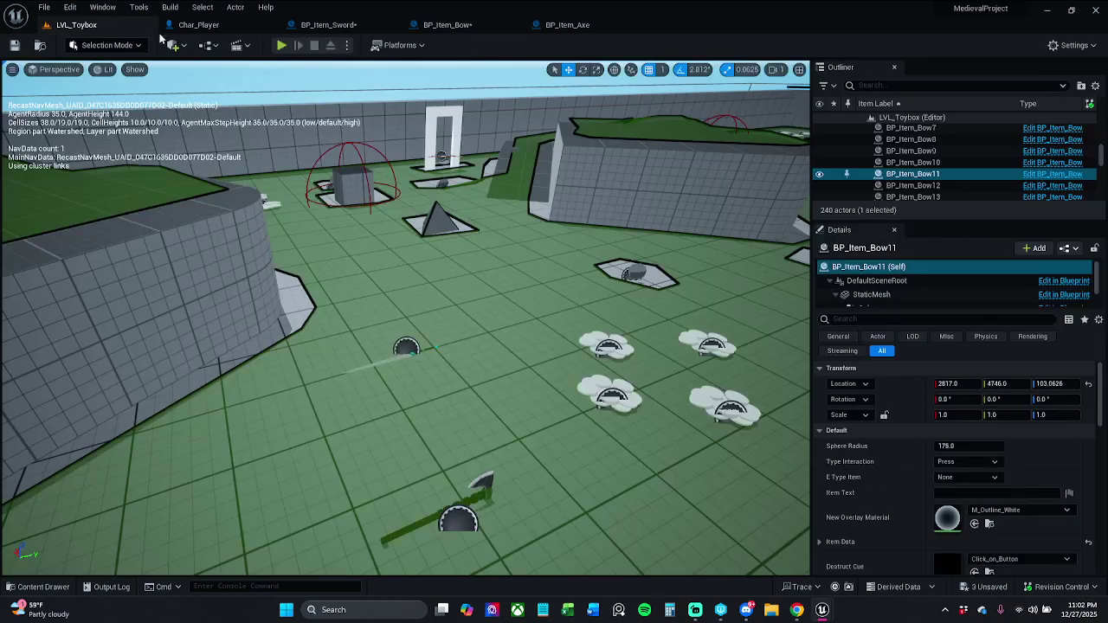
Step: Start Play In Editor and run through collecting AOE and health potions toward the bows
click(283, 47)
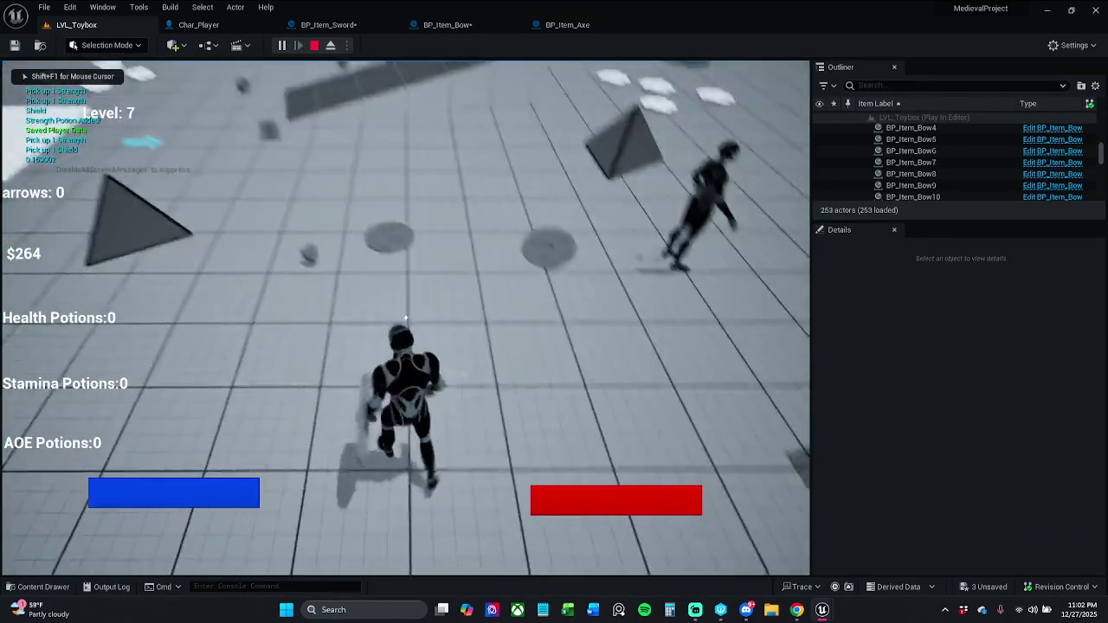
key(w)
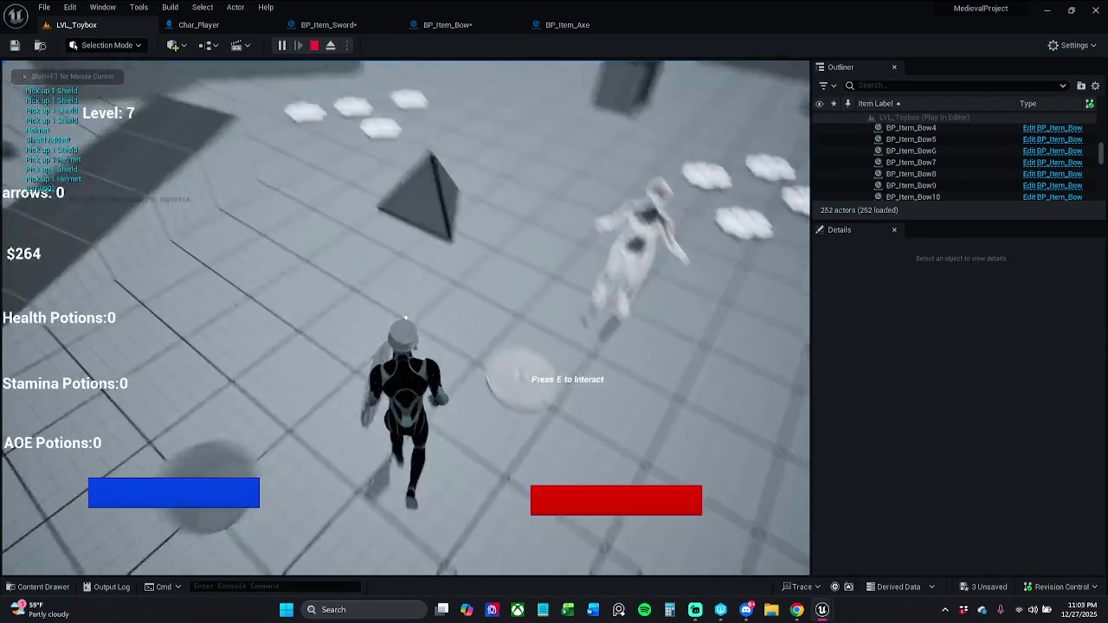
key(w)
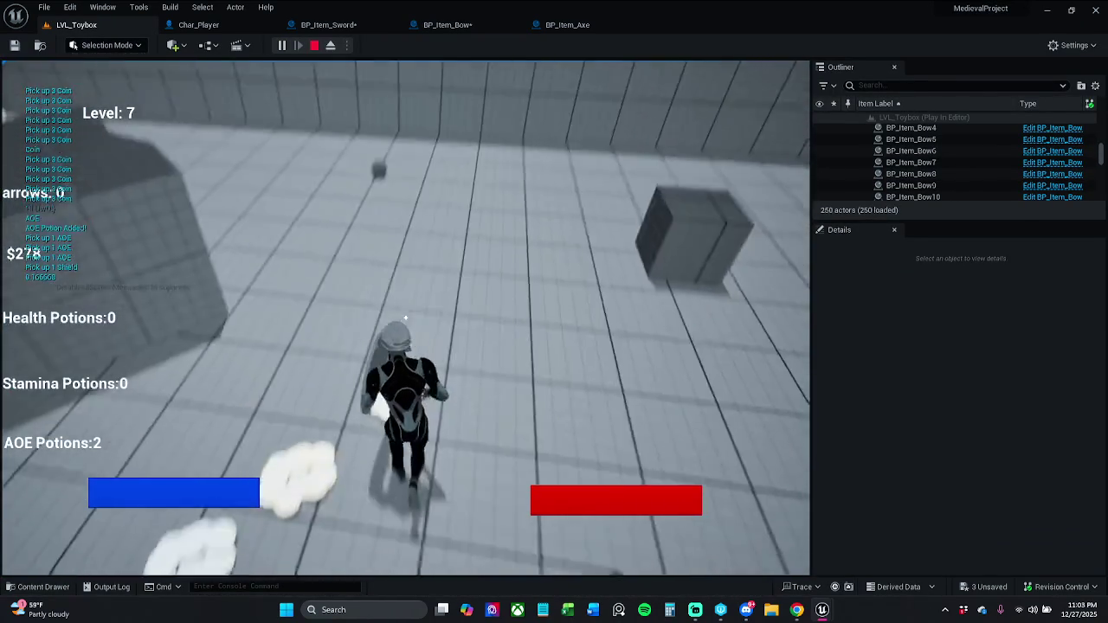
key(w)
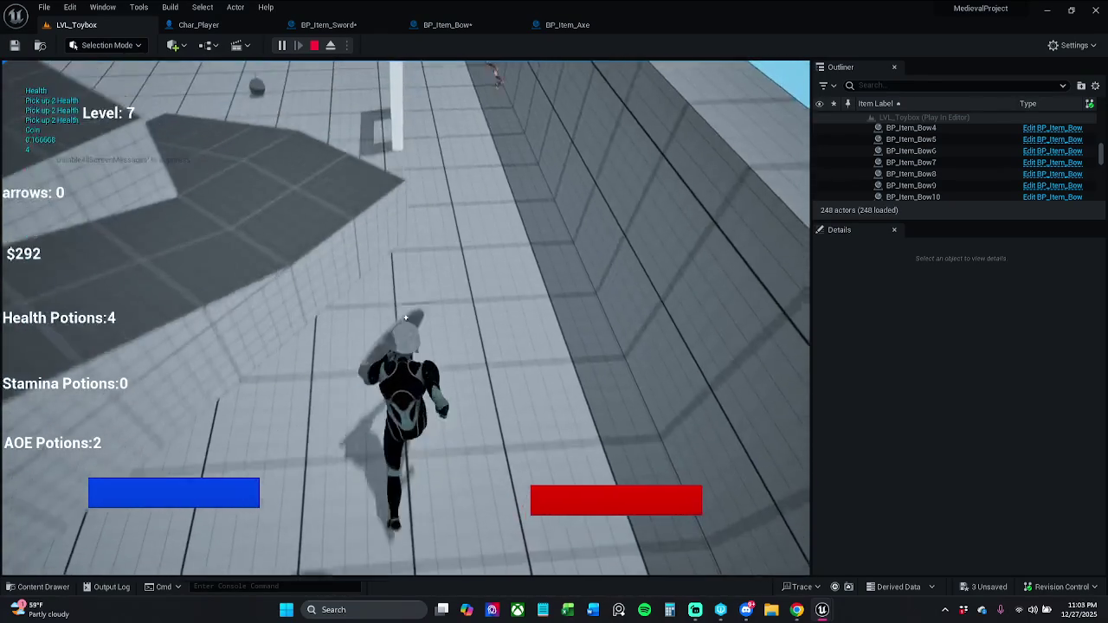
key(w)
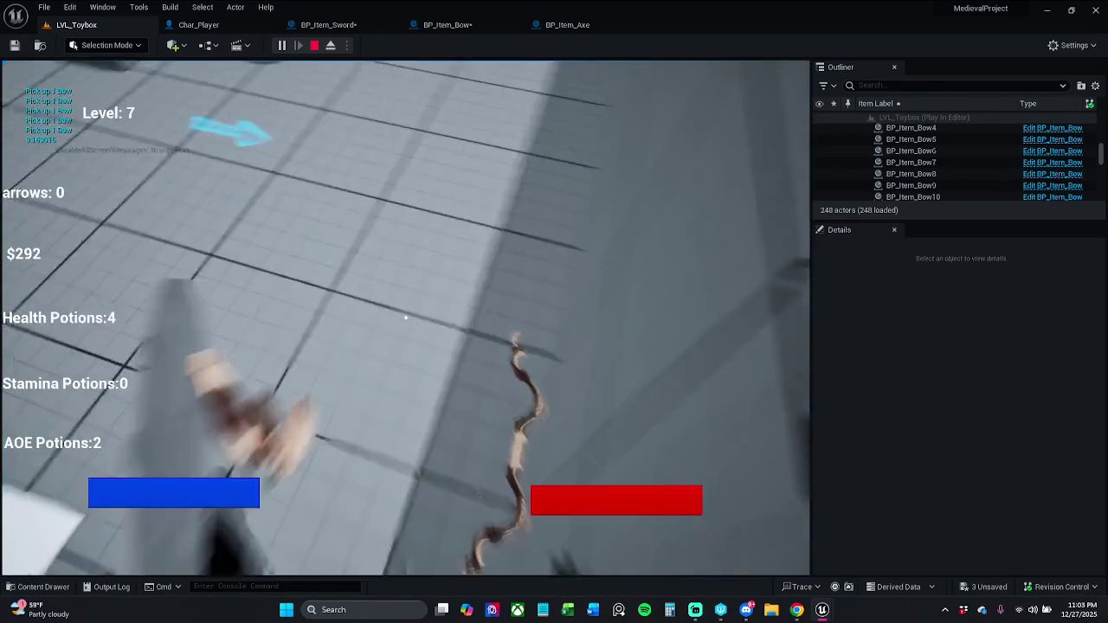
key(w)
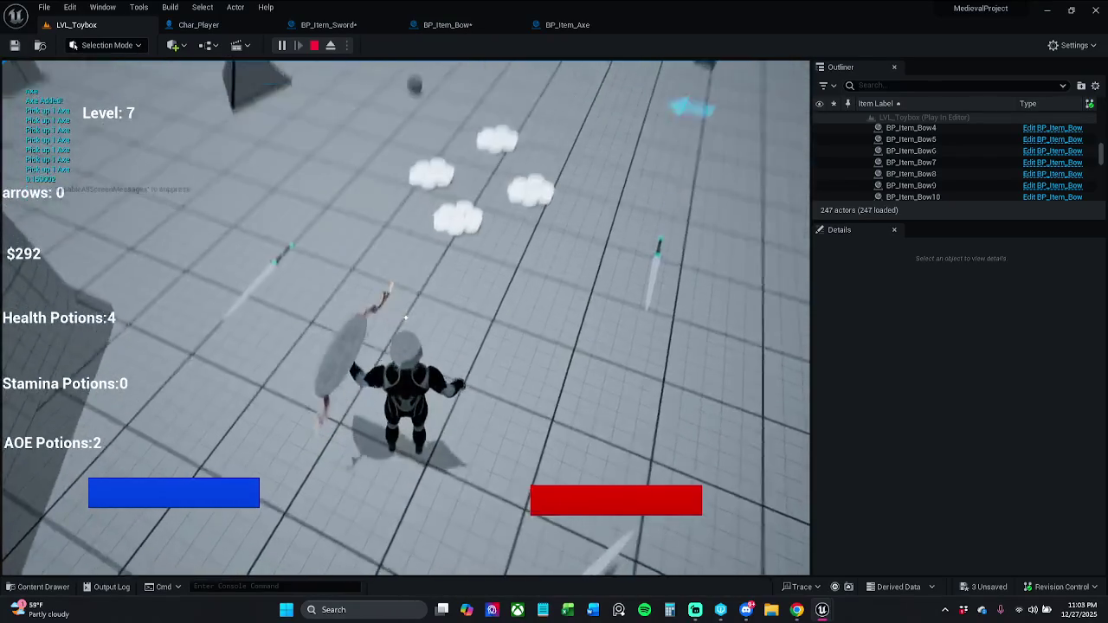
Step: Run over the axe, sword, coin and bow pickups, then stop the play session
key(w)
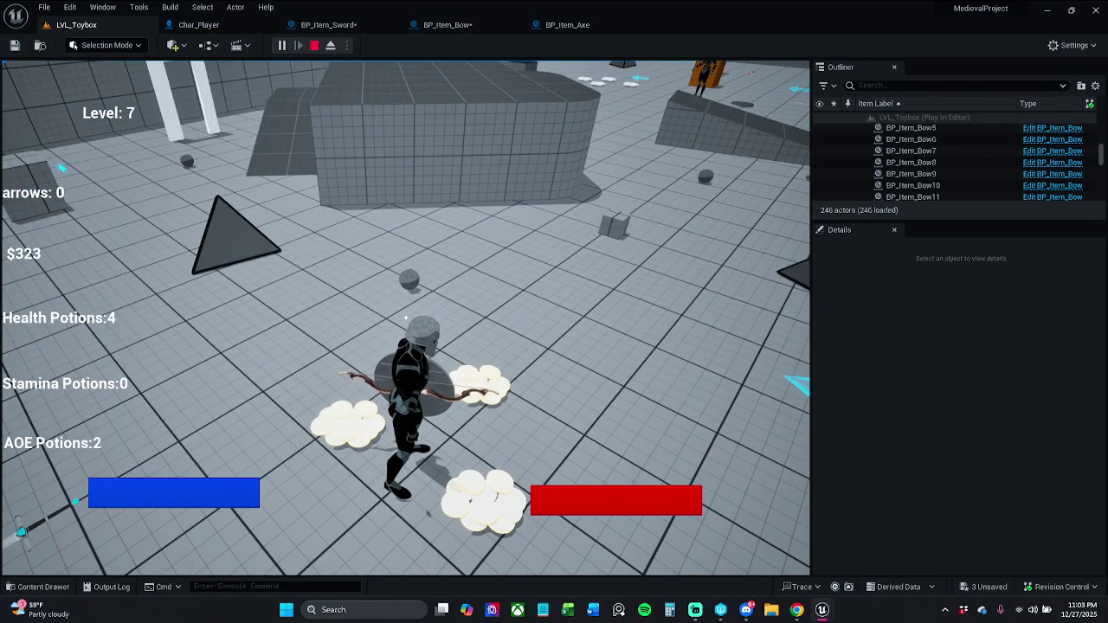
key(w)
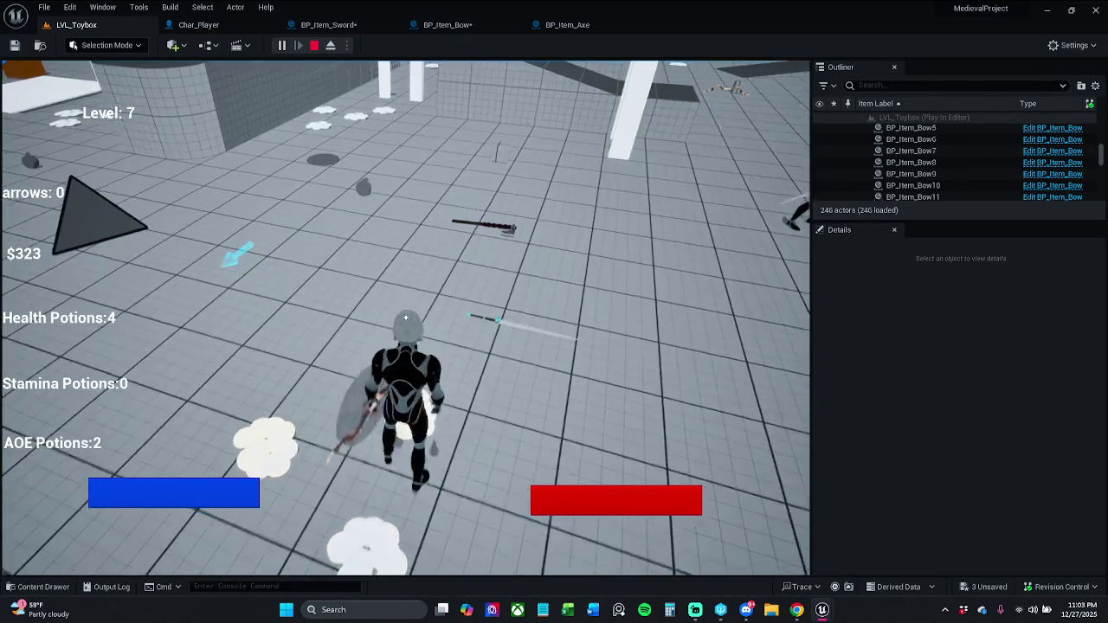
key(w)
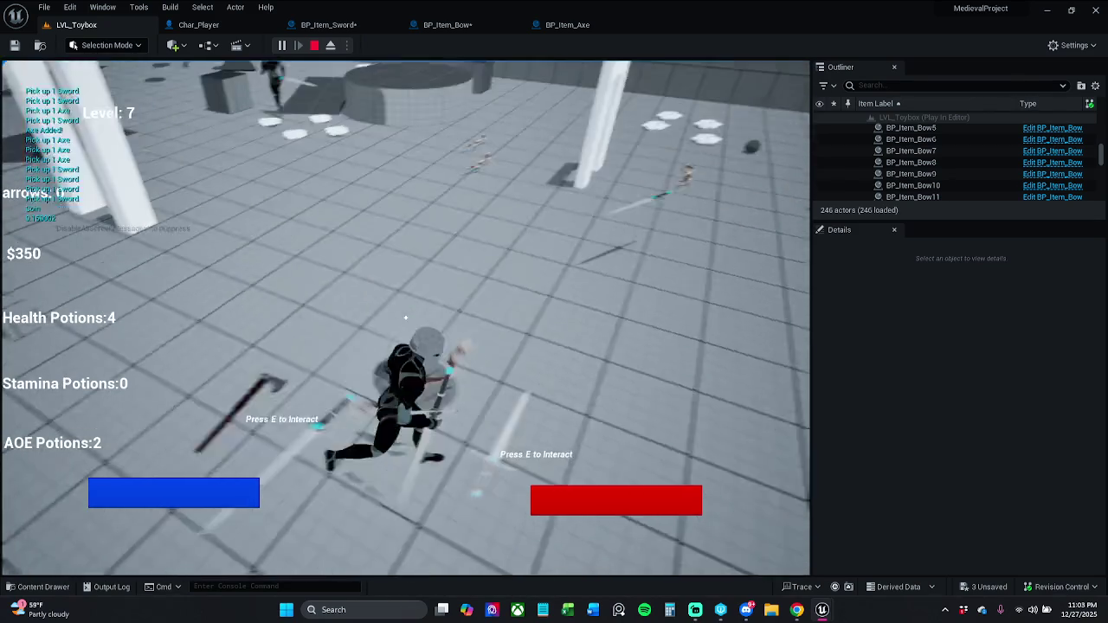
key(w)
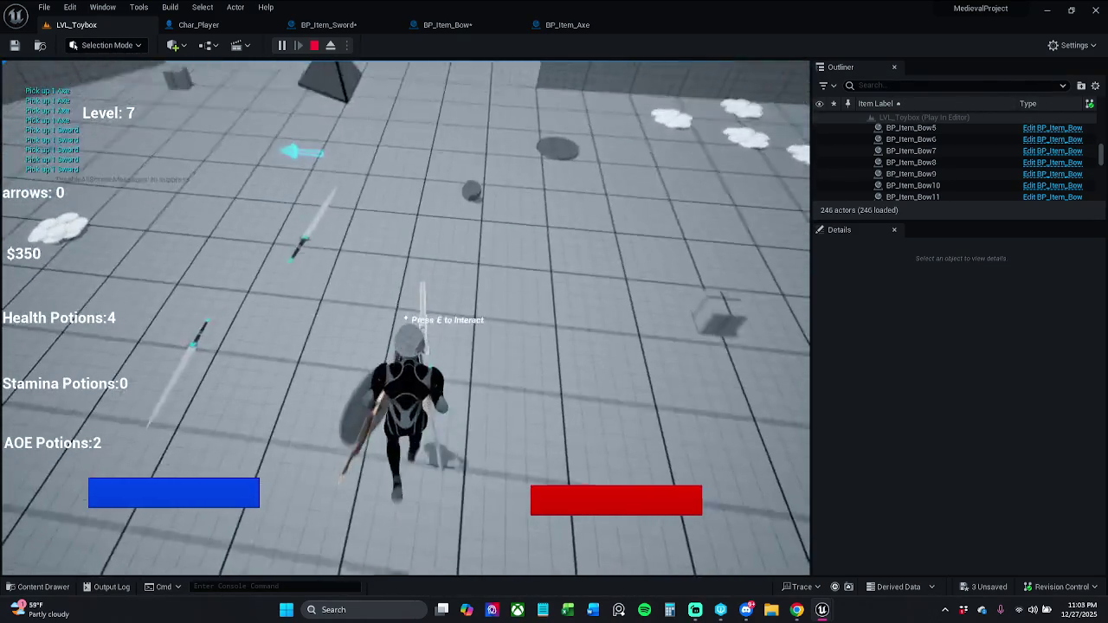
key(w)
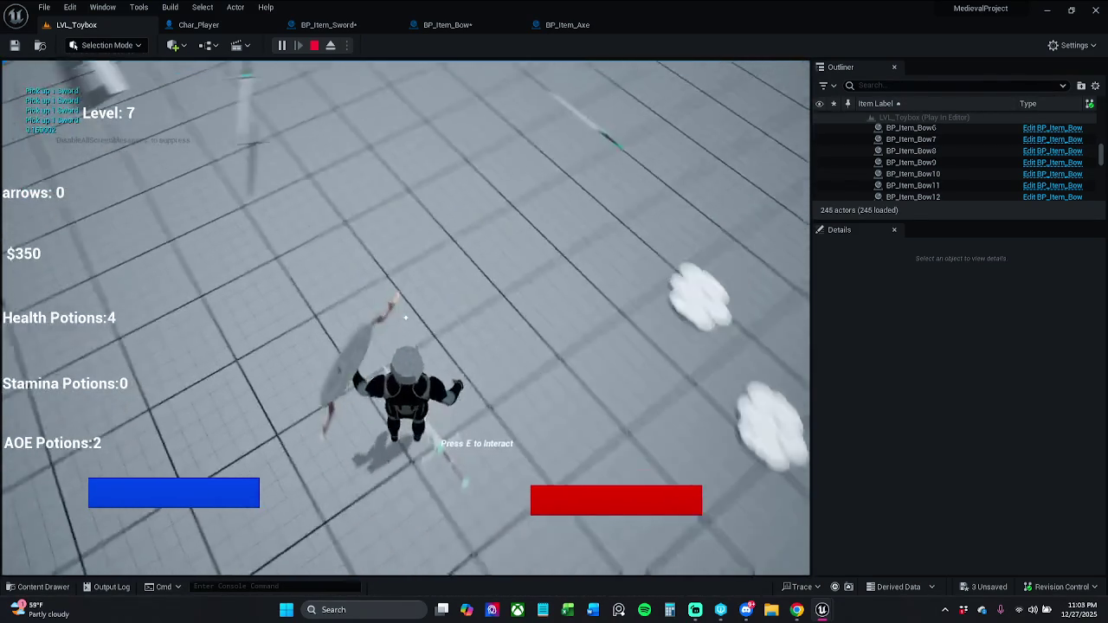
key(w)
key(w)
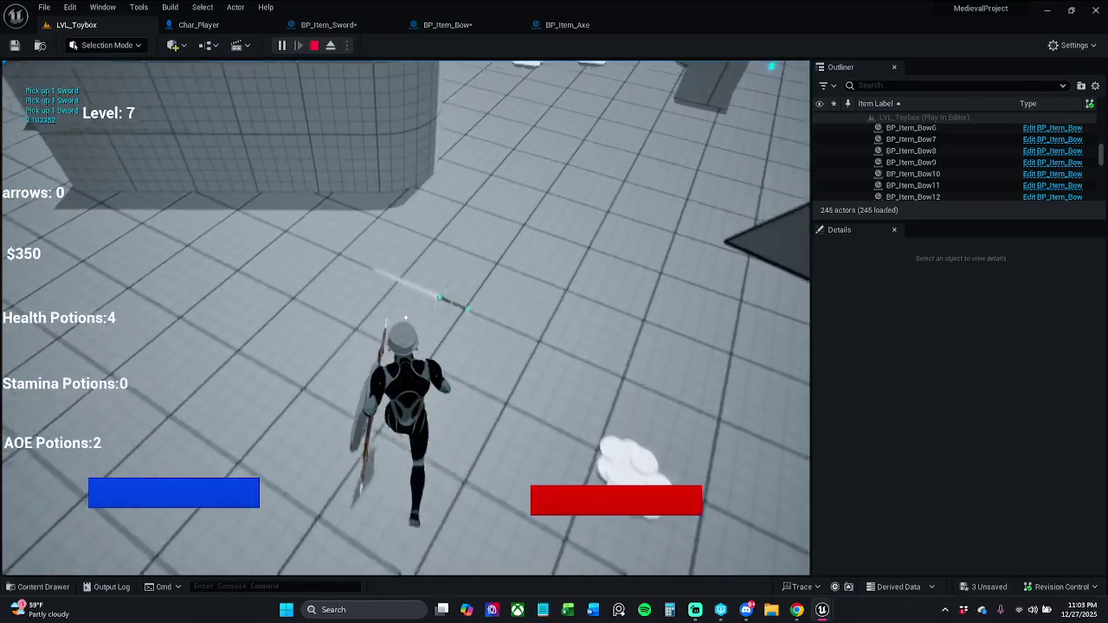
key(w)
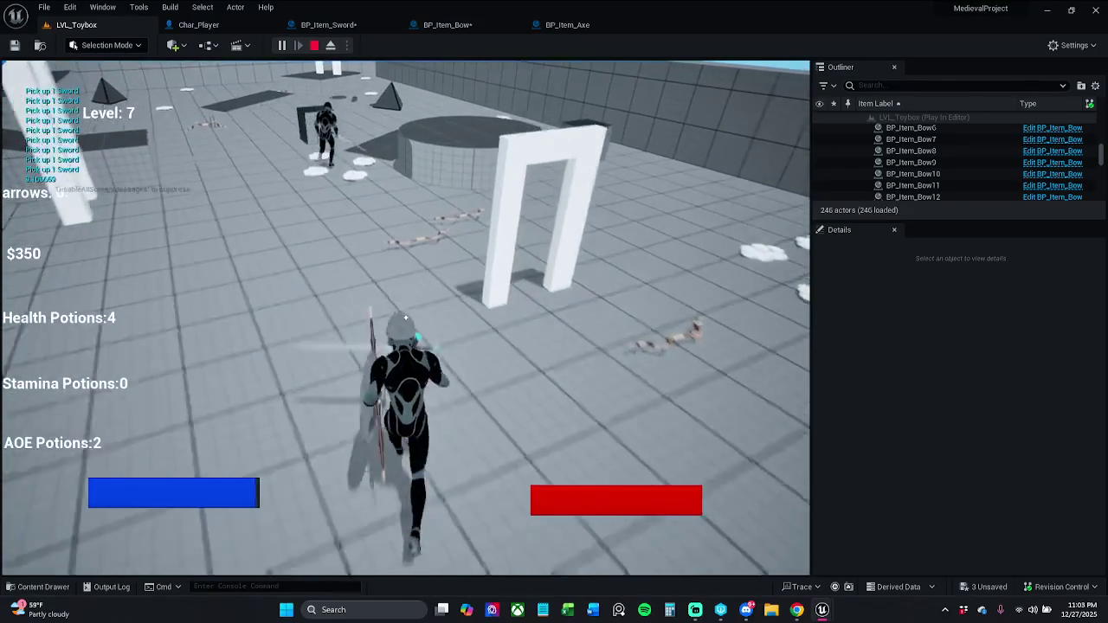
key(e)
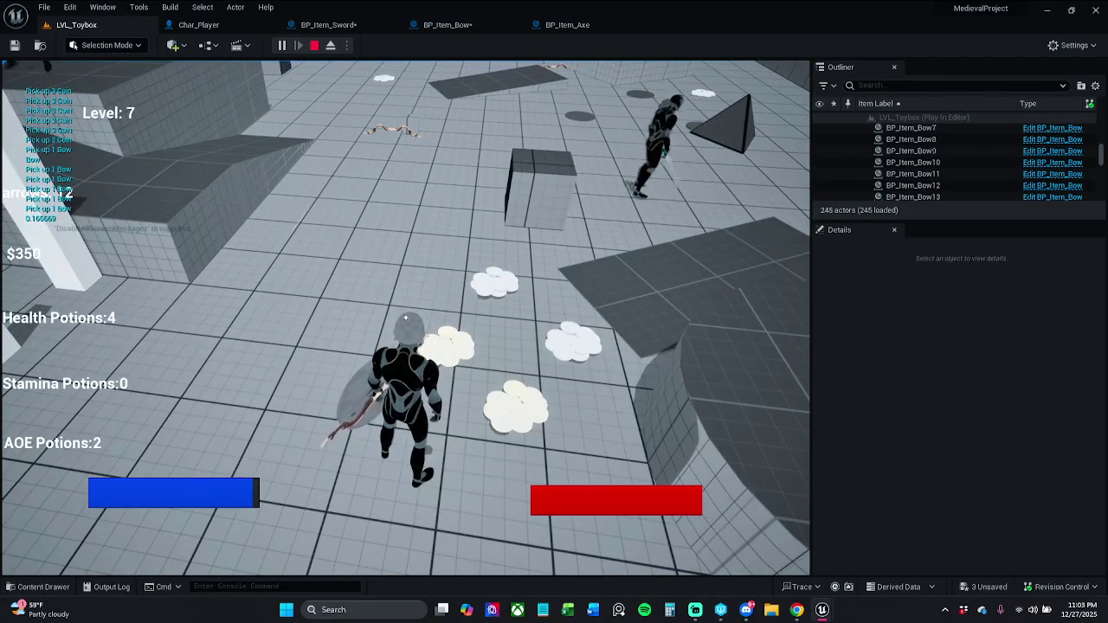
key(Escape)
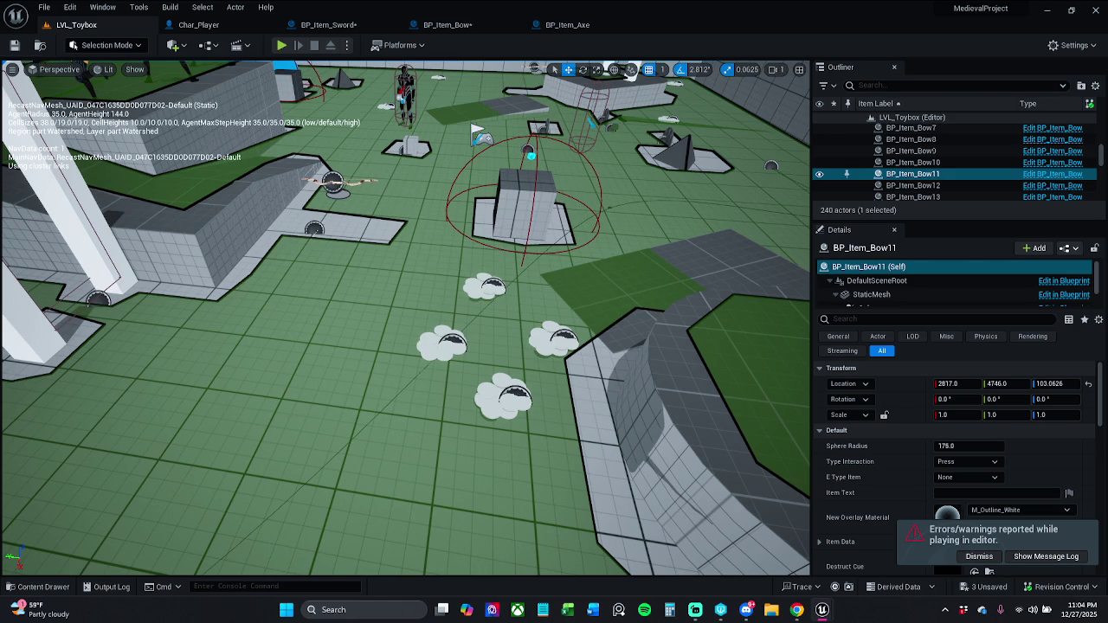
Step: Dismiss the errors/warnings-while-playing notice and reopen BP_Item_Bow's Event Graph
click(978, 555)
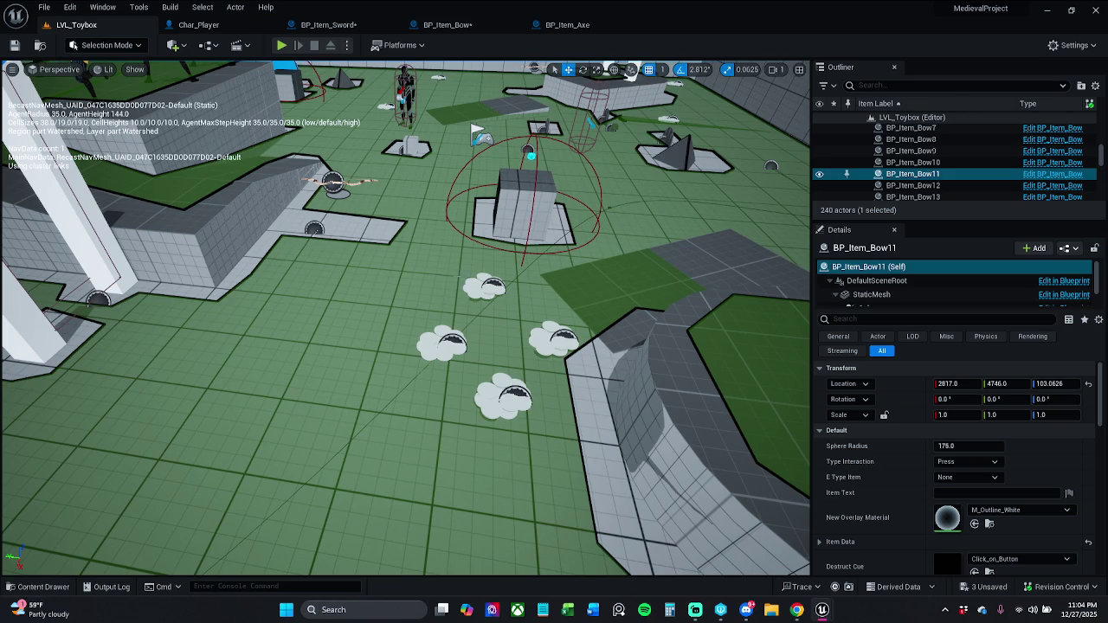
click(441, 25)
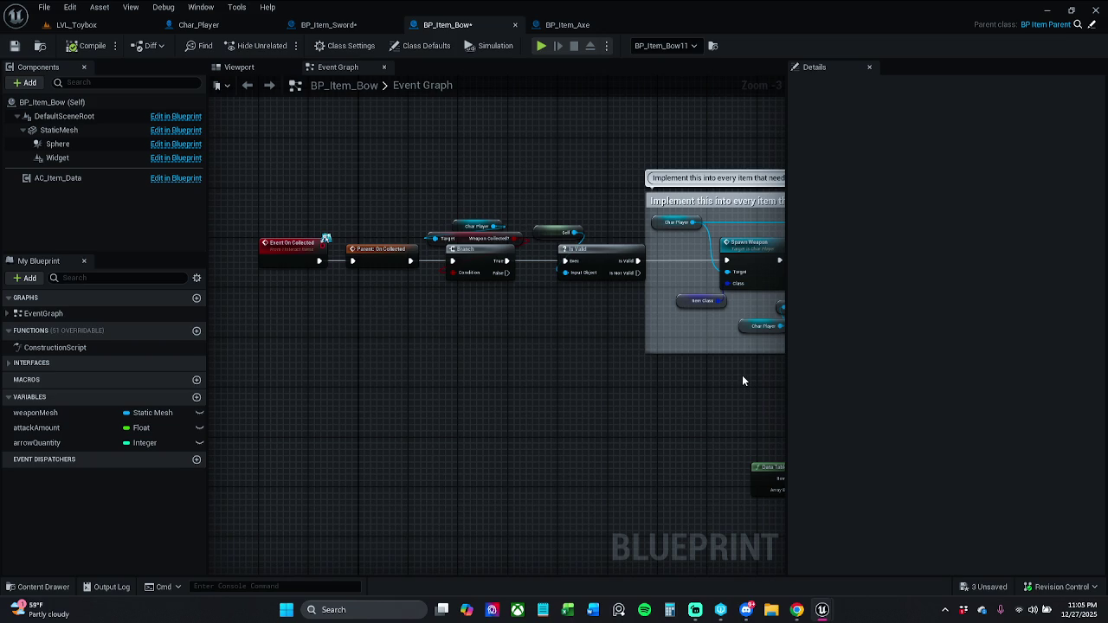
drag(722, 381, 533, 402)
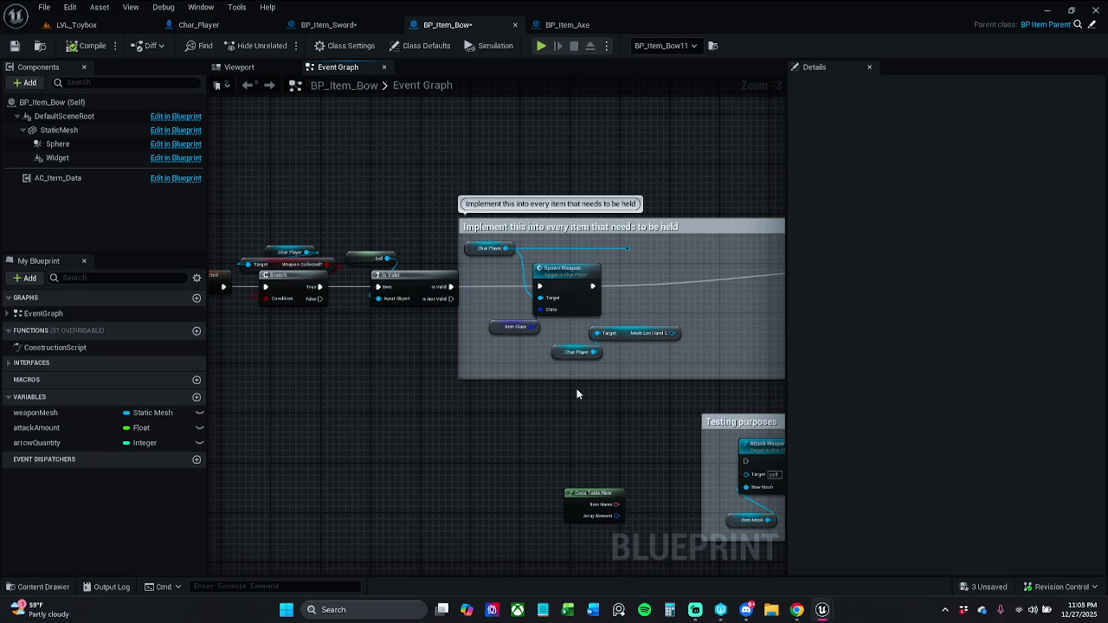
drag(614, 387, 482, 309)
drag(682, 309, 490, 309)
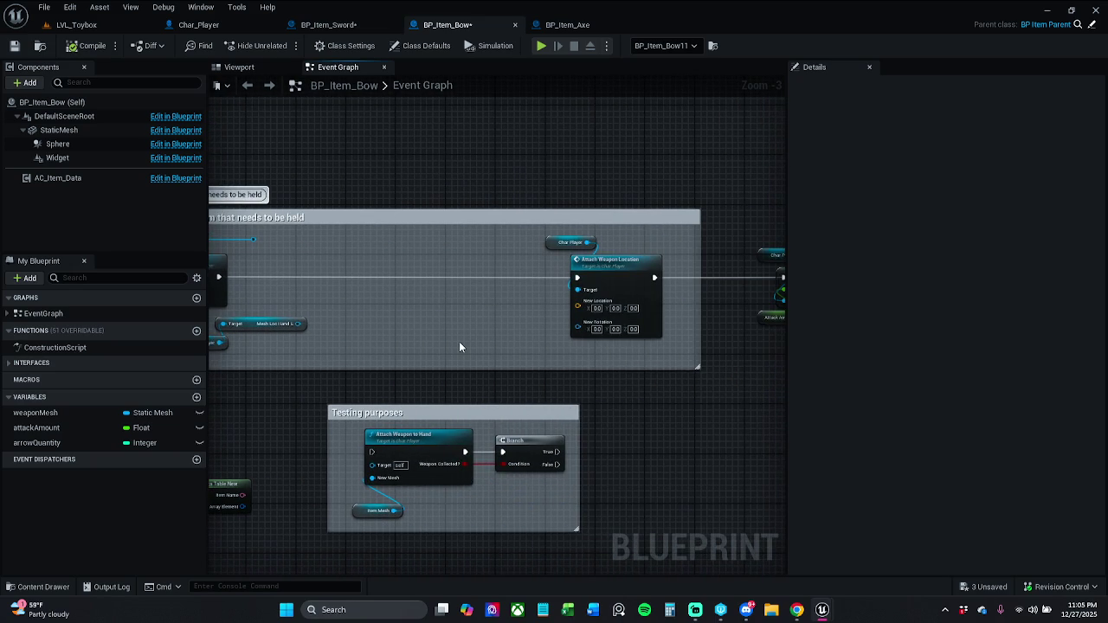
click(329, 24)
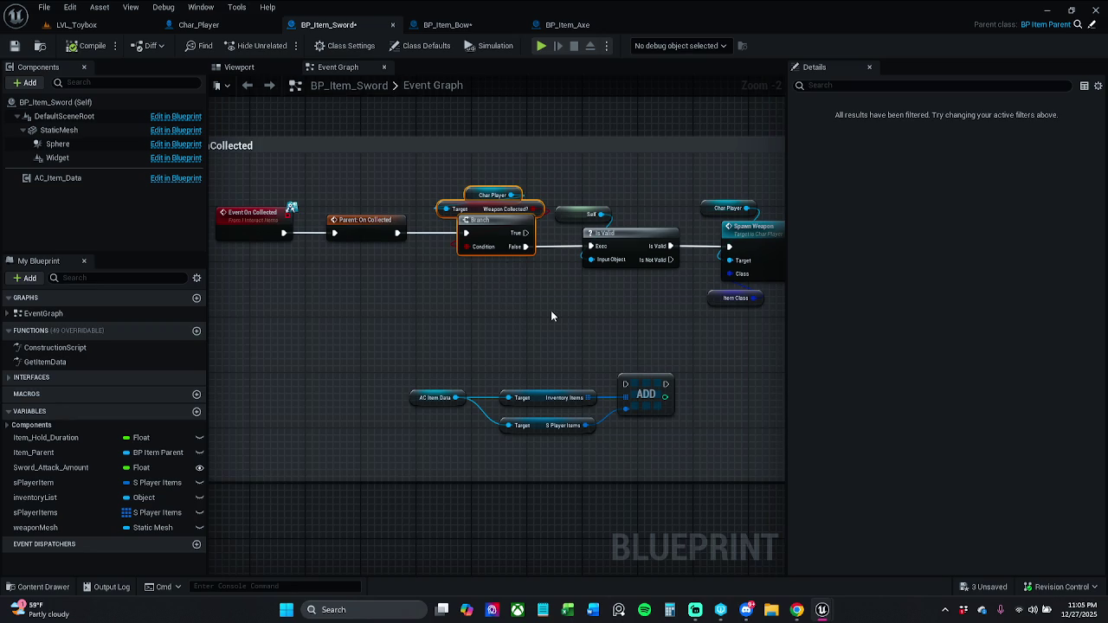
drag(552, 316, 473, 309)
drag(591, 306, 425, 307)
drag(499, 321, 358, 329)
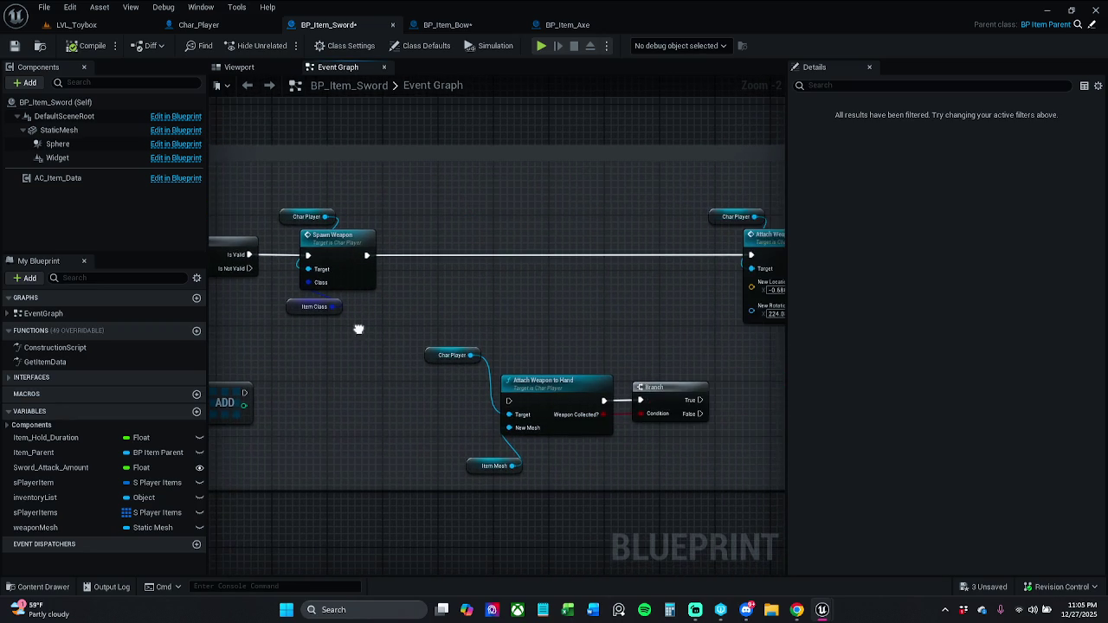
mouse_move(494, 306)
mouse_down()
mouse_move(401, 314)
mouse_move(457, 314)
mouse_up()
scroll(457, 314, down, 1)
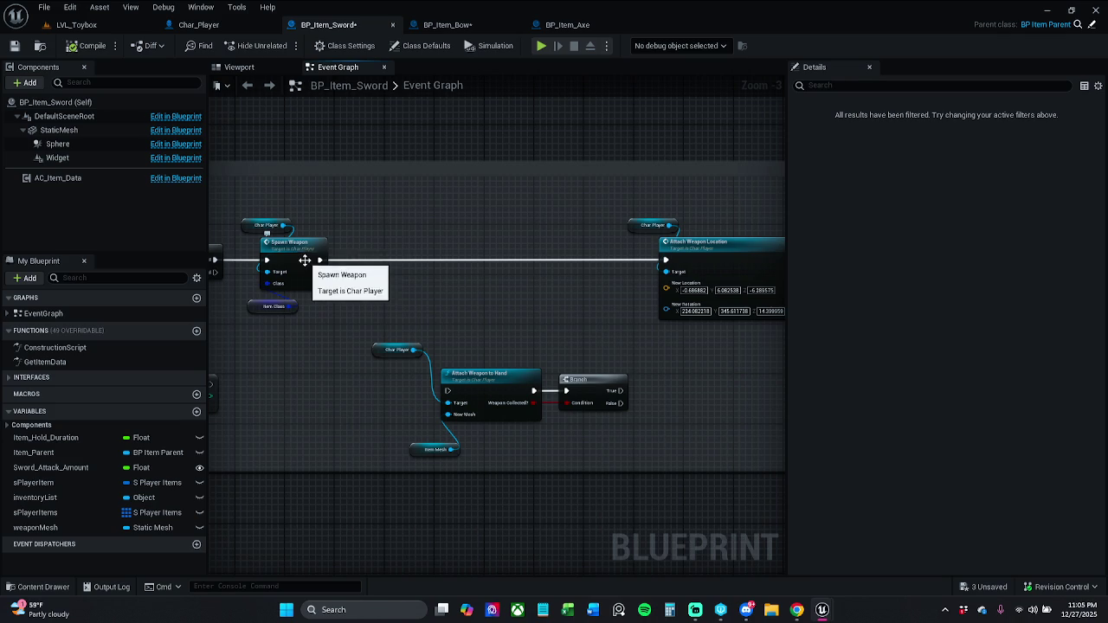
click(447, 24)
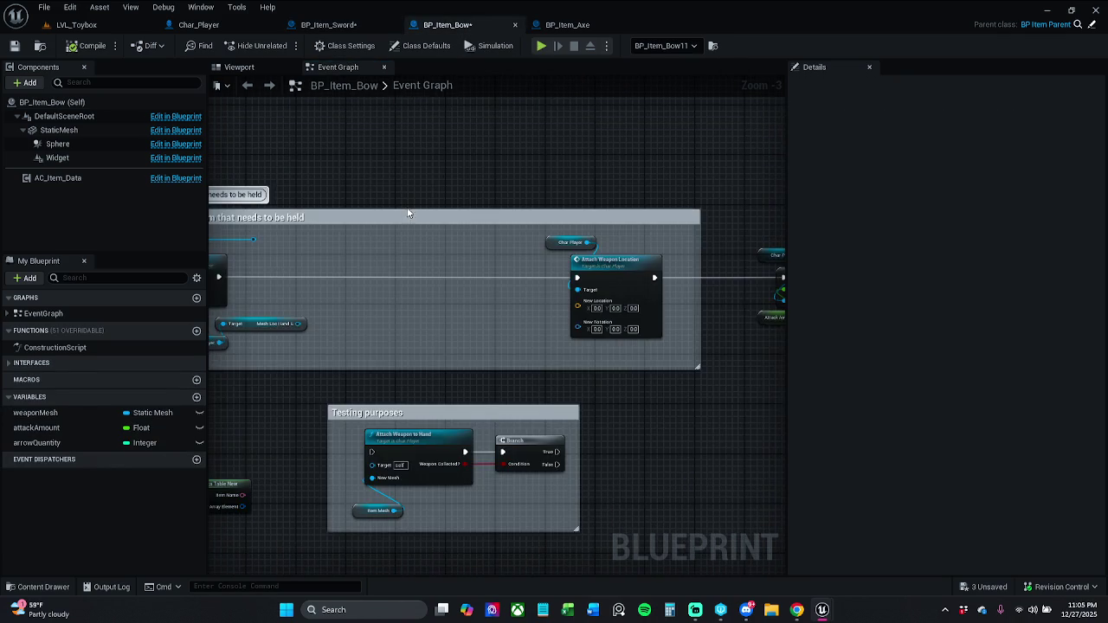
click(309, 327)
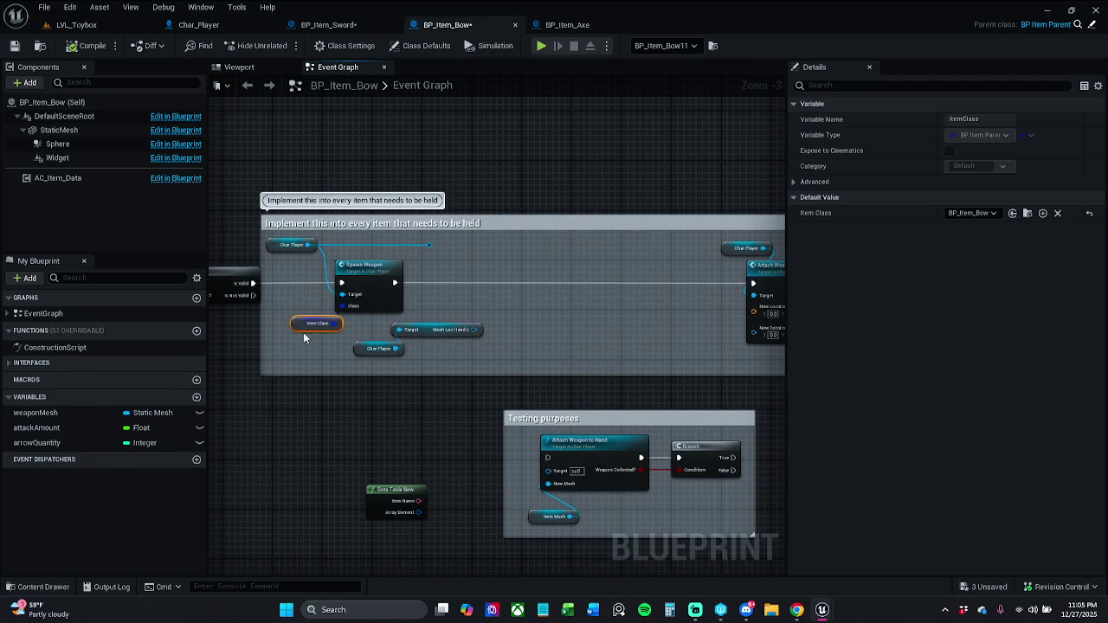
click(270, 245)
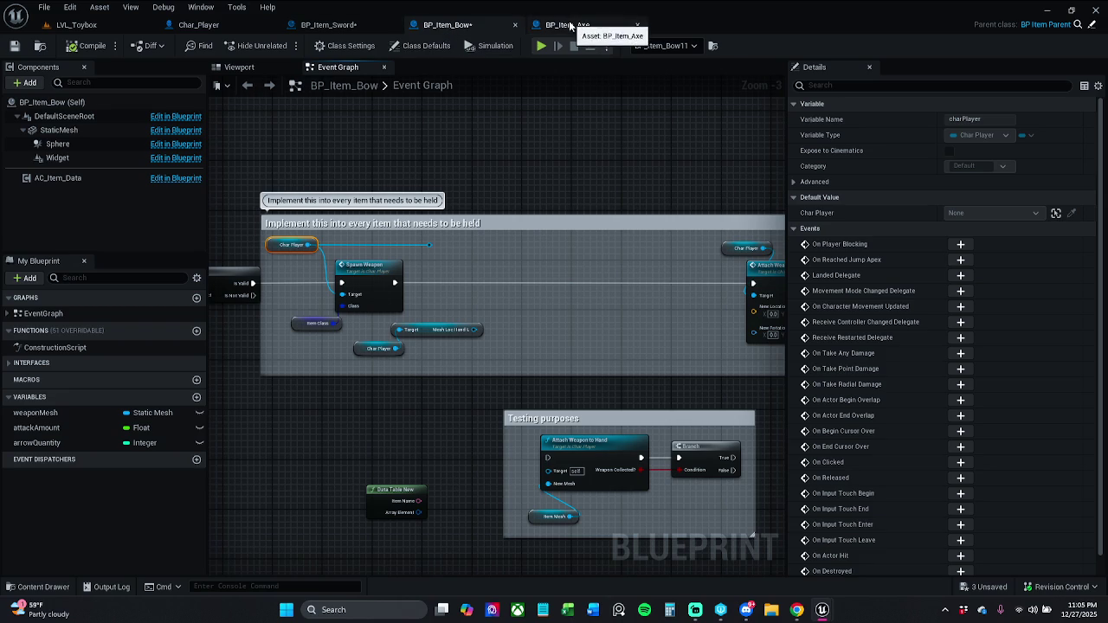
Step: In BP_Item_Axe, delete the Mesh Loc Hand R node and its reroute points
click(569, 26)
scroll(637, 249, up, 1)
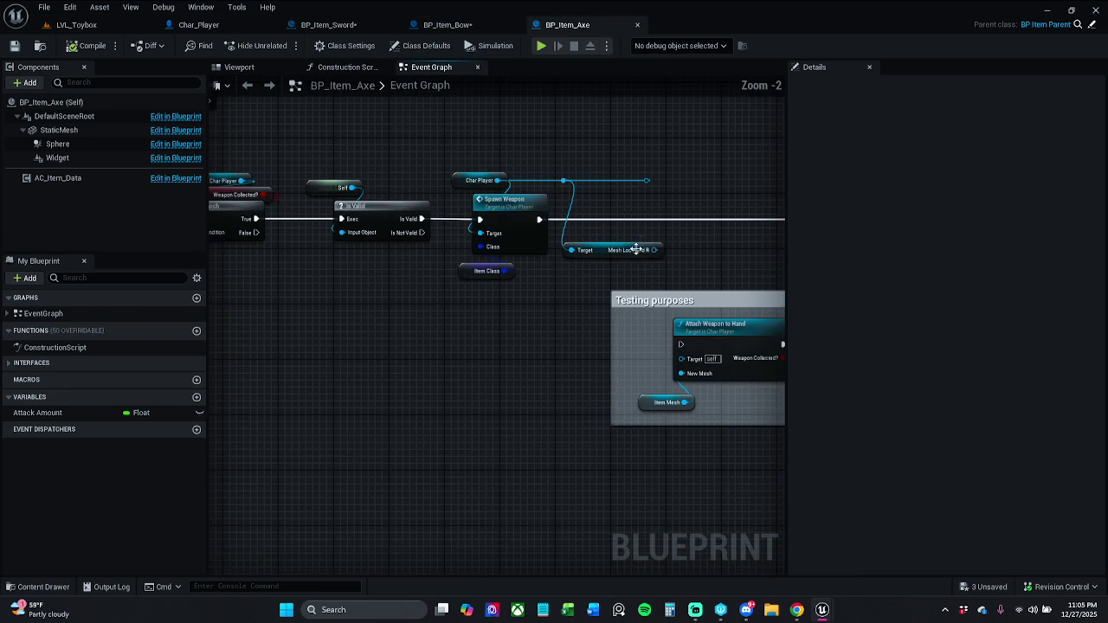
click(636, 249)
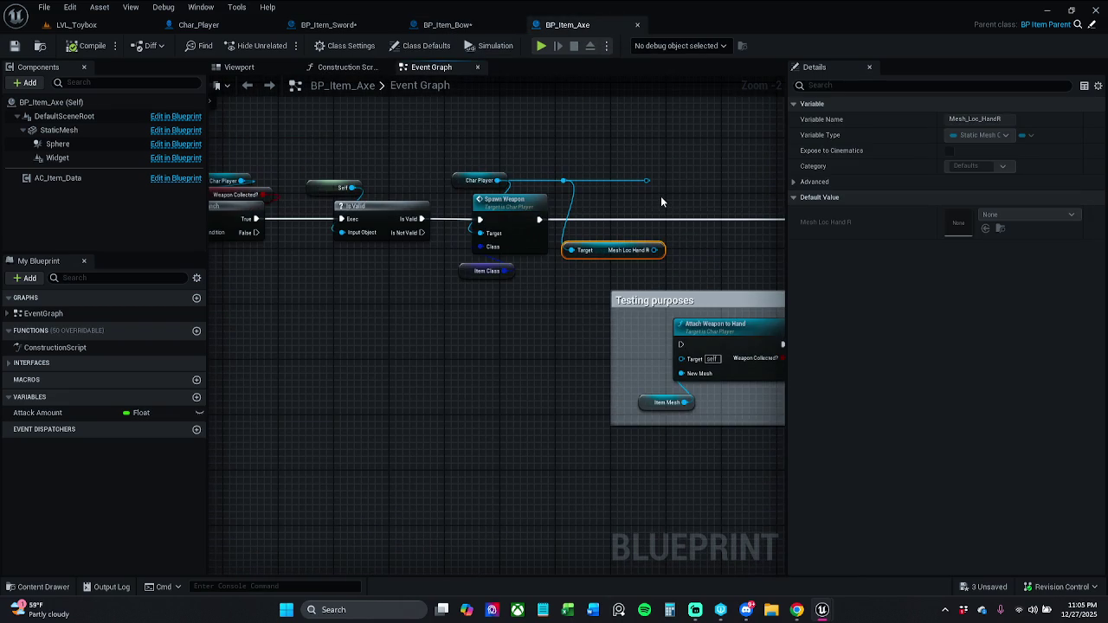
shift+click(646, 181)
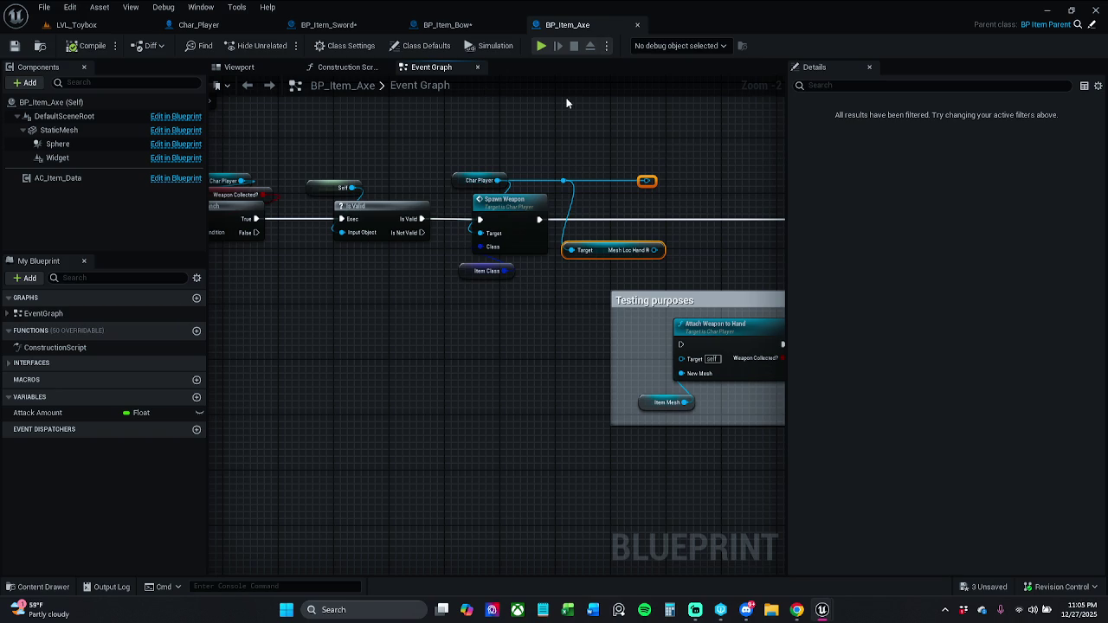
key(Delete)
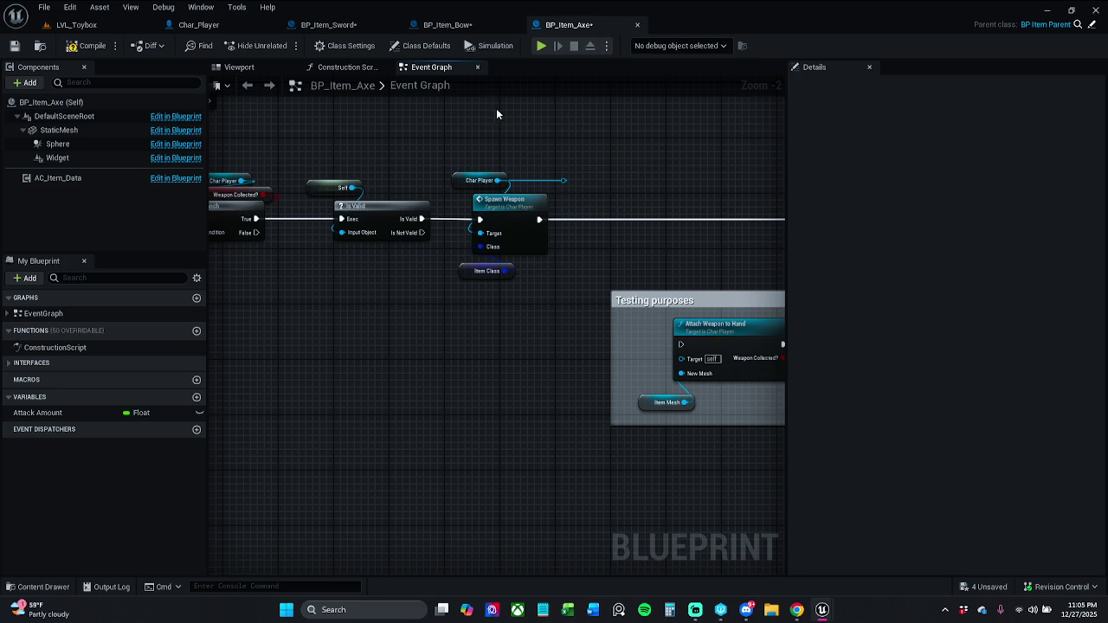
key(Delete)
Step: In BP_Item_Bow, box-select and delete the leftover Char Player and mesh location nodes
click(445, 25)
click(424, 89)
click(482, 307)
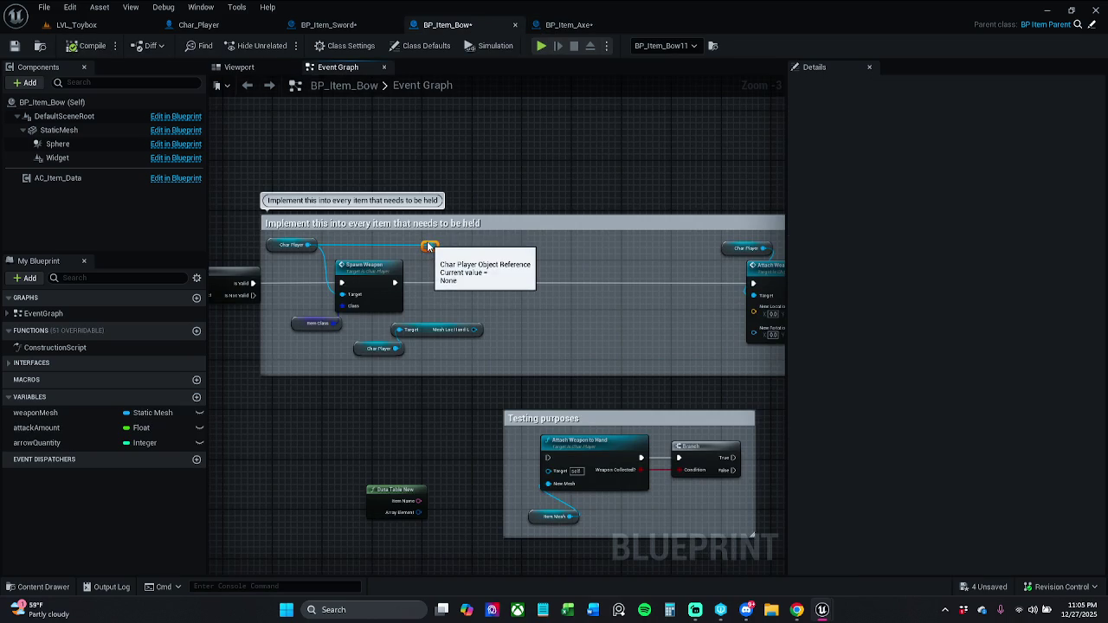
drag(404, 362, 429, 332)
key(Delete)
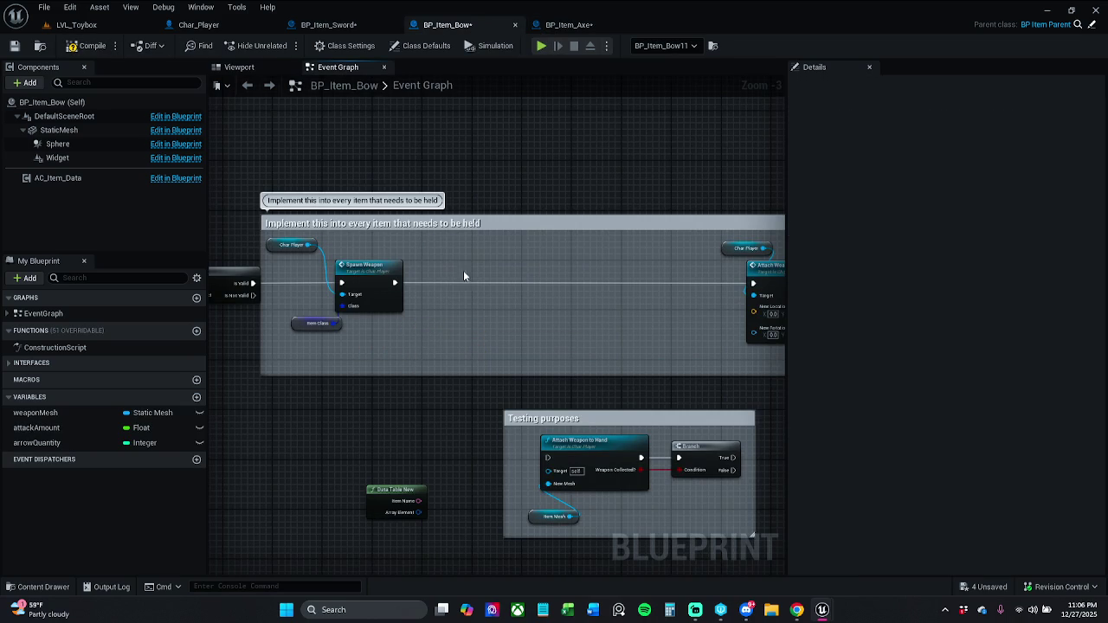
Step: Save BP_Item_Bow, BP_Item_Axe and BP_Item_Sword, then return to the LVL_Toybox level
click(14, 45)
click(593, 25)
click(14, 45)
click(329, 24)
click(19, 50)
drag(400, 240, 457, 217)
drag(344, 277, 566, 272)
click(391, 277)
click(12, 47)
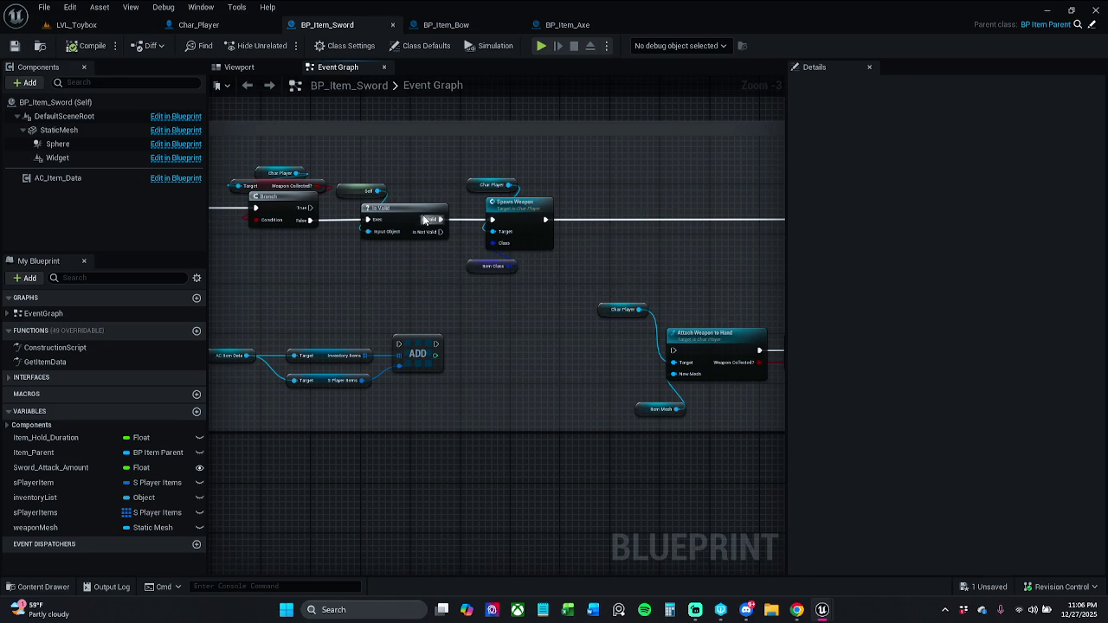
click(96, 24)
key(w)
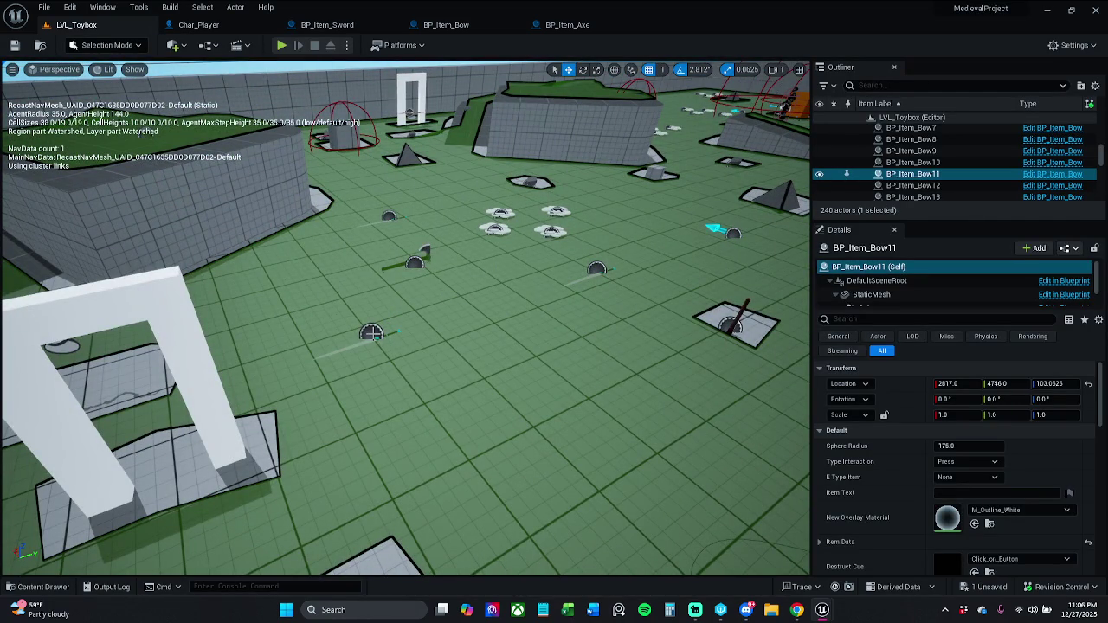
Step: Check that the placed BP_Item_Axe2 pickup's itemClass is BP_Item_Axe, then return to the axe blueprint
click(371, 333)
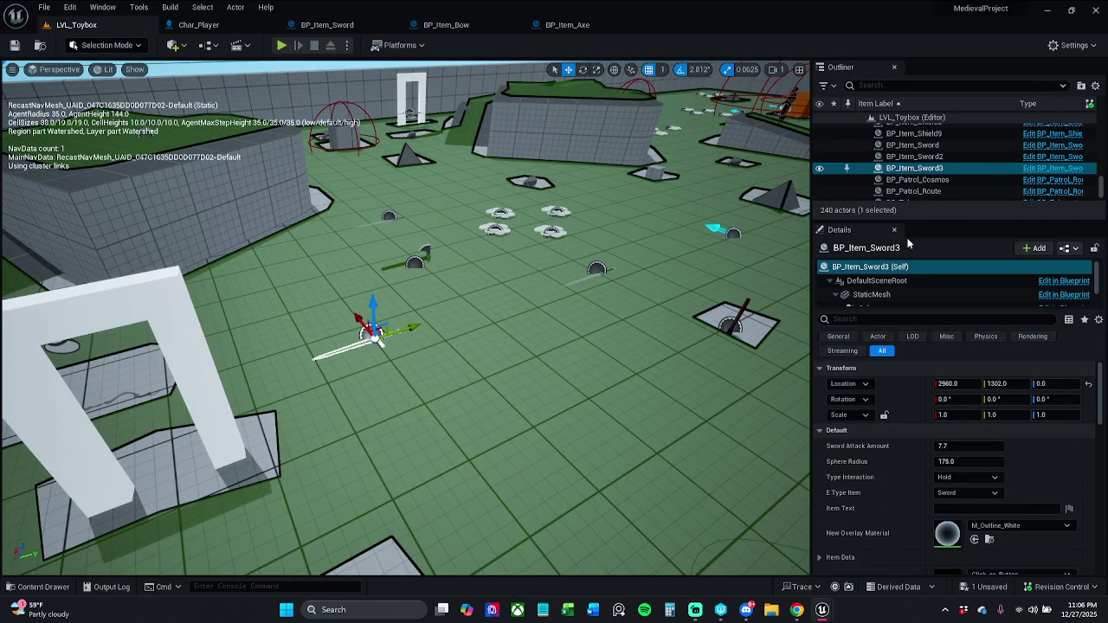
click(418, 256)
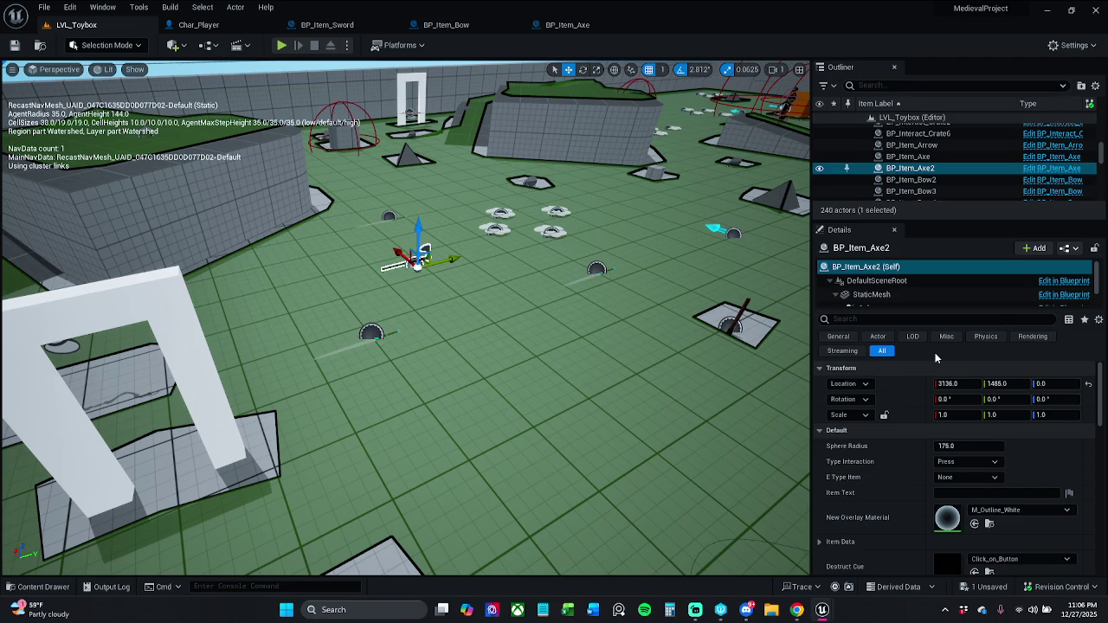
click(983, 321)
text(item)
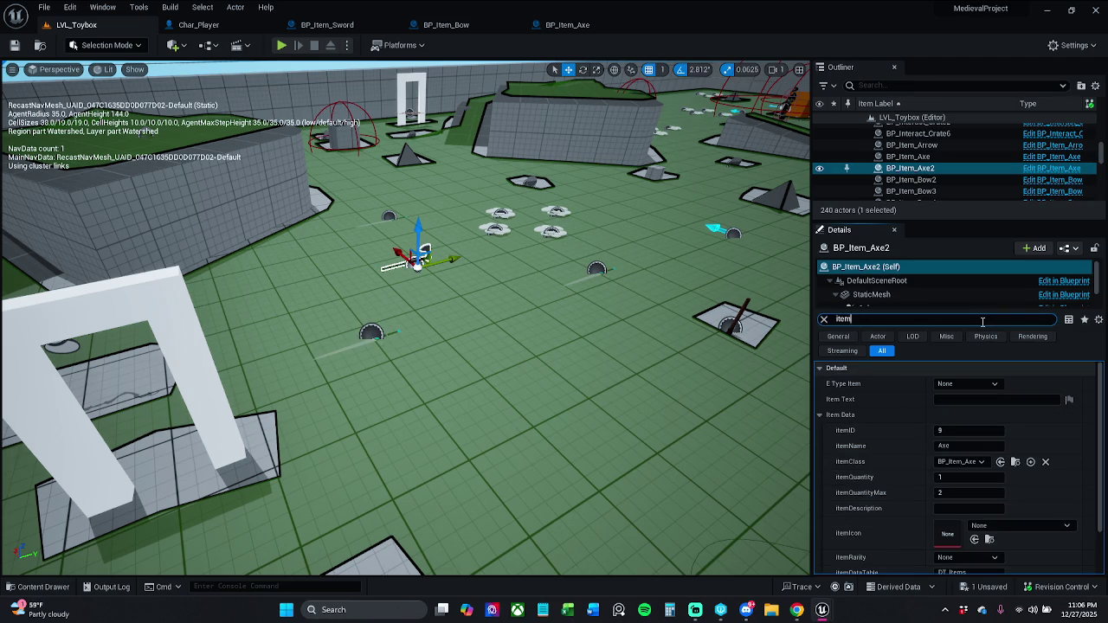
text(Cl)
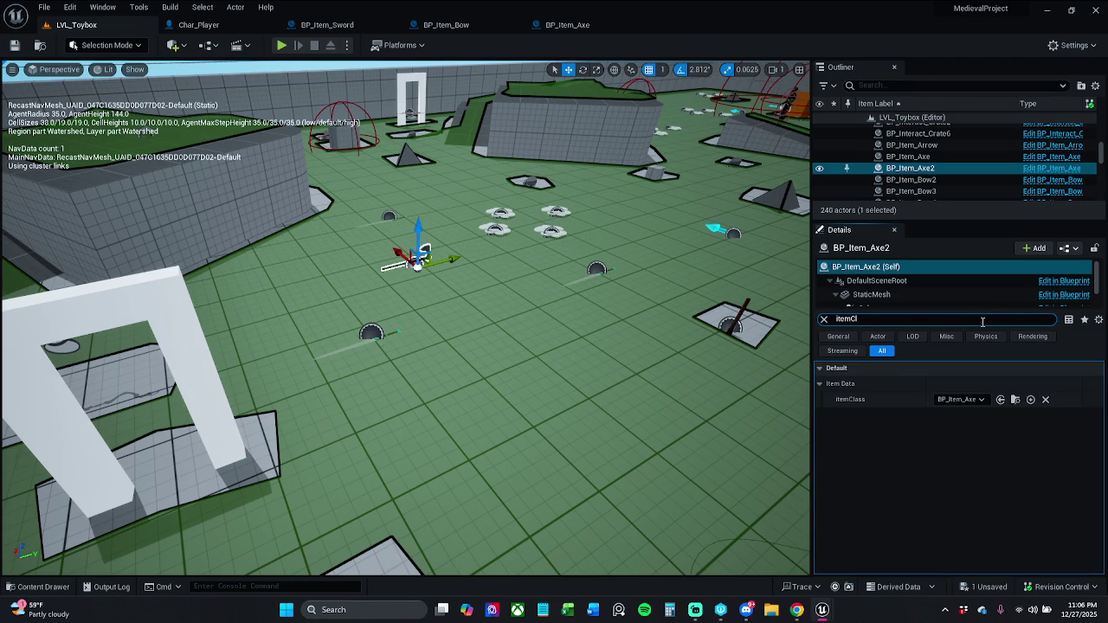
key(BackSpace)
key(BackSpace)
key(BackSpace)
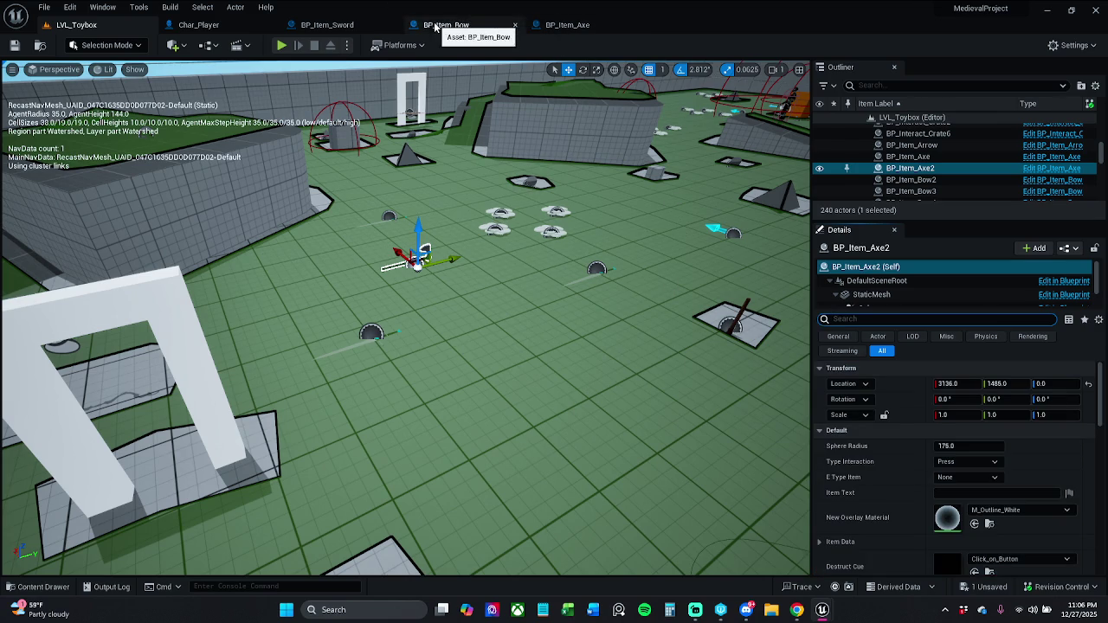
click(568, 25)
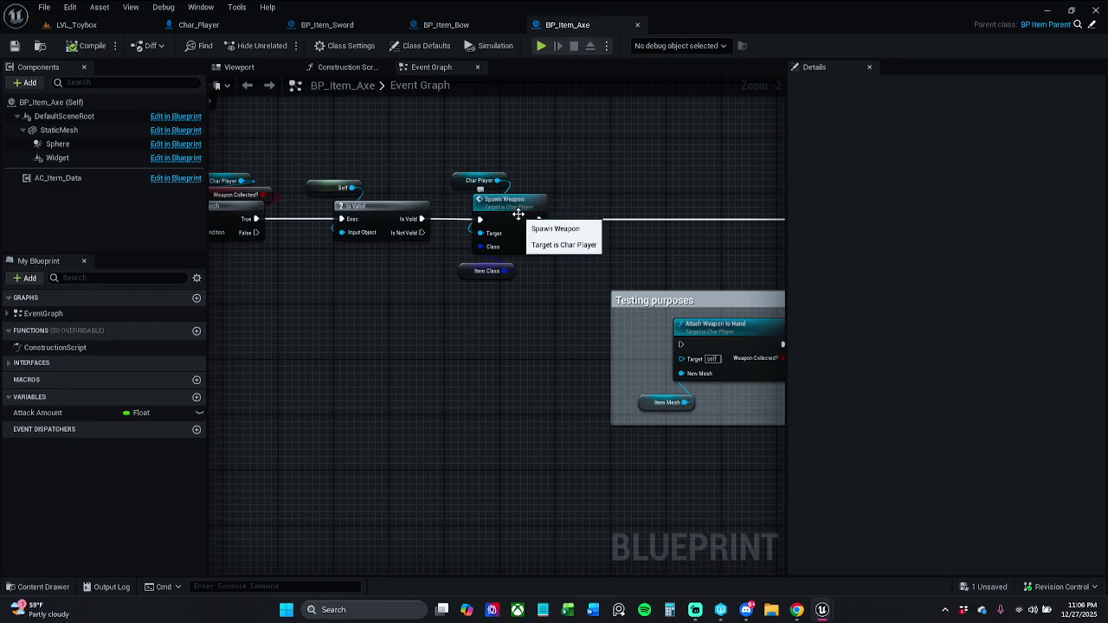
Step: In BP_Item_Bow, set the New Location X value to -0
mouse_move(583, 200)
mouse_down()
mouse_move(228, 198)
mouse_move(329, 205)
mouse_up()
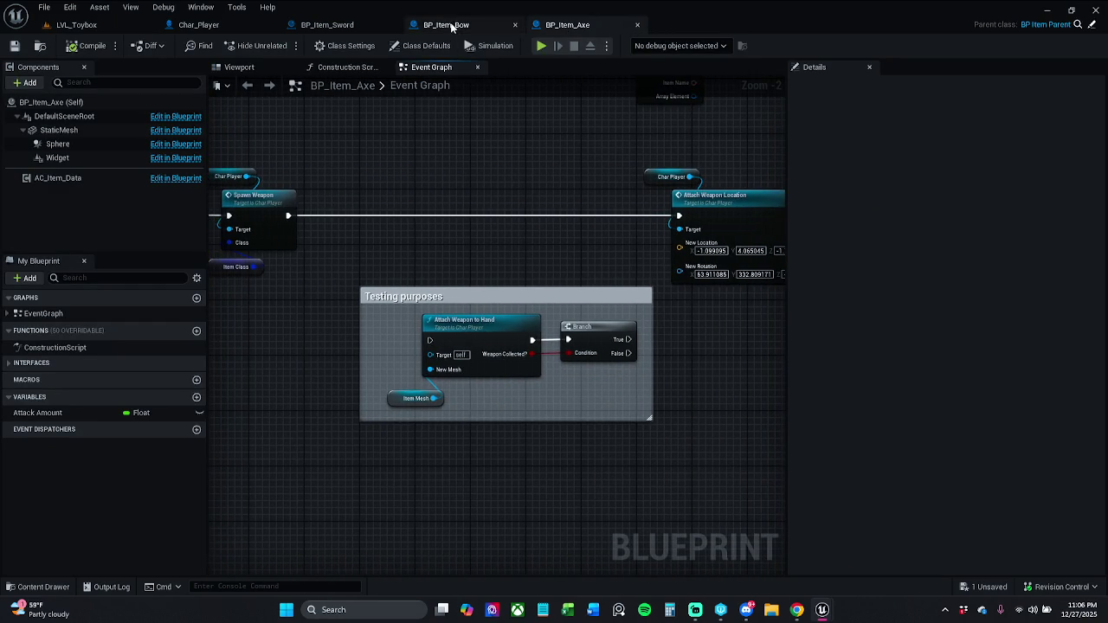
click(445, 24)
scroll(456, 246, up, 2)
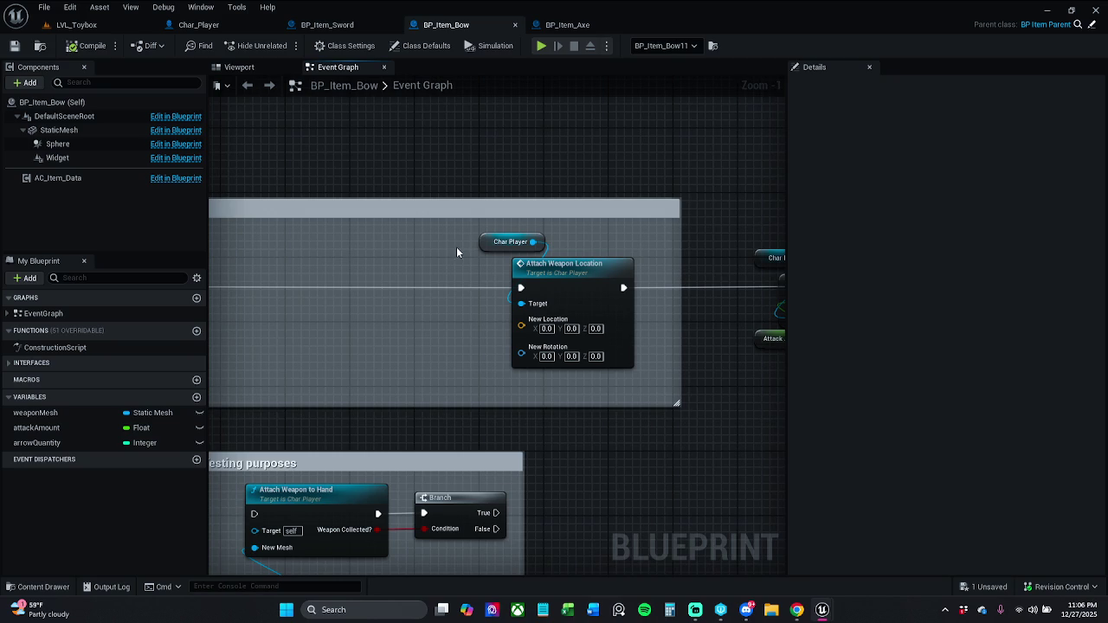
click(546, 329)
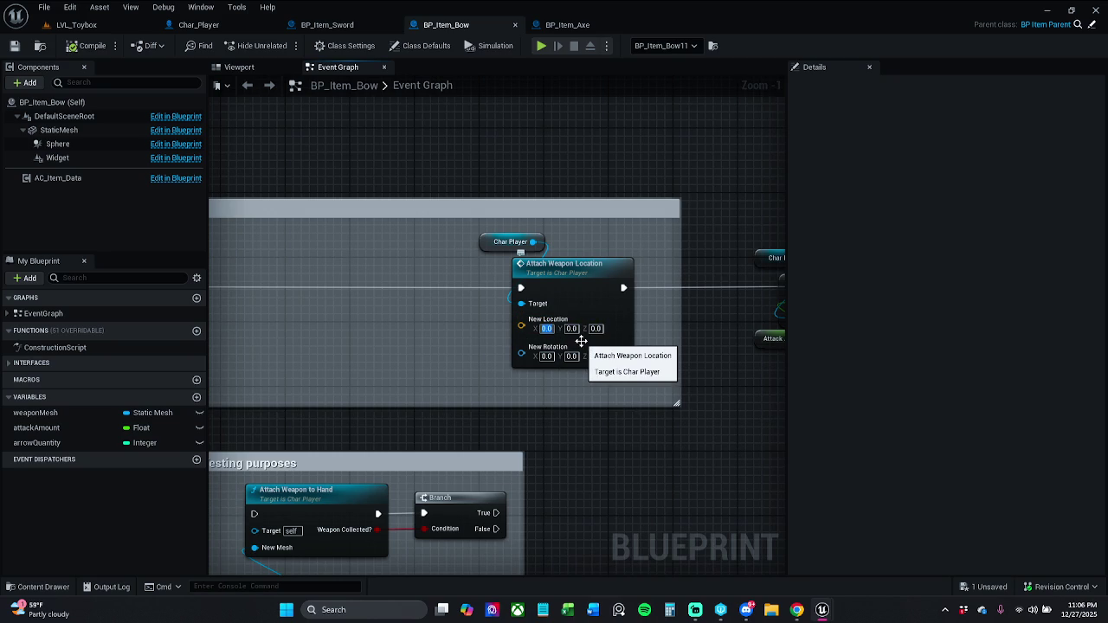
text(-0)
key(Return)
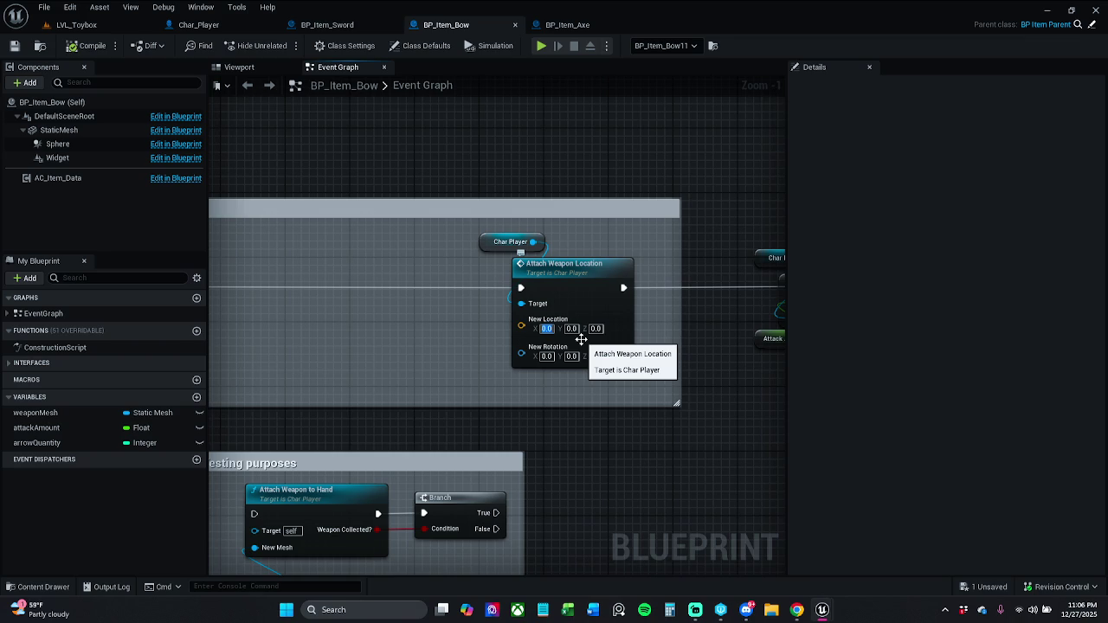
click(447, 264)
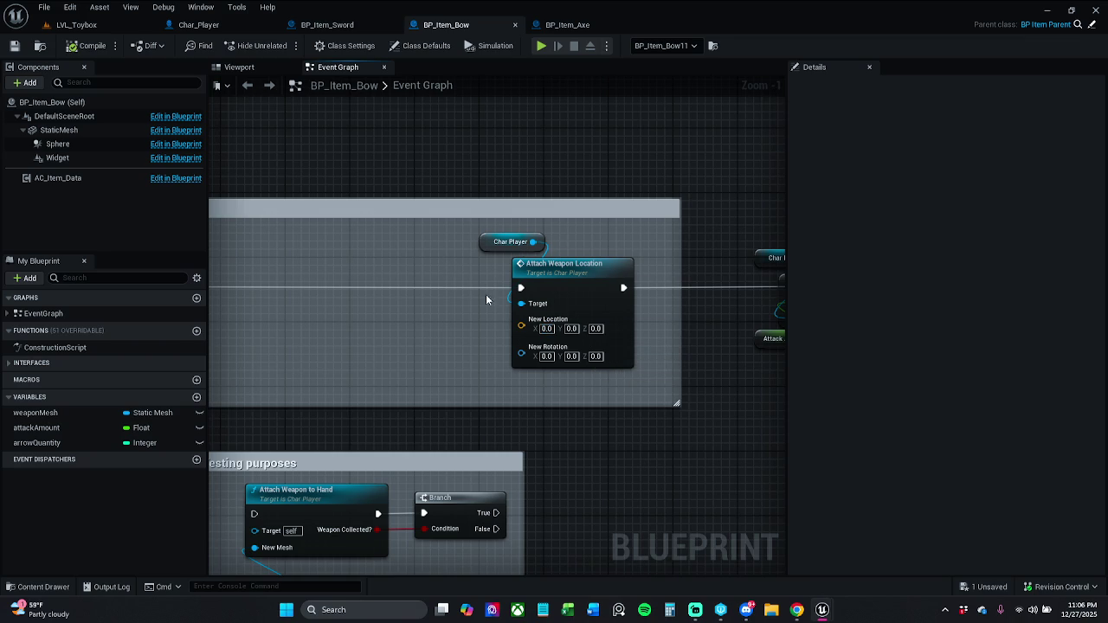
Step: Inspect Arrow Quantity and marquee-select the Char Player, Arrows Added, Random Integer and Arrow Quantity nodes
scroll(365, 300, down, 2)
drag(365, 301, 173, 299)
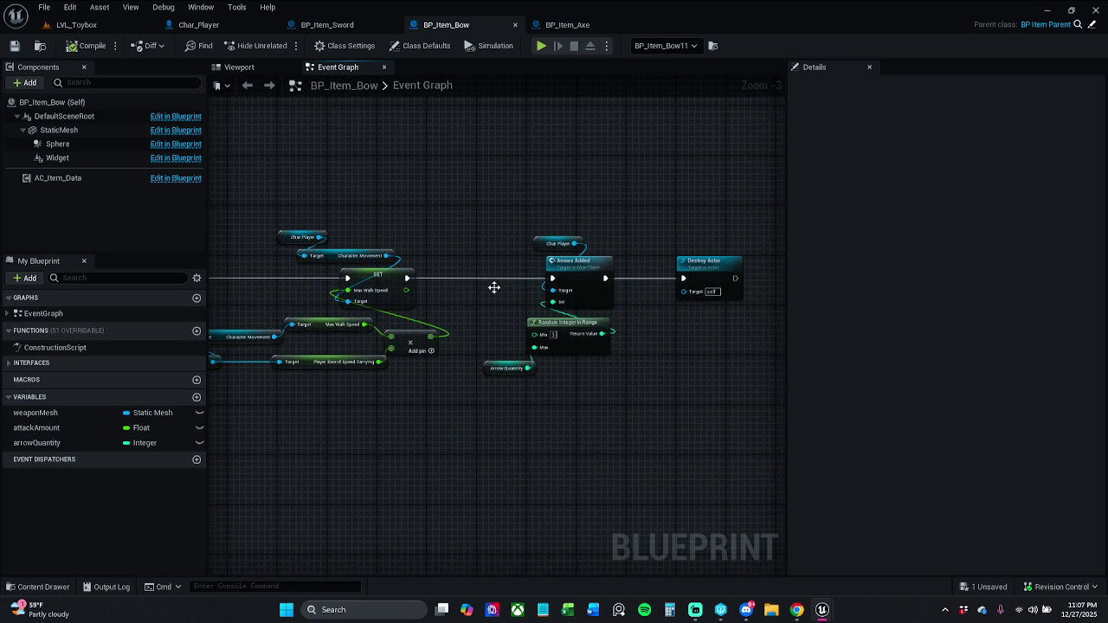
scroll(519, 306, up, 3)
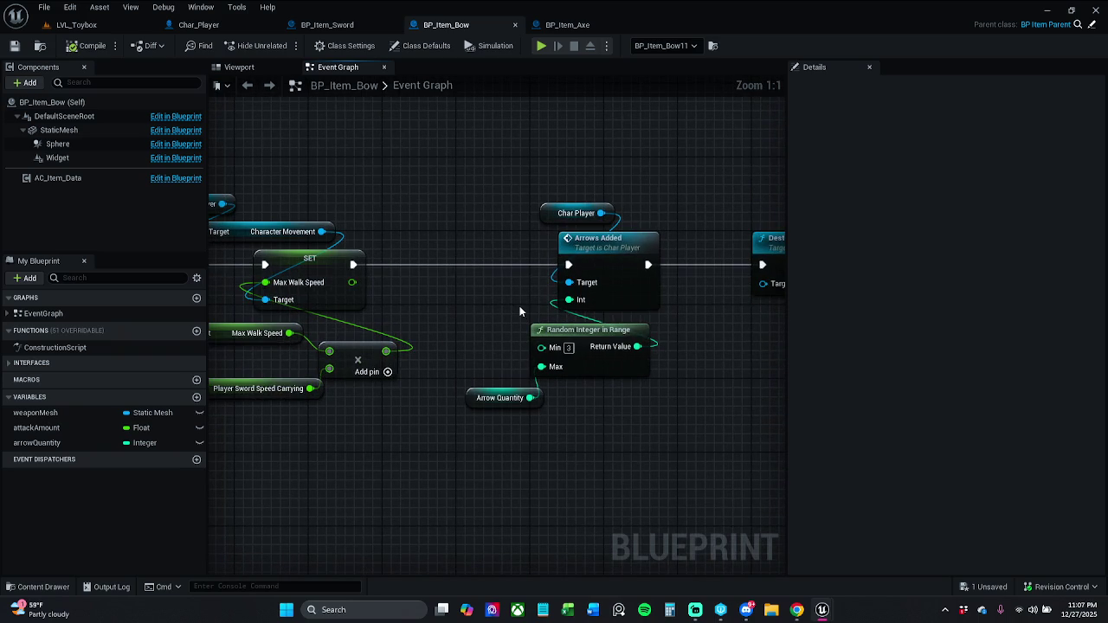
click(480, 398)
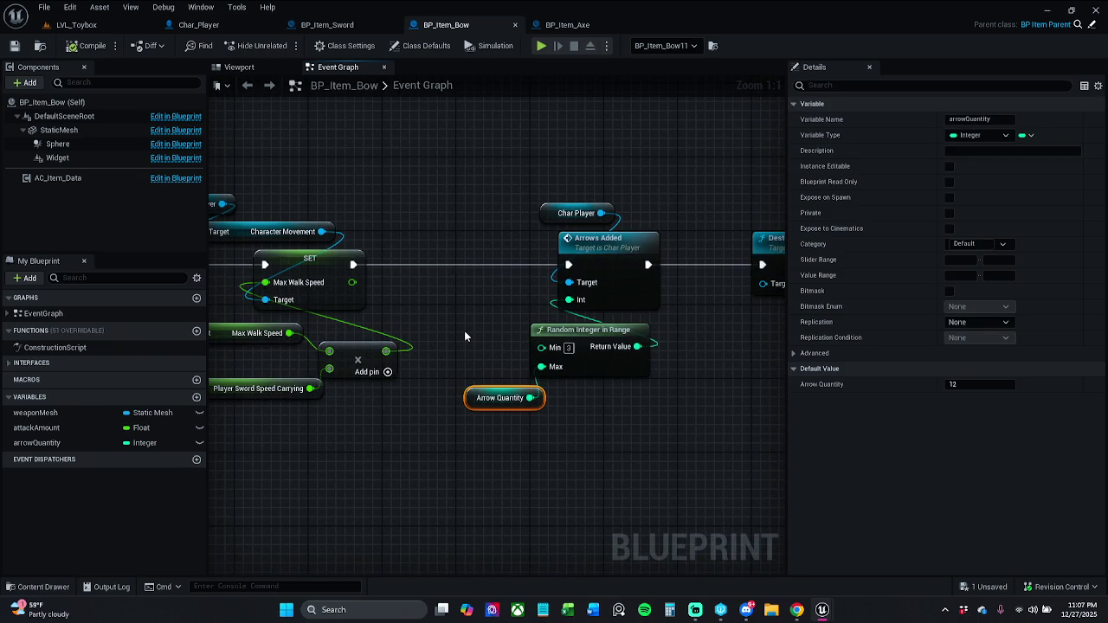
scroll(464, 336, down, 1)
mouse_move(465, 335)
mouse_down()
mouse_move(516, 323)
mouse_move(437, 318)
mouse_move(633, 289)
mouse_move(594, 269)
mouse_up()
scroll(516, 322, down, 1)
scroll(633, 289, down, 1)
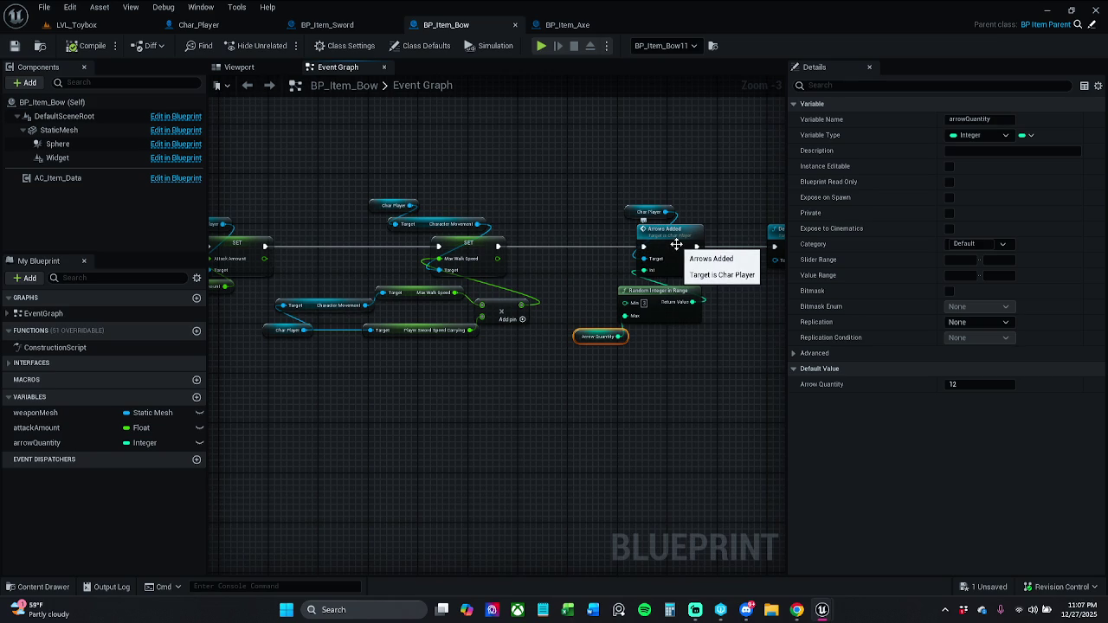
mouse_move(587, 372)
mouse_down()
mouse_move(706, 251)
mouse_move(710, 207)
mouse_up()
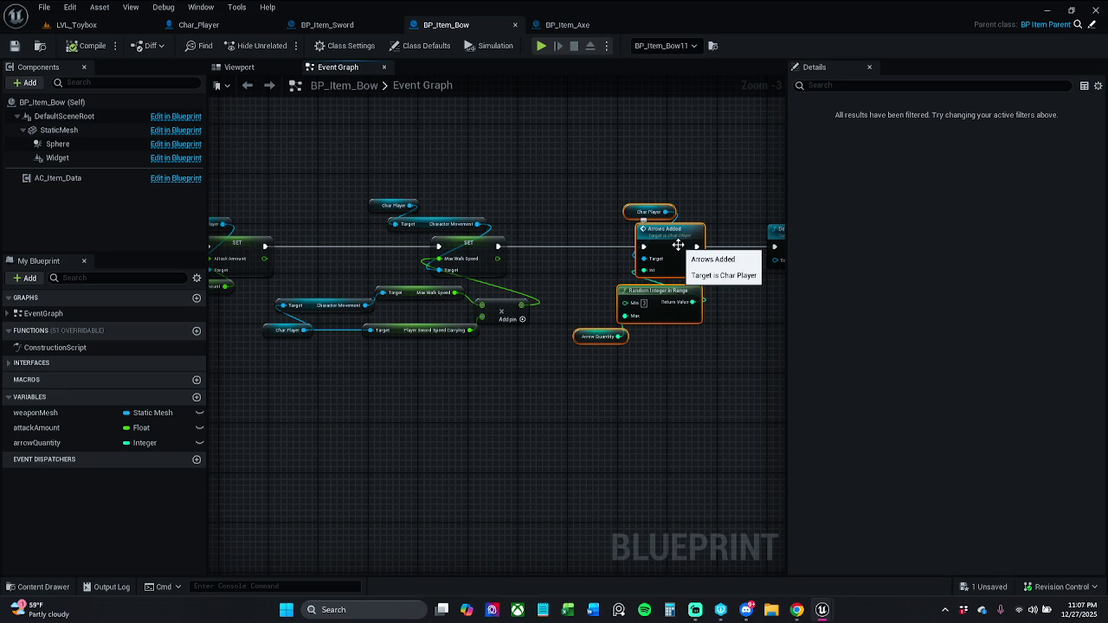
Step: Collapse the selected arrow nodes into a new function named ArrowsAdded
right_click(677, 244)
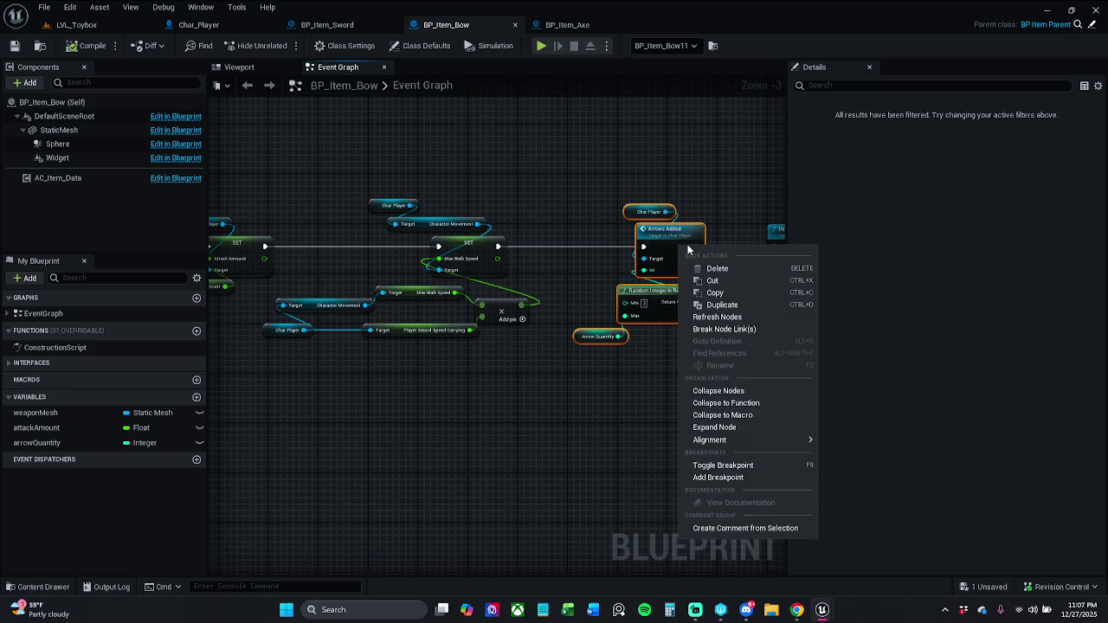
click(756, 403)
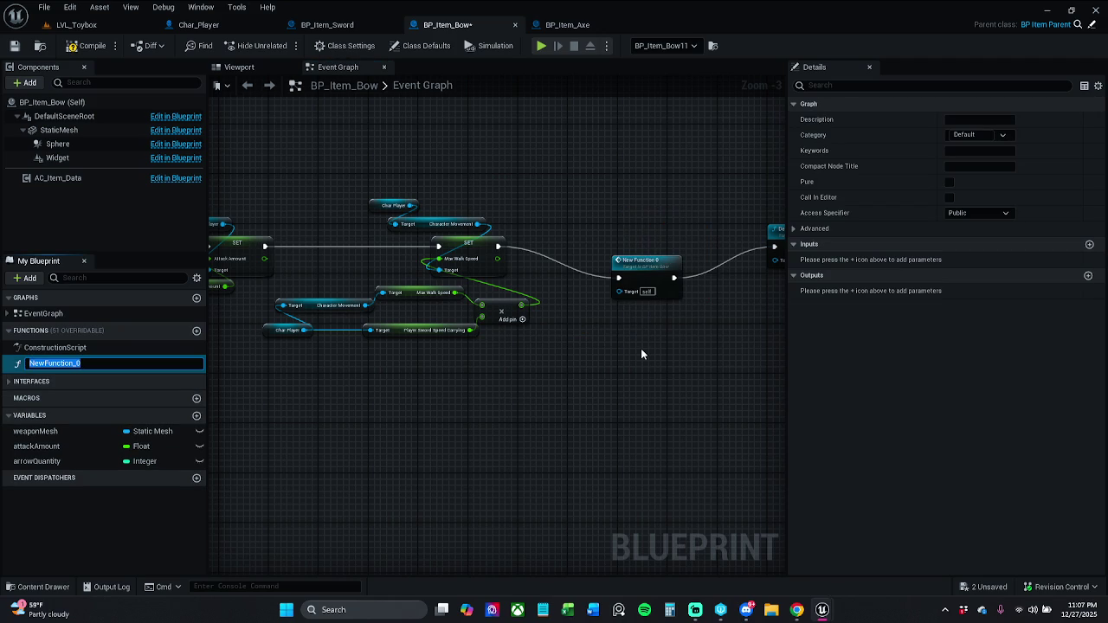
text(ArrowsA)
text(dded)
key(Return)
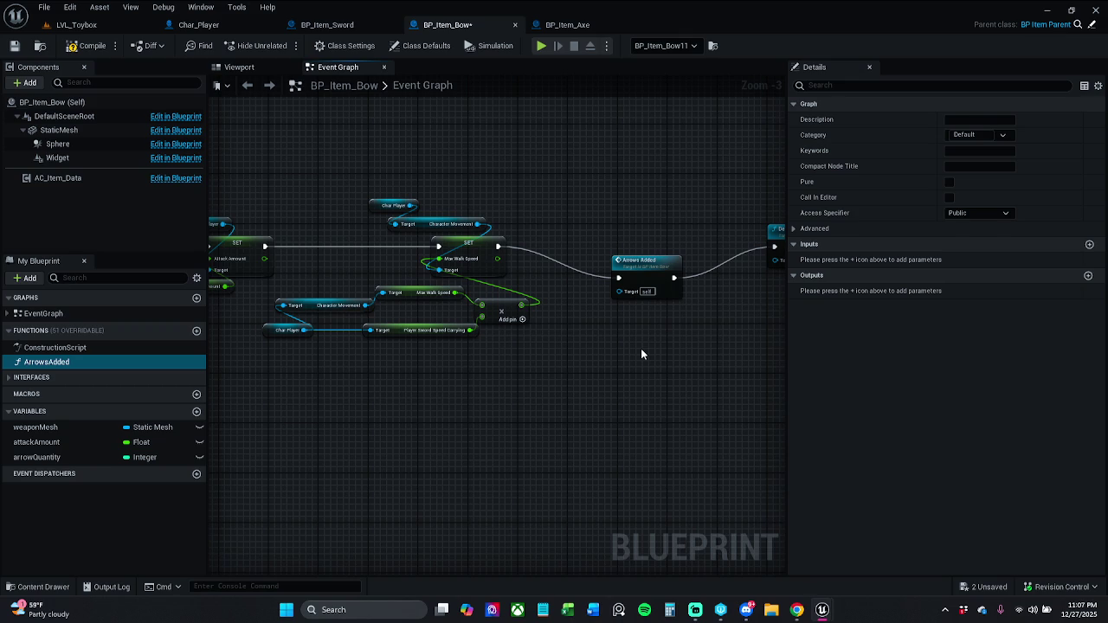
Step: Line up the Arrows Added call and Destroy Actor in the event graph
drag(649, 270, 629, 245)
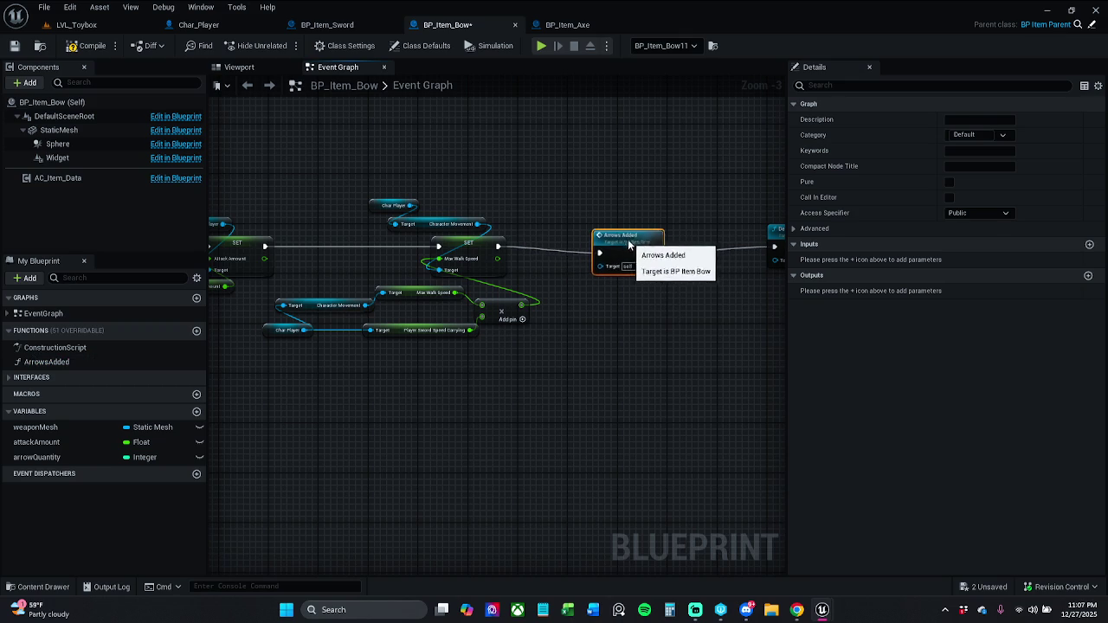
mouse_move(750, 250)
mouse_down()
mouse_move(627, 254)
mouse_move(652, 254)
mouse_up()
click(560, 252)
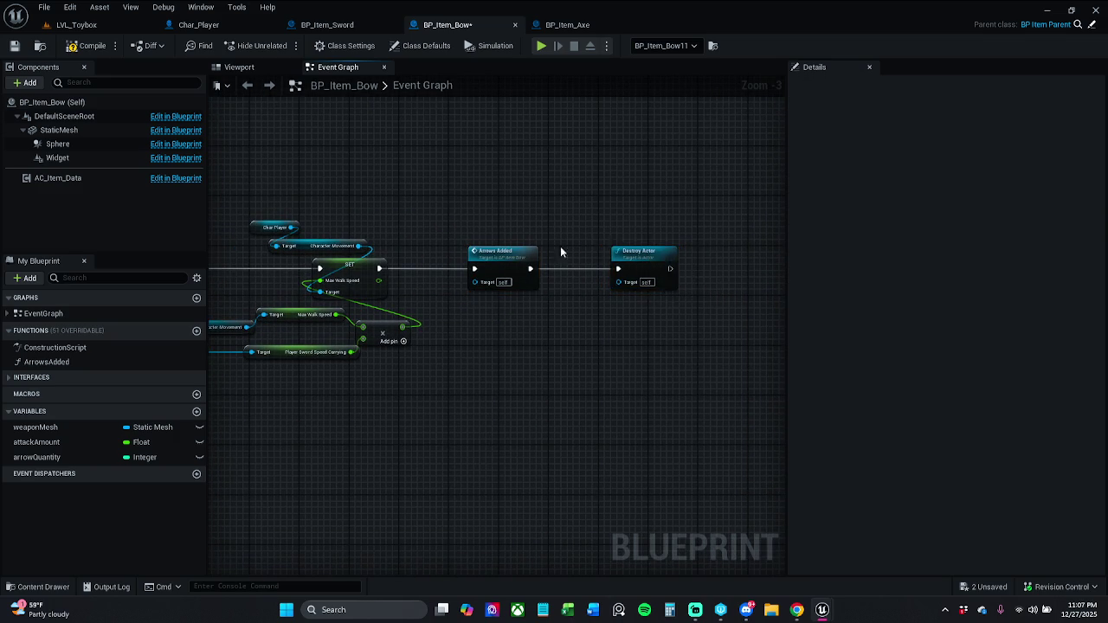
drag(560, 252, 648, 255)
Step: Arrange the ArrowsAdded function's entry node, save BP_Item_Bow, and go back to the Event Graph
double_click(602, 267)
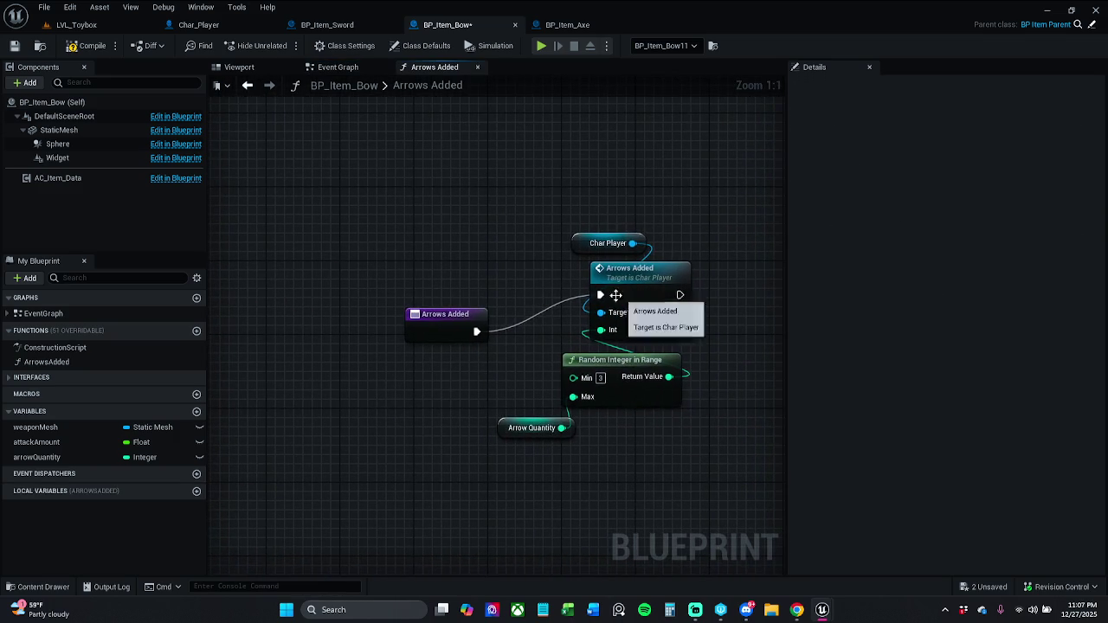
mouse_move(450, 337)
mouse_down()
mouse_move(493, 299)
mouse_move(512, 301)
mouse_move(500, 299)
mouse_up()
click(496, 338)
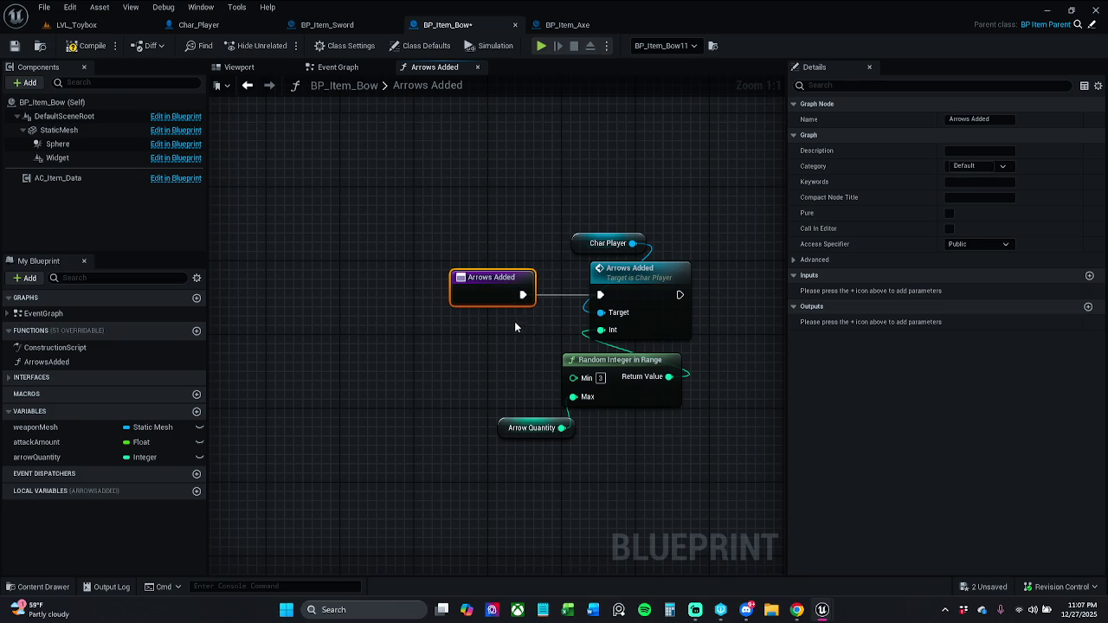
ctrl+click(618, 293)
click(468, 351)
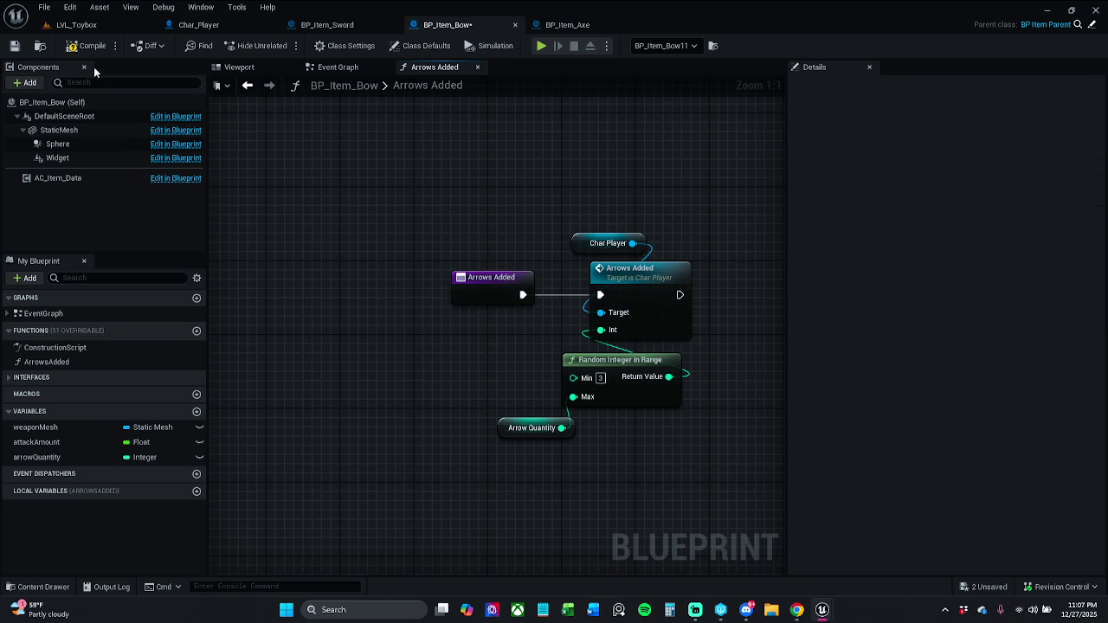
click(14, 45)
double_click(415, 82)
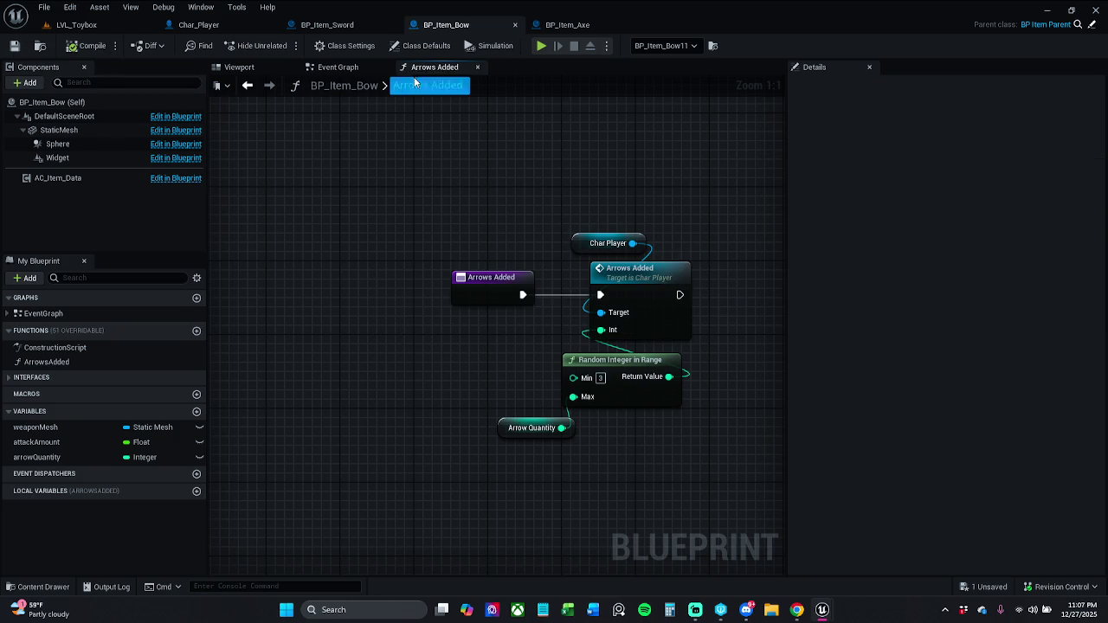
click(346, 67)
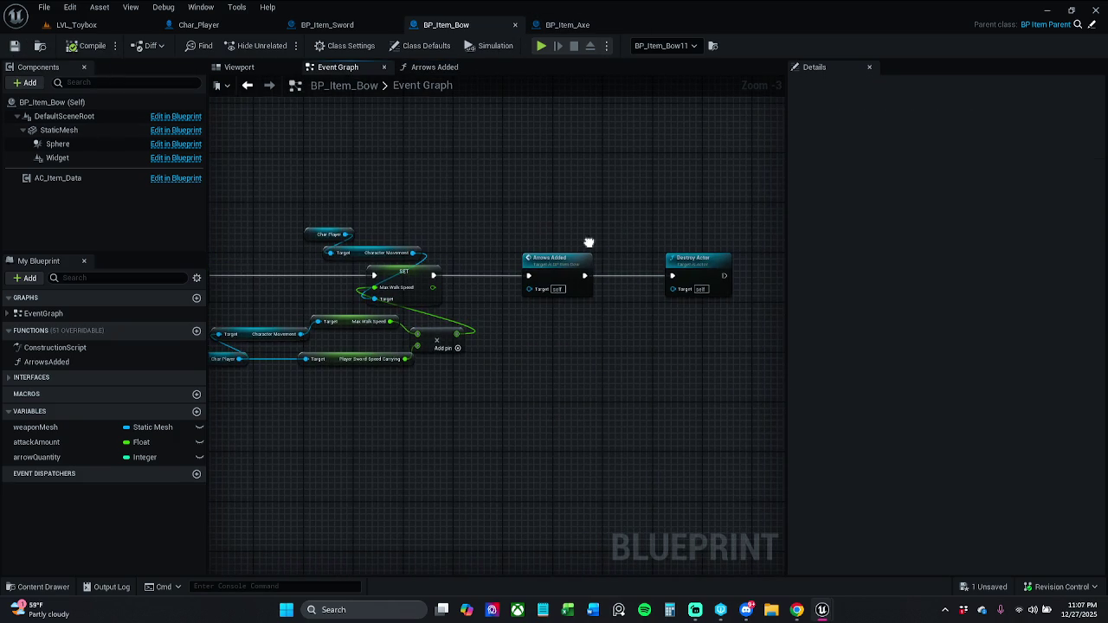
Step: Shift Arrows Added and Destroy Actor left and locate the Max Walk Speed nodes
mouse_move(564, 248)
mouse_down()
mouse_move(718, 296)
mouse_move(671, 268)
mouse_up()
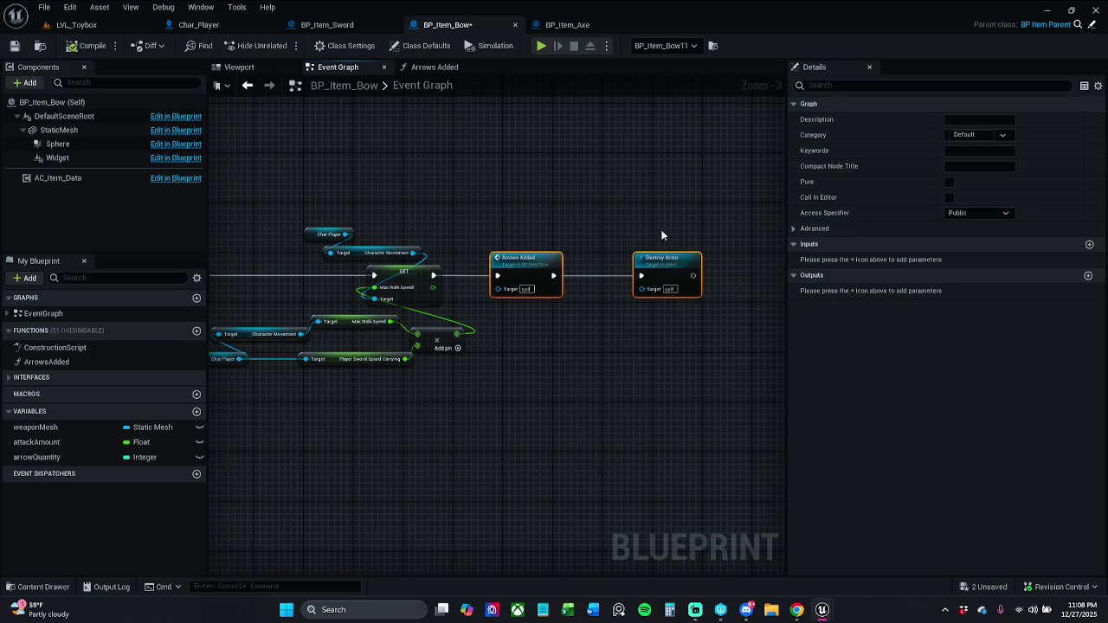
click(661, 234)
drag(449, 288, 677, 273)
mouse_move(476, 209)
mouse_down()
mouse_move(598, 396)
mouse_move(662, 417)
mouse_up()
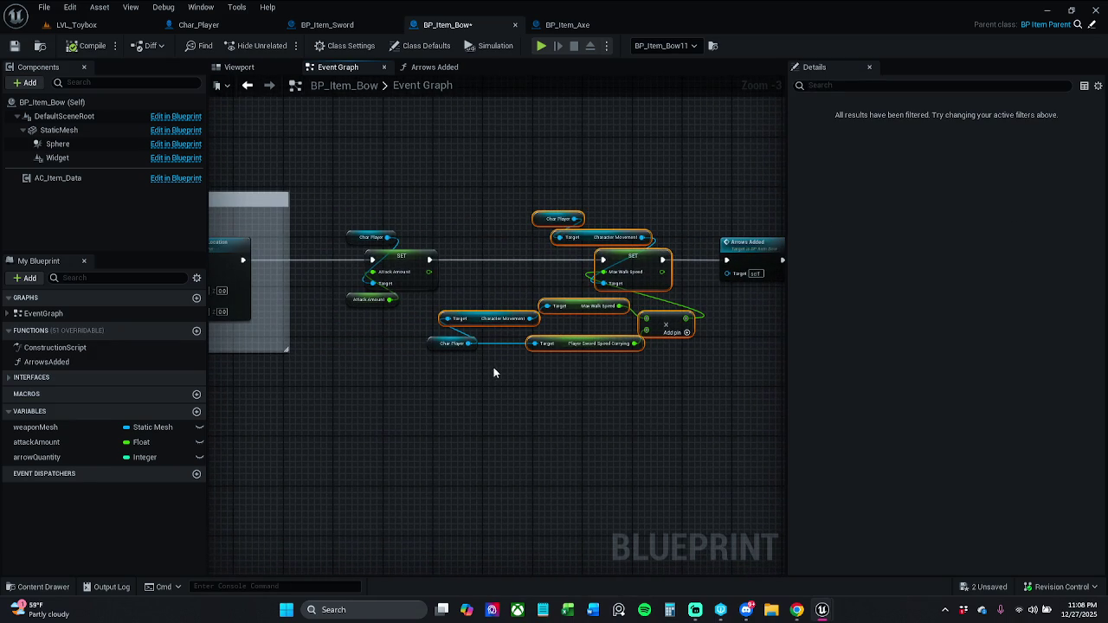
key(Home)
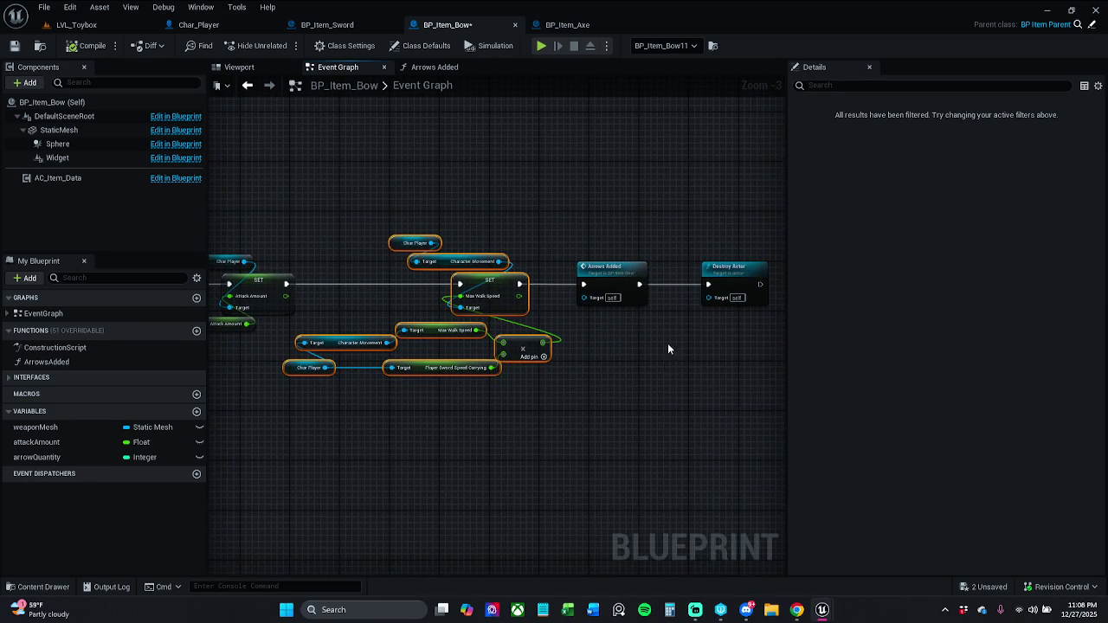
mouse_move(440, 468)
mouse_down()
mouse_move(452, 443)
mouse_move(369, 320)
mouse_move(753, 342)
mouse_move(626, 330)
mouse_up()
drag(670, 235, 570, 346)
drag(640, 343, 437, 347)
scroll(658, 292, up, 1)
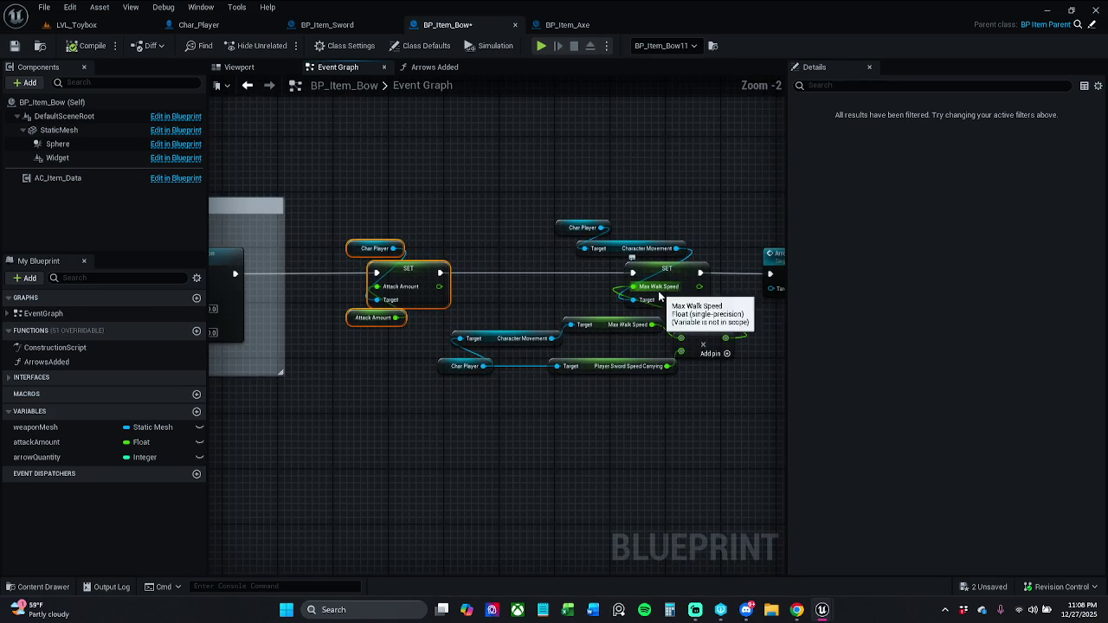
Step: Collapse the Max Walk Speed nodes into NewFunction_0 and align its call node
mouse_move(458, 206)
mouse_down()
mouse_move(470, 256)
mouse_move(701, 426)
mouse_move(721, 418)
mouse_move(648, 404)
mouse_up()
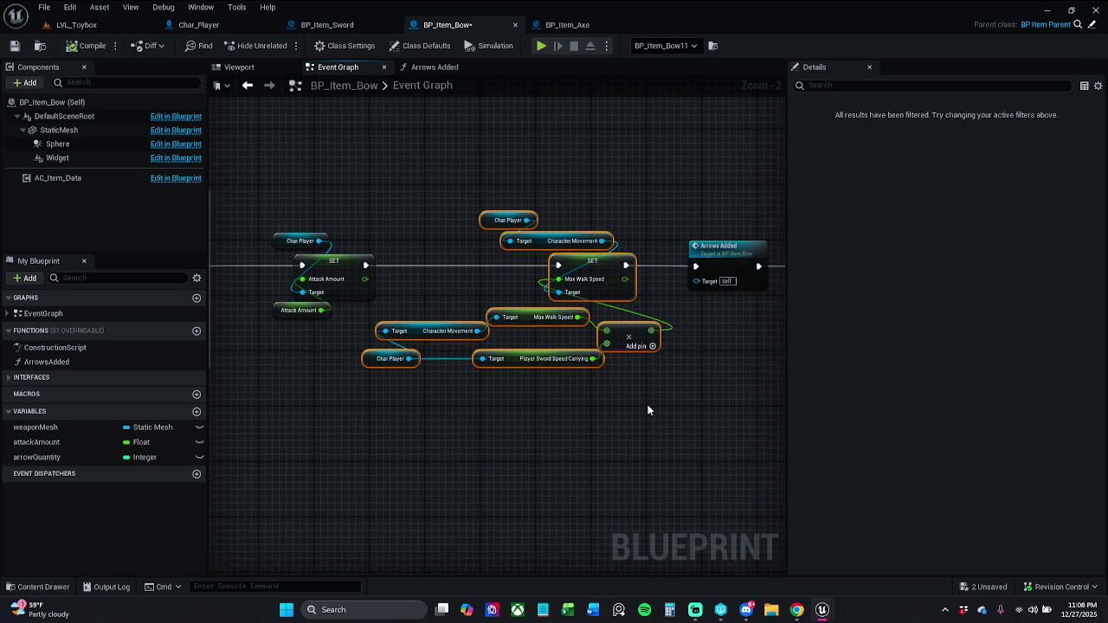
right_click(603, 271)
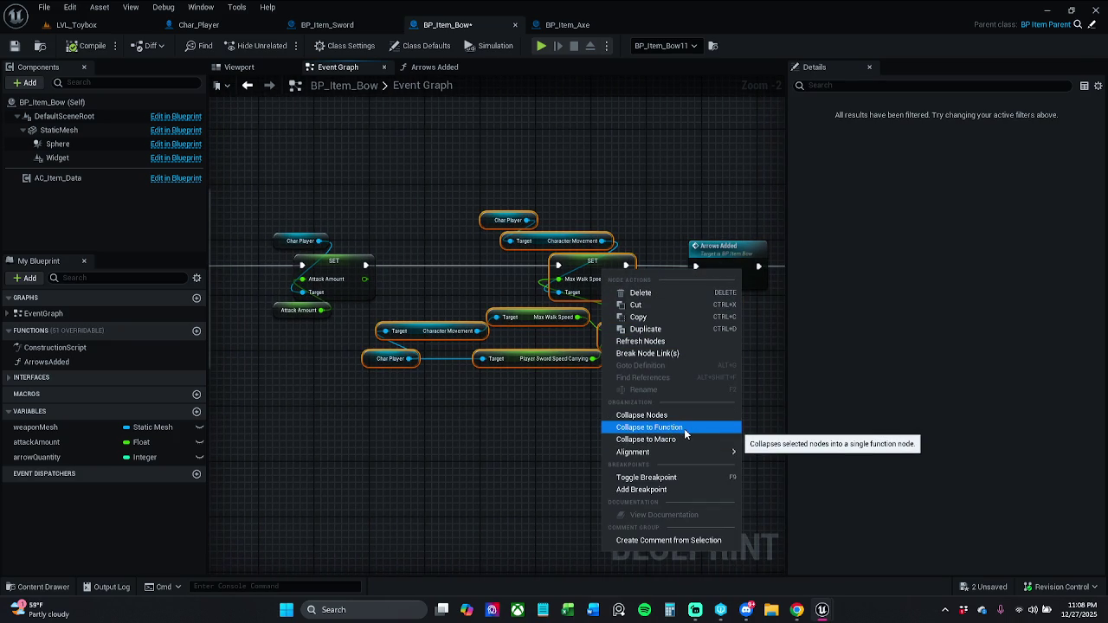
click(685, 432)
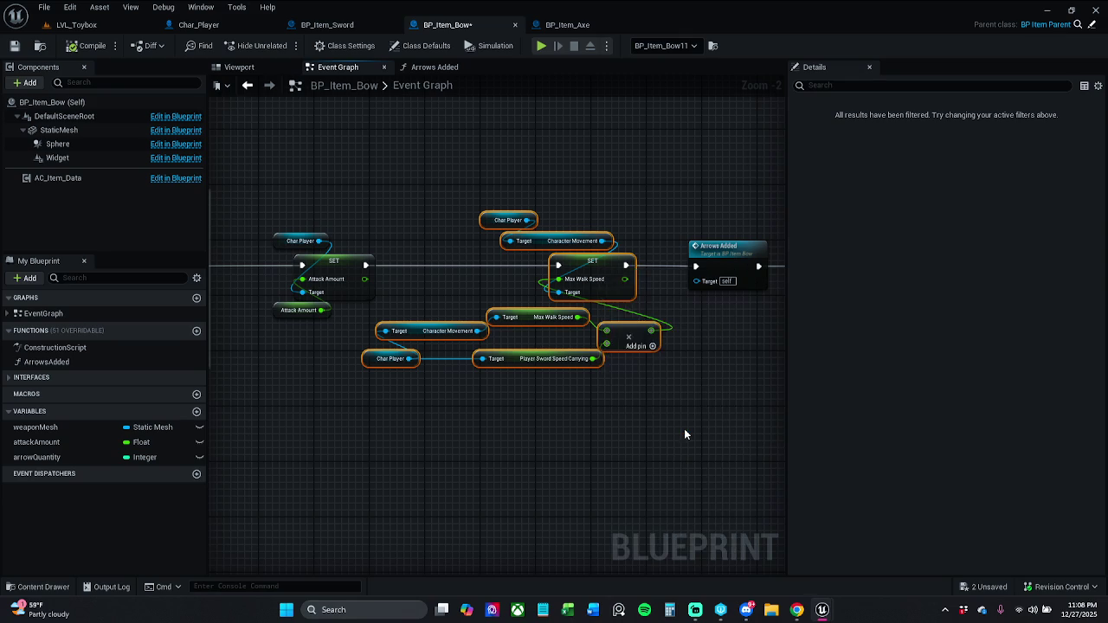
mouse_move(513, 283)
mouse_down()
mouse_move(493, 256)
mouse_move(475, 256)
mouse_up()
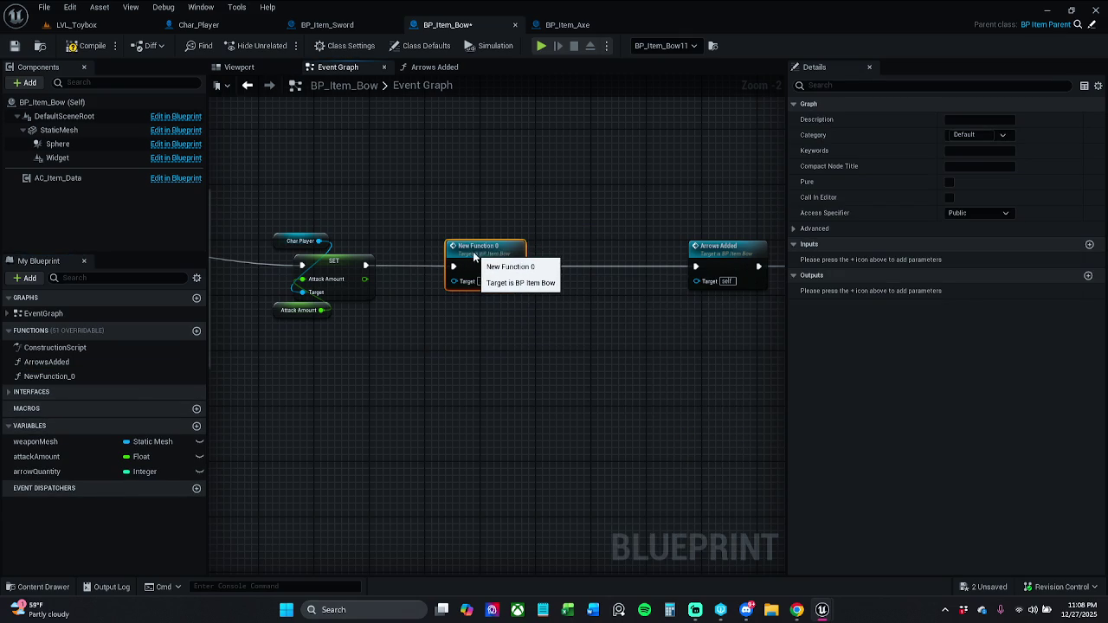
click(78, 362)
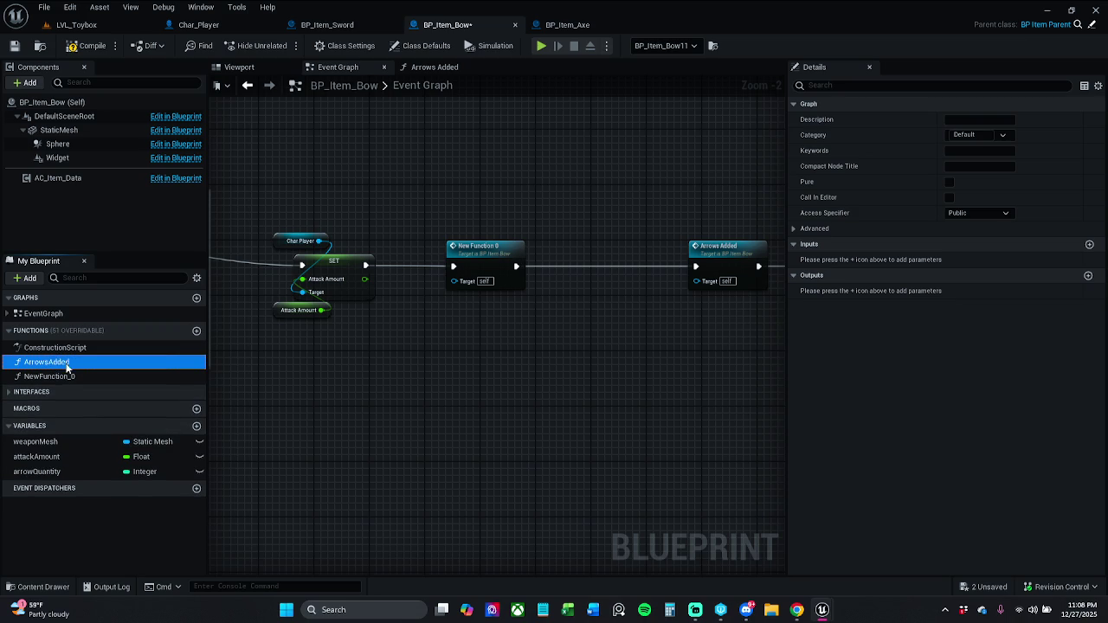
Step: Rename the ArrowsAdded function to AddedArrows
key(F2)
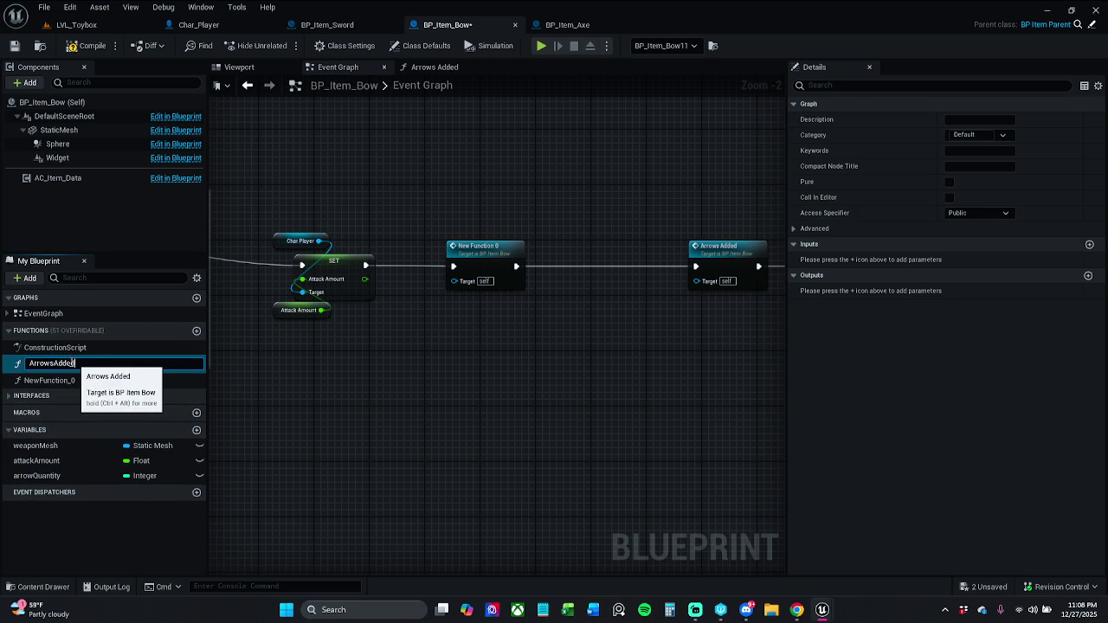
mouse_move(56, 364)
mouse_down()
mouse_move(76, 364)
mouse_move(0, 366)
mouse_up()
key(Delete)
key(Left)
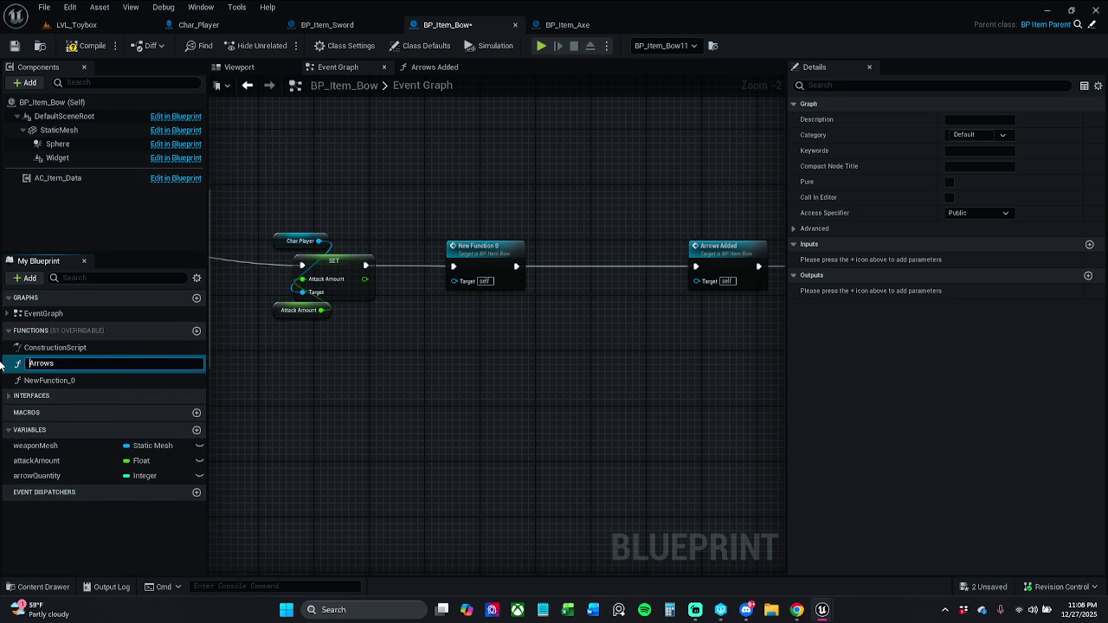
text(Added)
key(Return)
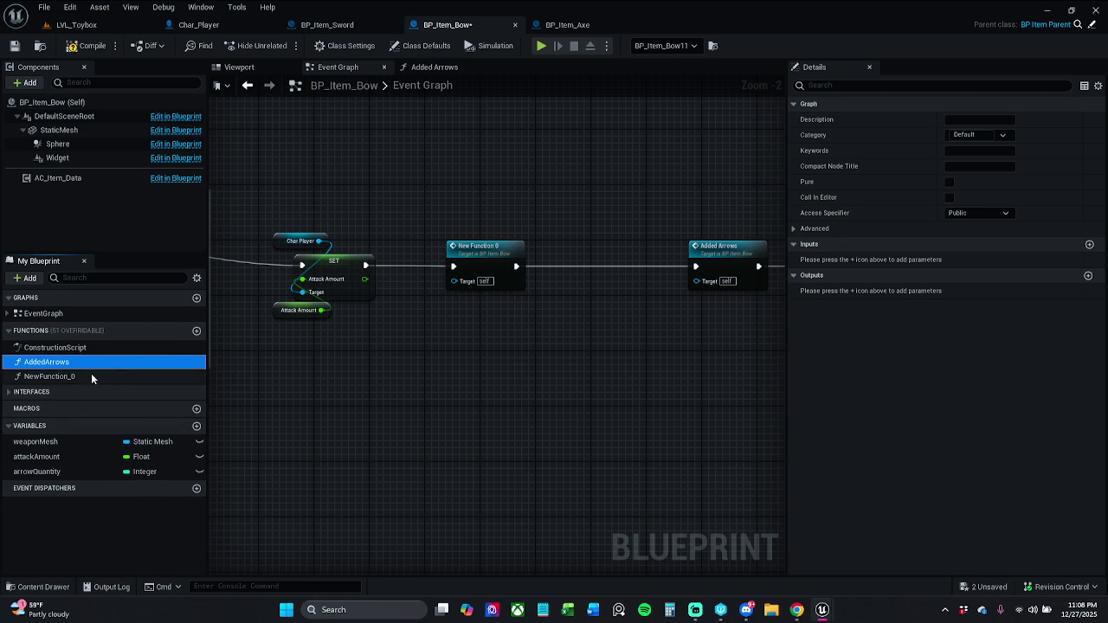
Step: Rename NewFunction_0 to AddedWeight and save BP_Item_Bow with Ctrl+S
click(84, 378)
key(F2)
text(AddedWei)
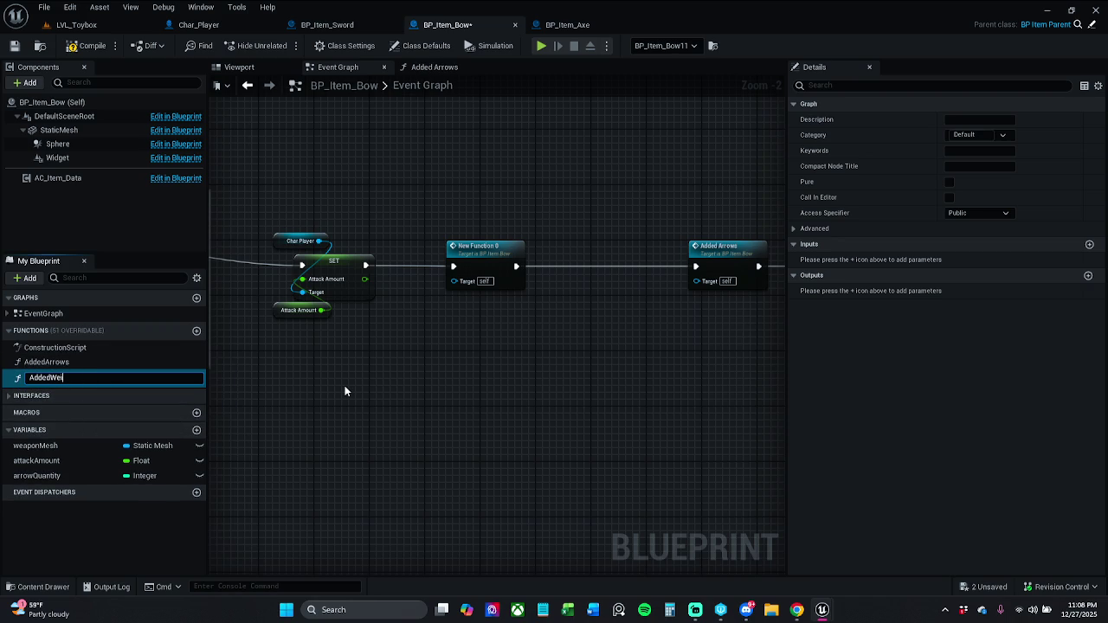
text(ght)
key(Return)
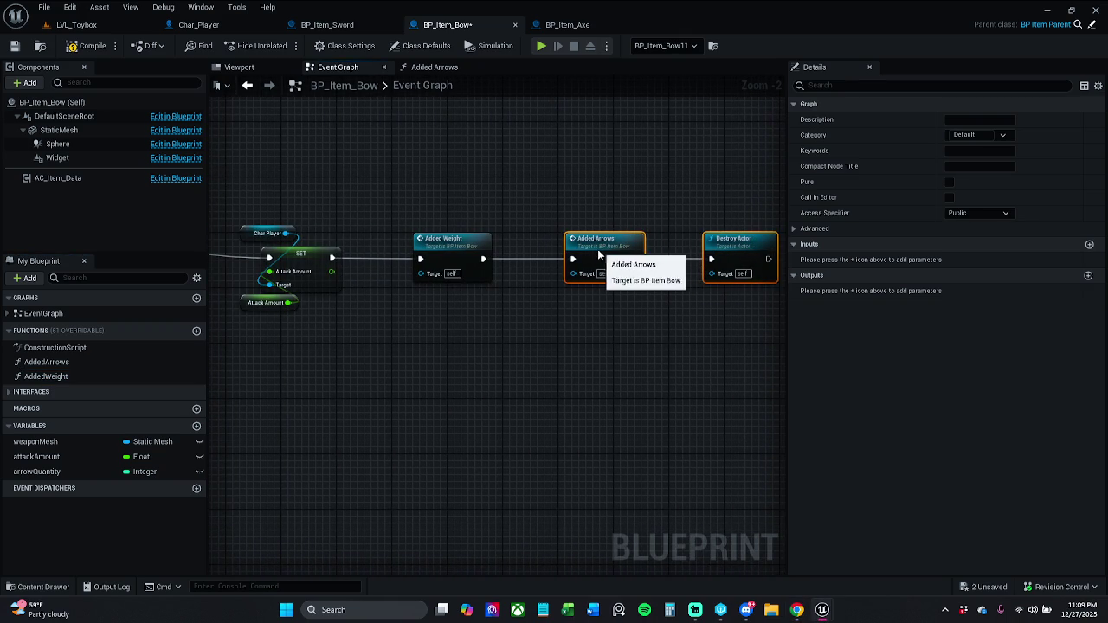
click(578, 181)
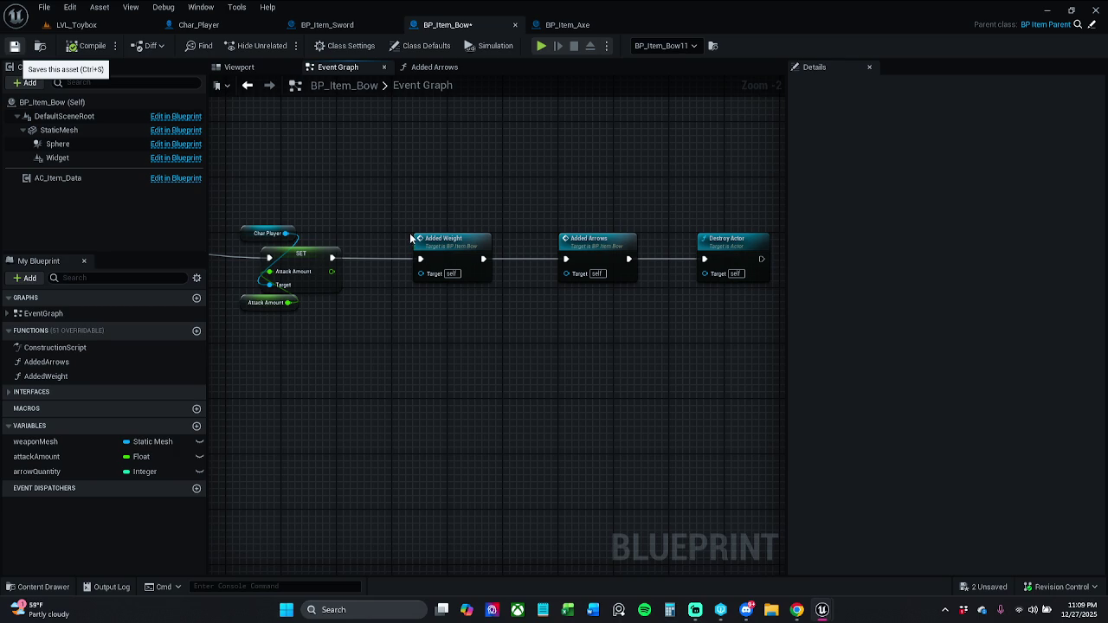
key(ctrl+s)
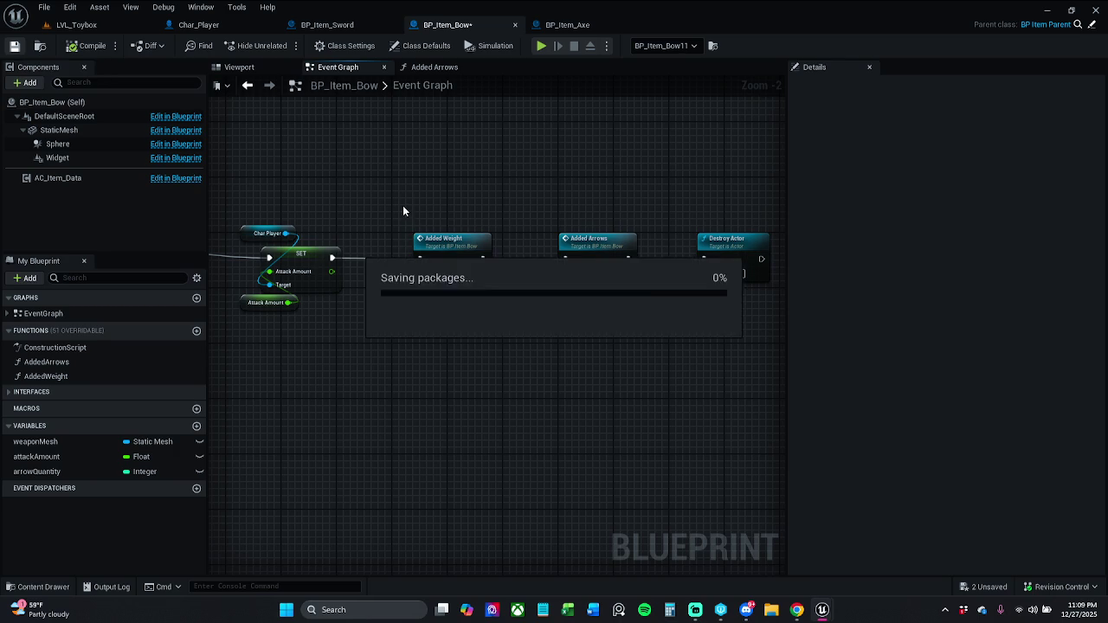
Step: Move the Testing purposes comment and its Data Table Row node to the left
scroll(538, 184, down, 2)
drag(538, 188, 657, 190)
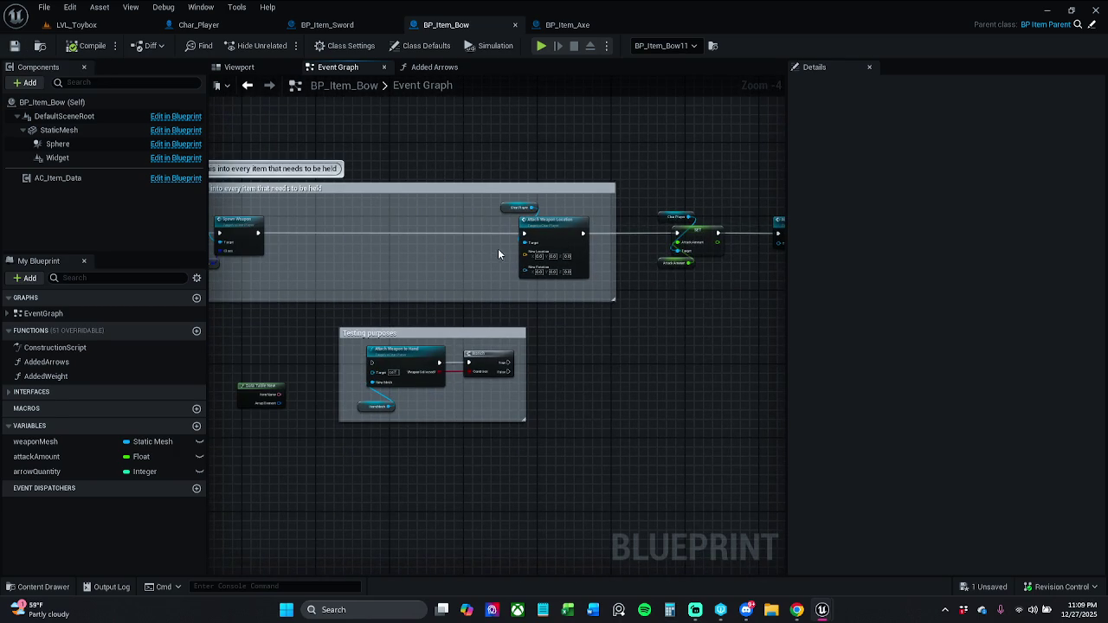
mouse_move(401, 359)
mouse_down()
mouse_move(468, 308)
mouse_move(519, 310)
mouse_up()
mouse_move(415, 311)
mouse_down()
mouse_move(641, 439)
mouse_move(723, 452)
mouse_up()
drag(619, 324, 577, 320)
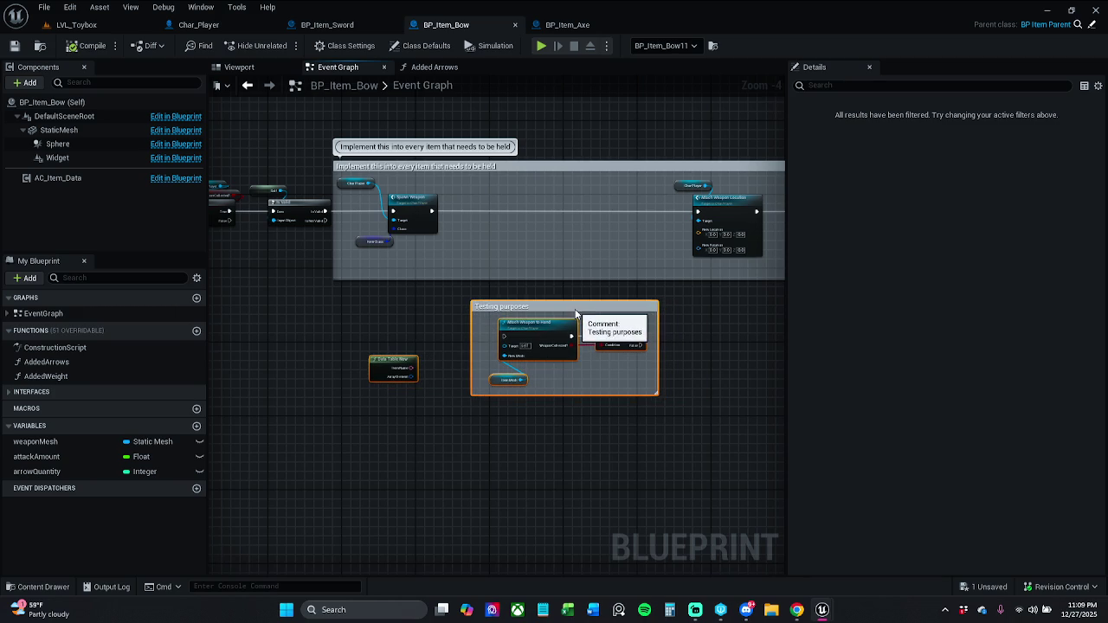
click(710, 349)
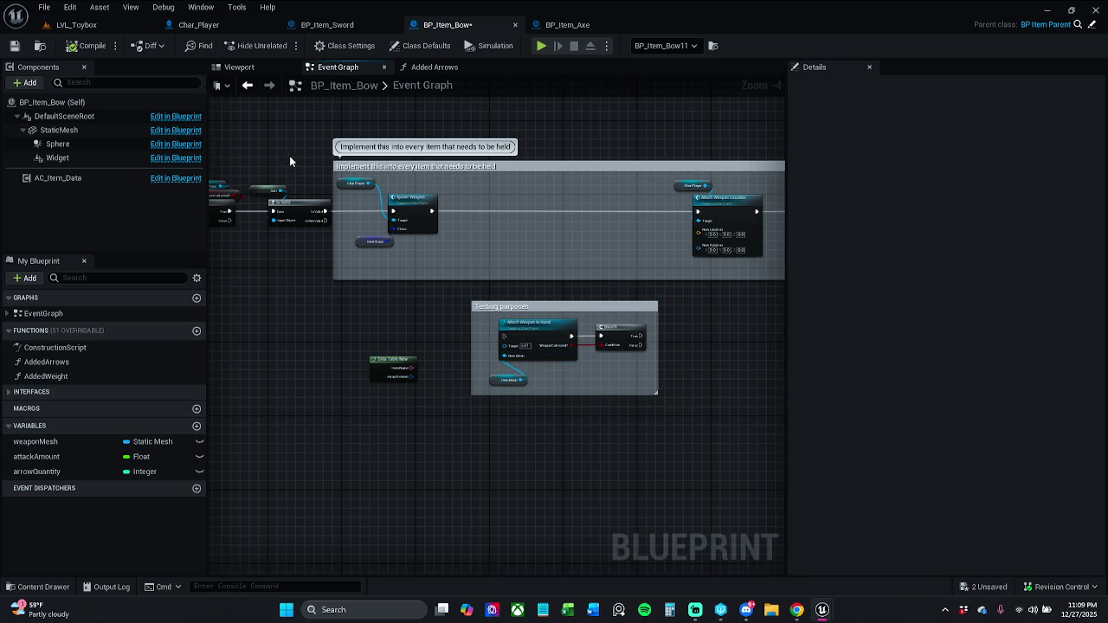
Step: Nudge the nodes inside the Spawn Weapon comment slightly right
drag(290, 160, 392, 170)
drag(296, 164, 345, 168)
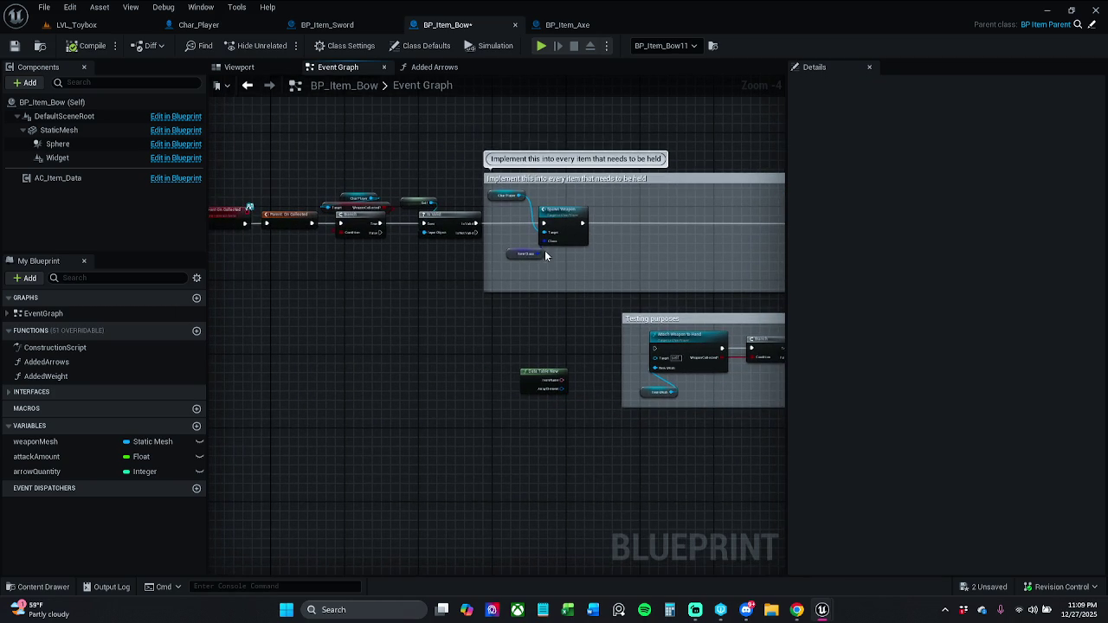
drag(558, 271, 489, 194)
drag(563, 227, 572, 227)
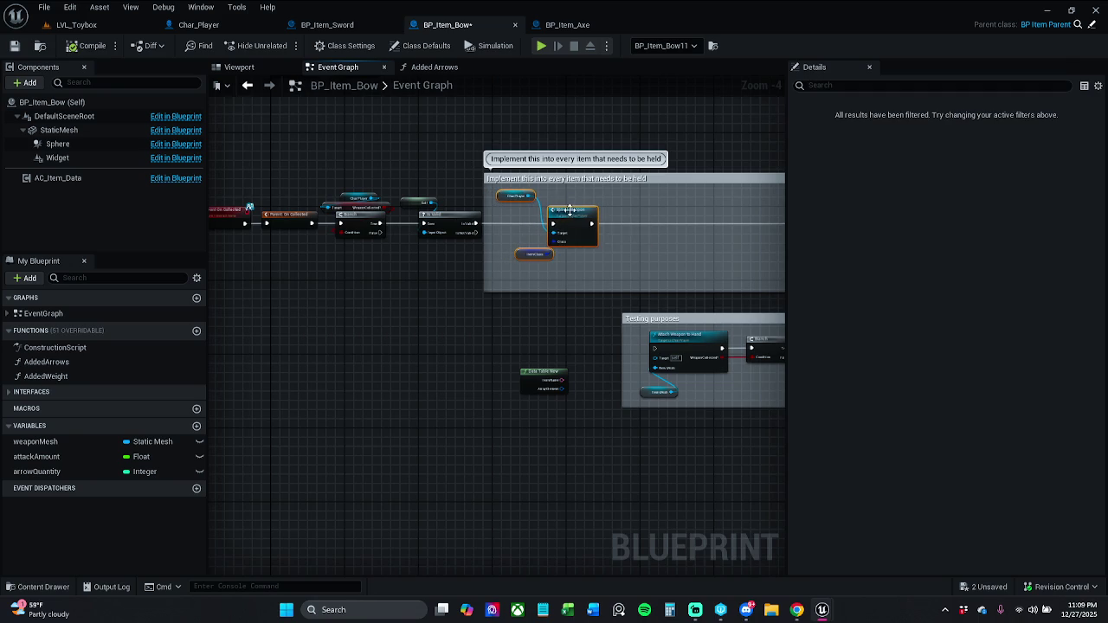
Step: Align the Char Player and Item Class nodes in Spawn Weapon and save BP_Item_Bow
click(444, 215)
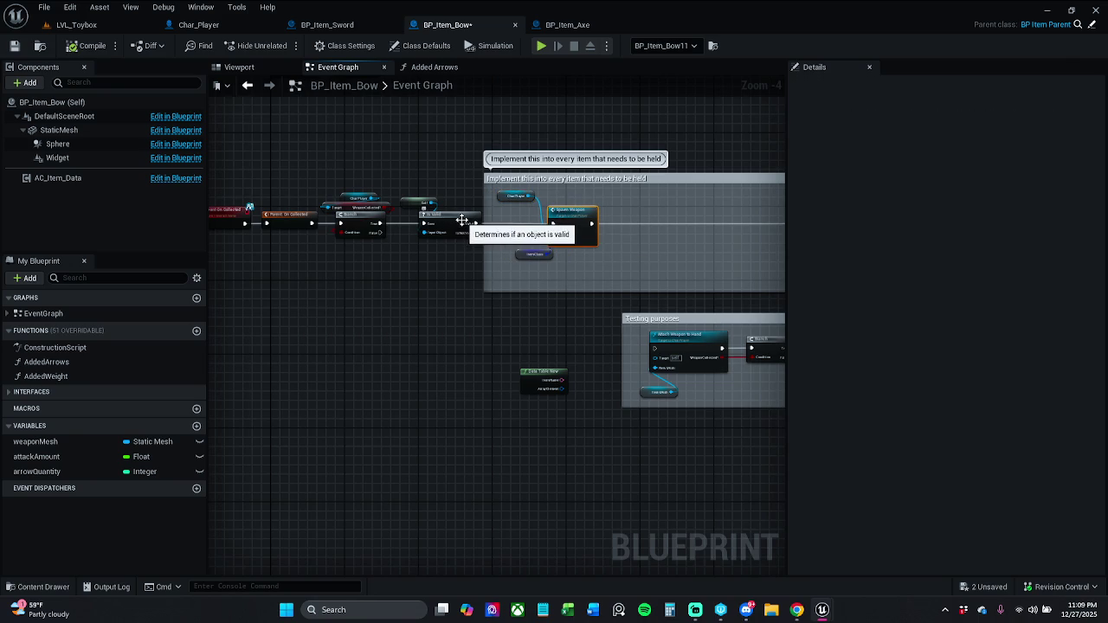
scroll(530, 259, up, 3)
click(512, 254)
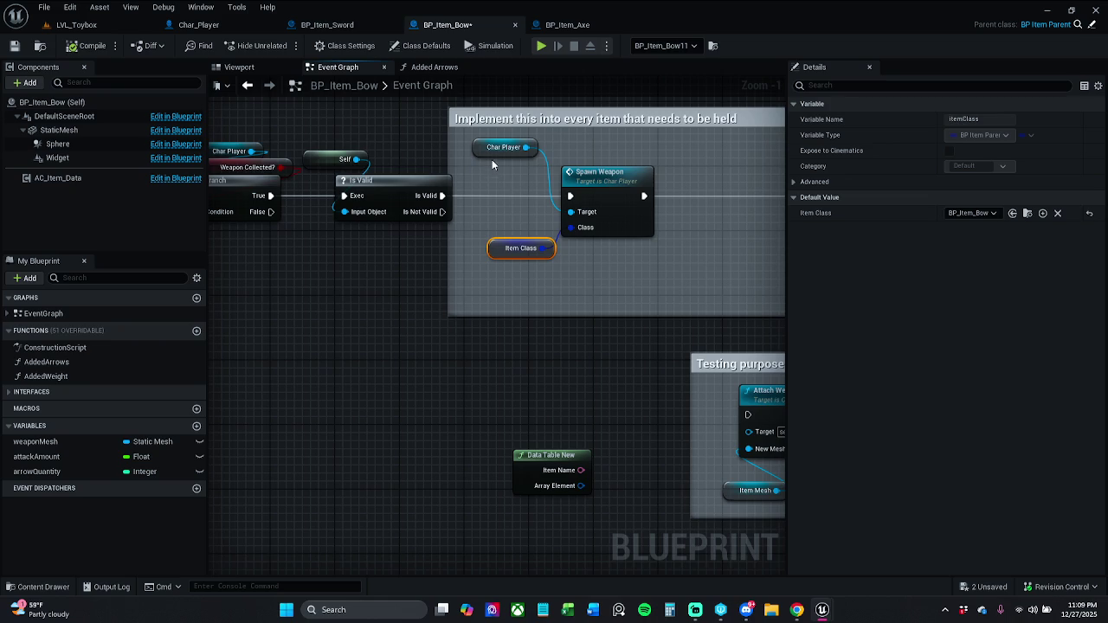
drag(496, 156, 504, 176)
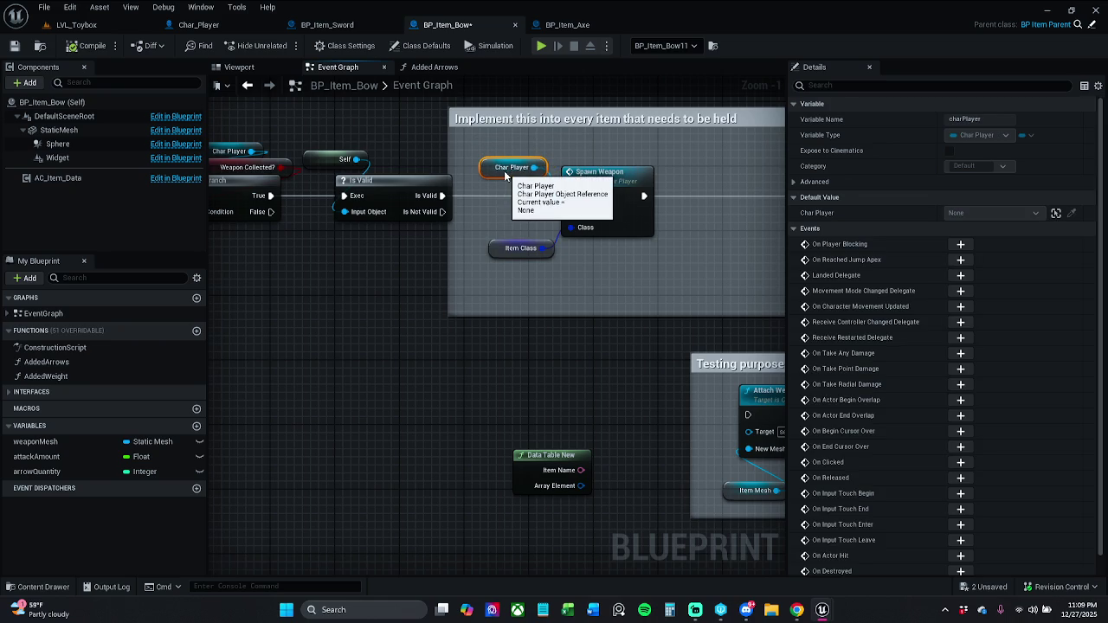
click(497, 252)
drag(496, 254, 520, 255)
click(520, 279)
click(521, 277)
click(13, 45)
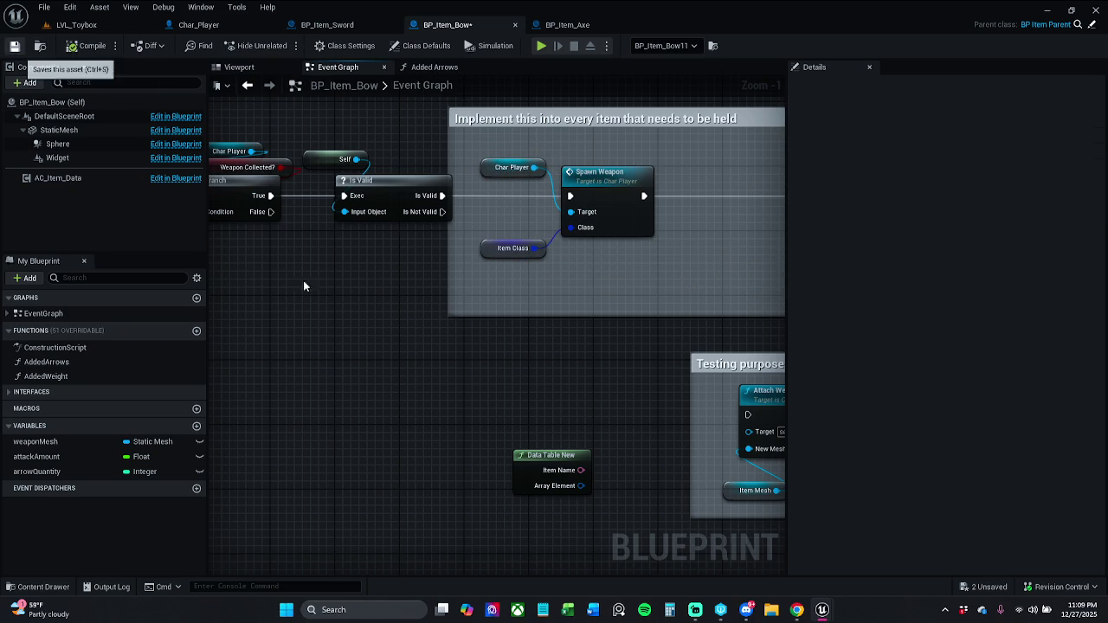
Step: Pan the bow's event graph to the Added Weight and Added Arrows calls
scroll(567, 380, down, 2)
drag(571, 369, 705, 352)
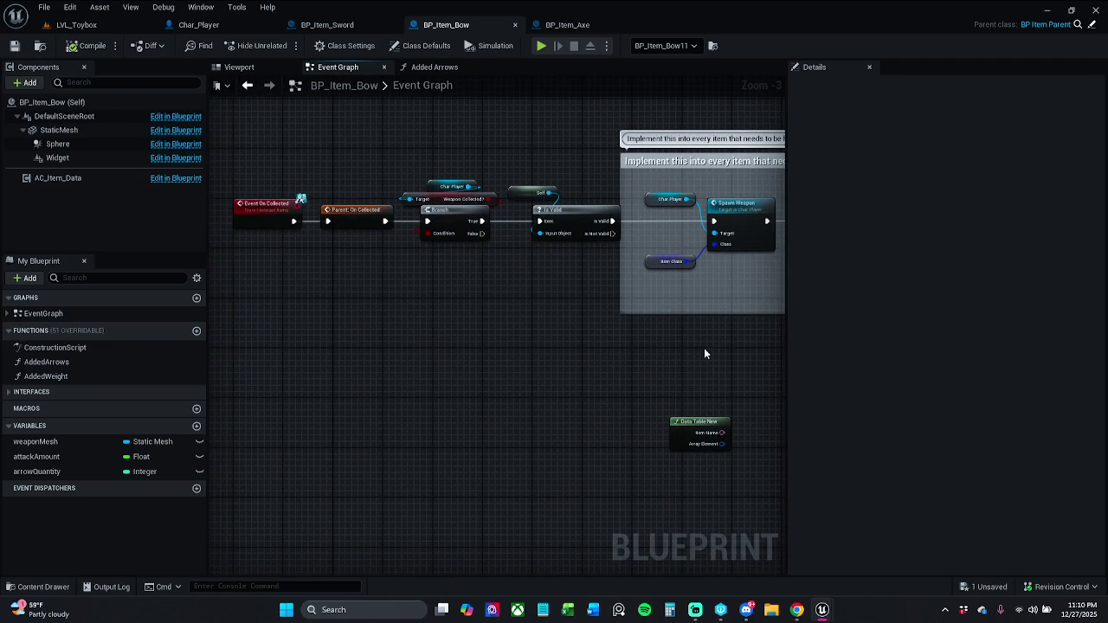
mouse_move(723, 305)
mouse_down()
mouse_move(482, 247)
mouse_move(390, 280)
mouse_up()
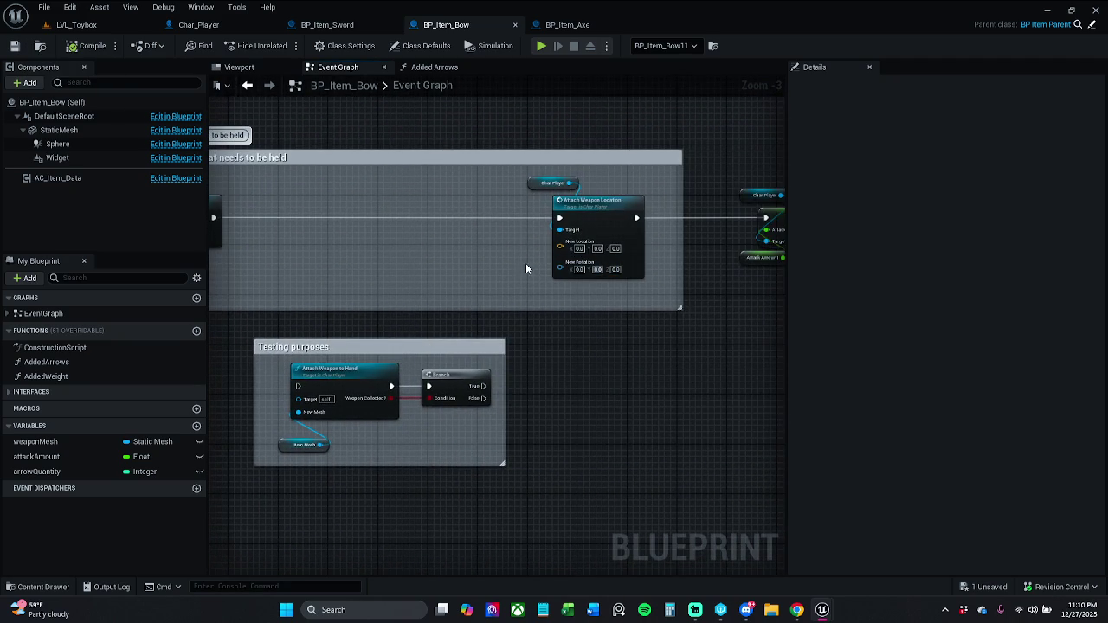
drag(640, 304, 591, 292)
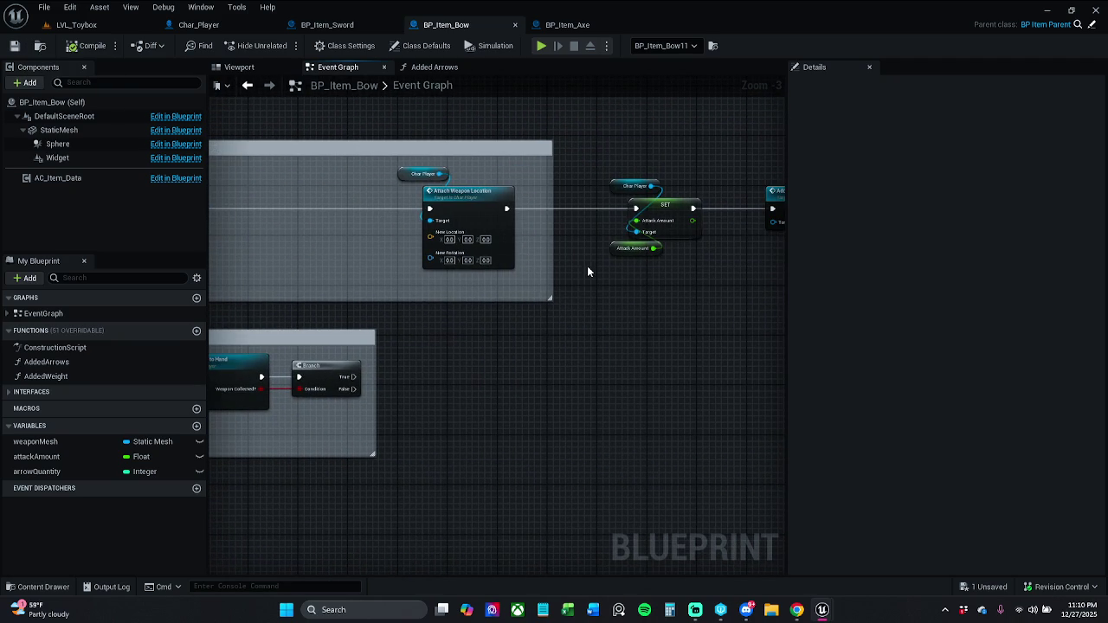
drag(696, 256, 392, 239)
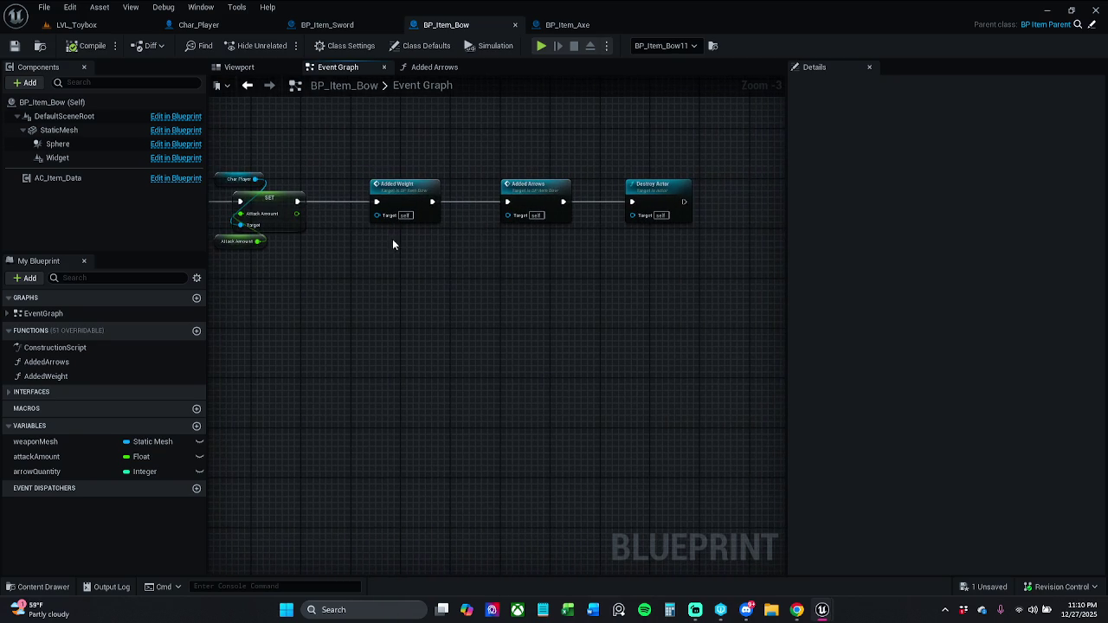
Step: Clear out all nodes inside the Added Arrows function graph except its entry
double_click(556, 195)
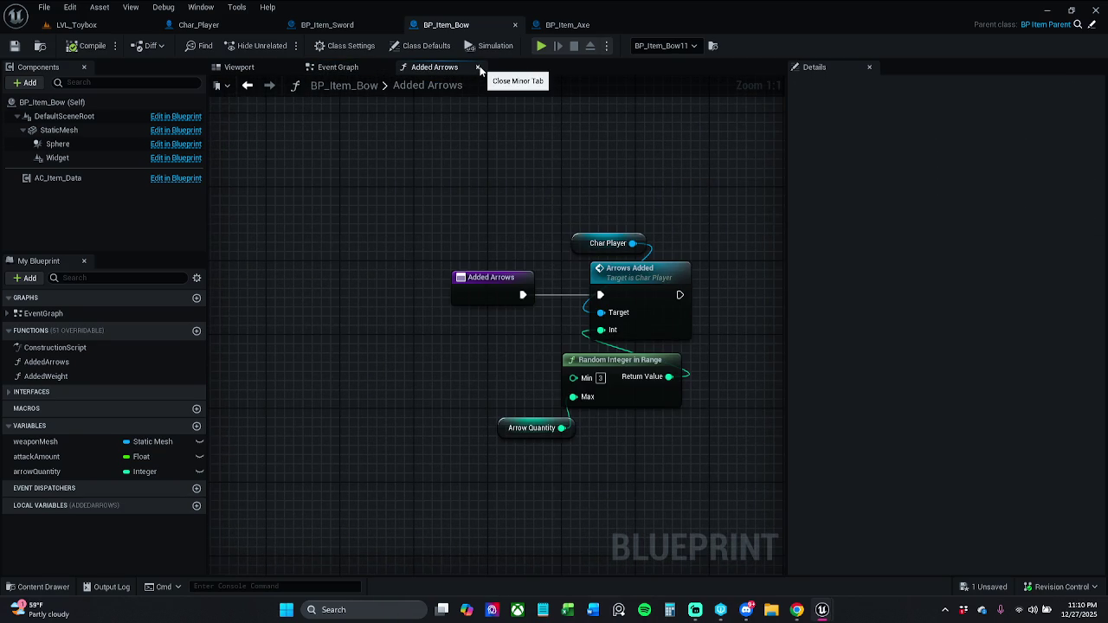
mouse_move(558, 223)
mouse_down()
mouse_move(570, 287)
mouse_move(754, 470)
mouse_up()
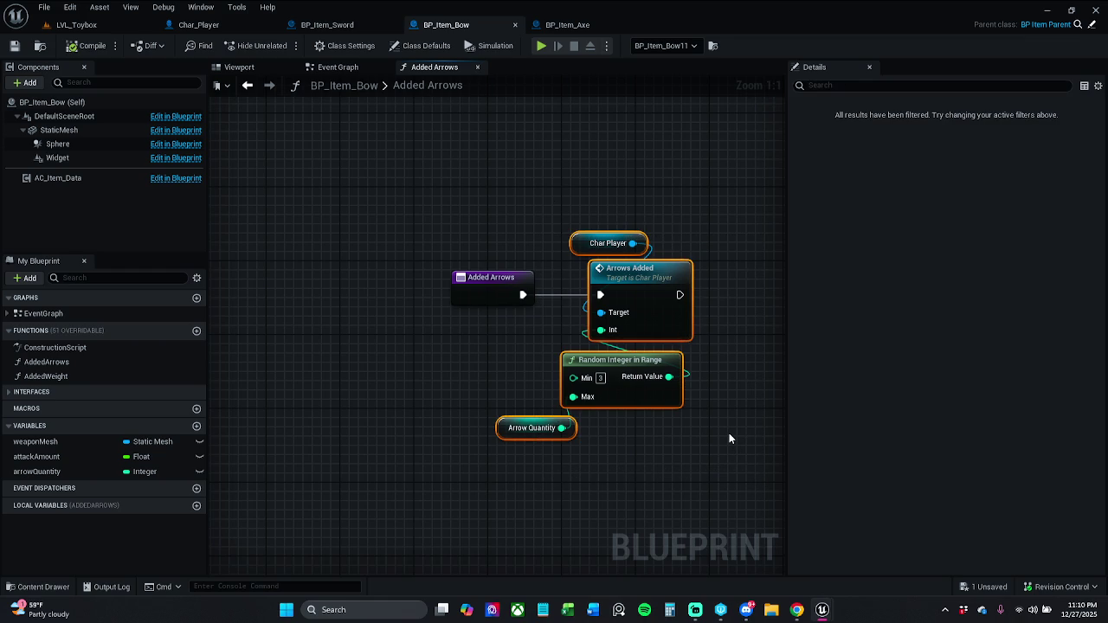
key(Delete)
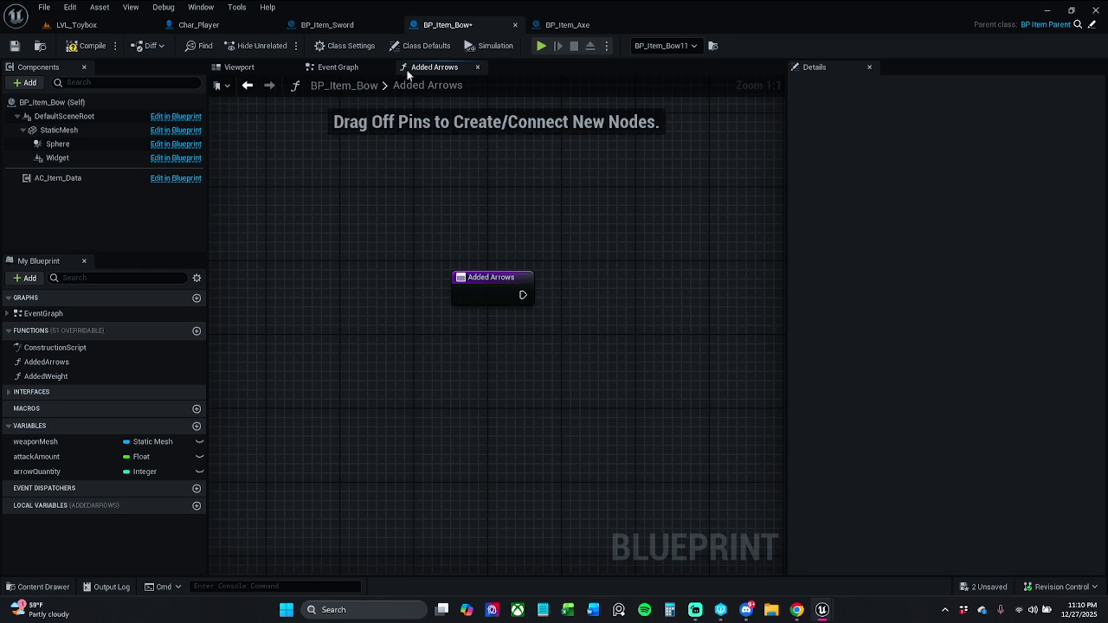
Step: Delete the AddedArrows function and its call, then paste back the Arrows Added node group
click(69, 363)
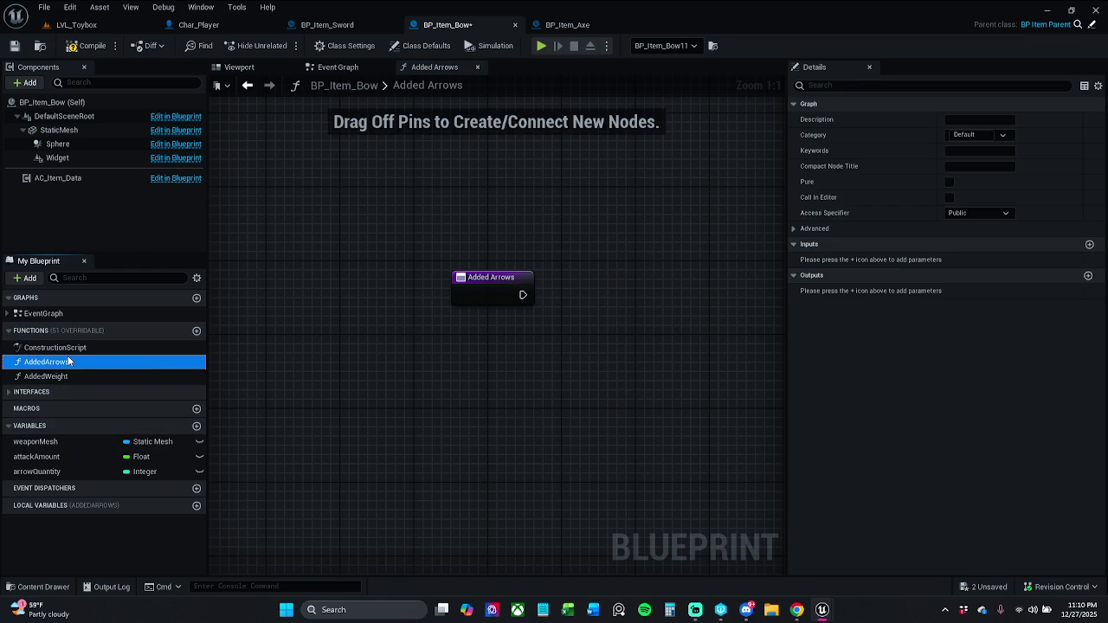
key(Delete)
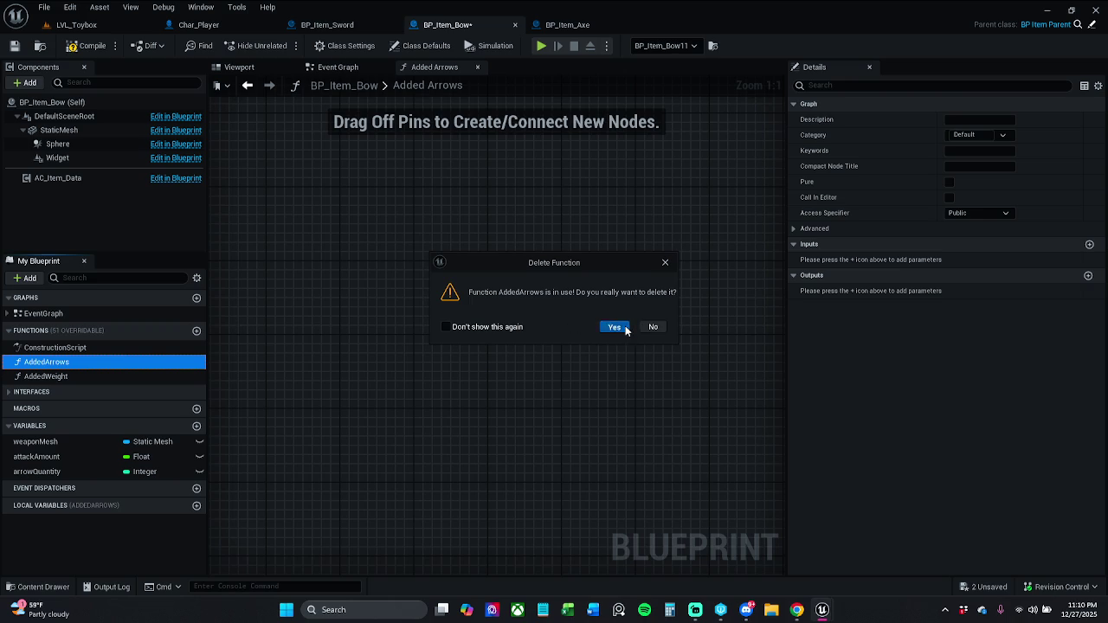
click(613, 326)
click(527, 180)
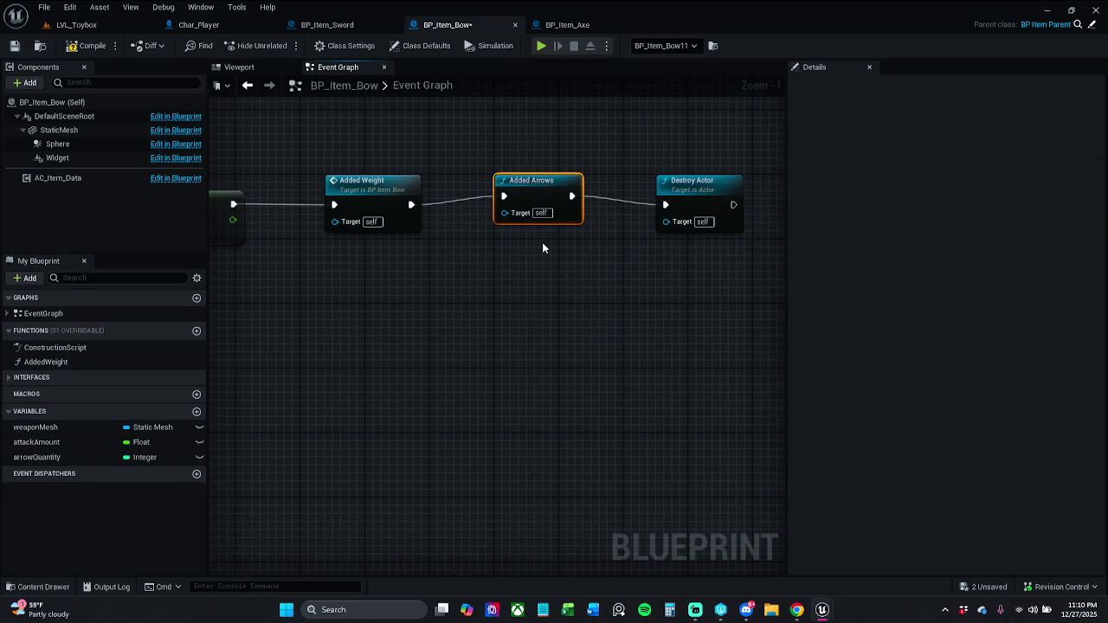
key(Delete)
key(ctrl+v)
Step: Place the pasted Arrows Added nodes and wire them between Added Weight and Destroy Actor
drag(571, 176, 411, 204)
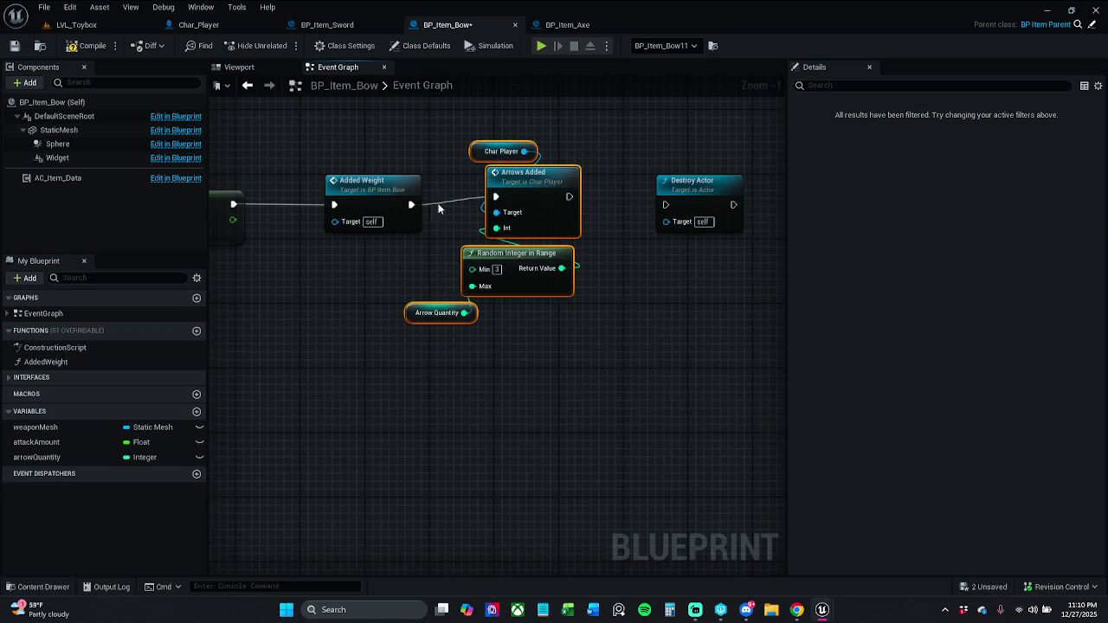
mouse_move(537, 181)
mouse_down()
mouse_move(530, 190)
mouse_move(622, 212)
mouse_move(666, 205)
mouse_up()
drag(703, 203, 676, 203)
click(651, 158)
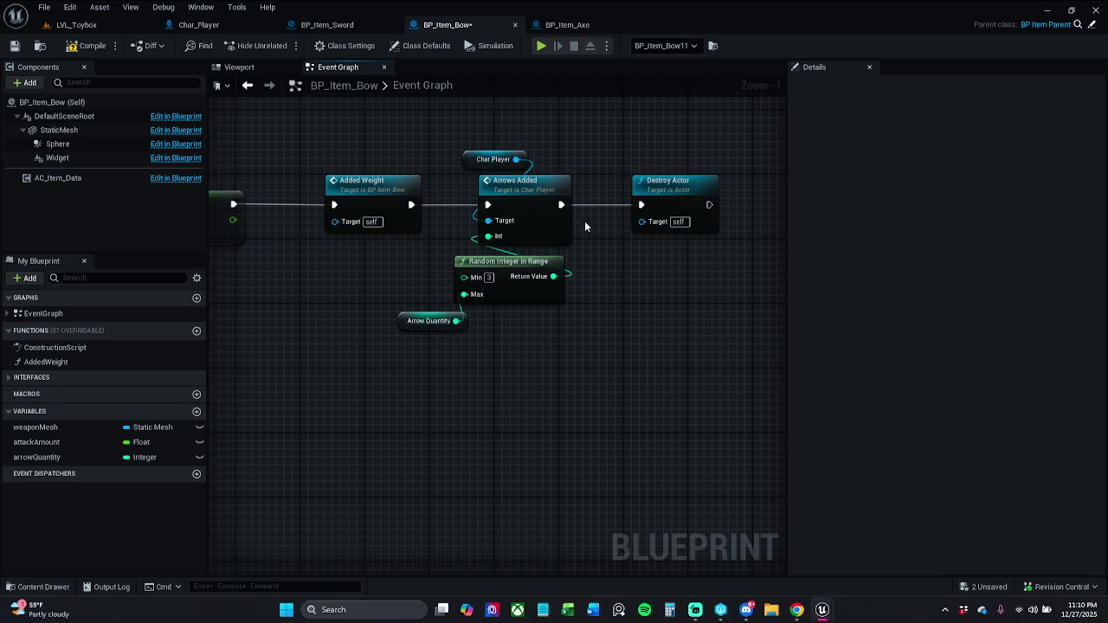
Step: Check the Arrow Quantity default, align Added Weight, and open the Added Weight function graph
drag(481, 221, 486, 228)
drag(489, 279, 500, 325)
click(506, 363)
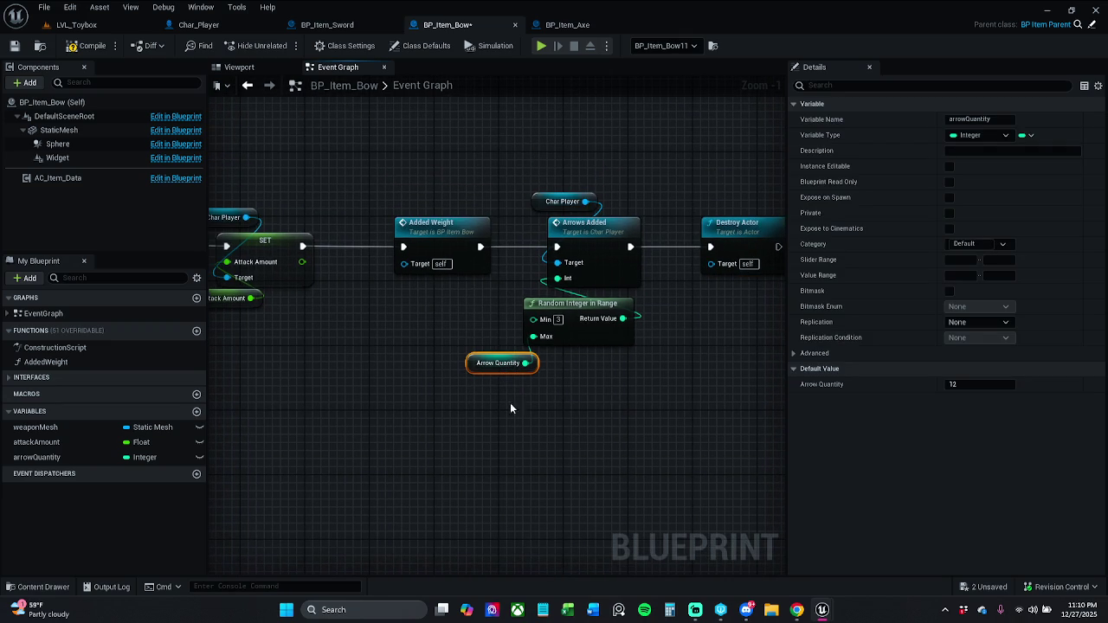
mouse_move(517, 411)
mouse_down()
mouse_move(544, 379)
mouse_move(631, 195)
mouse_up()
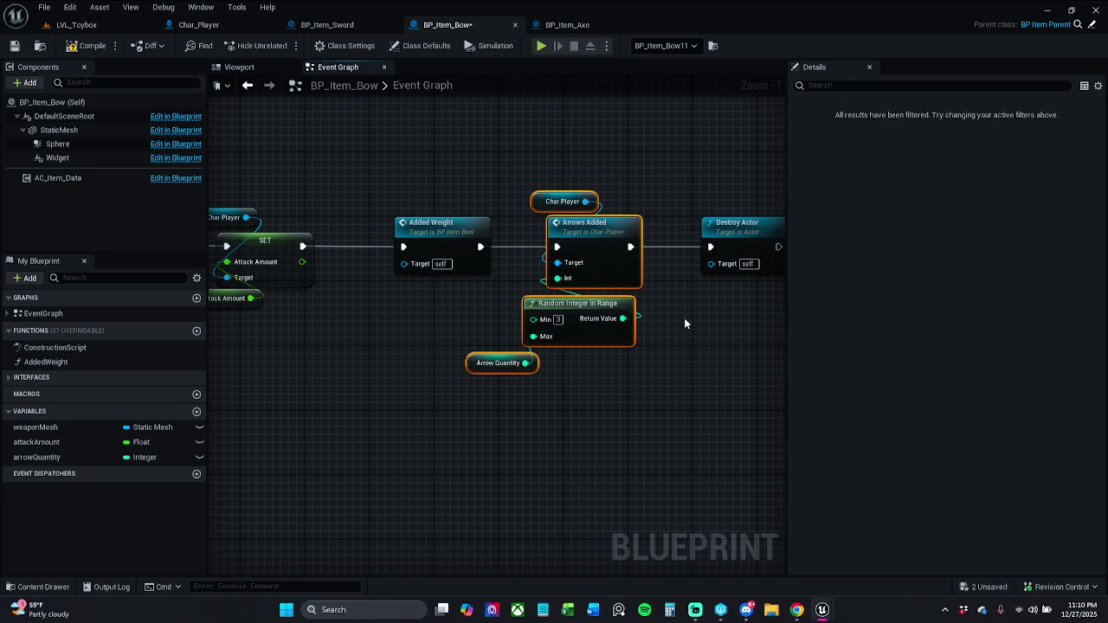
click(439, 147)
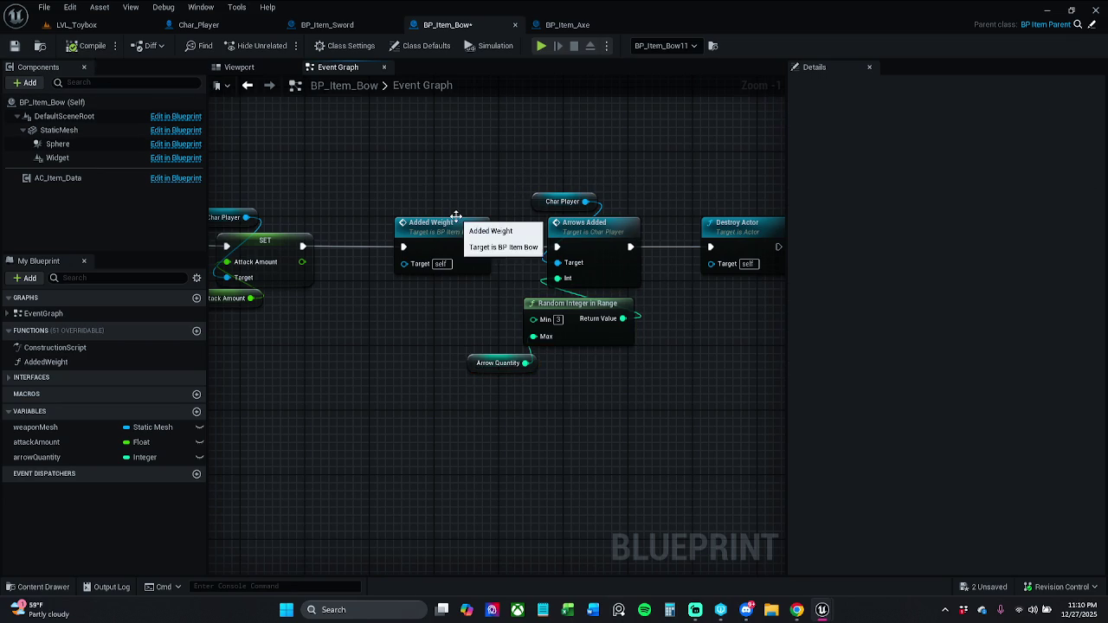
drag(455, 219, 438, 219)
click(442, 181)
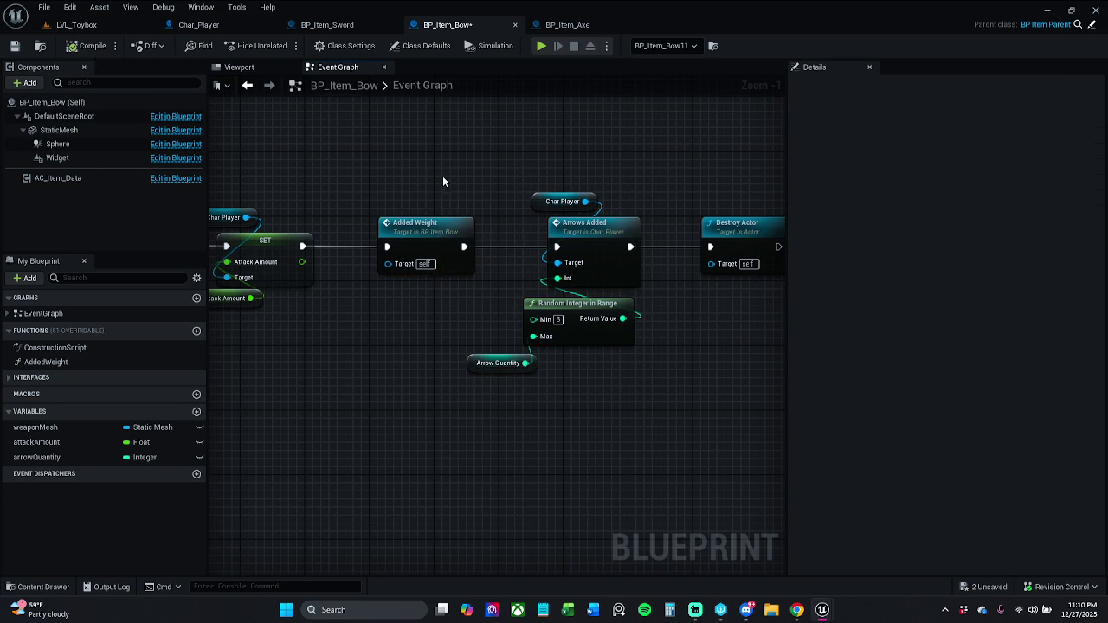
double_click(422, 245)
drag(406, 328, 496, 296)
Step: Nudge the Added Weight entry node, save BP_Item_Bow, and move to BP_Item_Sword
click(494, 225)
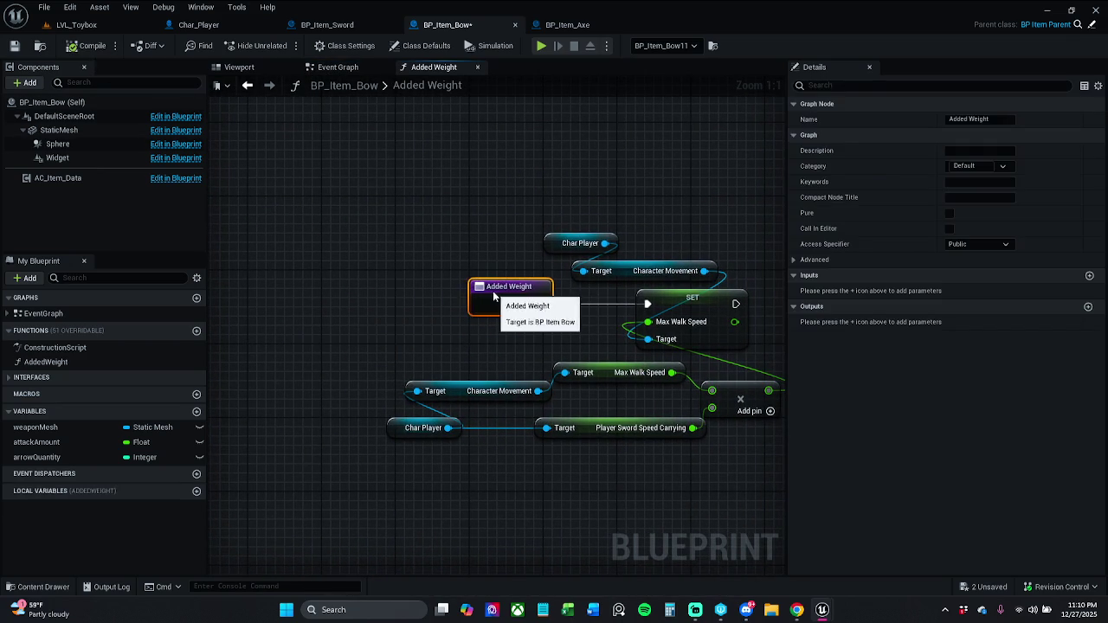
click(501, 256)
click(14, 46)
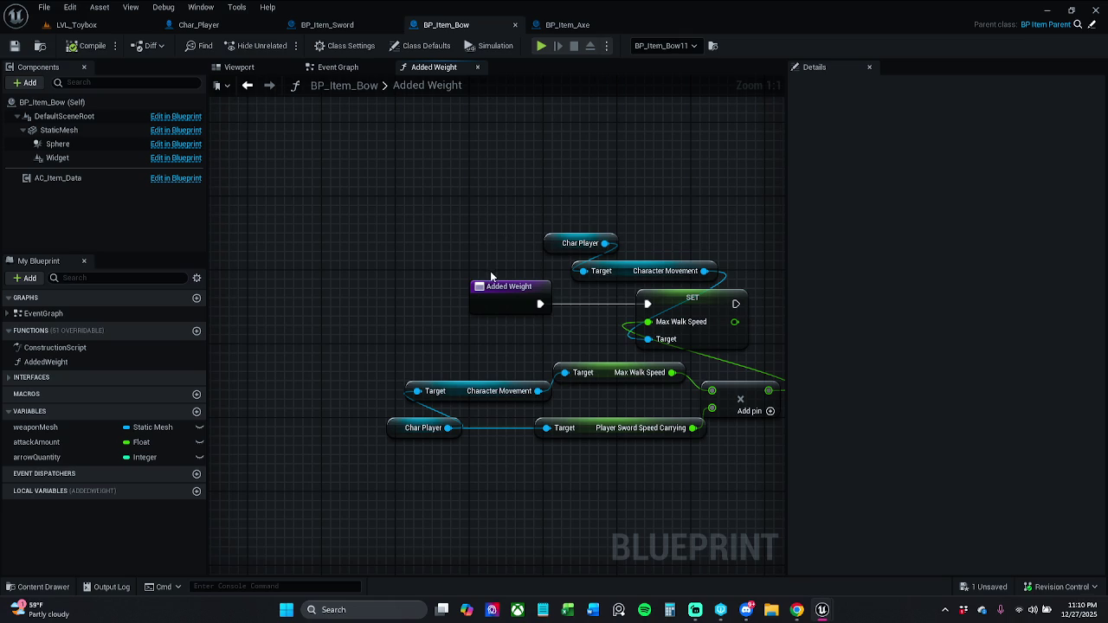
drag(503, 231, 446, 225)
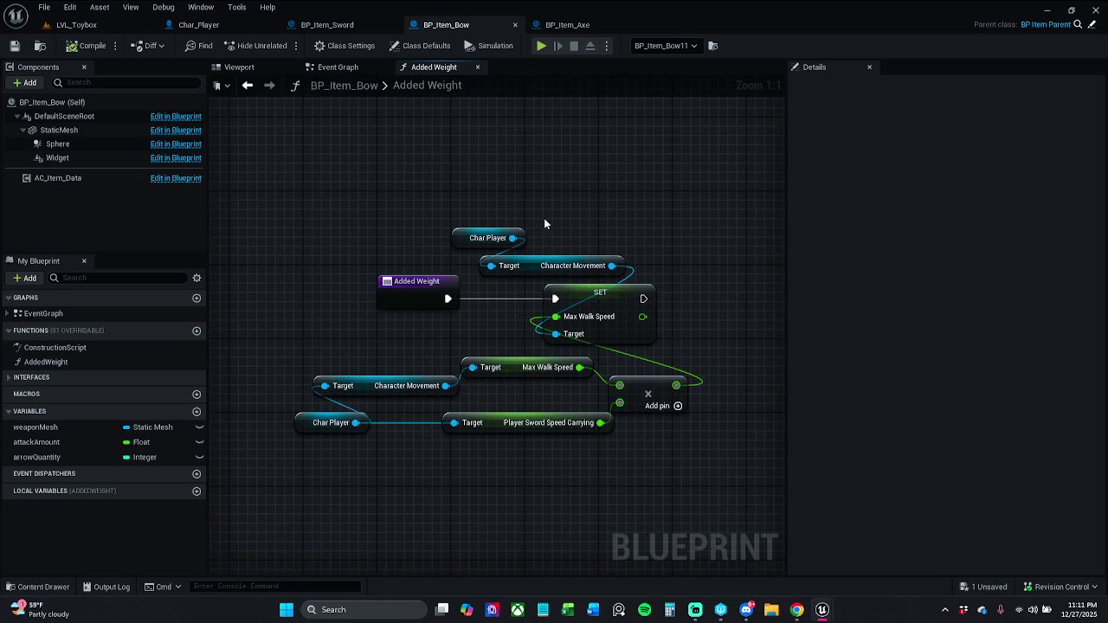
click(345, 20)
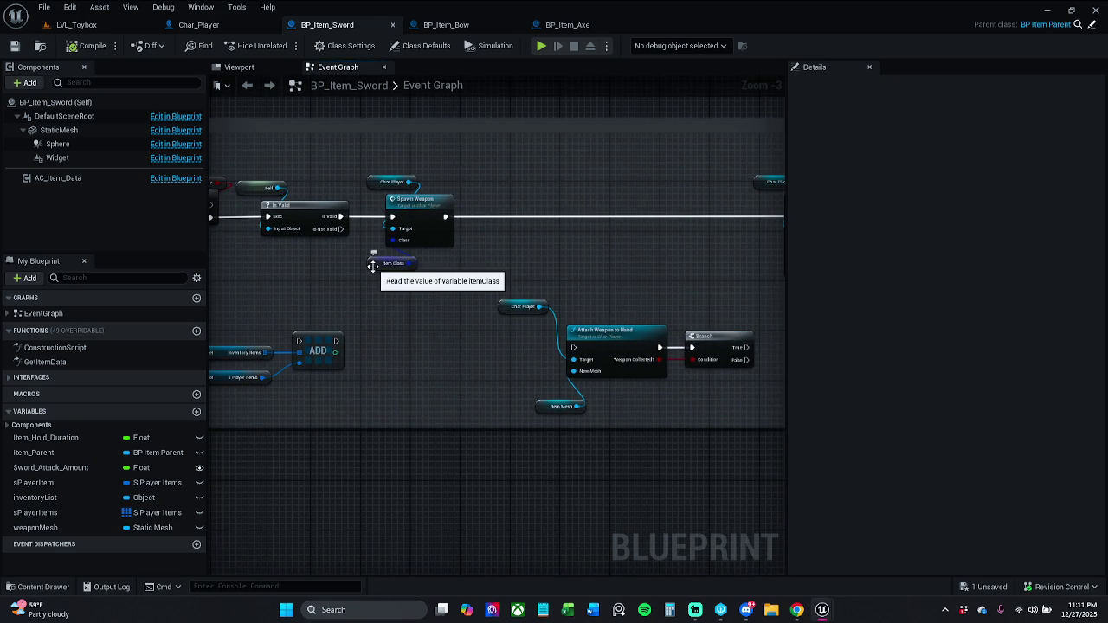
Step: Review the sword's Item Class getter, the bow's Added Weight graph and the axe blueprint
click(377, 261)
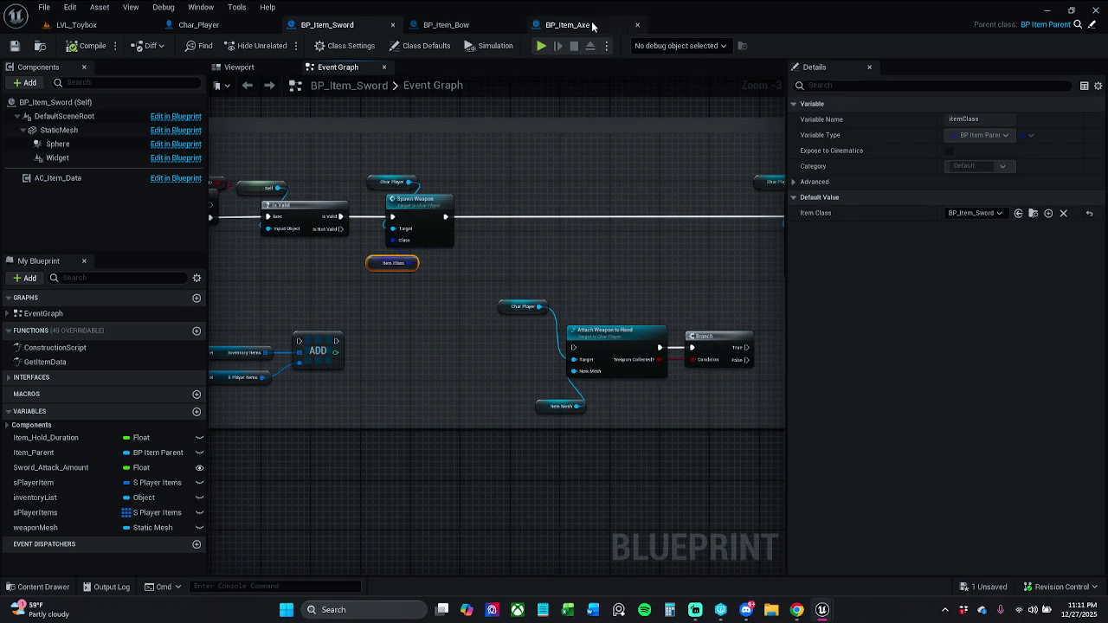
click(446, 26)
double_click(436, 87)
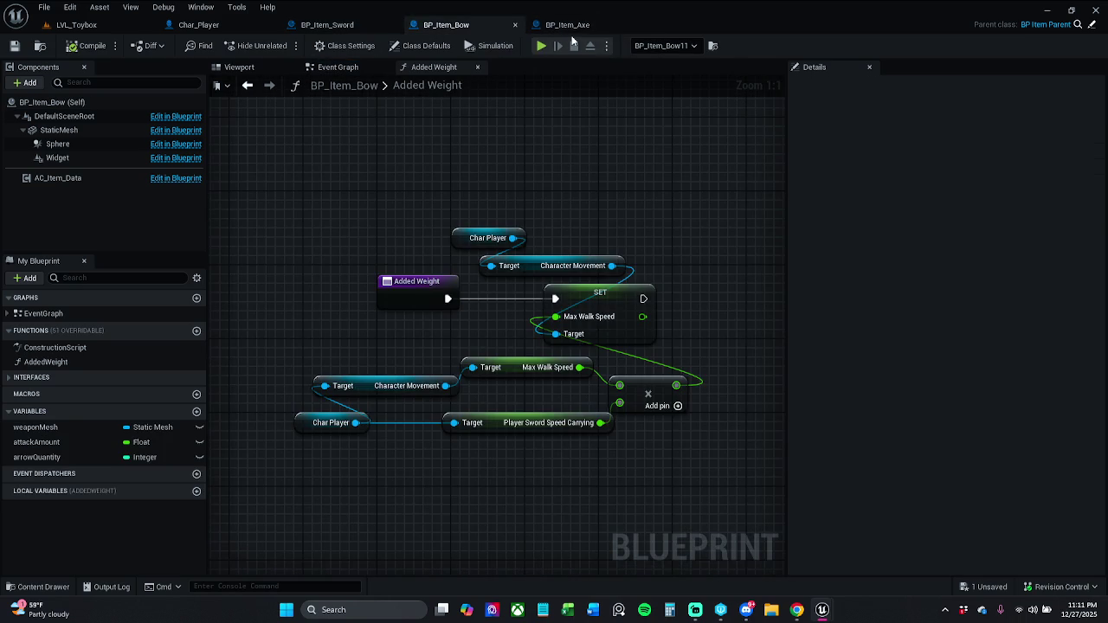
click(567, 24)
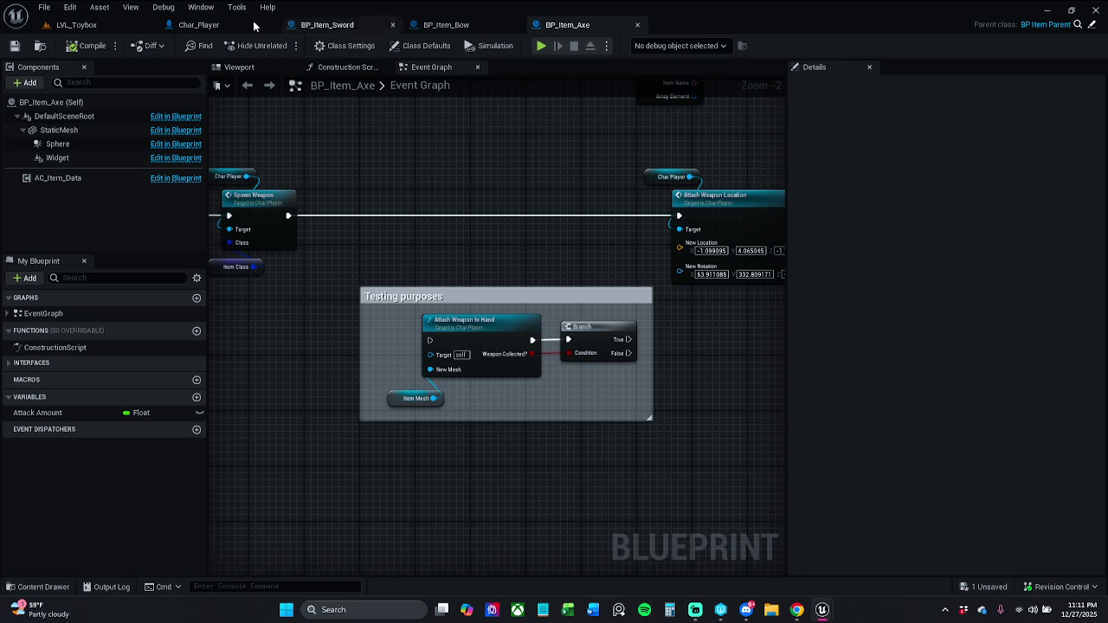
Step: Save all modified item blueprints with File > Save All and close the blueprint editor
click(44, 6)
click(74, 83)
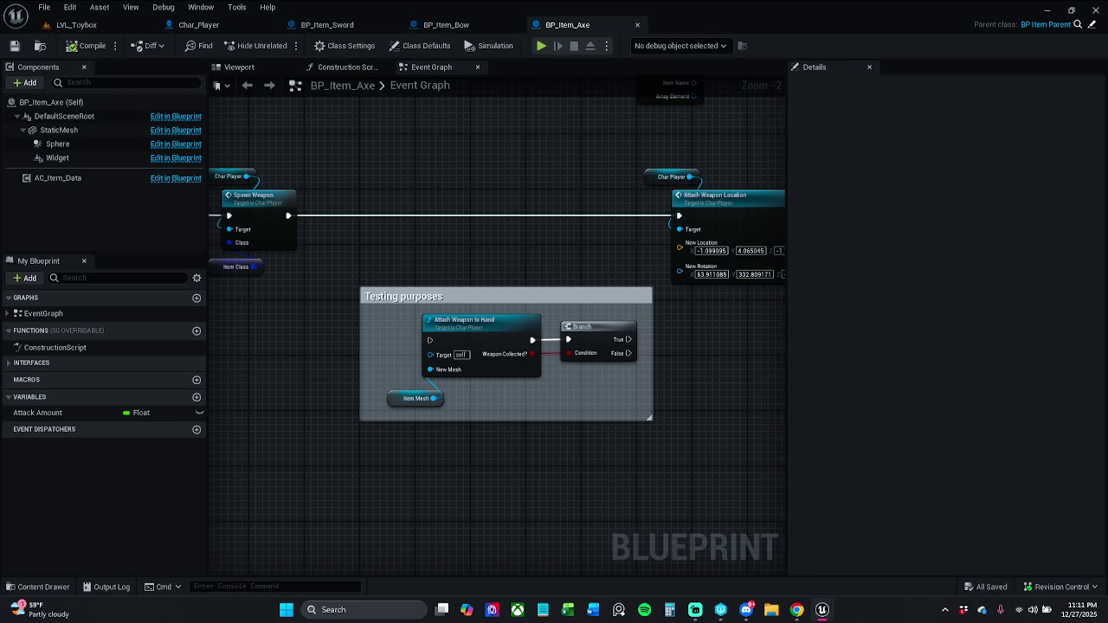
click(1096, 10)
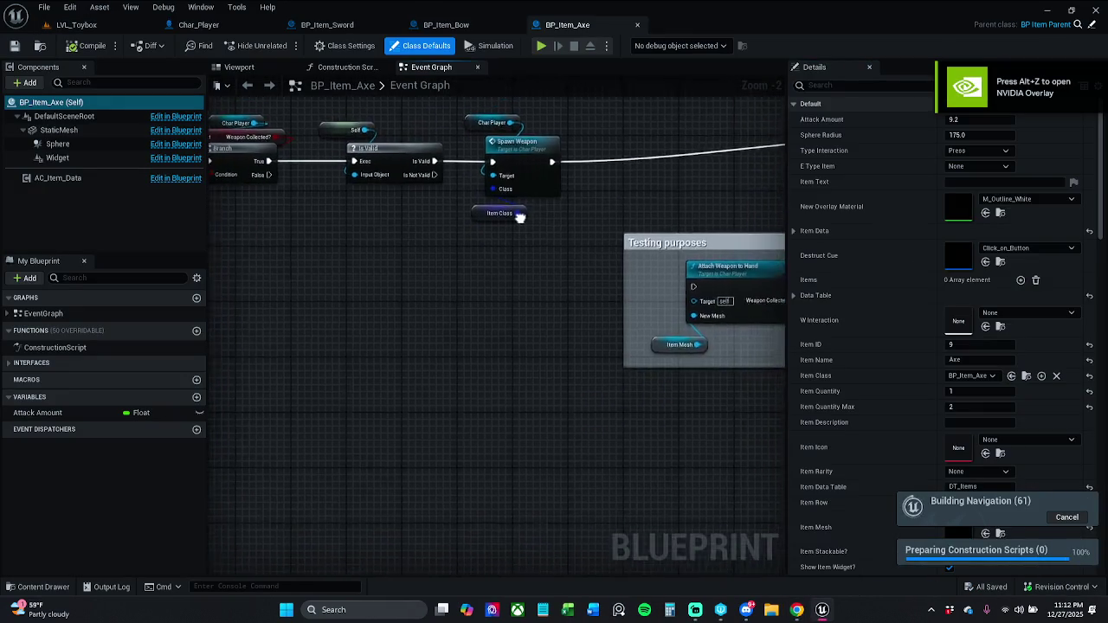
Step: Go back to the LVL_Toybox level tab
click(76, 24)
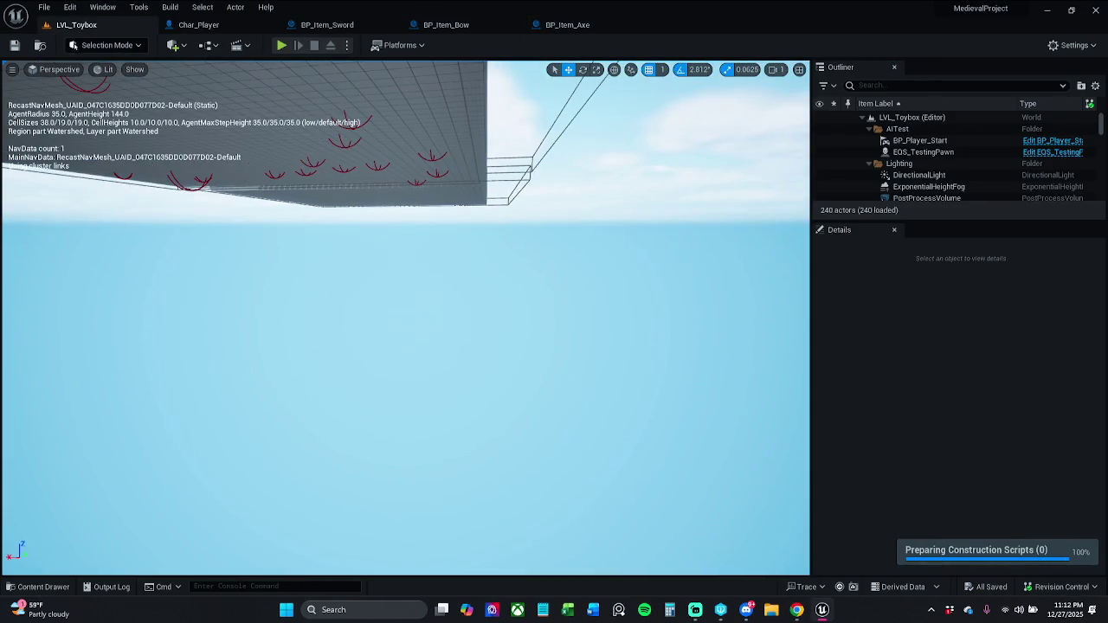
Step: Playtest LVL_Toybox, running past the shop NPC to collect coins, arrows and potions
click(281, 48)
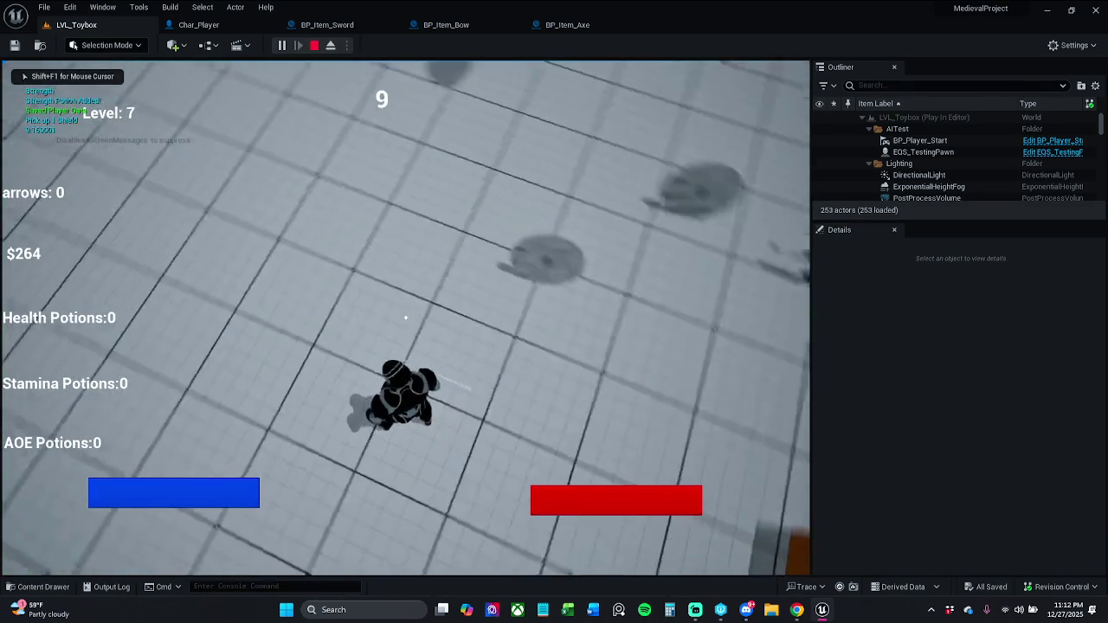
key(w)
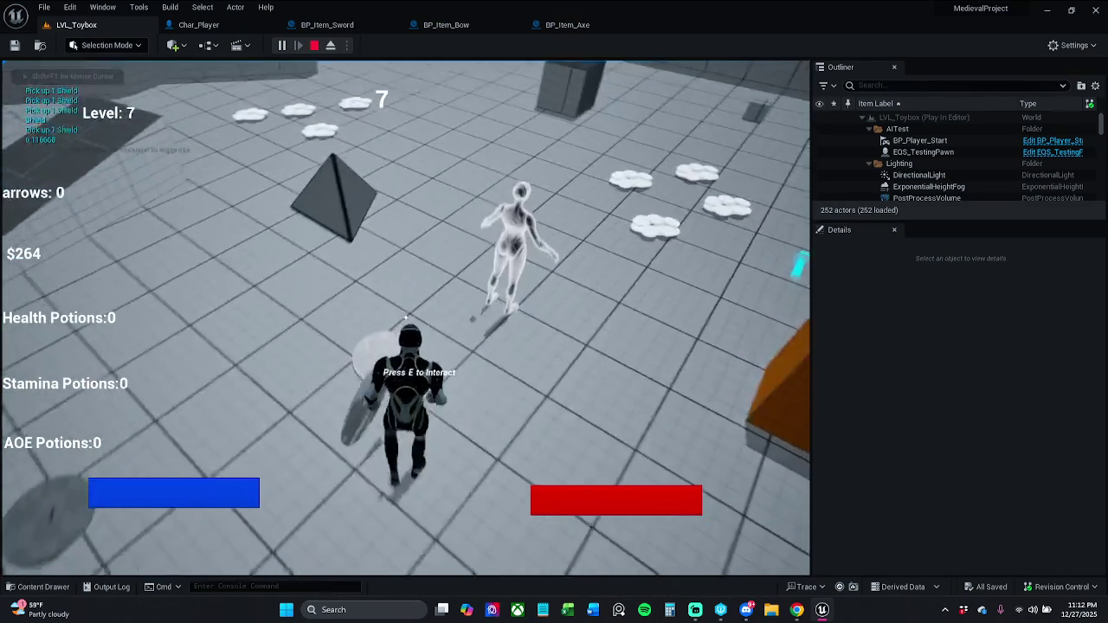
key(w)
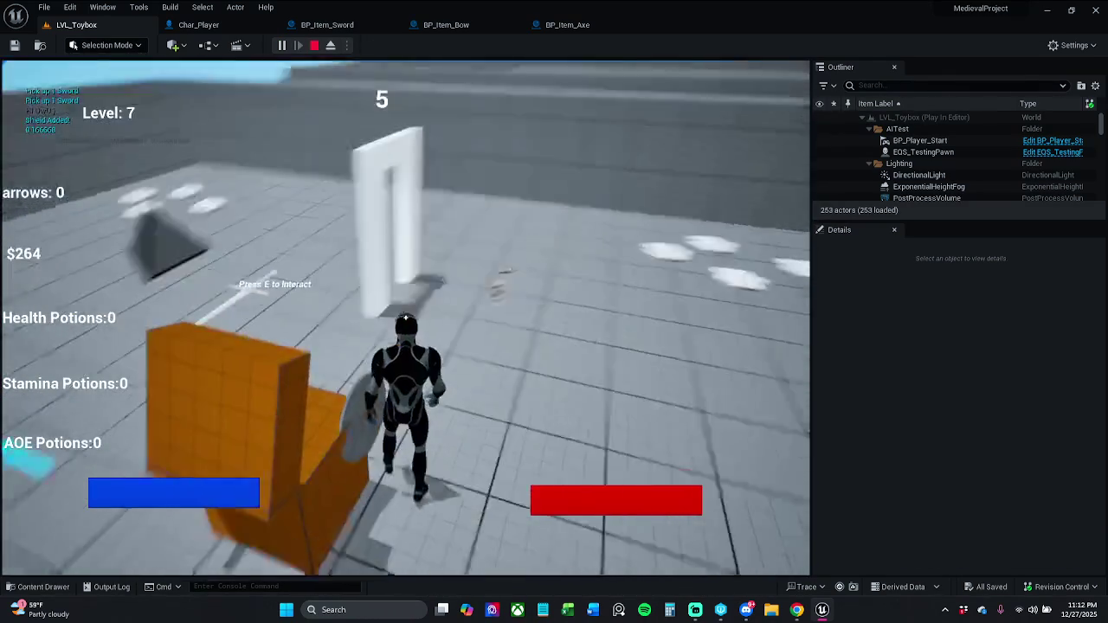
key(w)
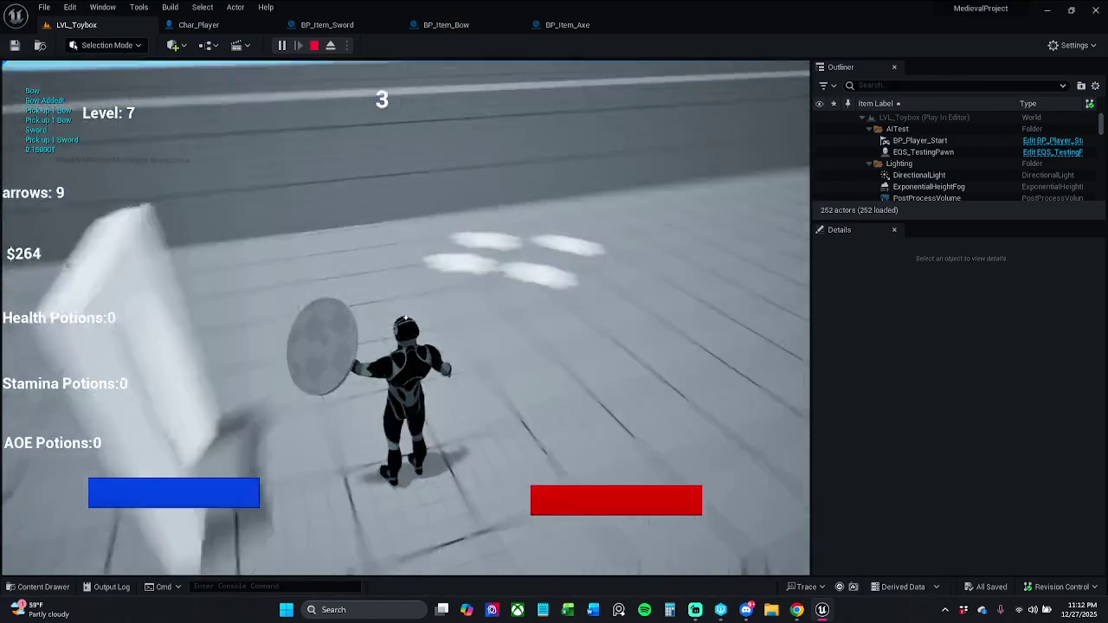
key(w)
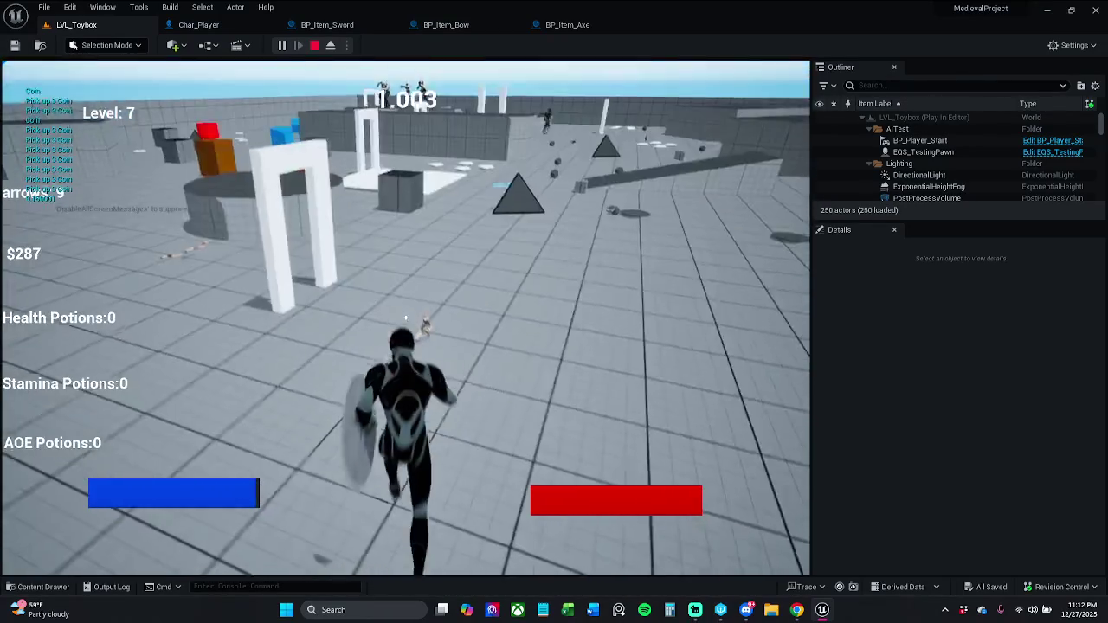
key(w)
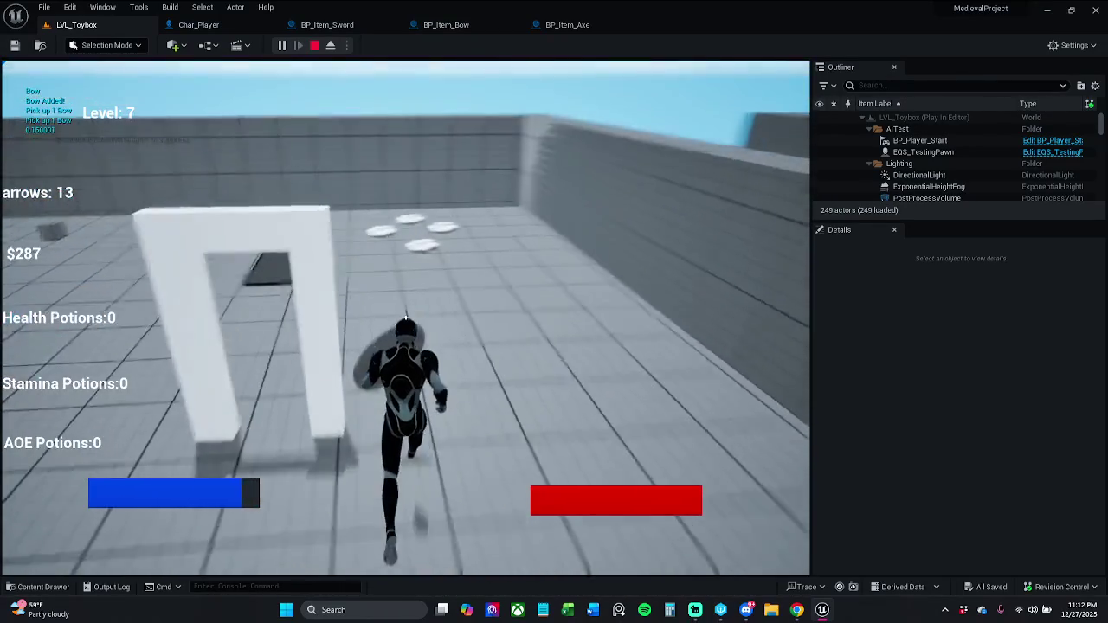
key(w)
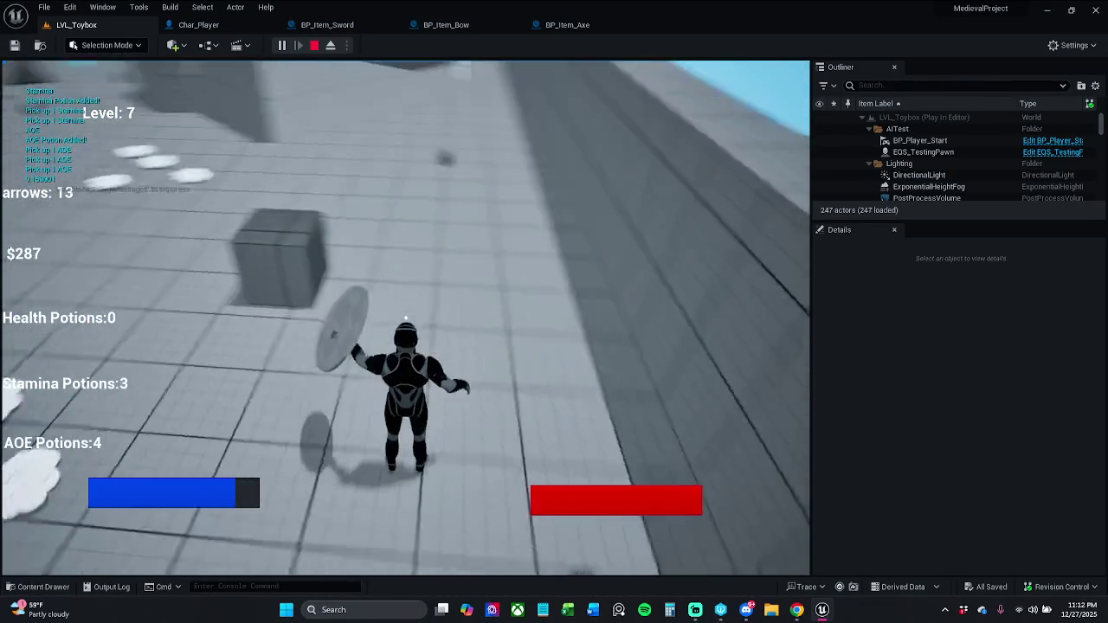
key(w)
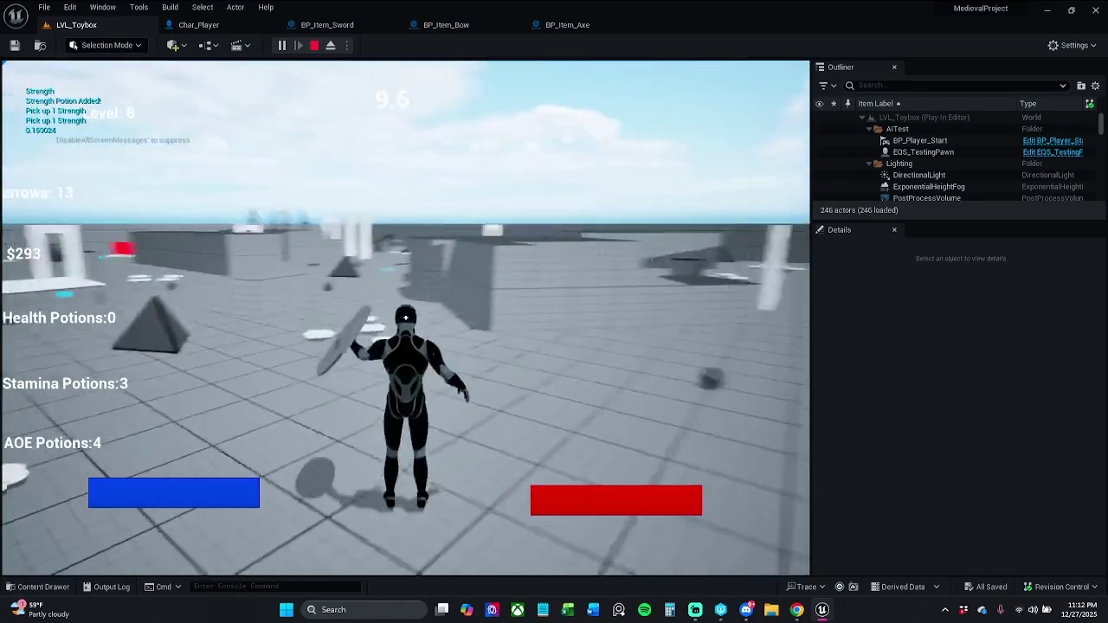
key(w)
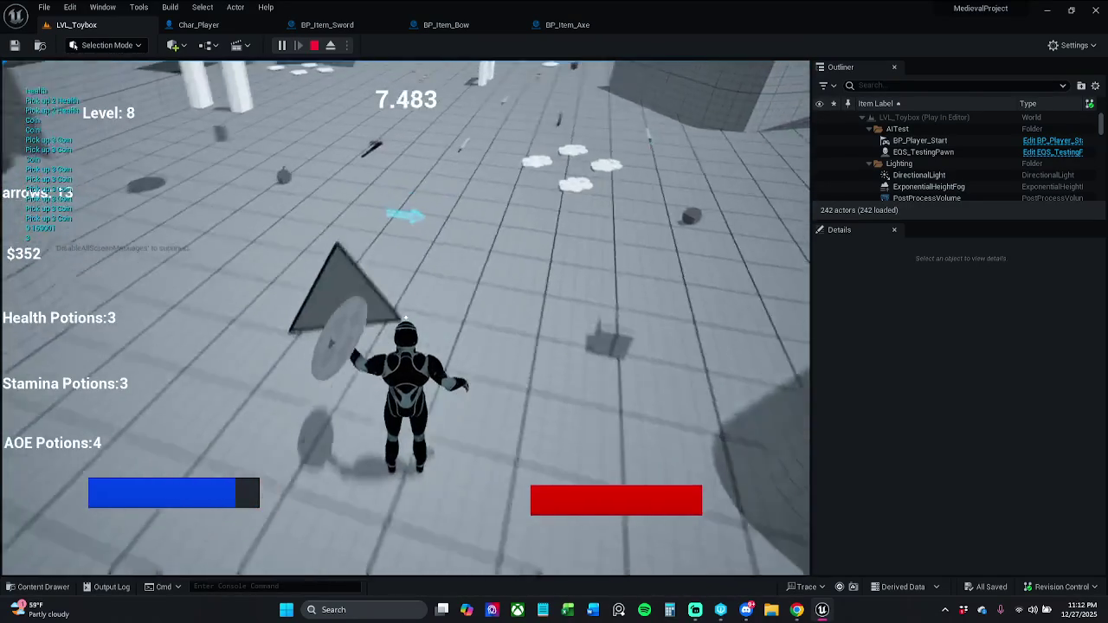
key(w)
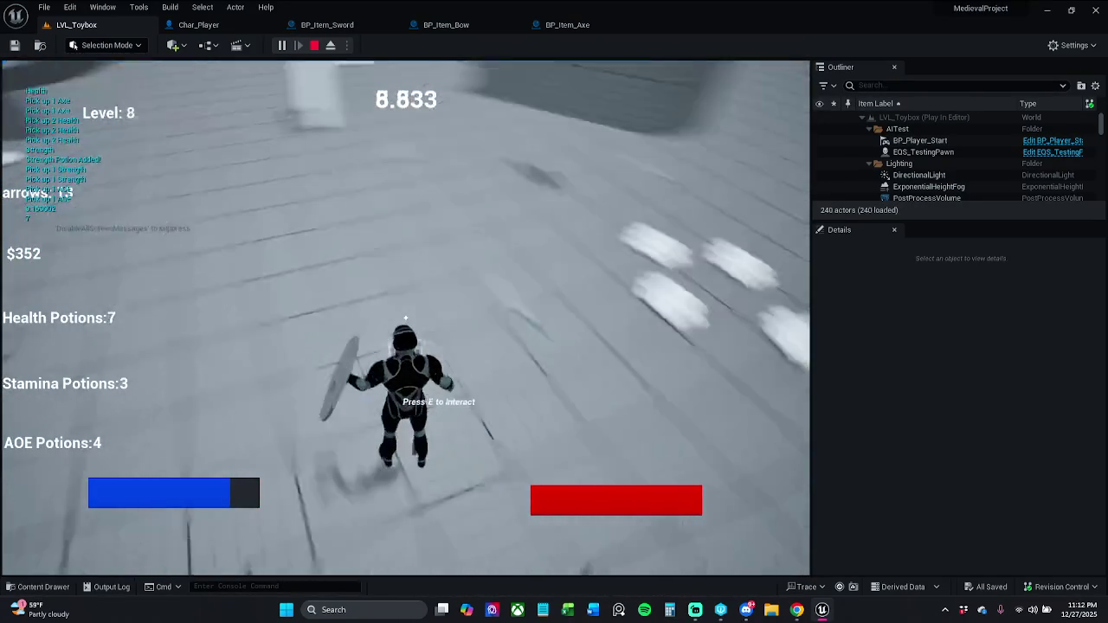
key(w)
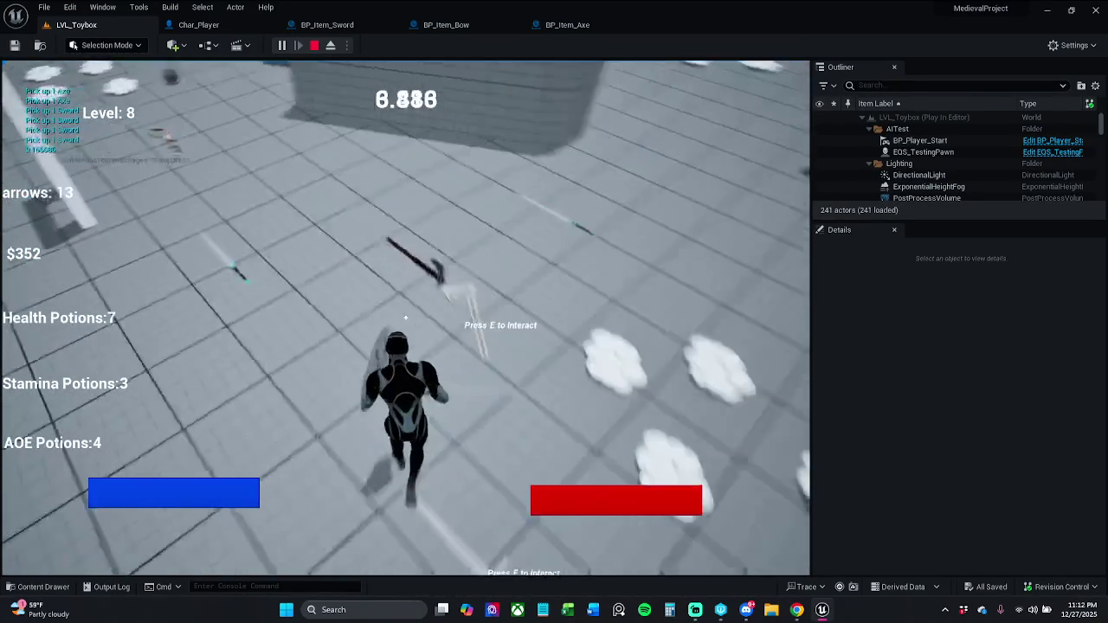
key(w)
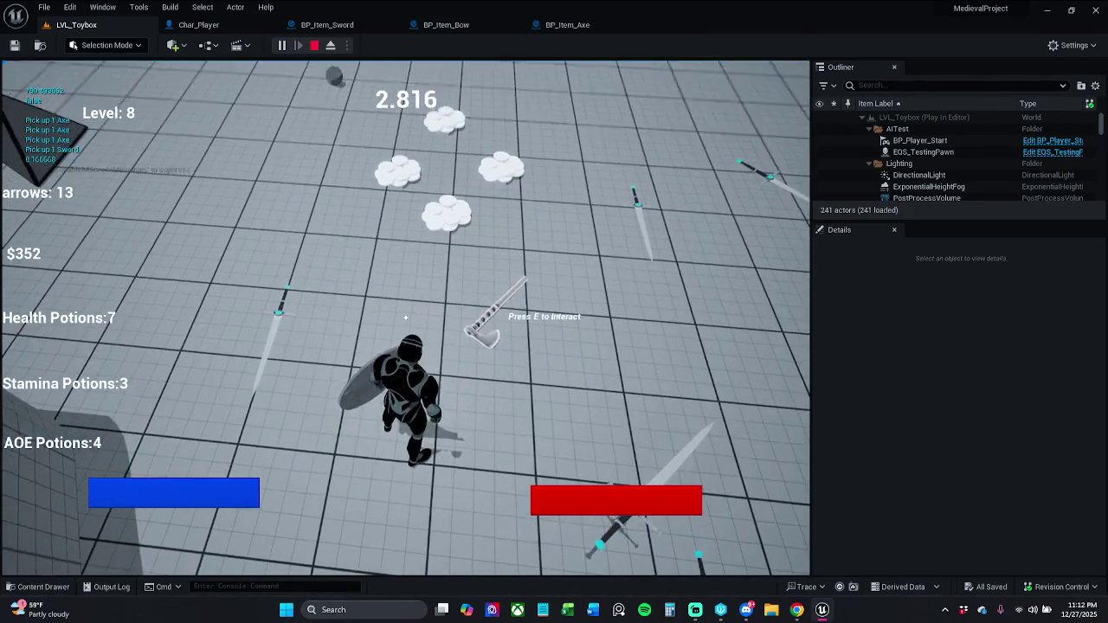
Step: Pick up the axe, the sword and several bows with E, then approach the enemy
key(e)
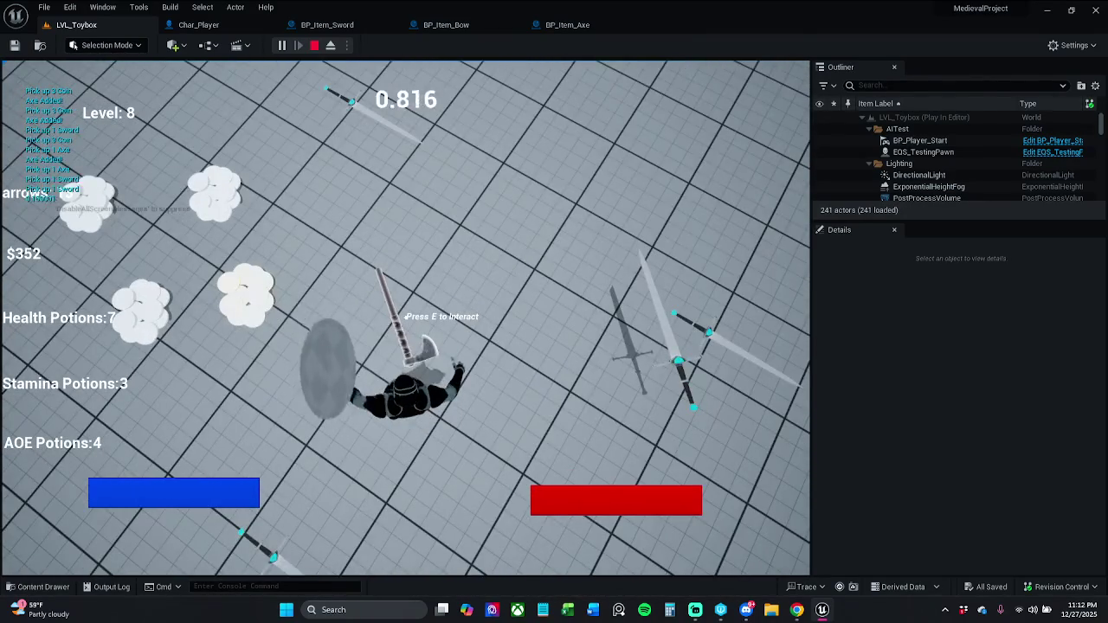
key(w)
key(e)
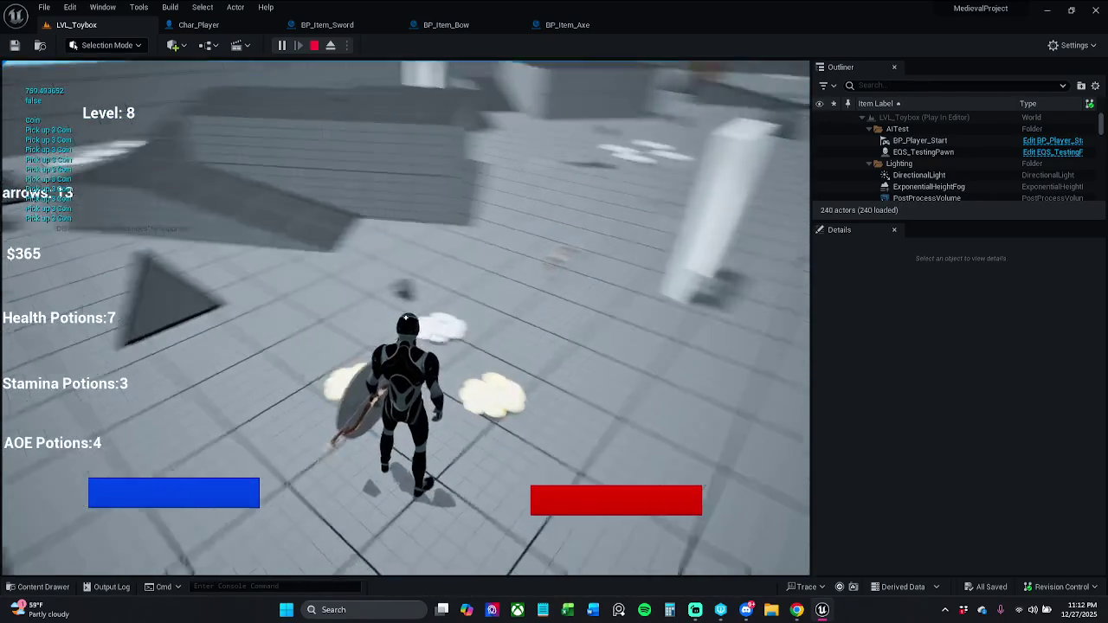
key(e)
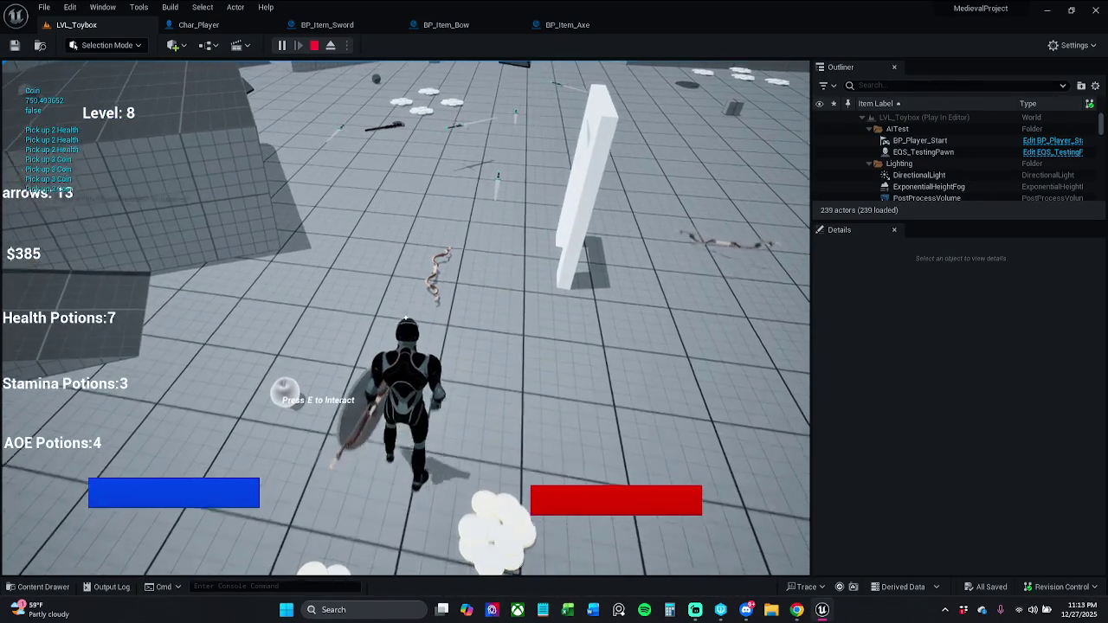
key(e)
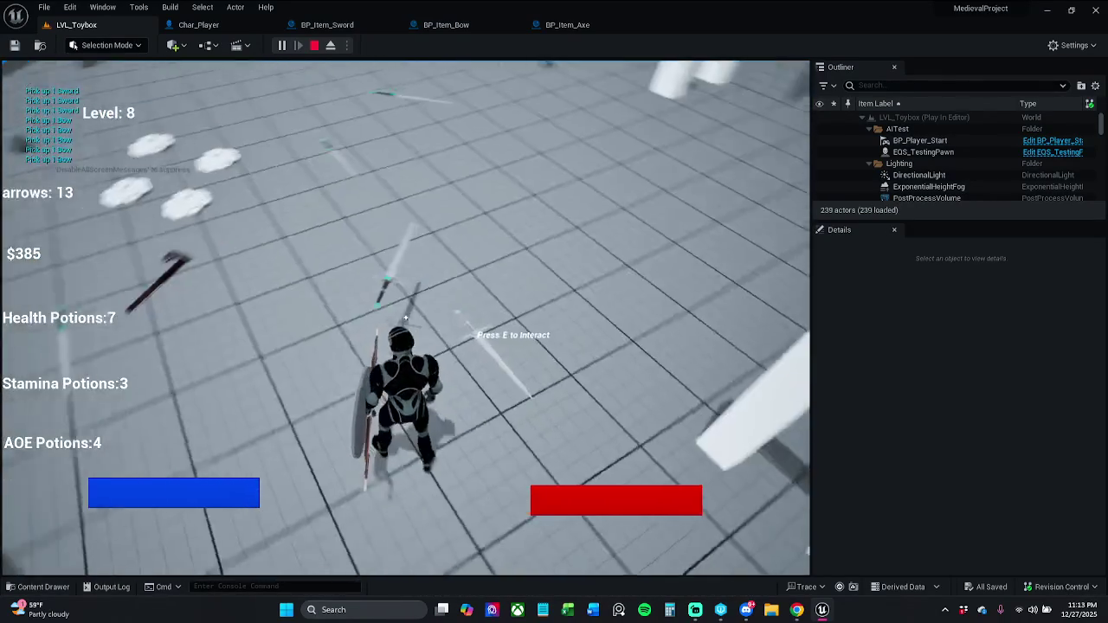
key(w)
key(e)
key(w)
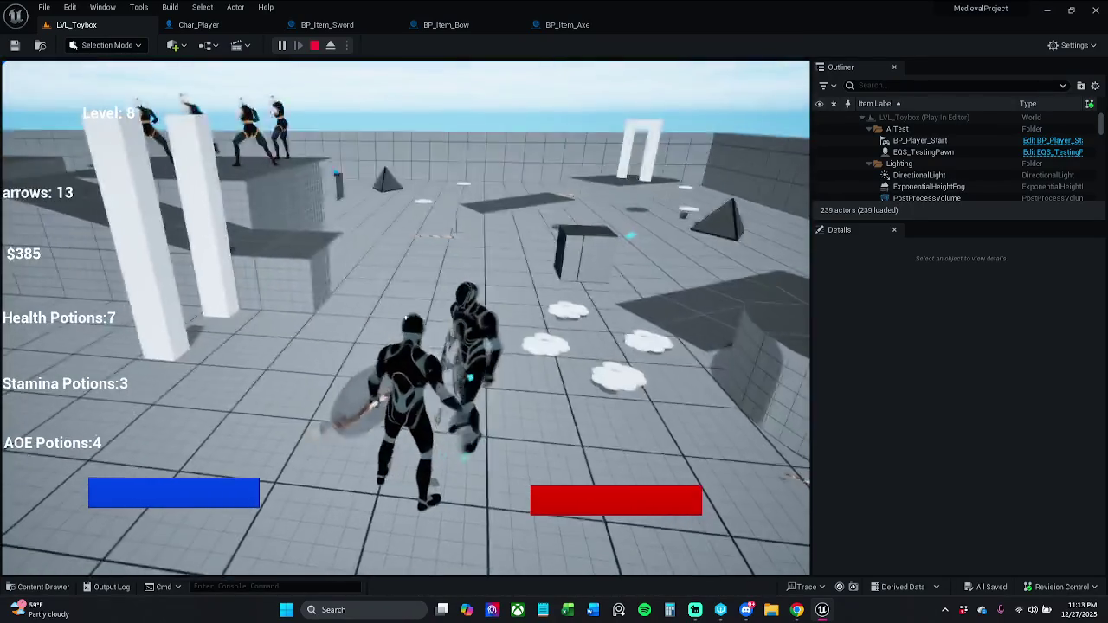
Step: Hit the enemy with four sword swings, stop the playtest and return to BP_Item_Axe
click(405, 317)
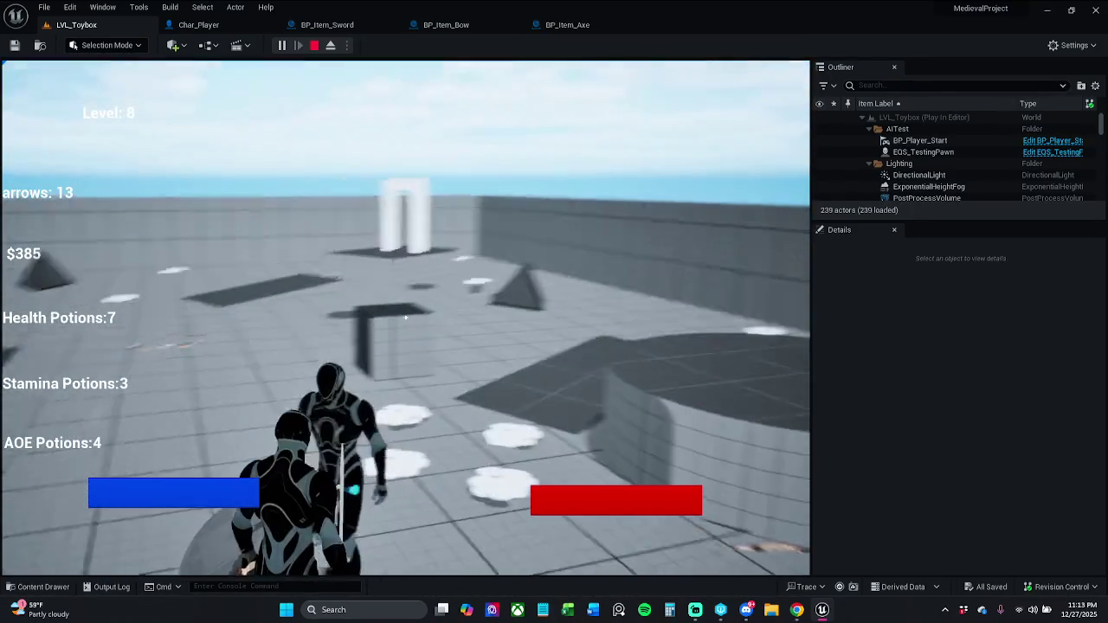
click(405, 318)
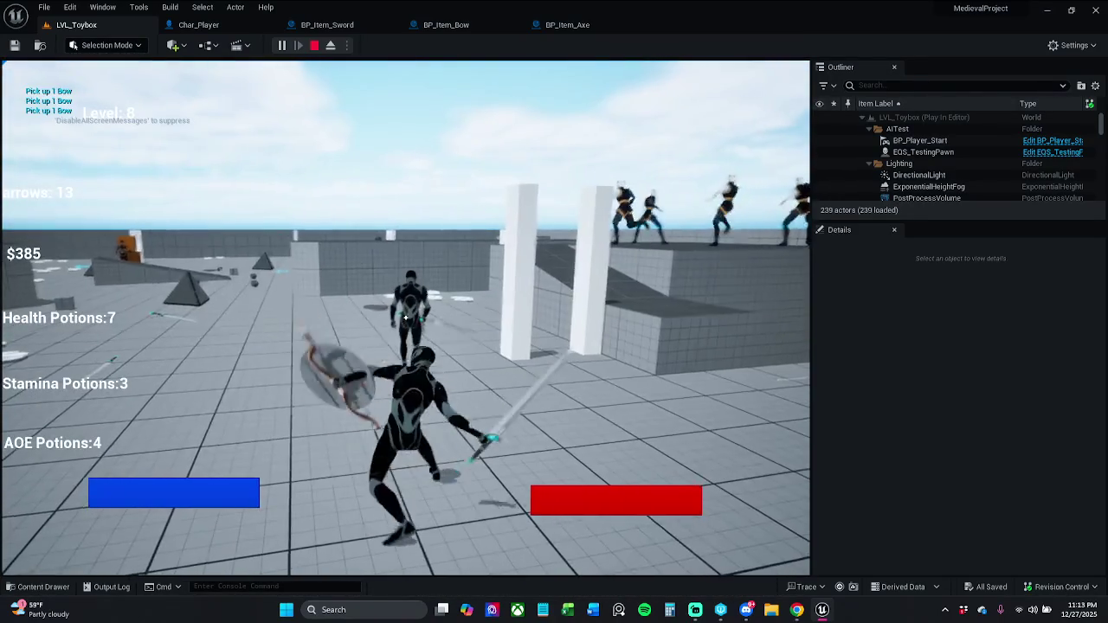
click(405, 317)
click(405, 318)
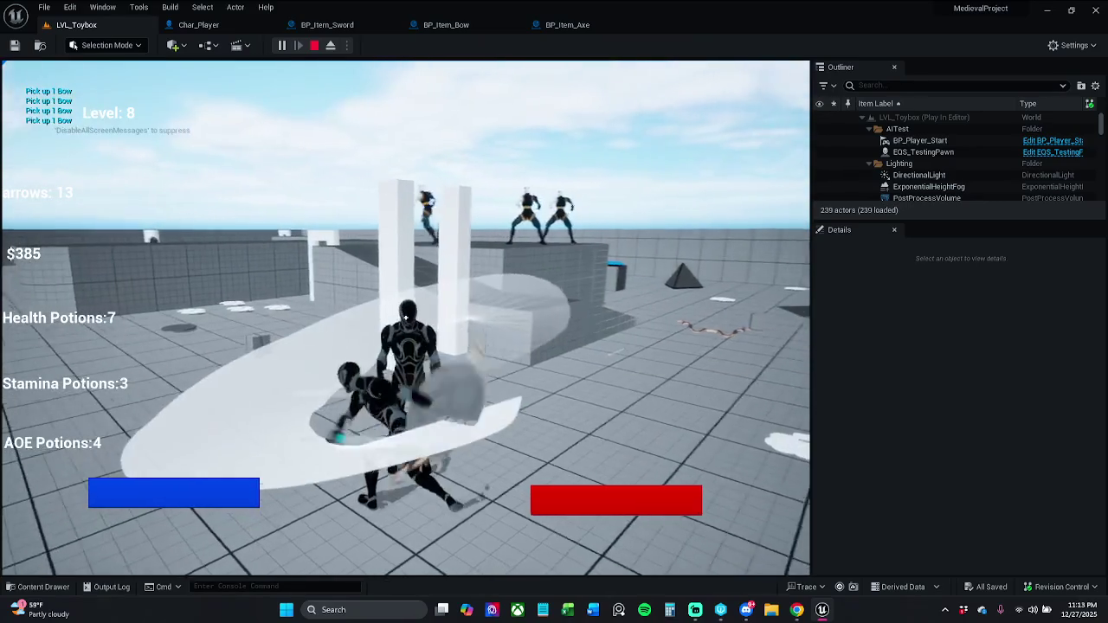
key(Escape)
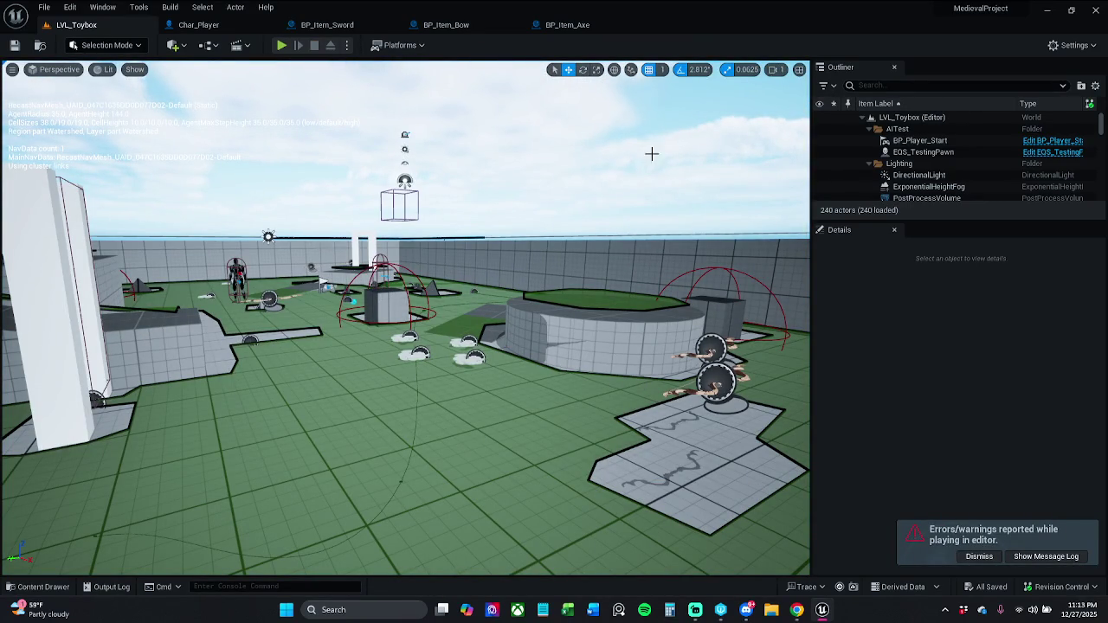
click(567, 25)
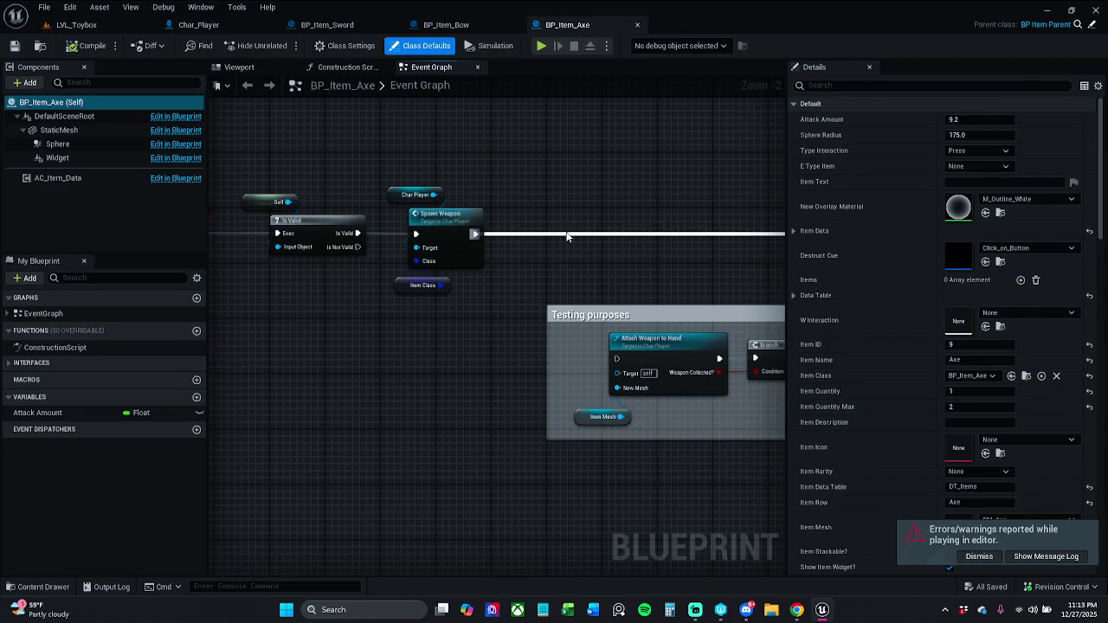
Step: Shift the axe graph and the Testing purposes comment slightly left
drag(567, 236, 506, 238)
mouse_move(597, 320)
mouse_down()
mouse_move(560, 320)
mouse_move(575, 320)
mouse_up()
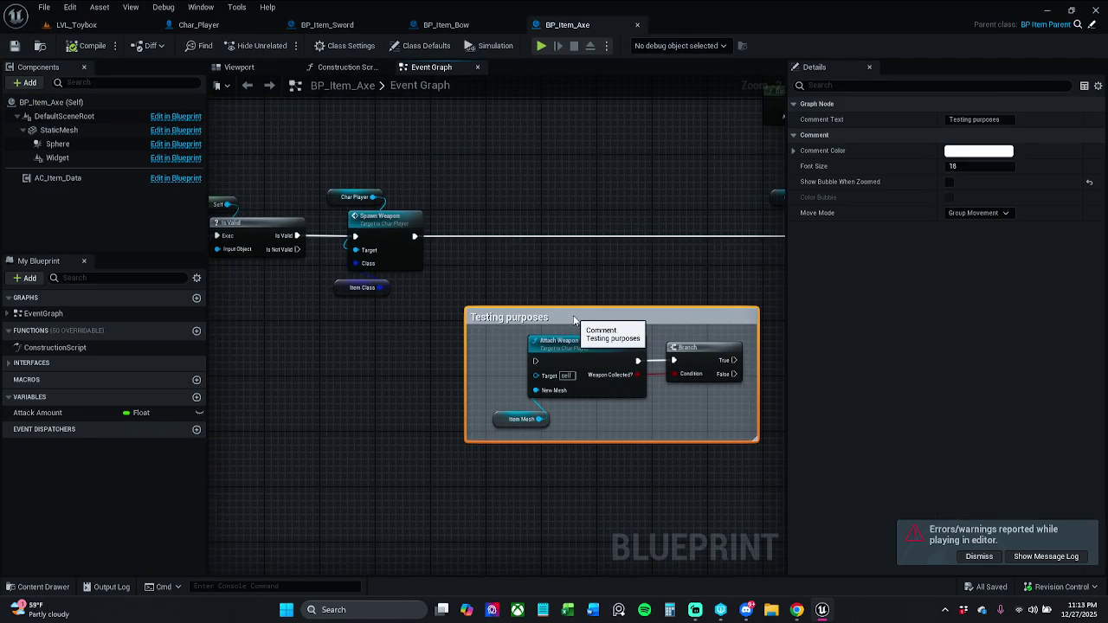
click(583, 286)
Step: Inspect Char_Player's Spawn Weapon SpawnActor node, then view BP_Item_Axe's class settings
double_click(401, 236)
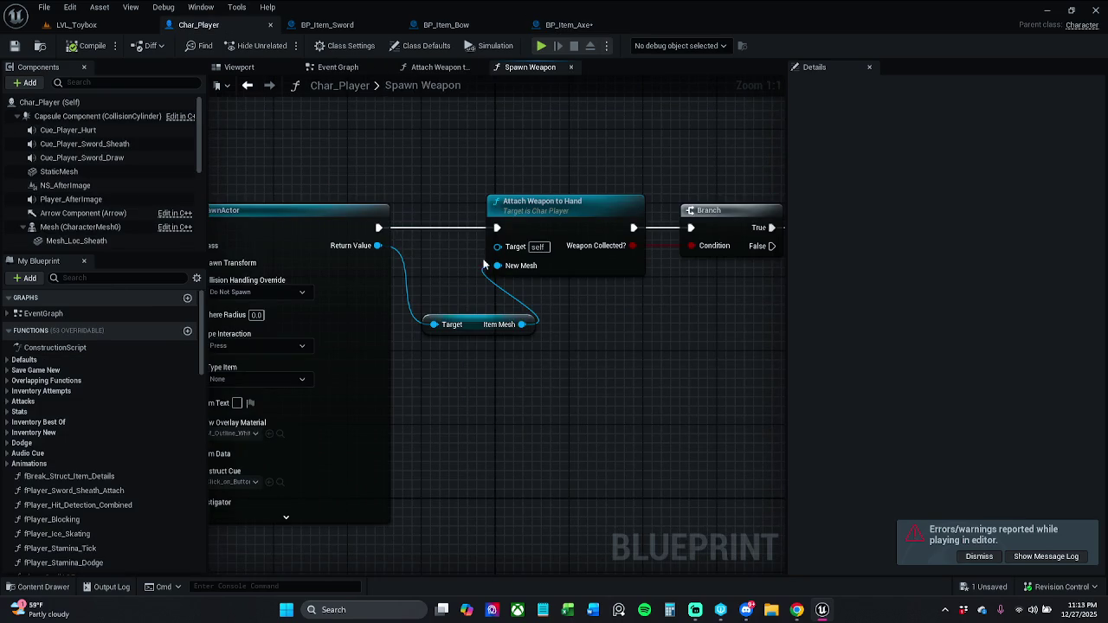
drag(451, 303, 564, 300)
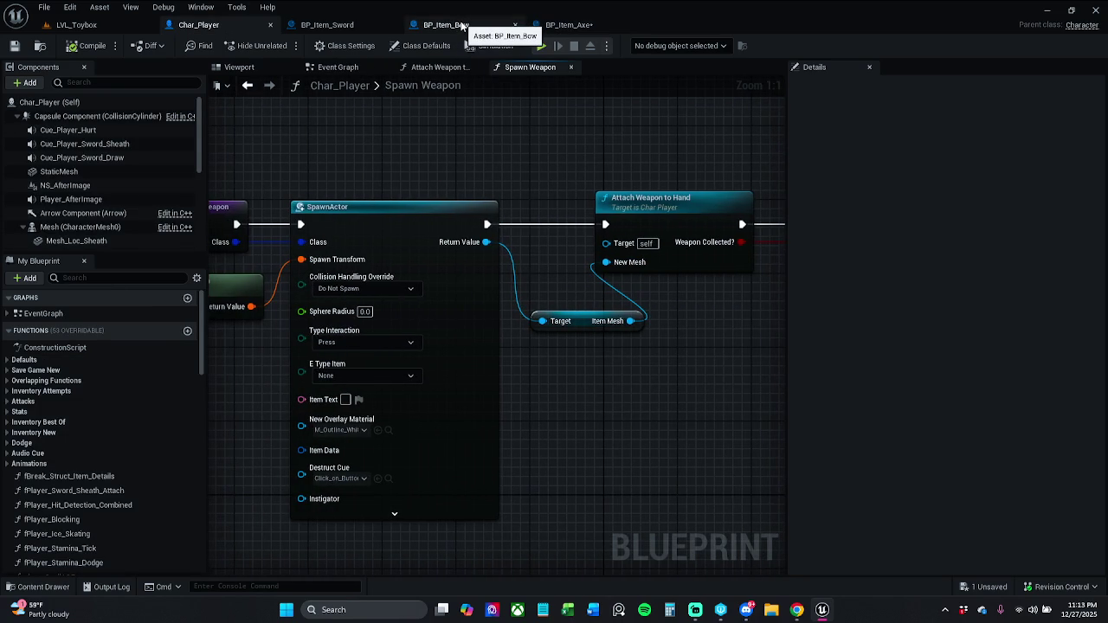
click(554, 26)
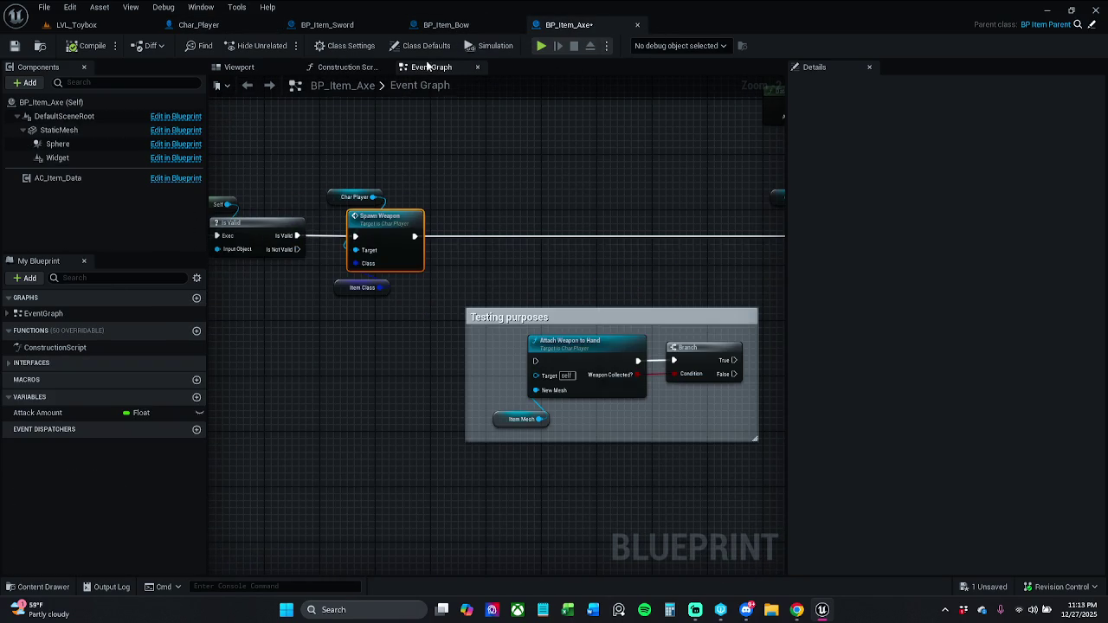
click(365, 48)
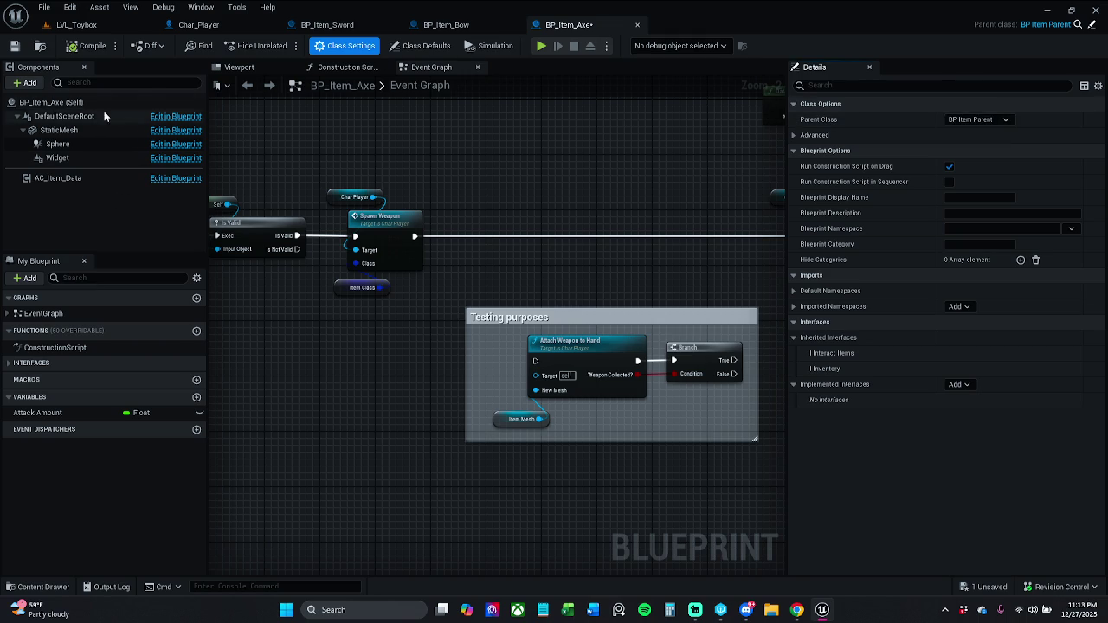
click(418, 46)
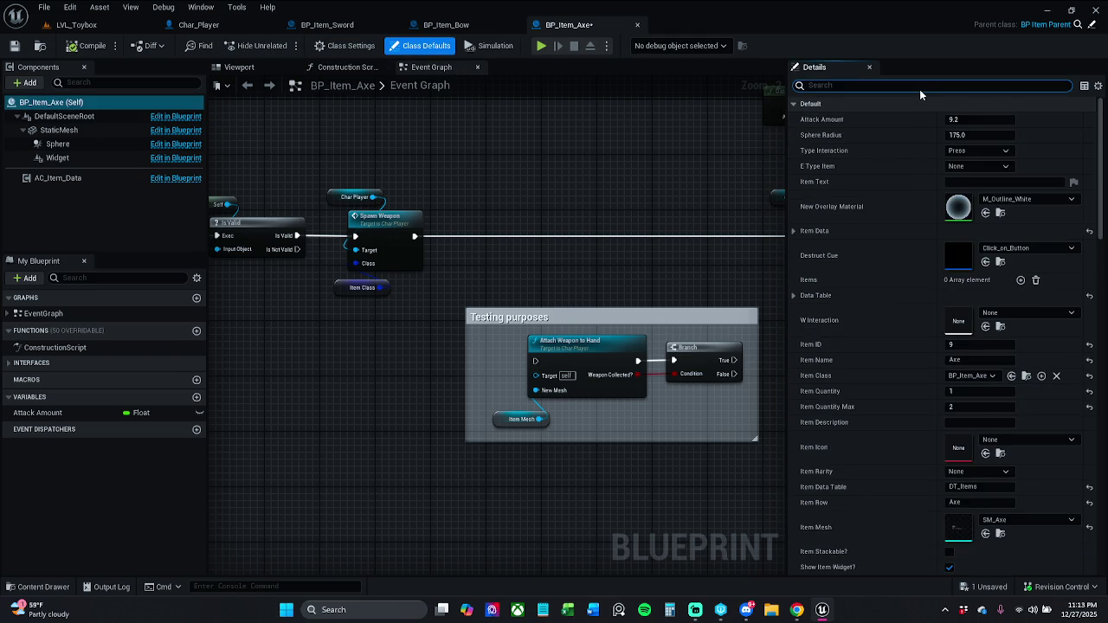
text(item)
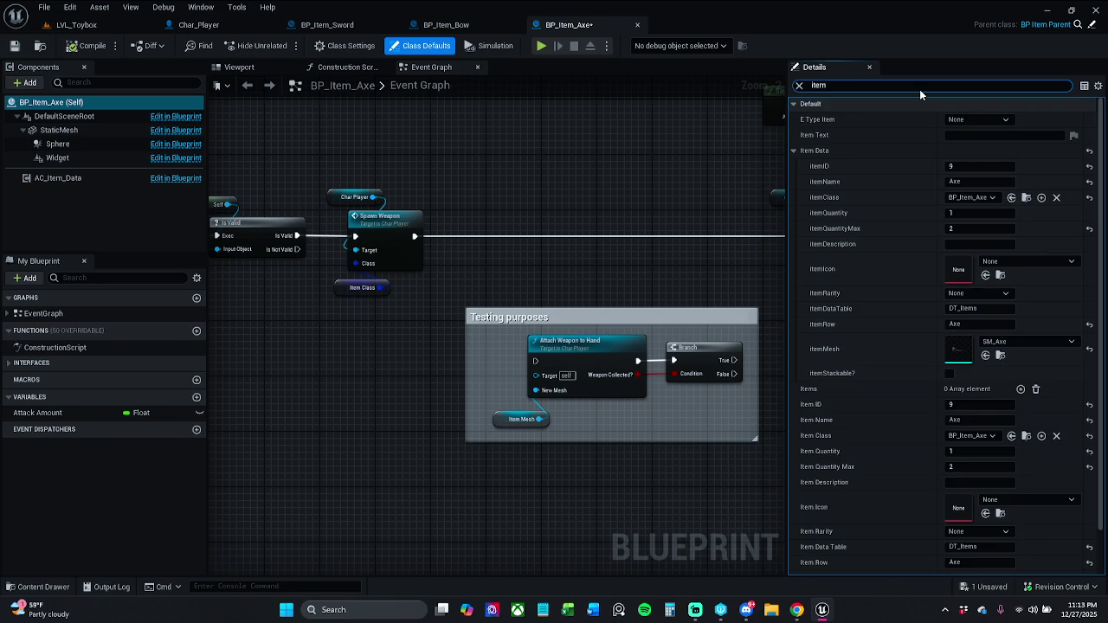
text(Mesh)
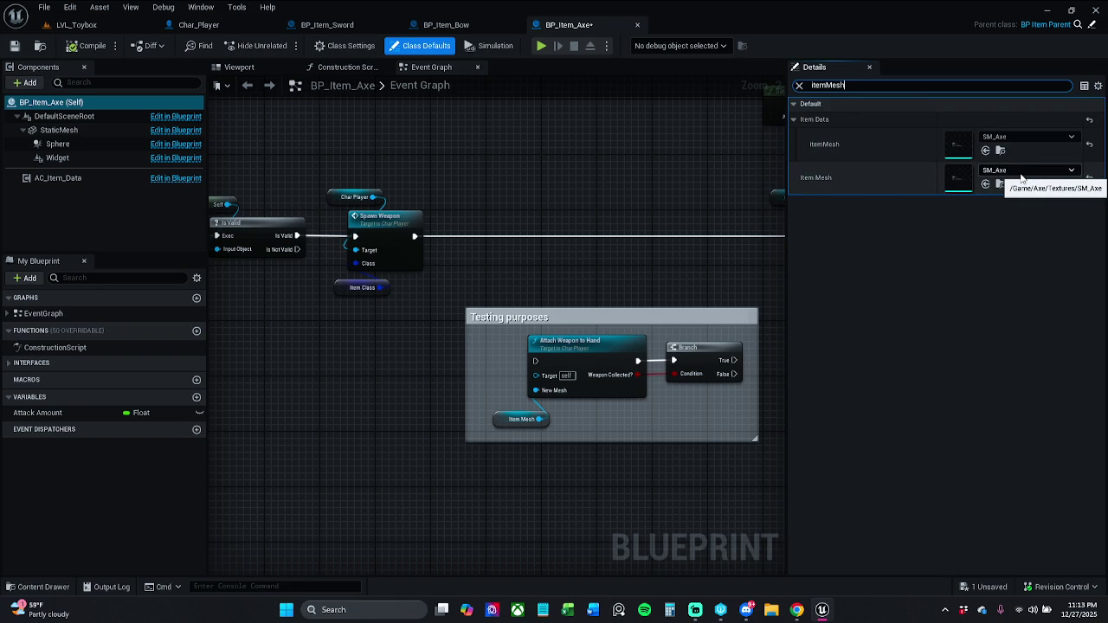
click(446, 24)
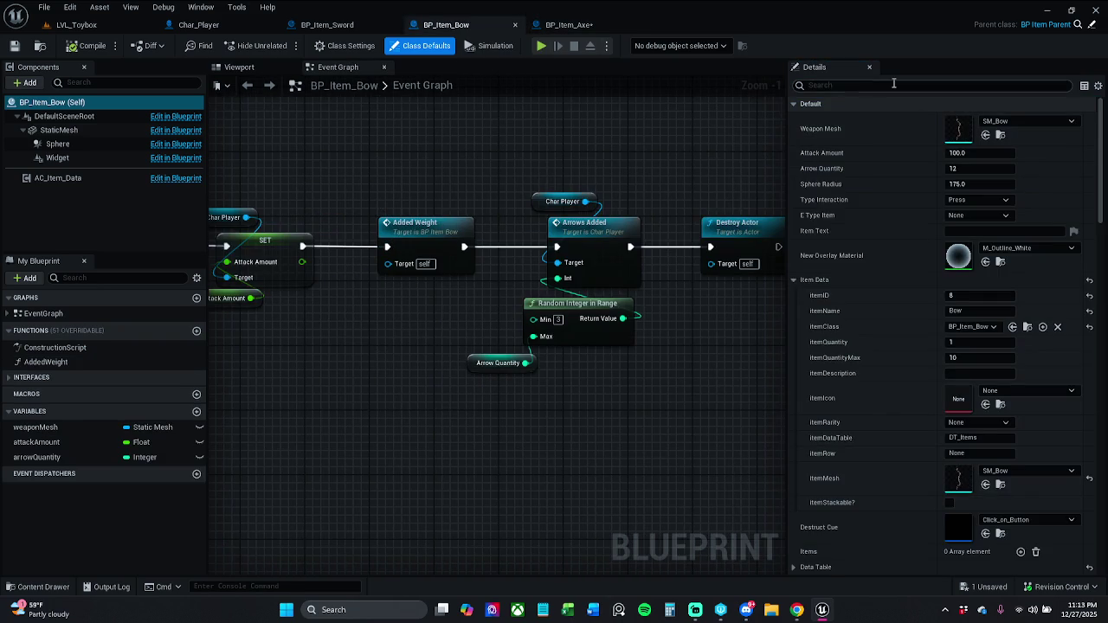
text(Item)
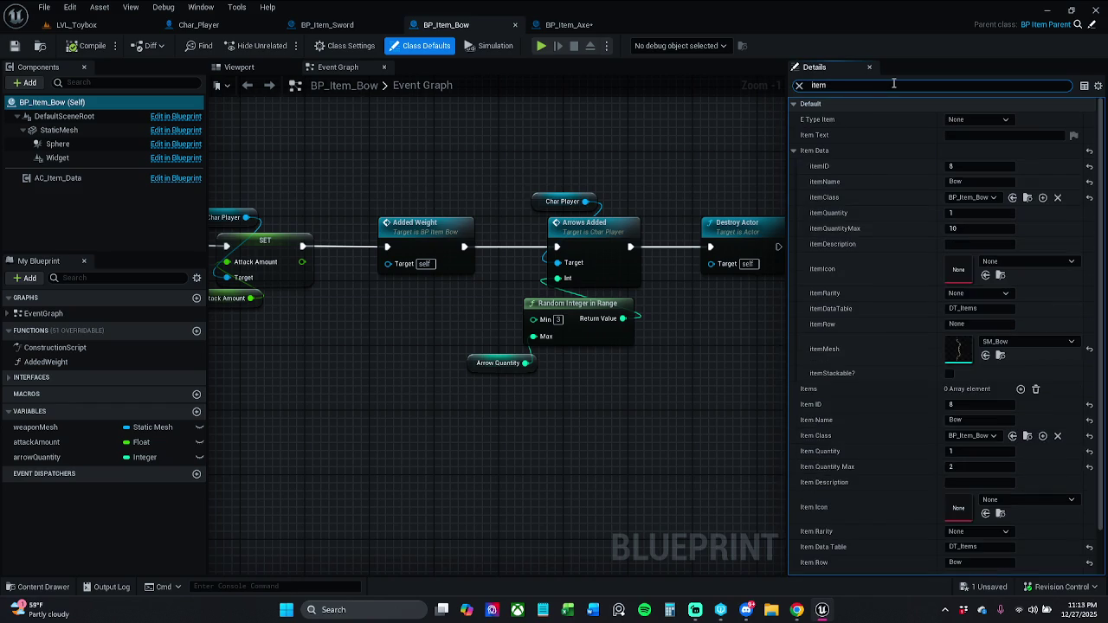
text(Mesh)
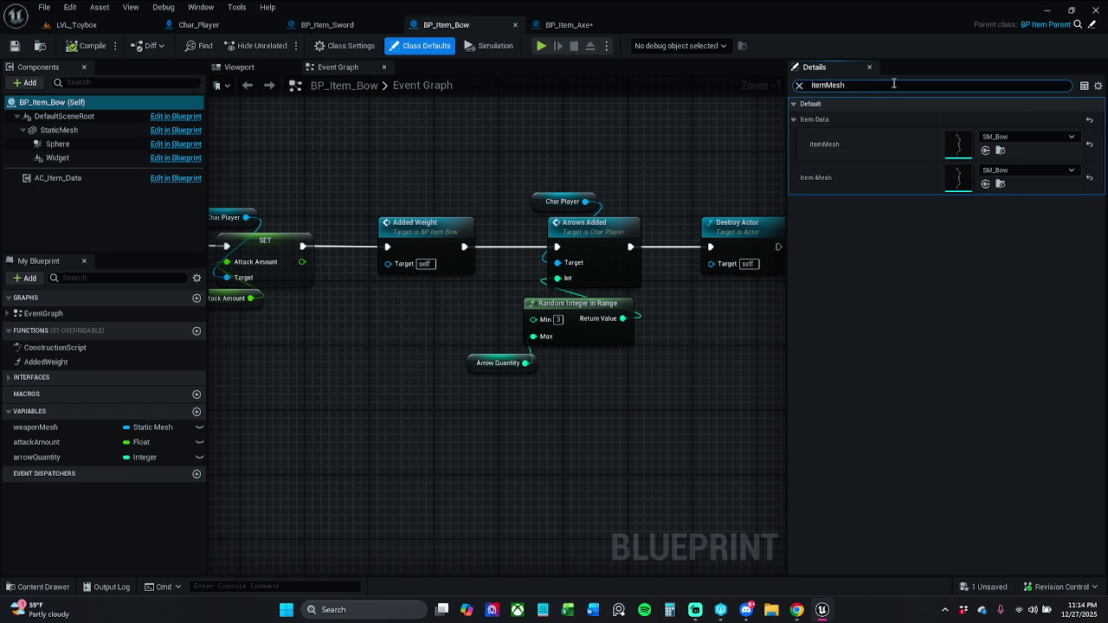
key(BackSpace)
key(BackSpace)
key(BackSpace)
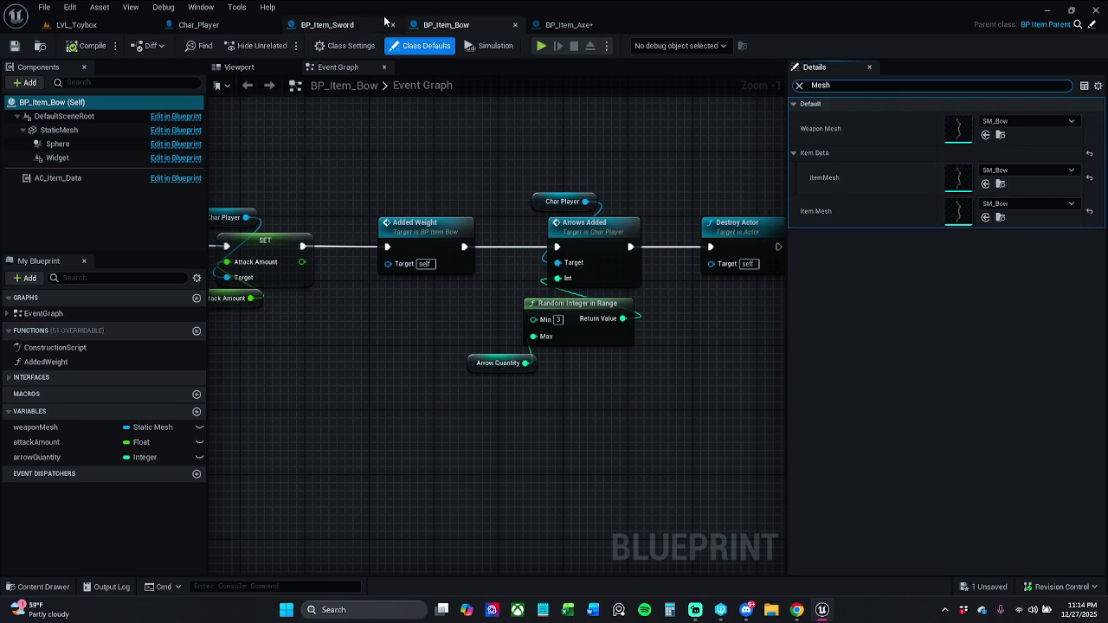
click(567, 24)
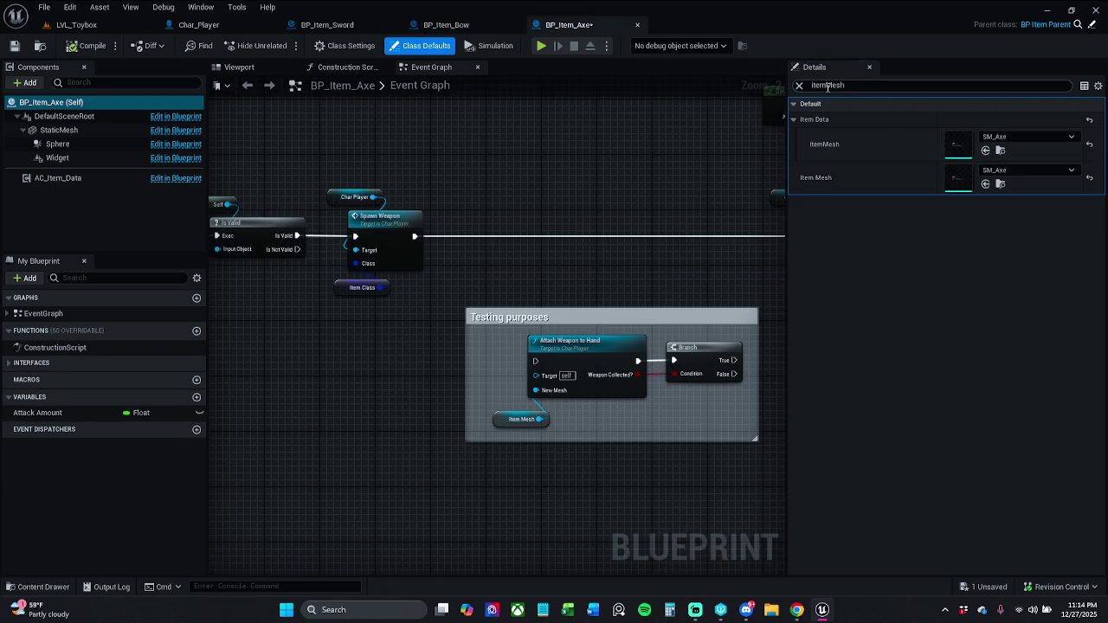
key(BackSpace)
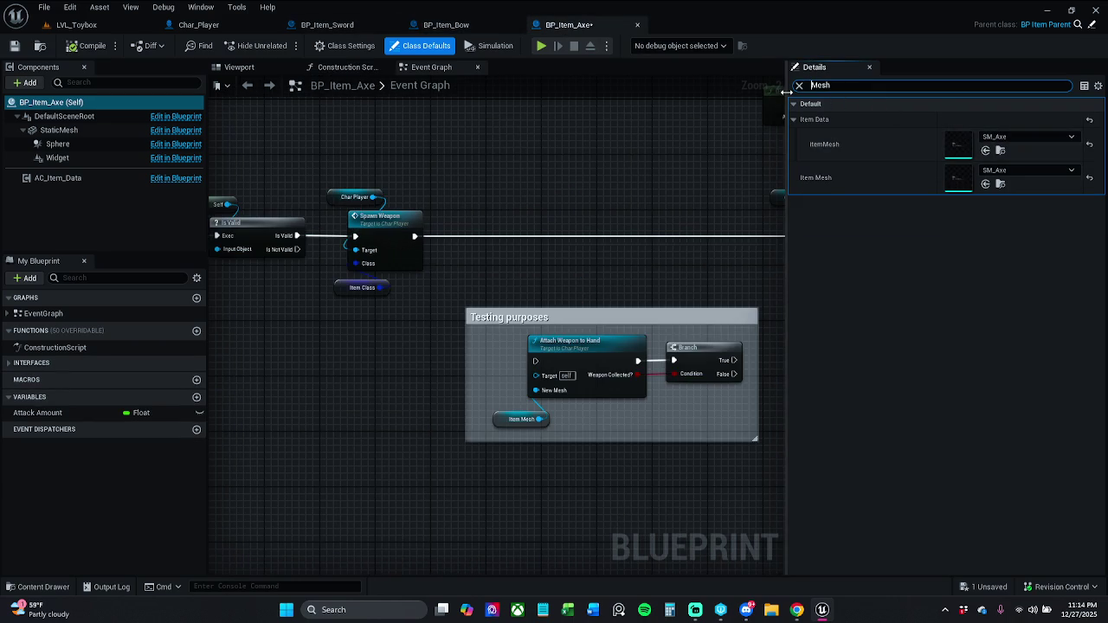
click(127, 104)
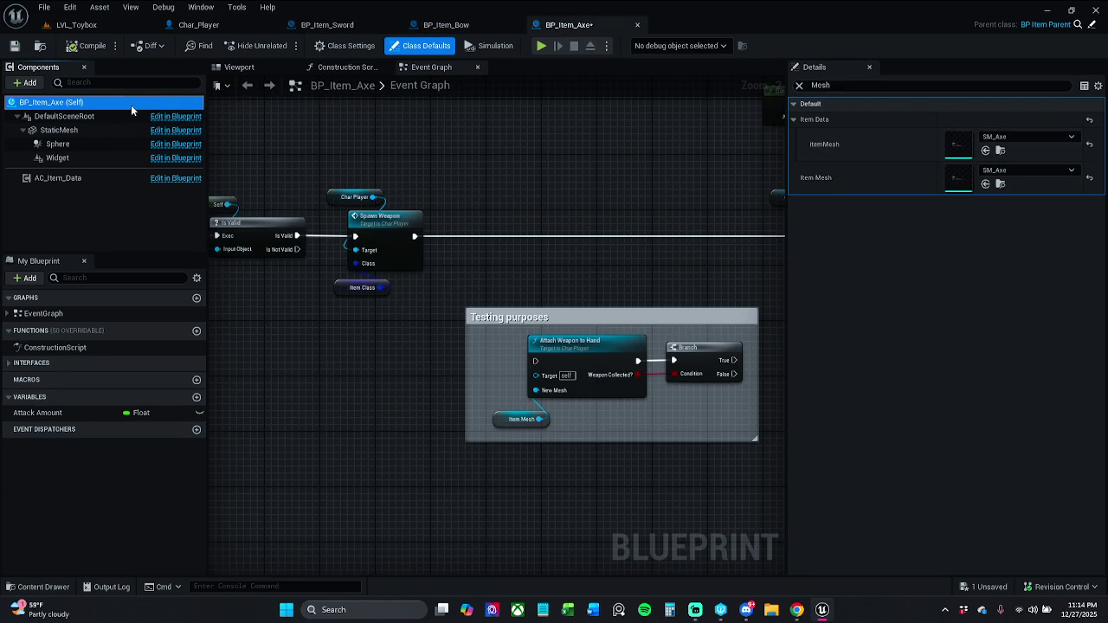
click(129, 116)
key(Down)
key(Down)
key(Down)
key(Down)
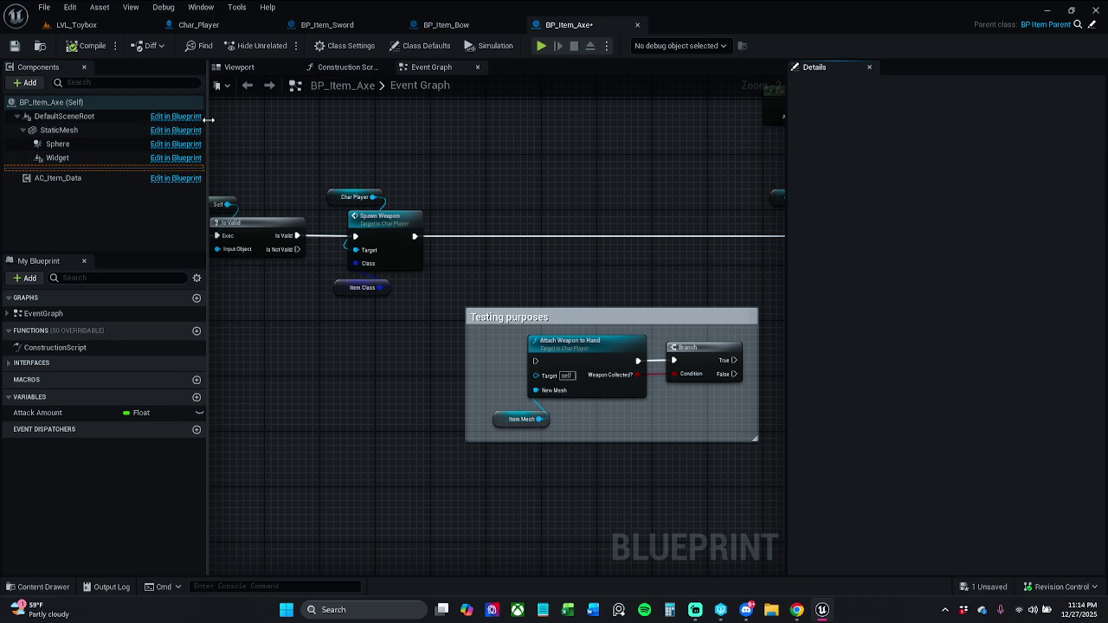
key(Down)
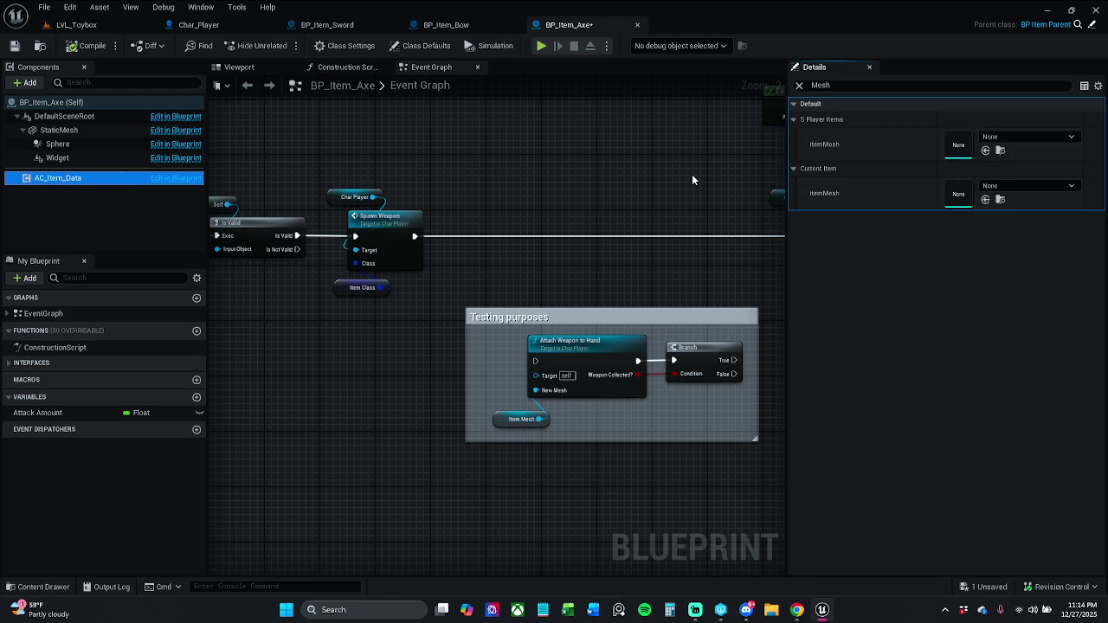
Step: Set the axe's Player Items itemMesh to SM_Axe
click(1026, 137)
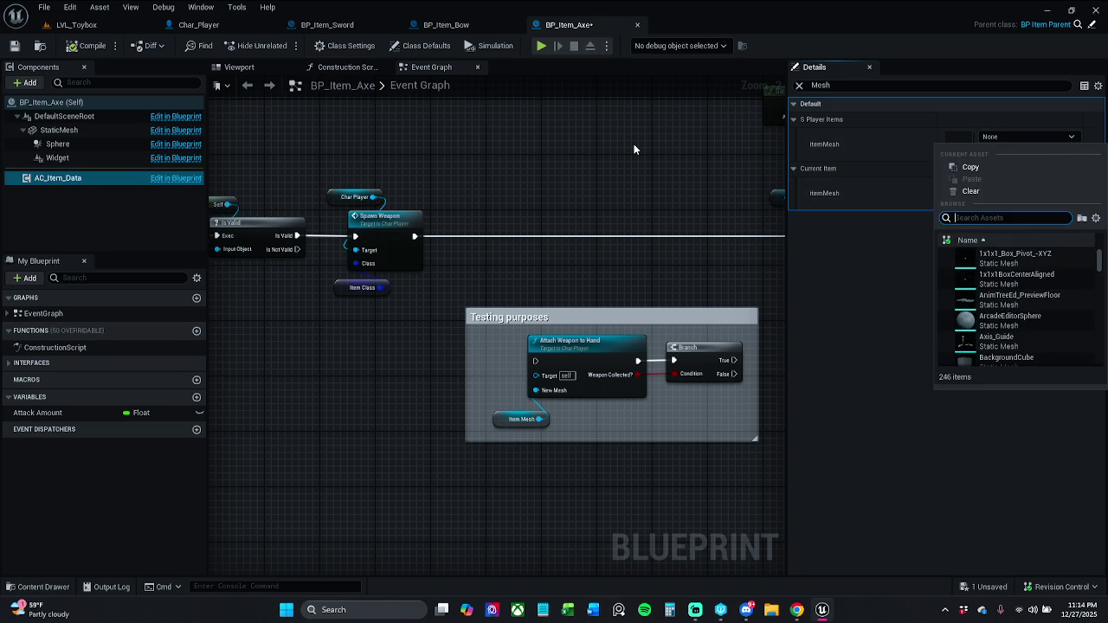
scroll(729, 121, up, 1)
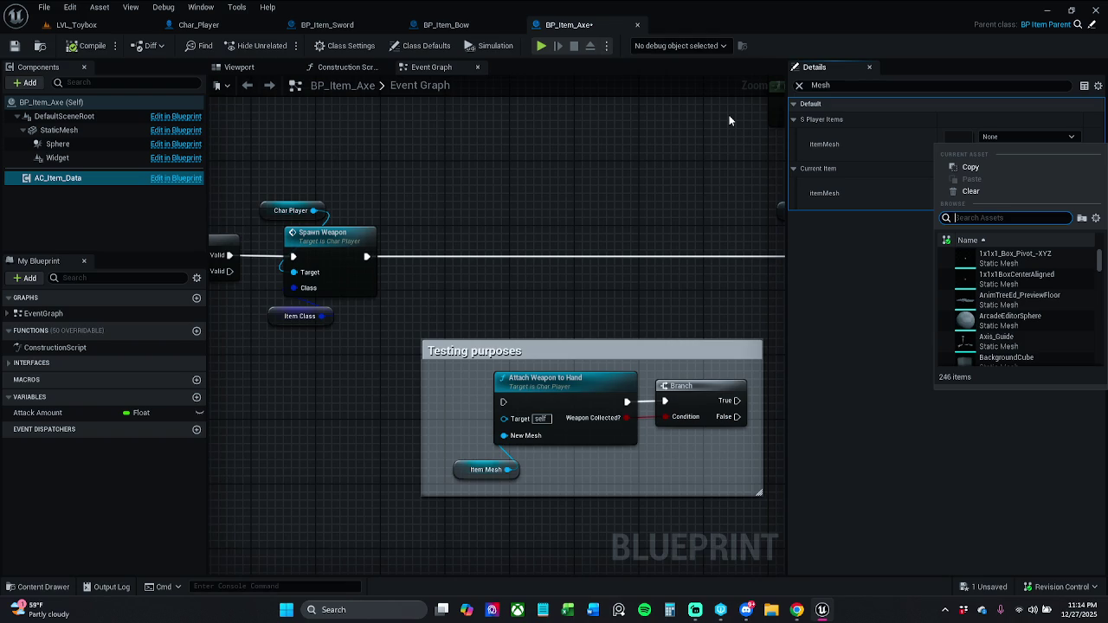
text(axe)
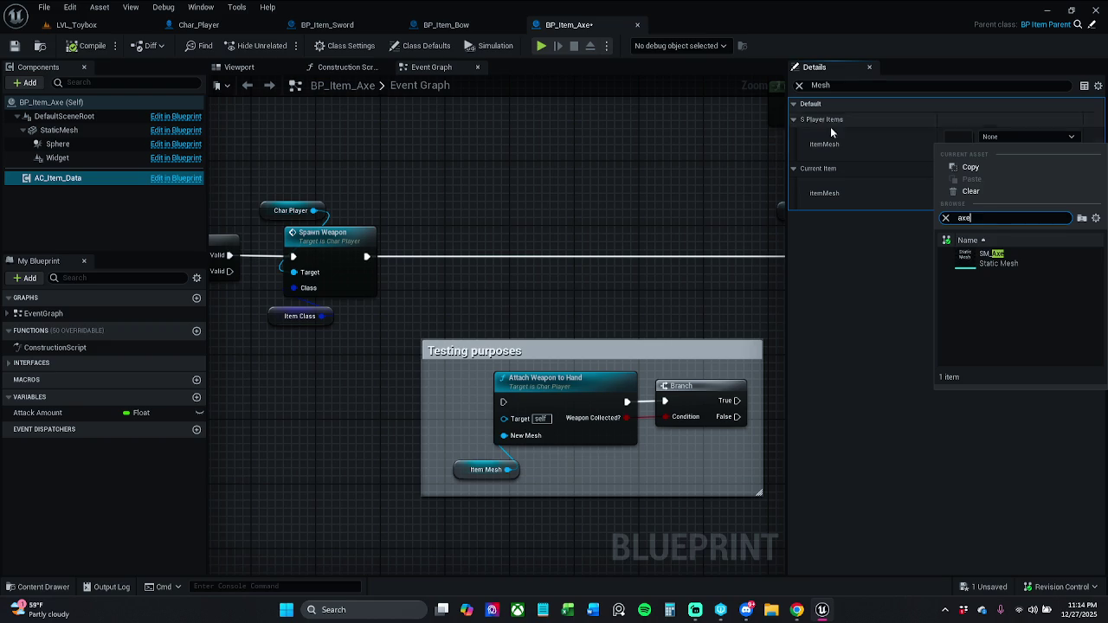
click(1017, 256)
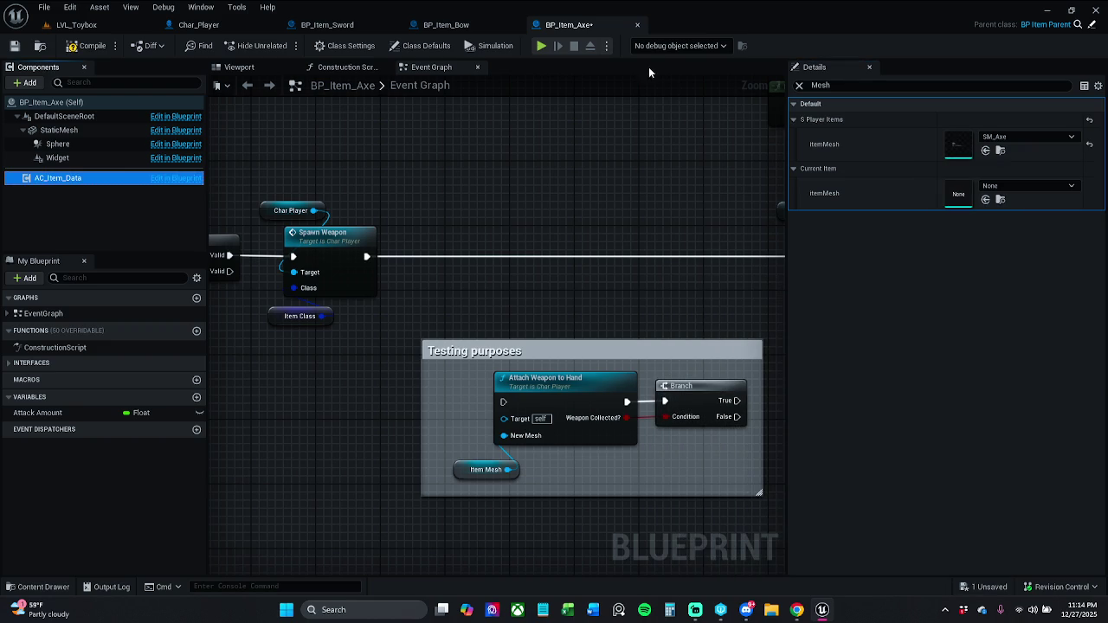
Step: Set both the Current Item and Player Items itemMesh of BP_Item_Bow's AC_Item_Data to SM_Bow
click(472, 27)
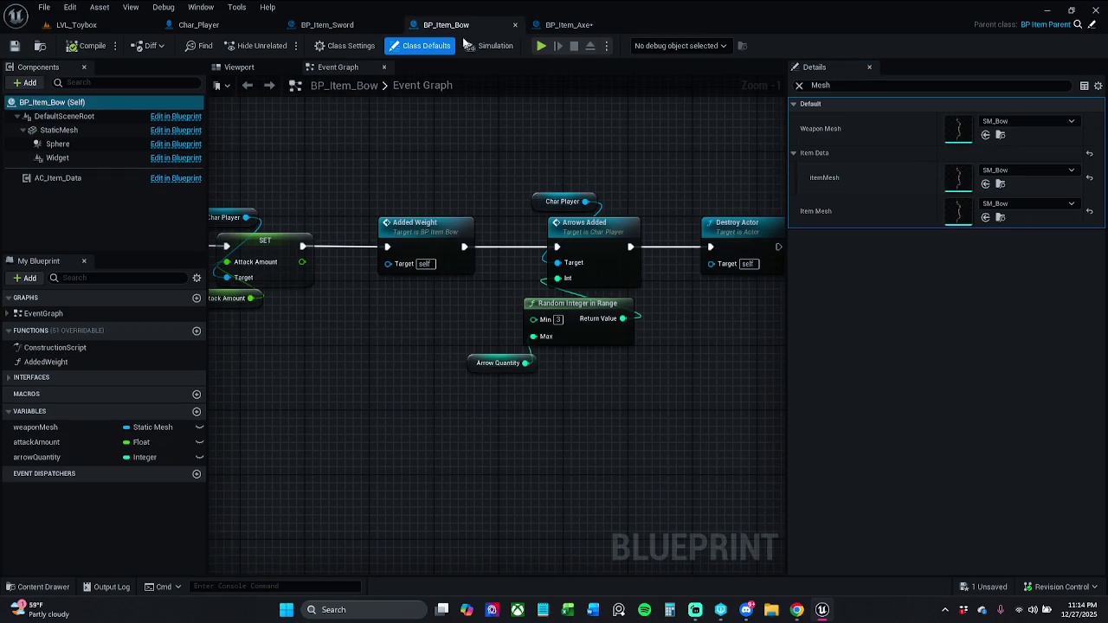
click(111, 178)
click(1026, 185)
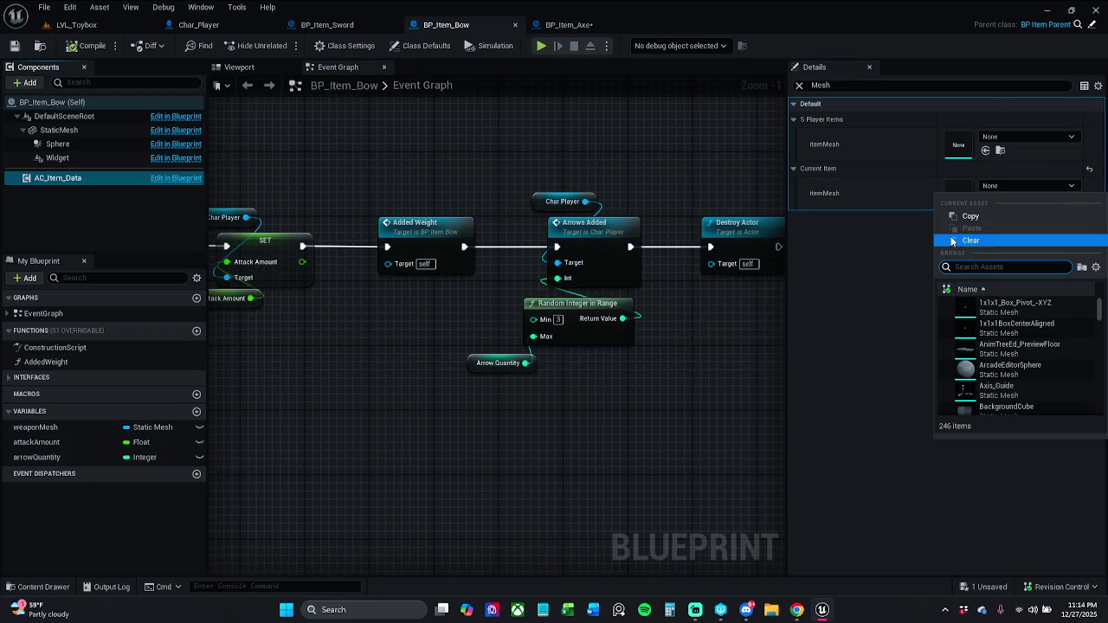
text(bow)
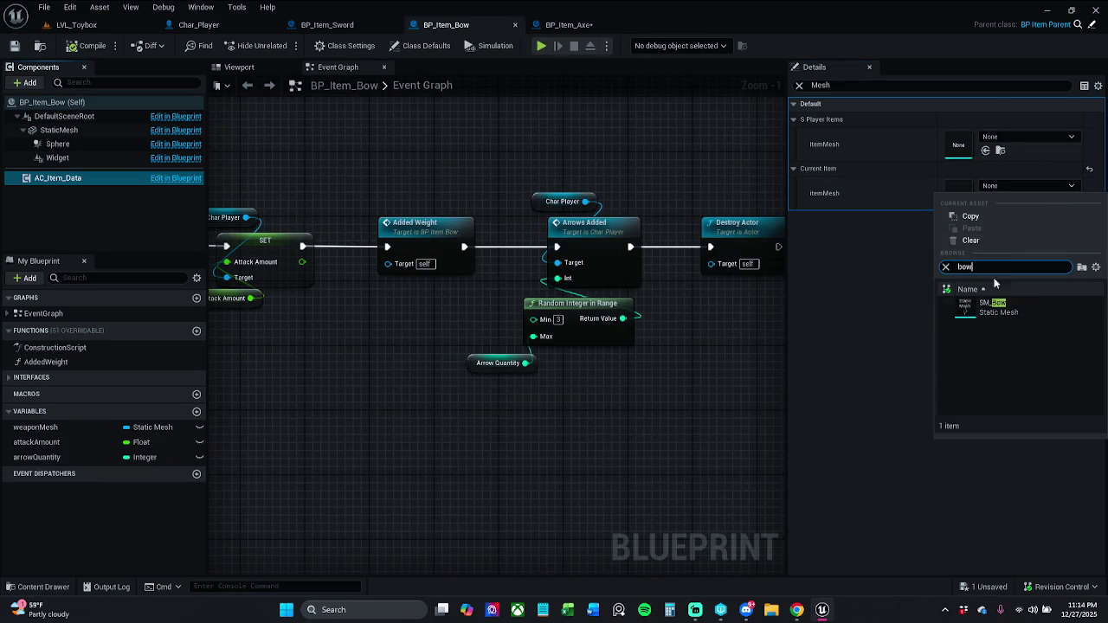
click(1014, 313)
click(1022, 137)
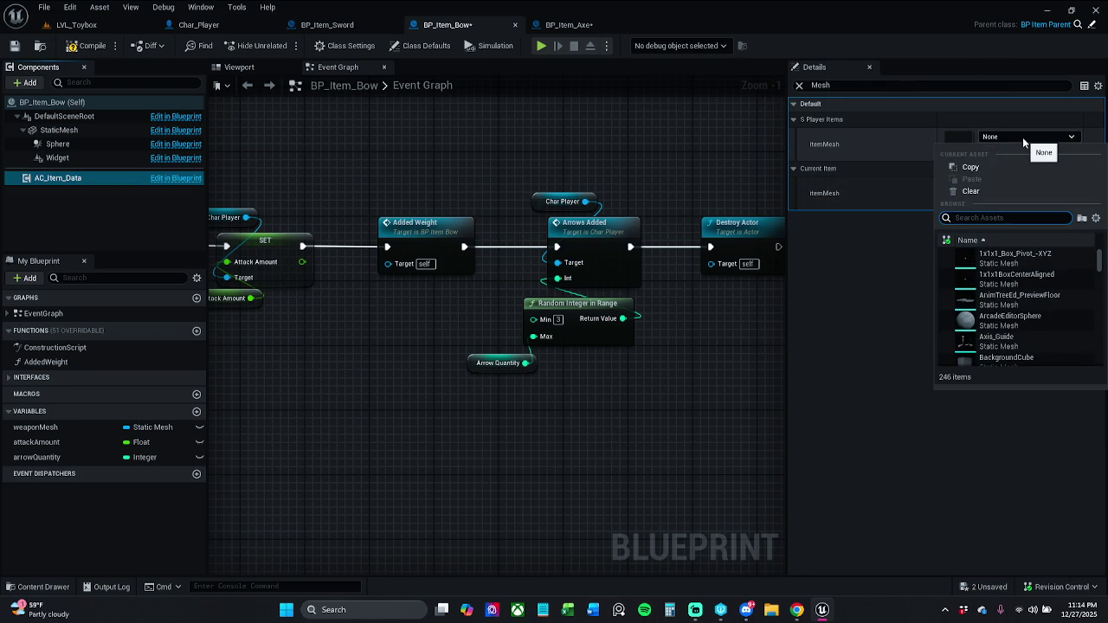
text(bow)
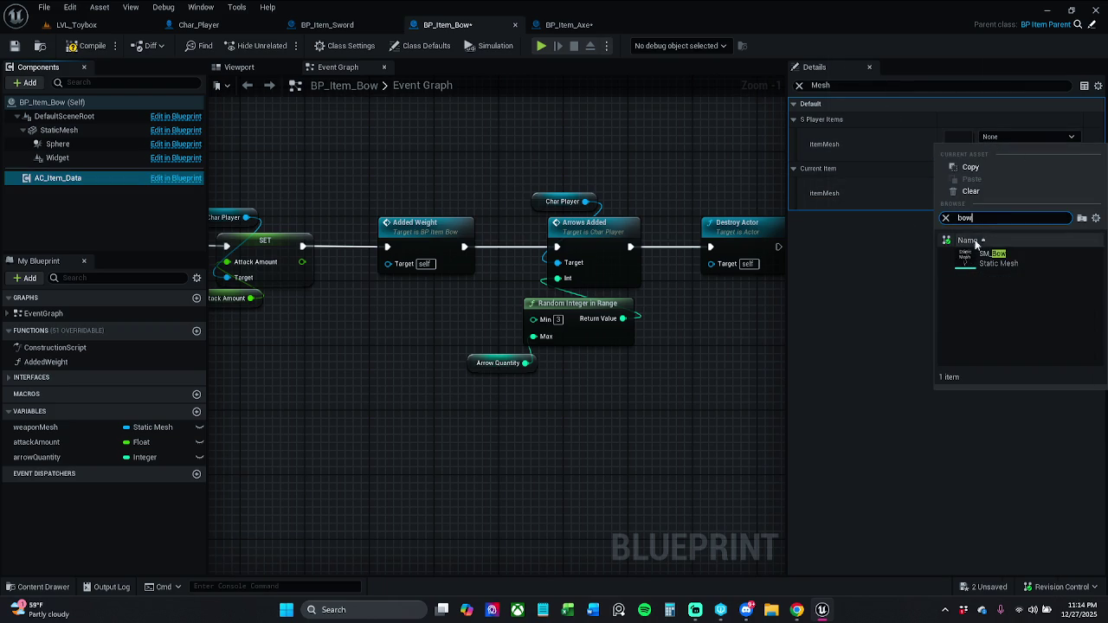
click(995, 260)
Step: Set the axe's Current Item itemMesh to SM_Axe
click(572, 26)
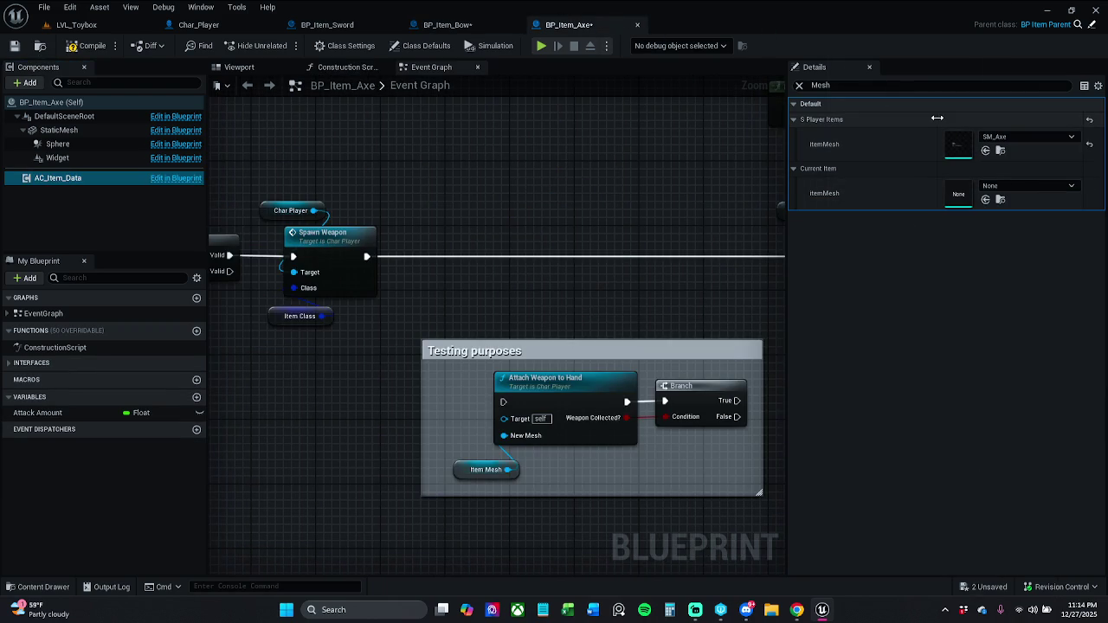
click(1026, 187)
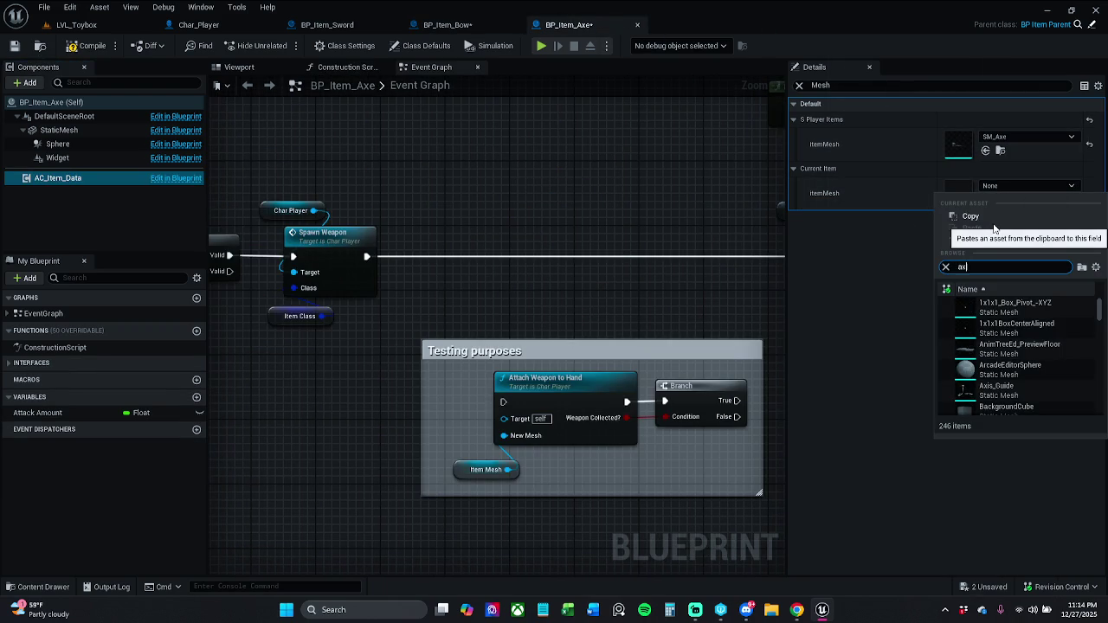
text(e)
click(1004, 309)
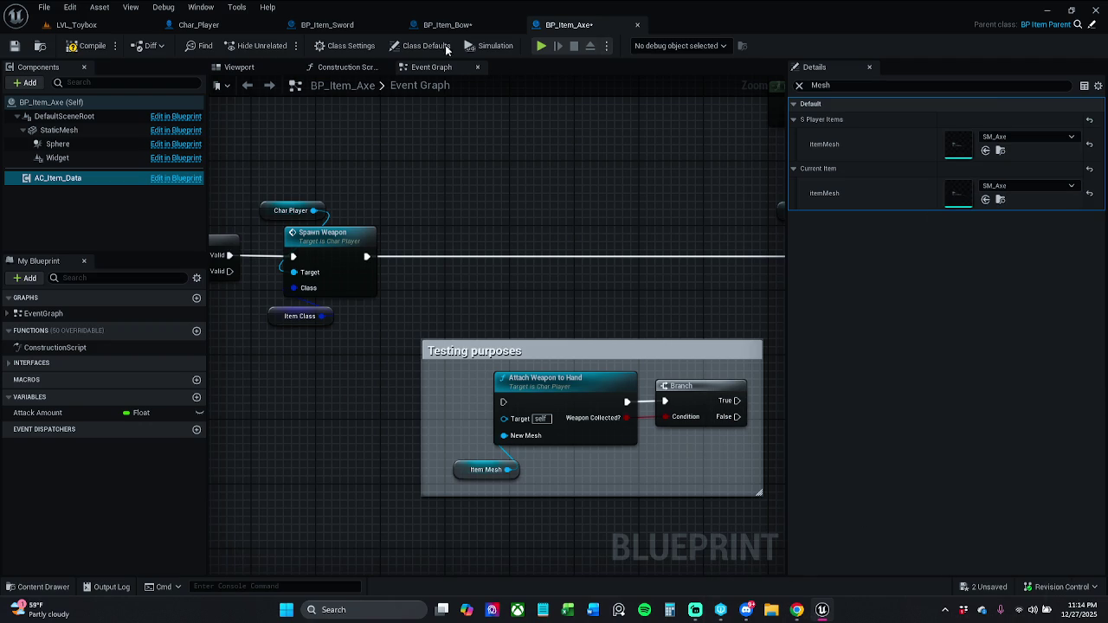
Step: Cycle through the bow, sword and Char_Player tabs back to LVL_Toybox
click(484, 25)
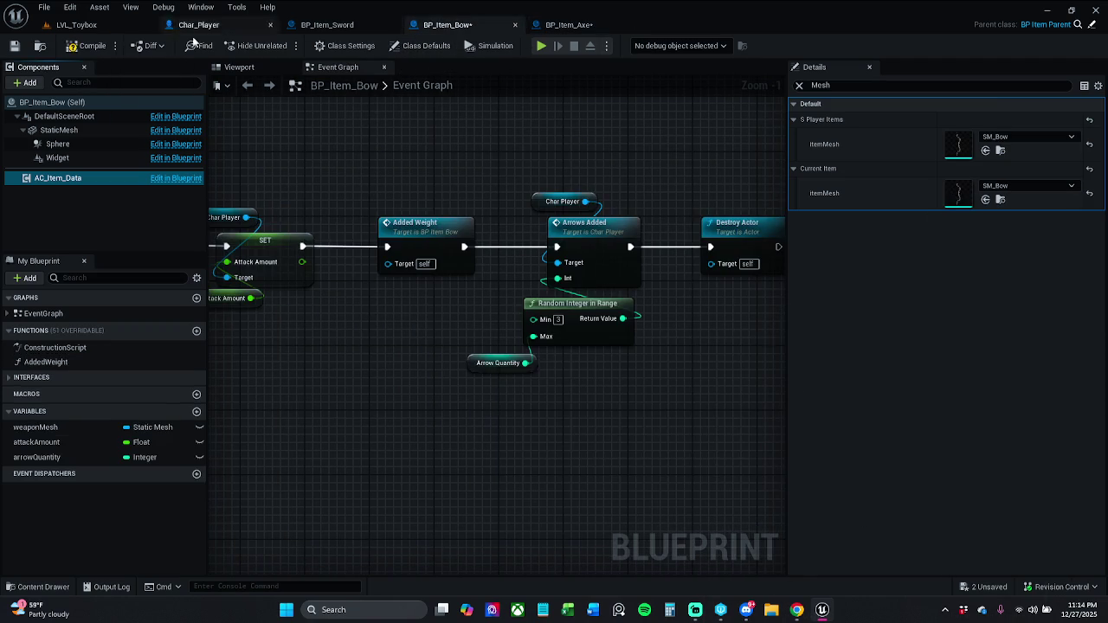
click(327, 25)
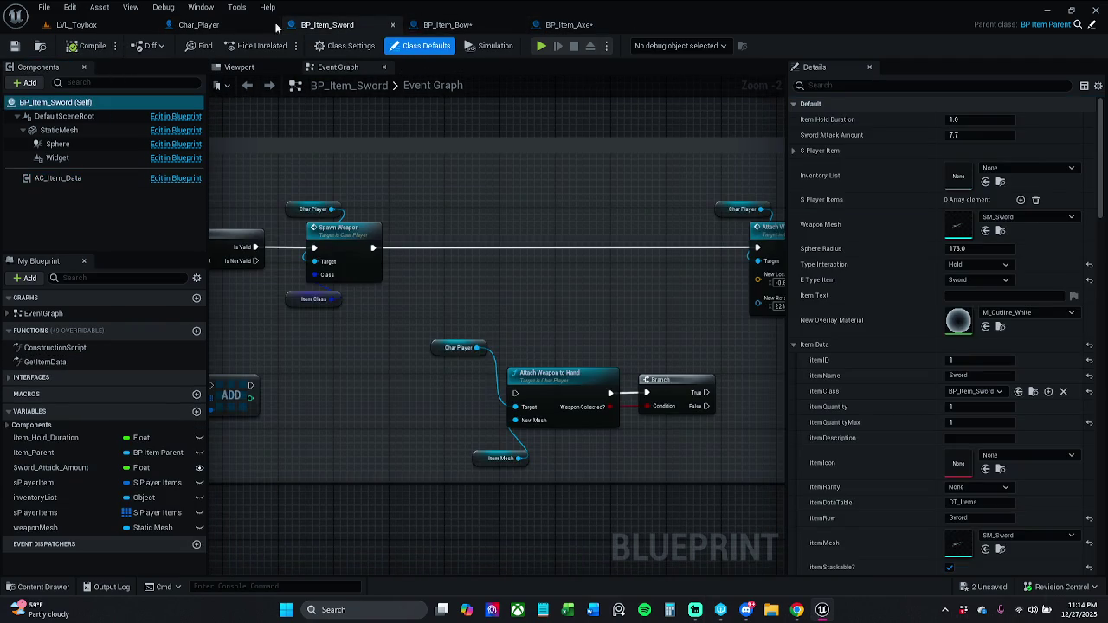
click(200, 26)
click(93, 23)
Step: Playtest LVL_Toybox, running over the bow pickup and coins, then stop playing
click(282, 46)
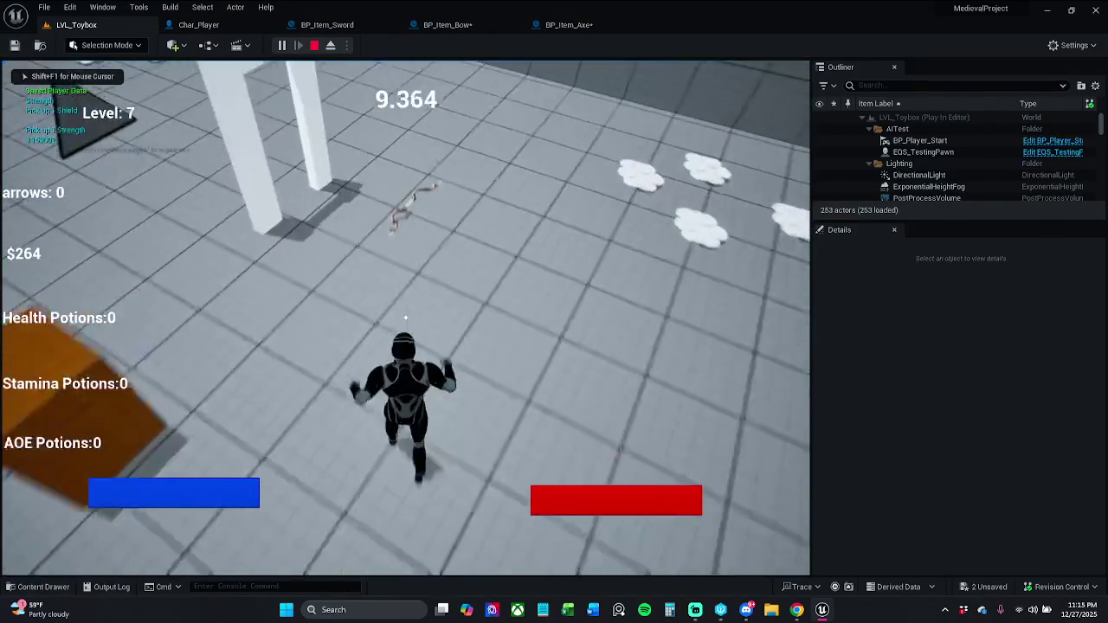
key(w)
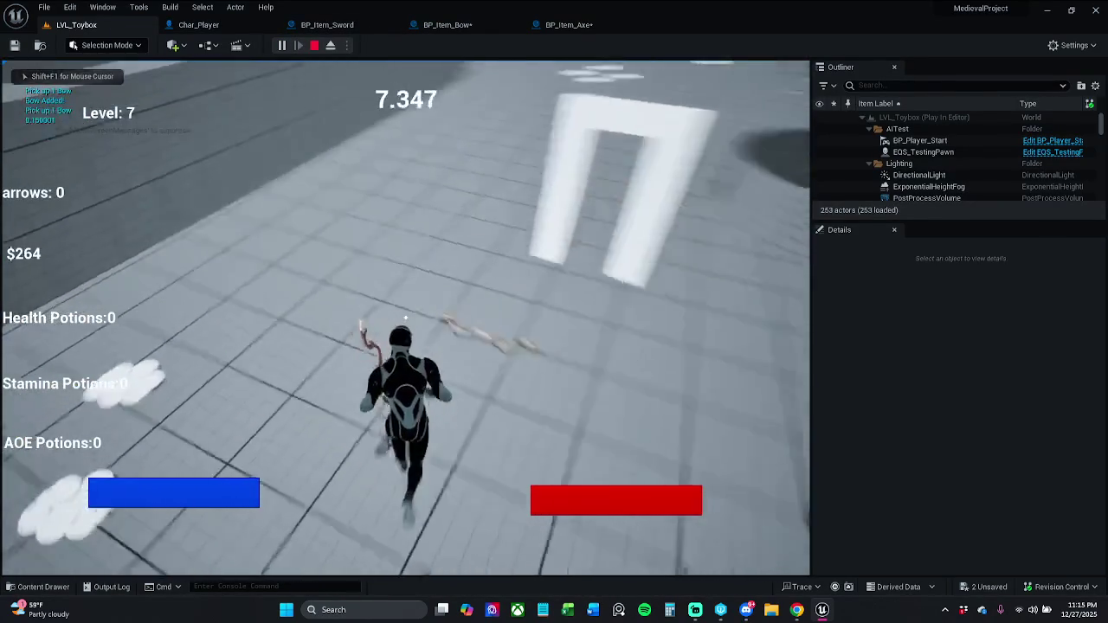
key(shift)
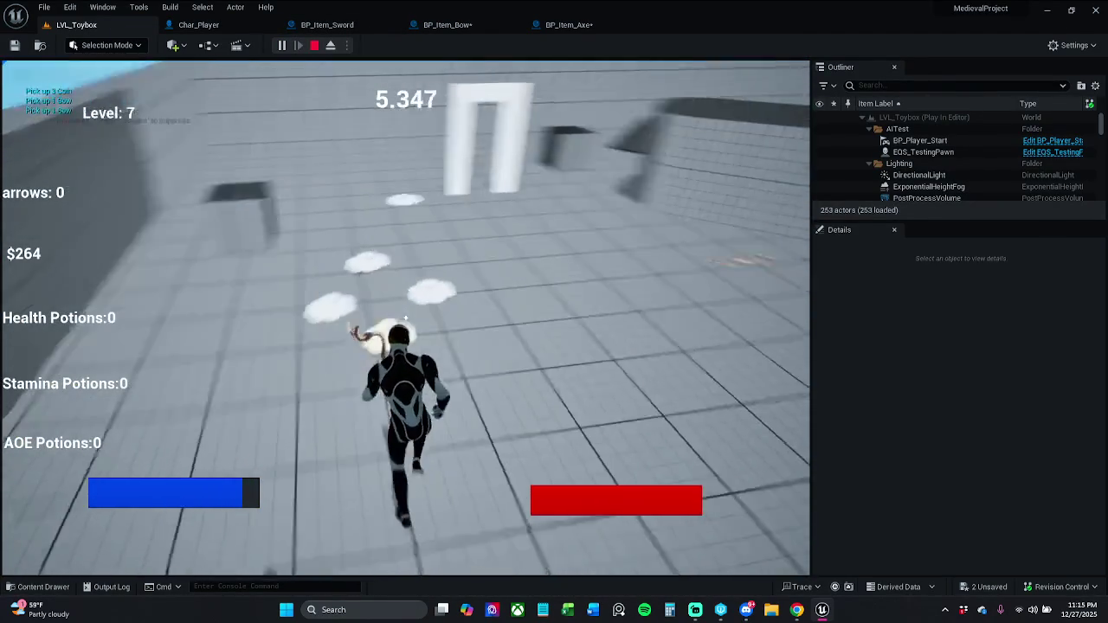
key(w)
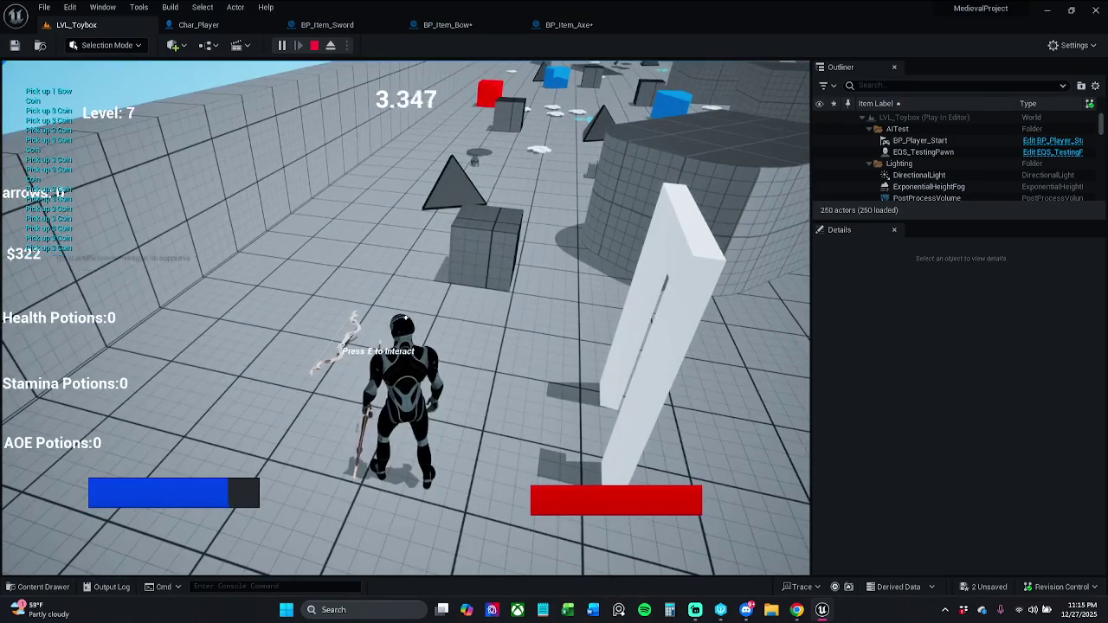
key(Escape)
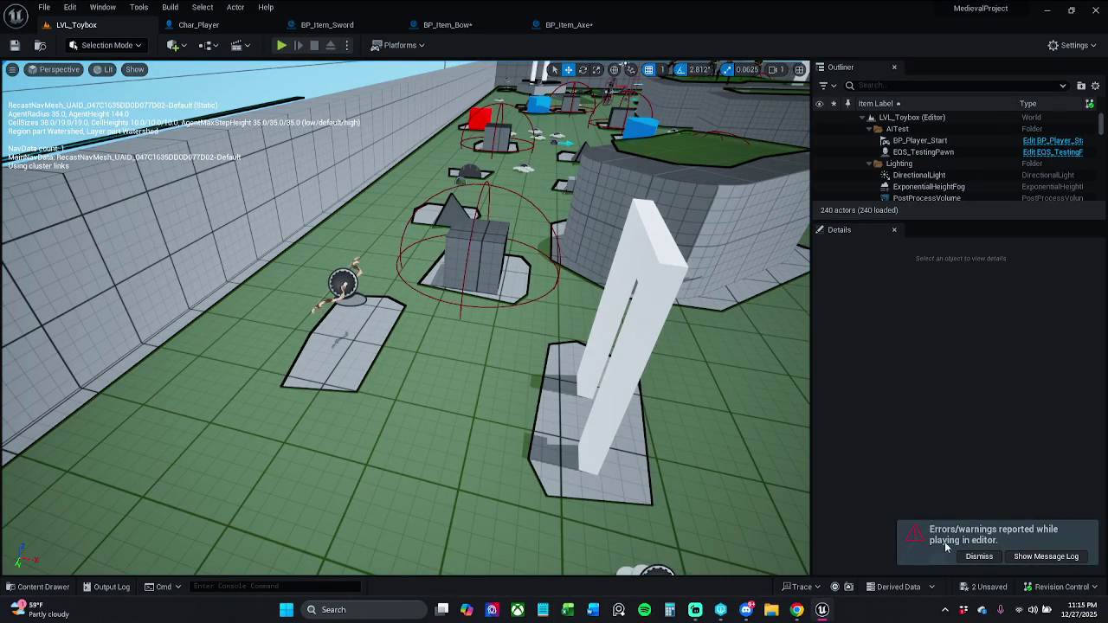
Step: Dismiss the errors notice and playtest again, collecting coins, shields, strength and potions
click(966, 555)
click(284, 45)
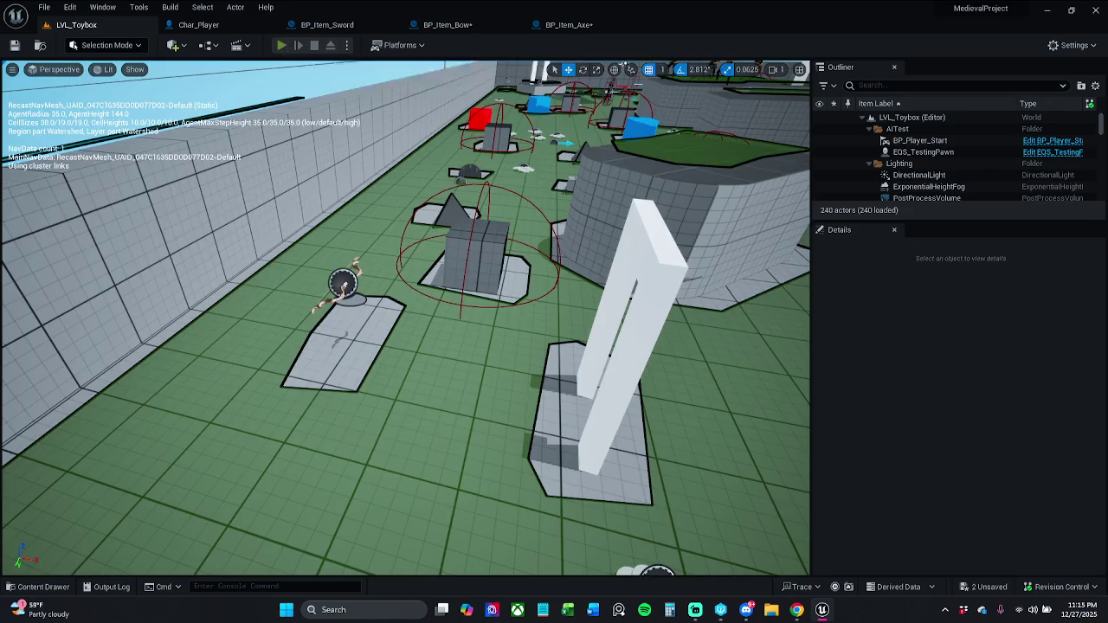
key(w)
key(w)
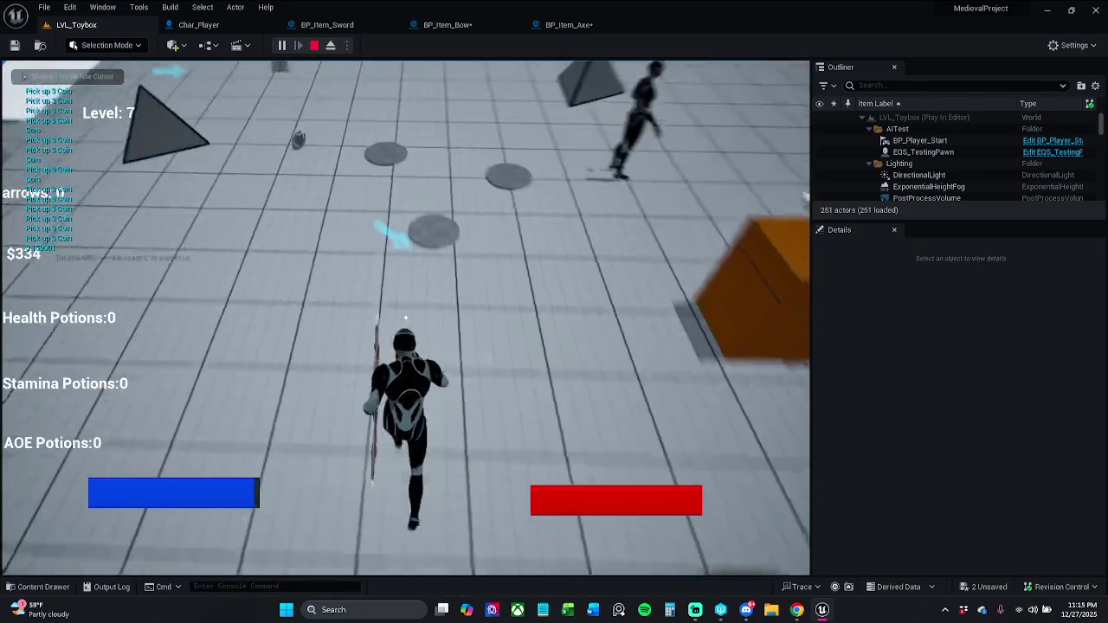
key(w)
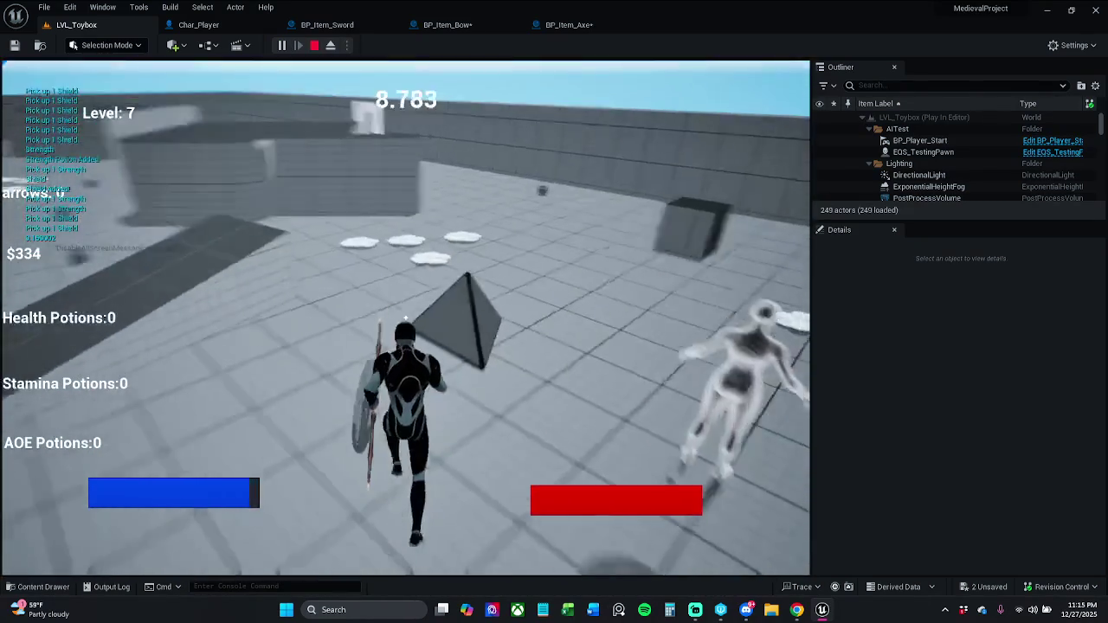
key(w)
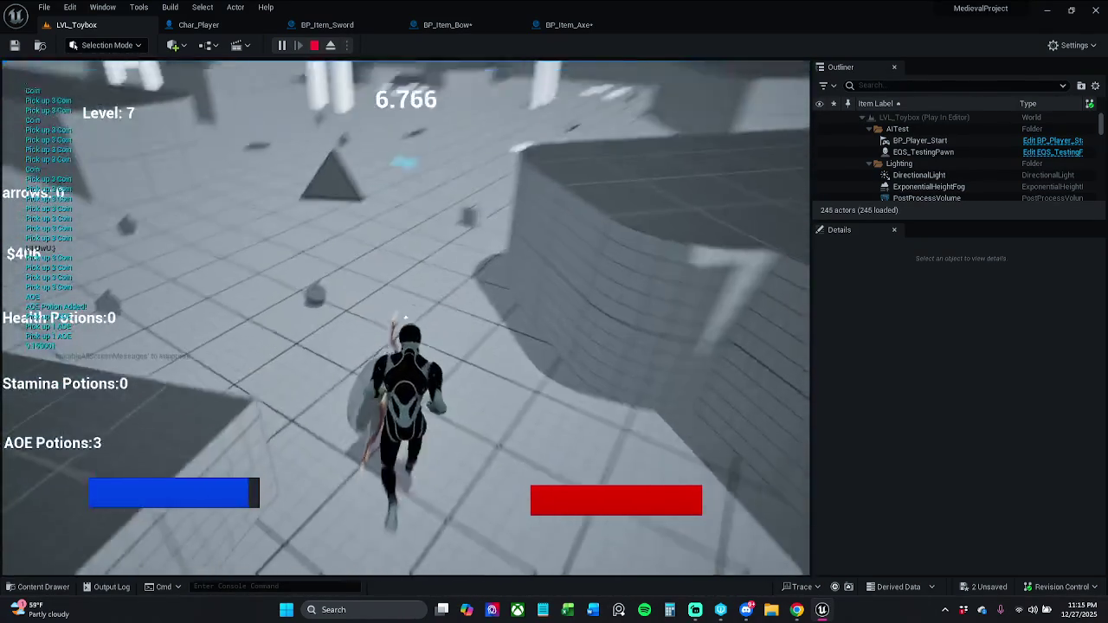
key(w)
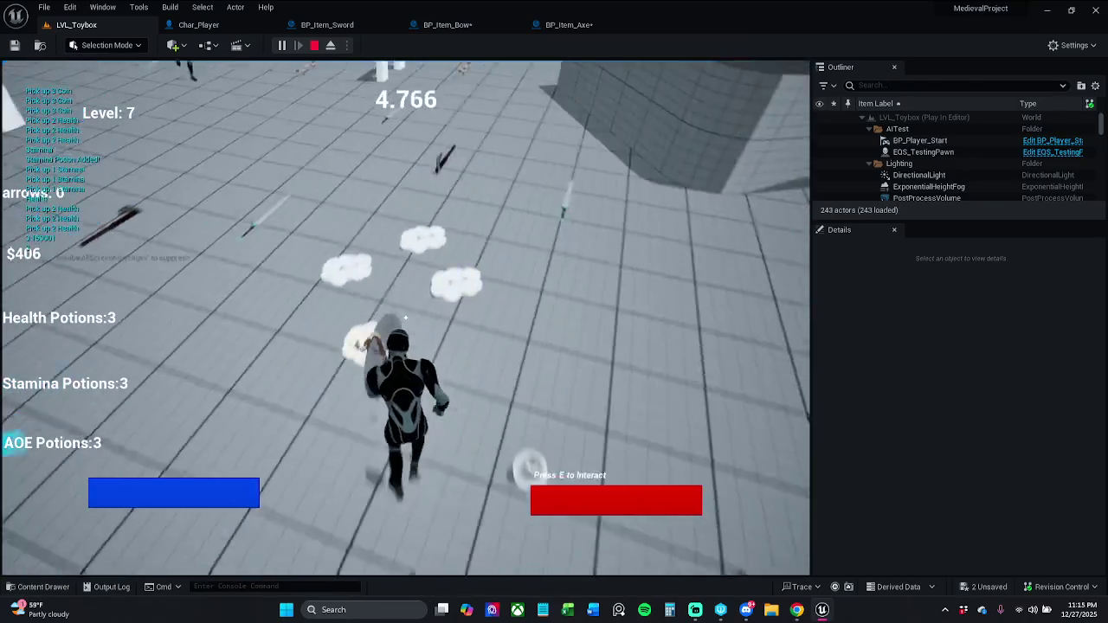
Step: Run over the axe and sword pickups toward the pillars and enemies, then end the playtest
key(w)
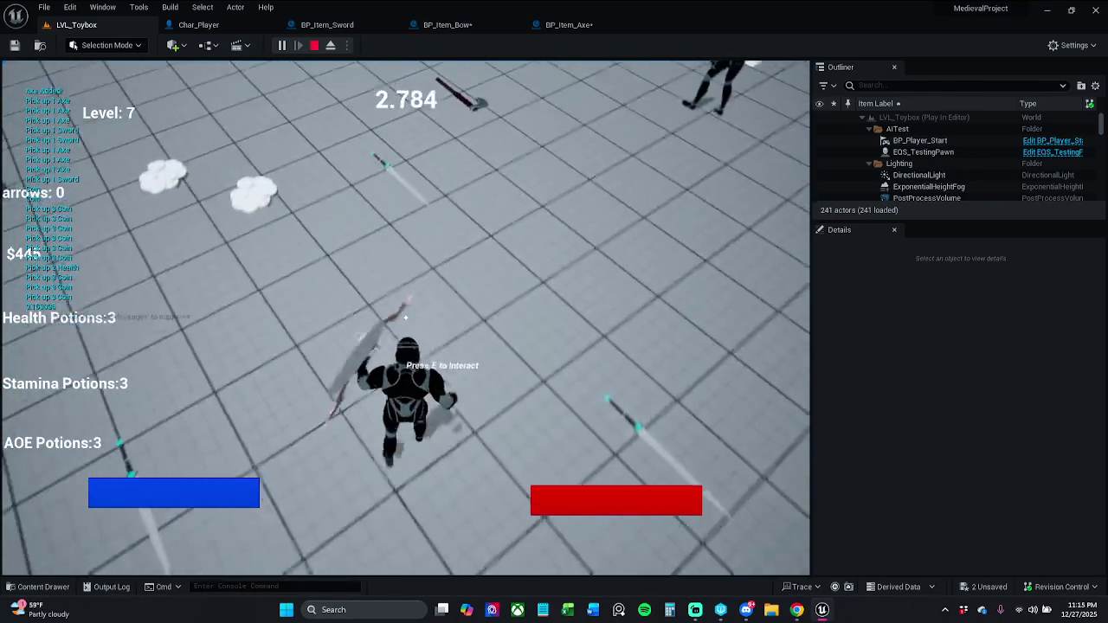
key(w)
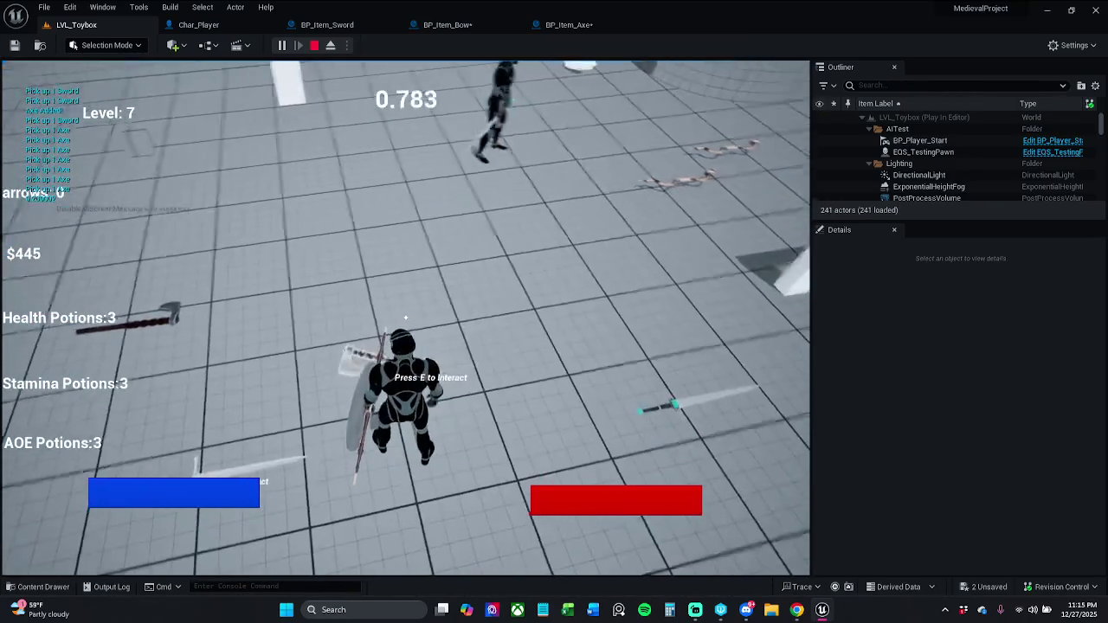
key(w)
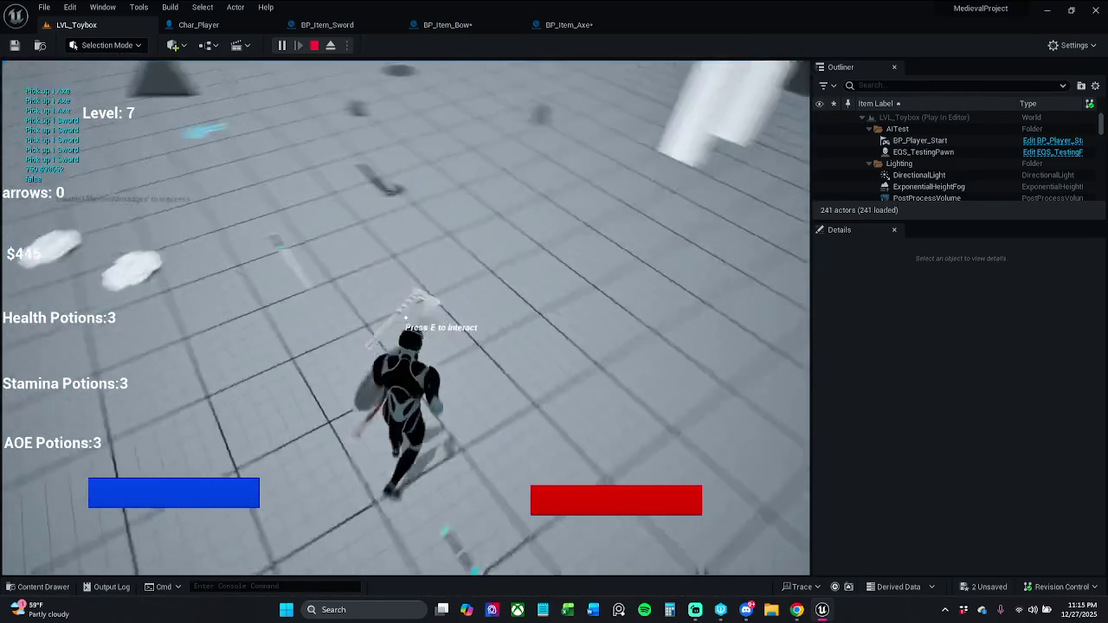
key(w)
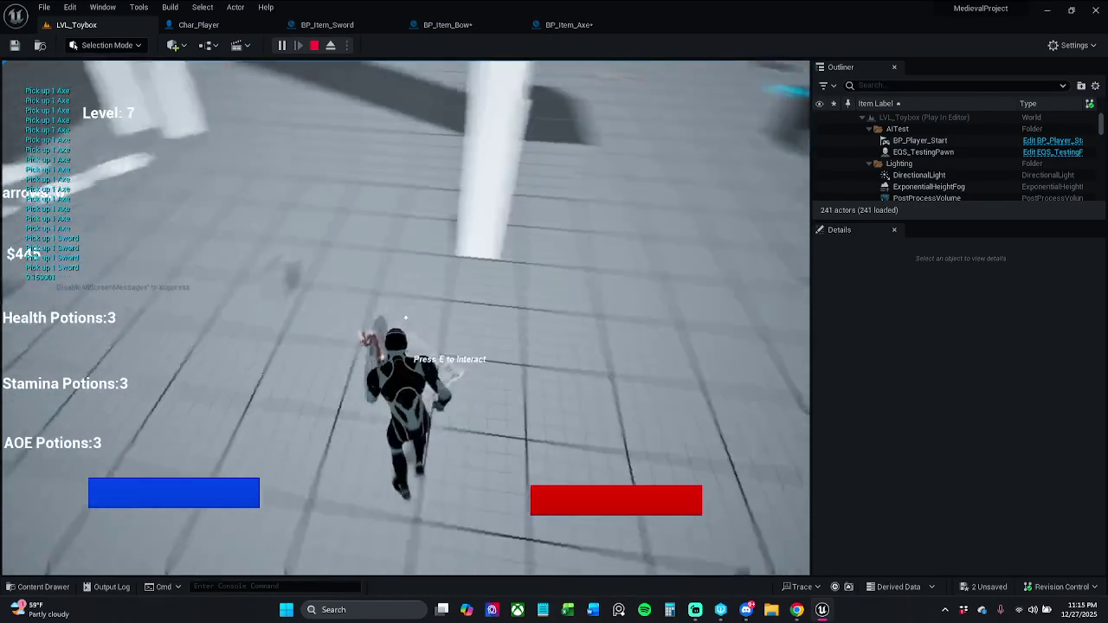
key(w)
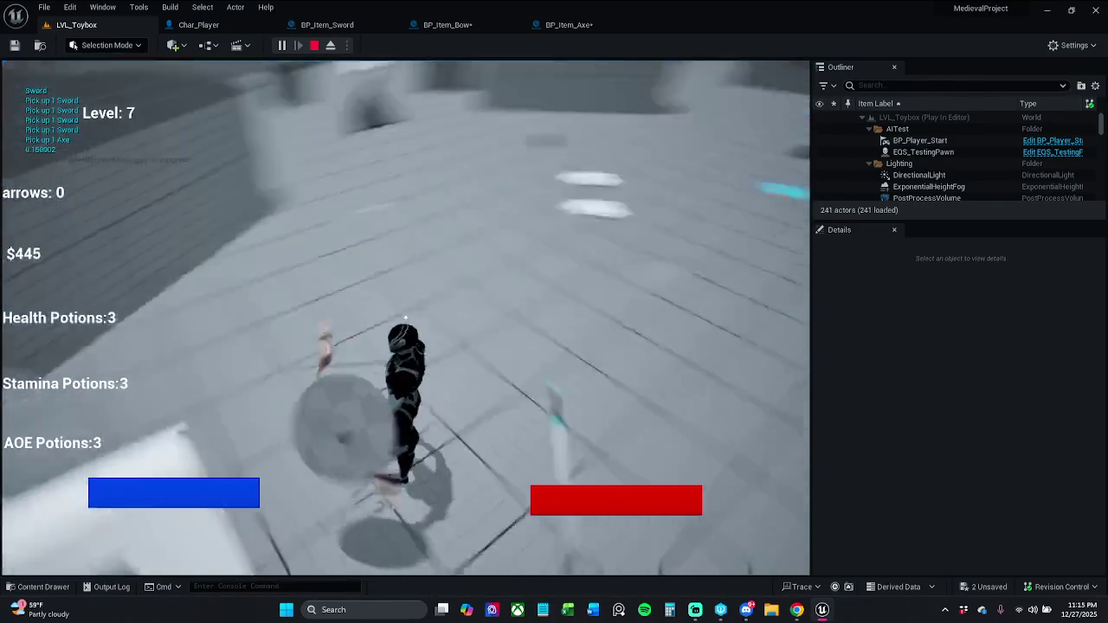
key(w)
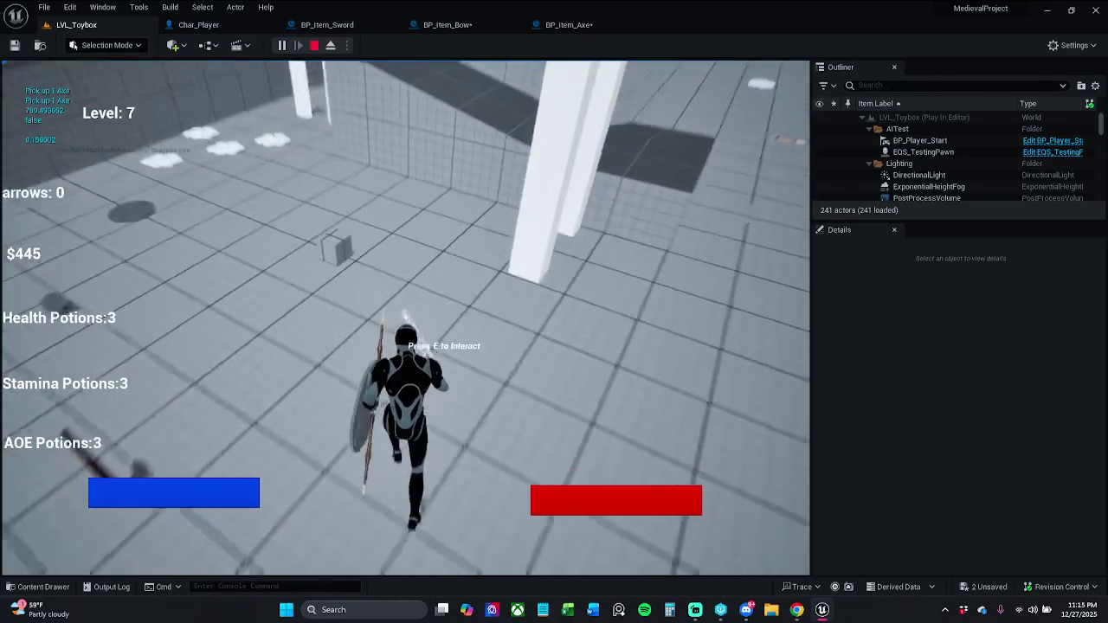
key(w)
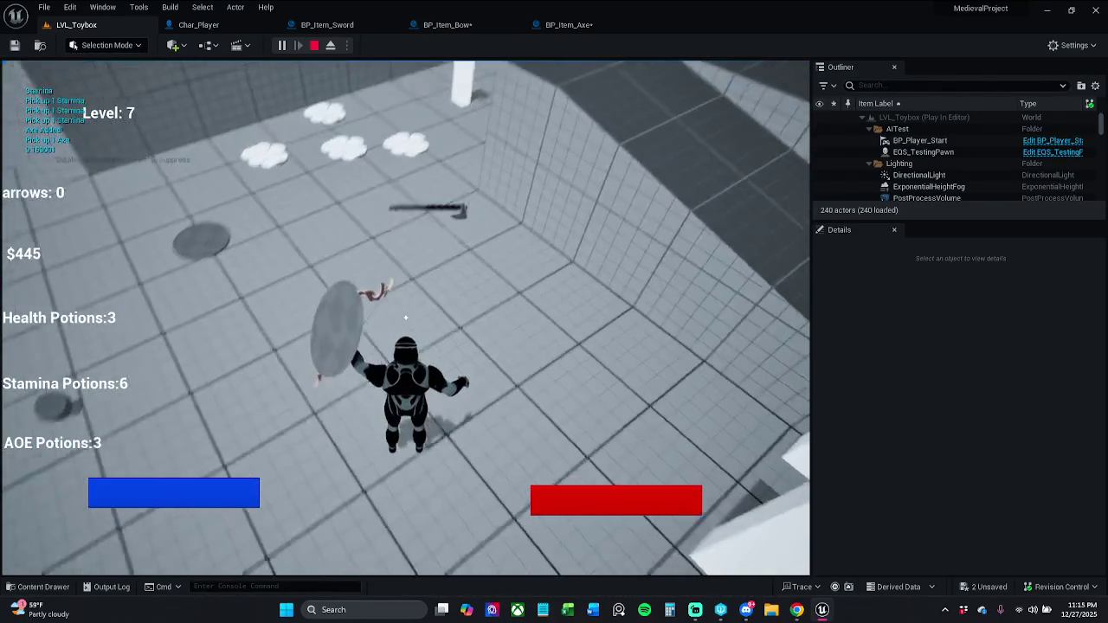
key(Escape)
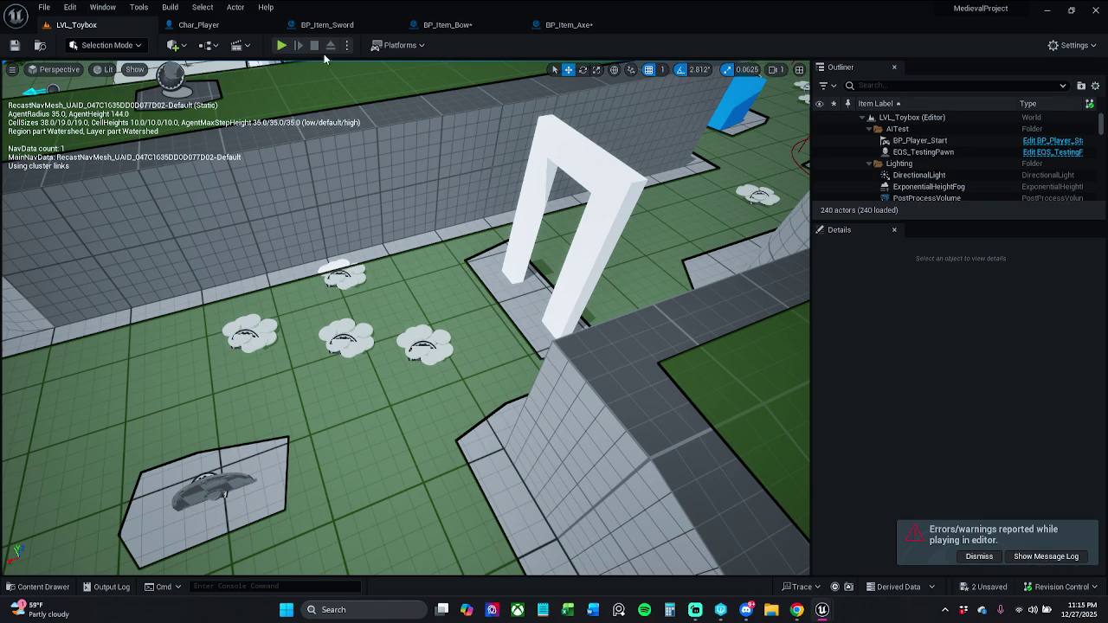
Step: Playtest the level, running through it to pick up the bow, axe, swords, coins and potions
click(283, 45)
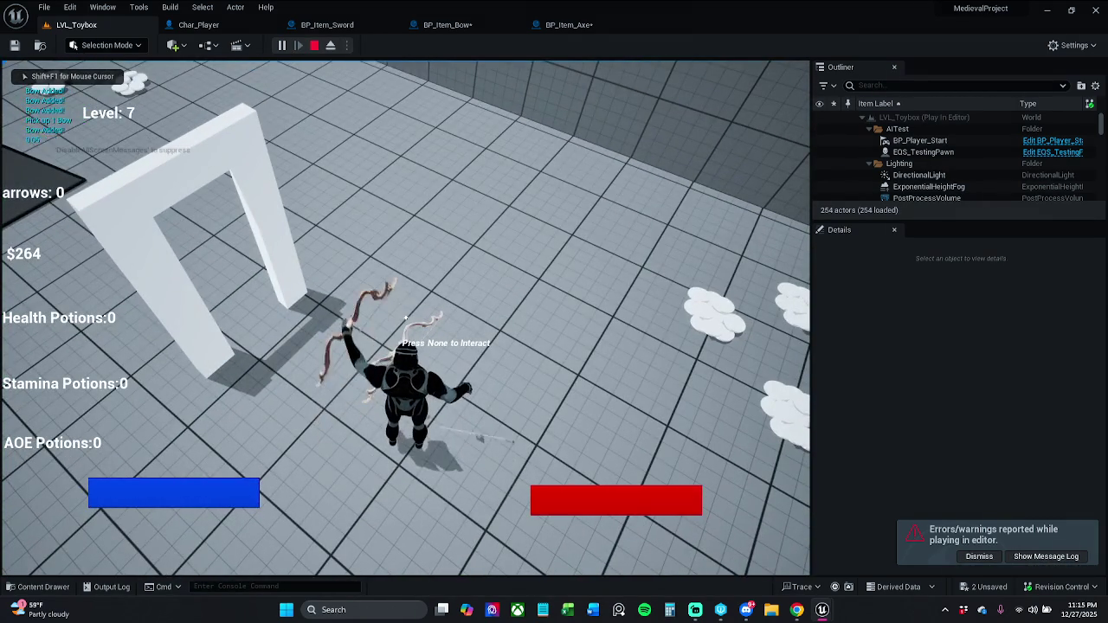
key(w)
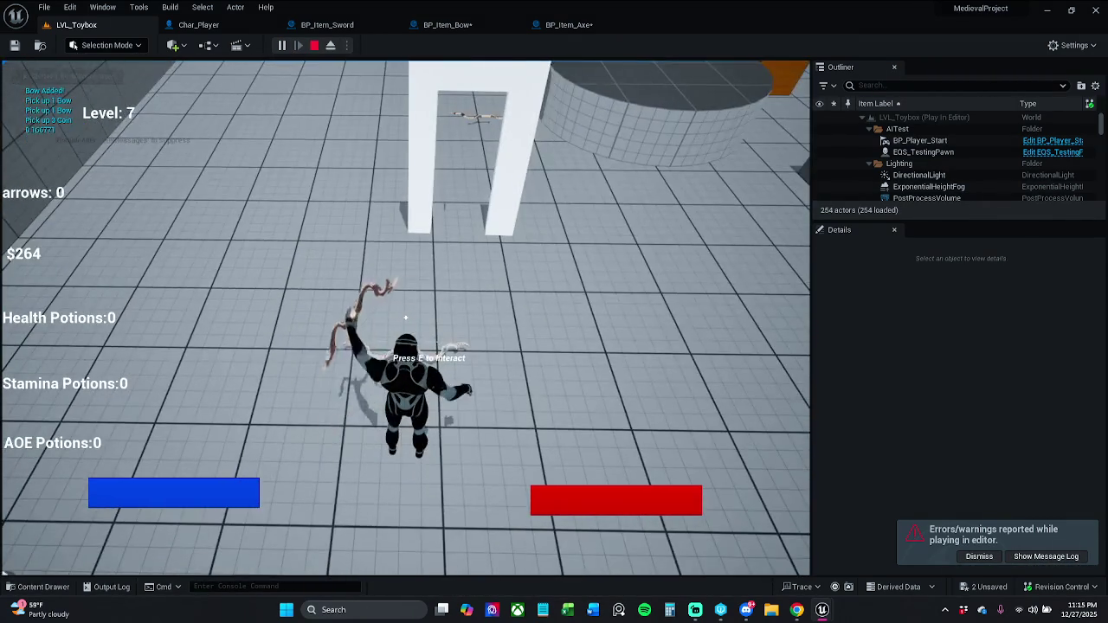
key(w)
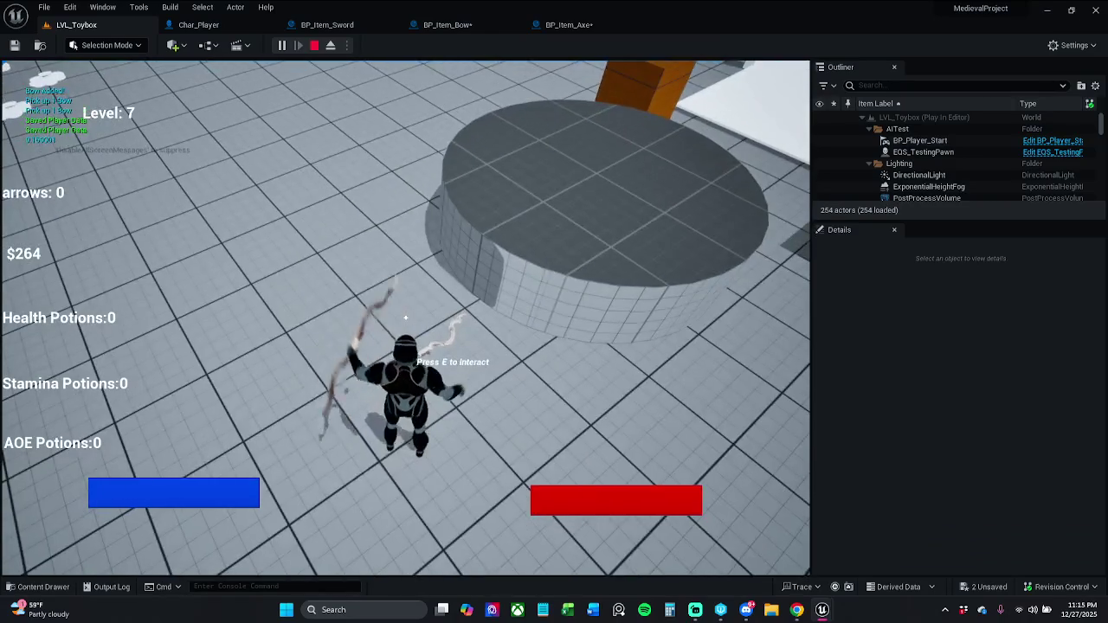
key(w)
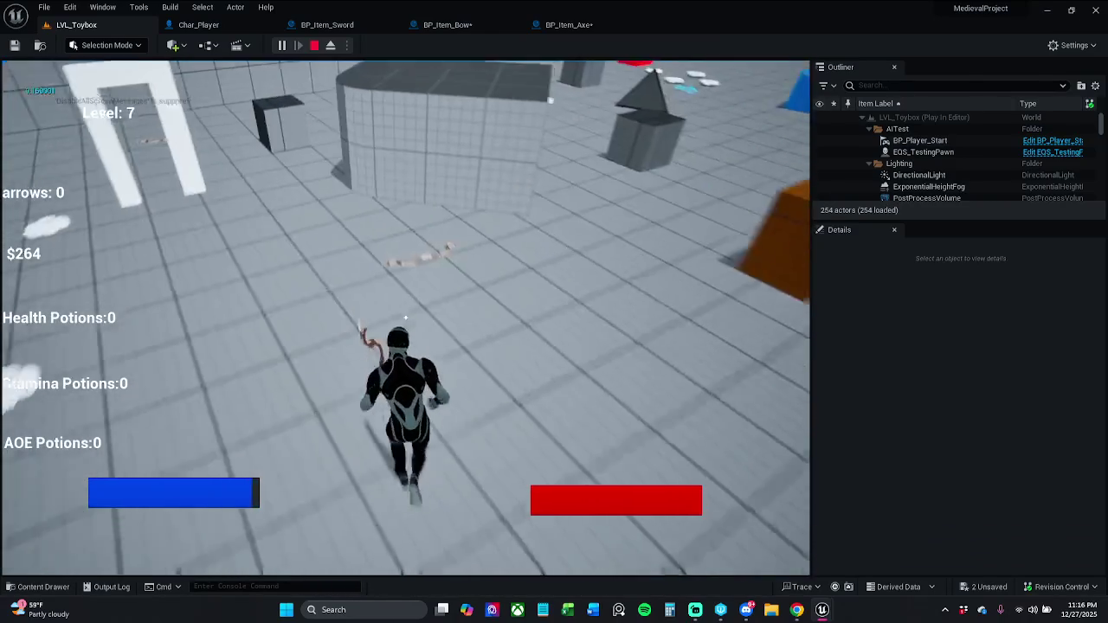
key(e)
key(w)
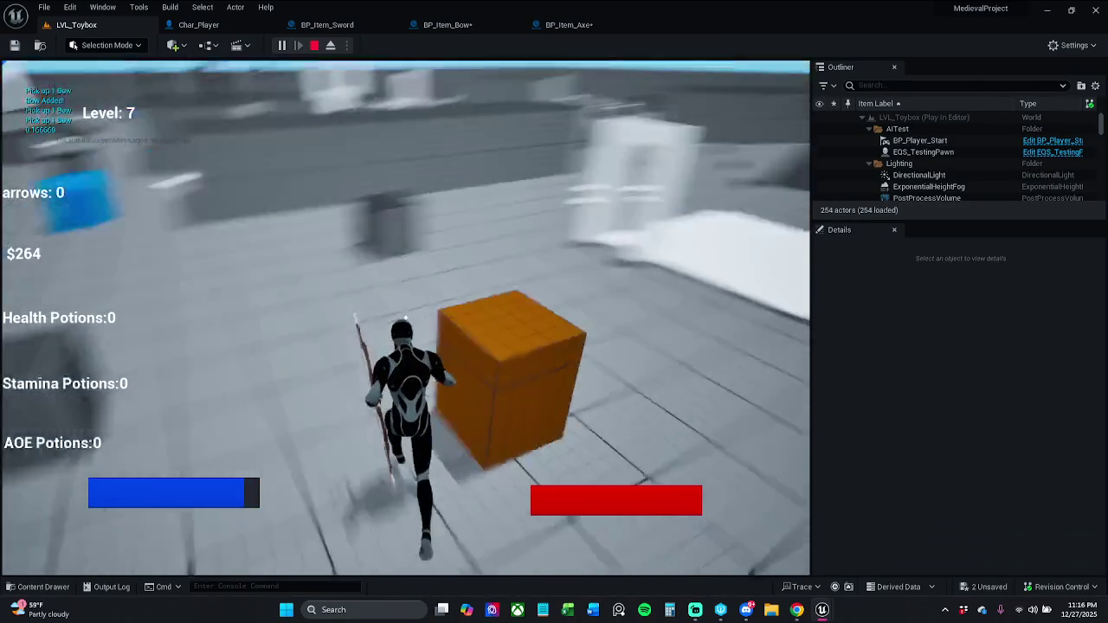
key(w)
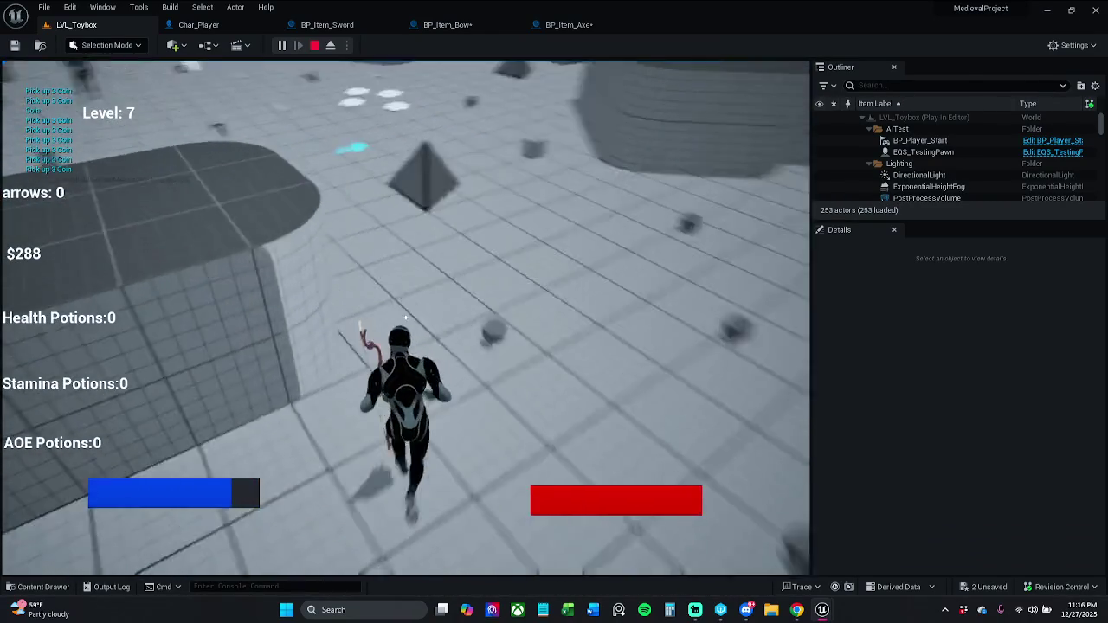
key(w)
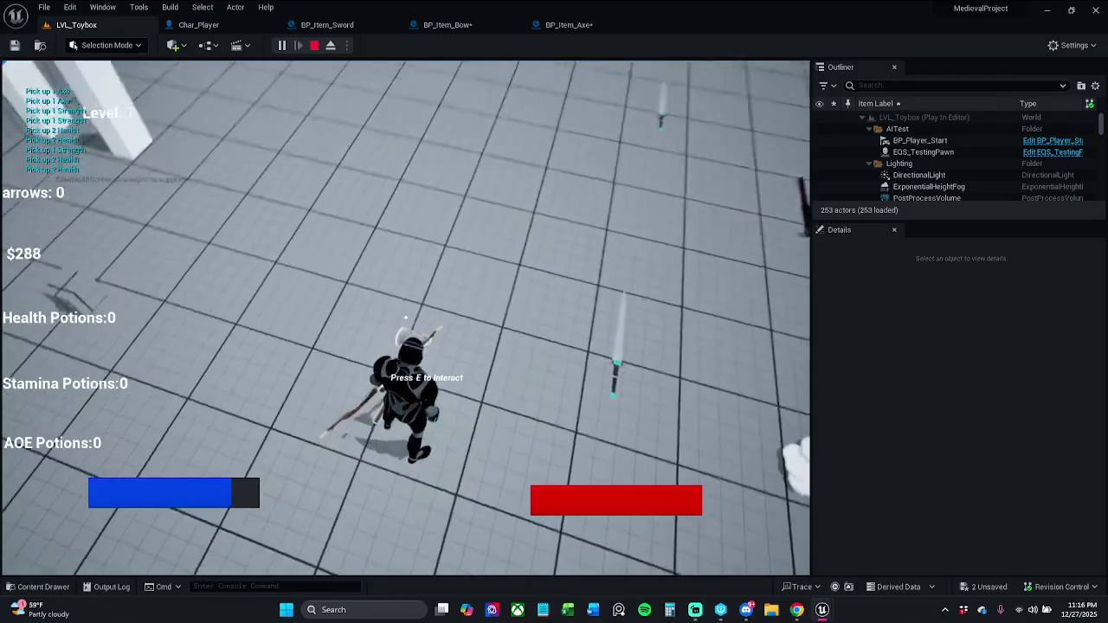
key(e)
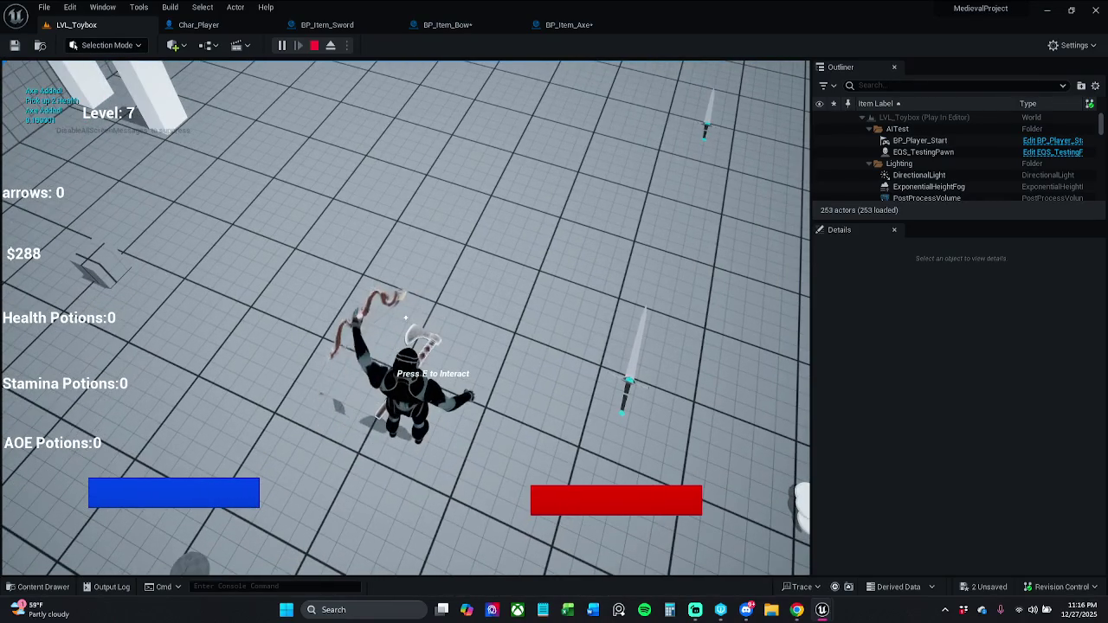
key(e)
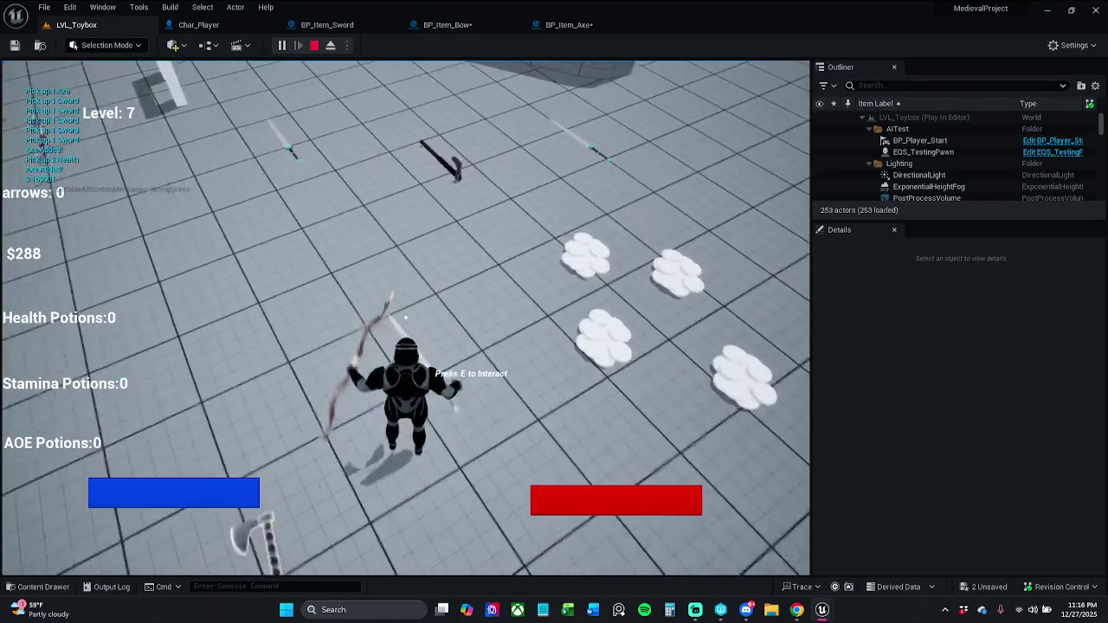
key(w)
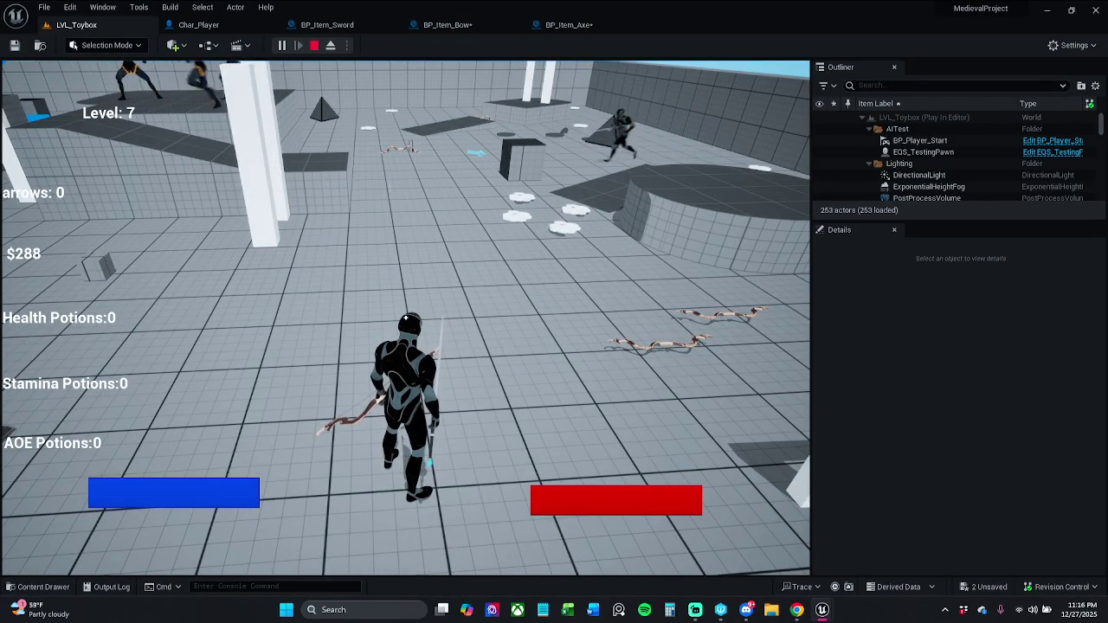
key(w)
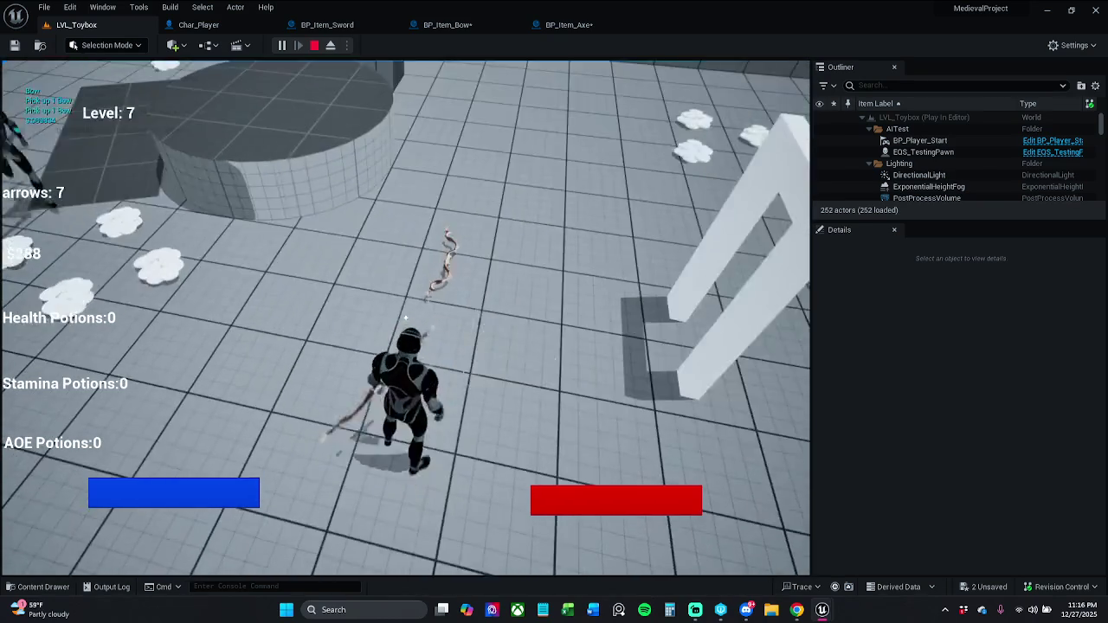
key(w)
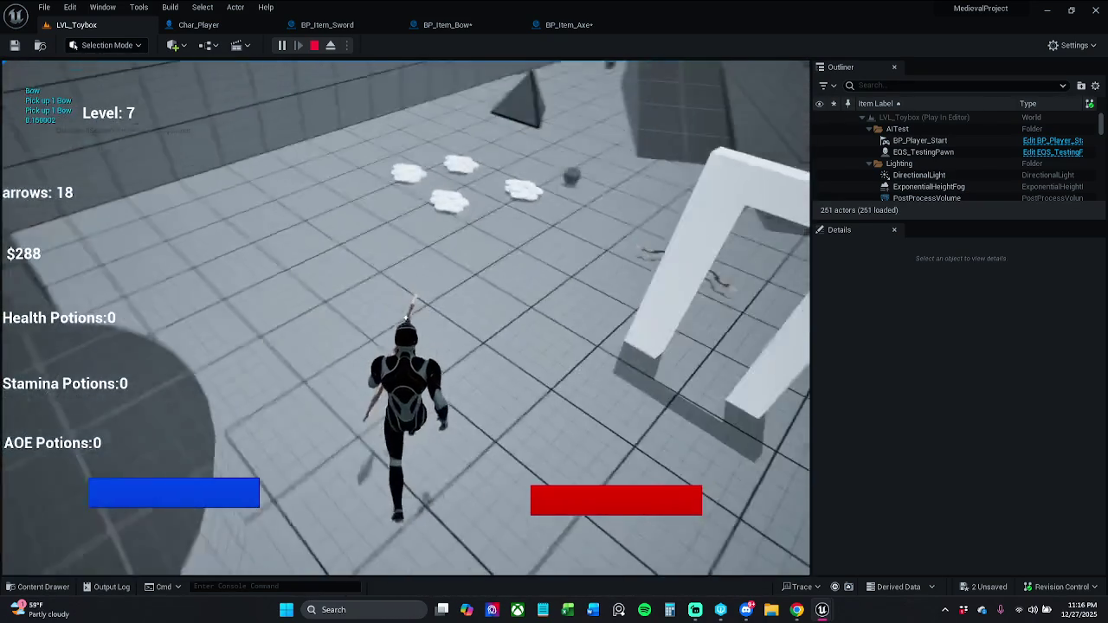
key(w)
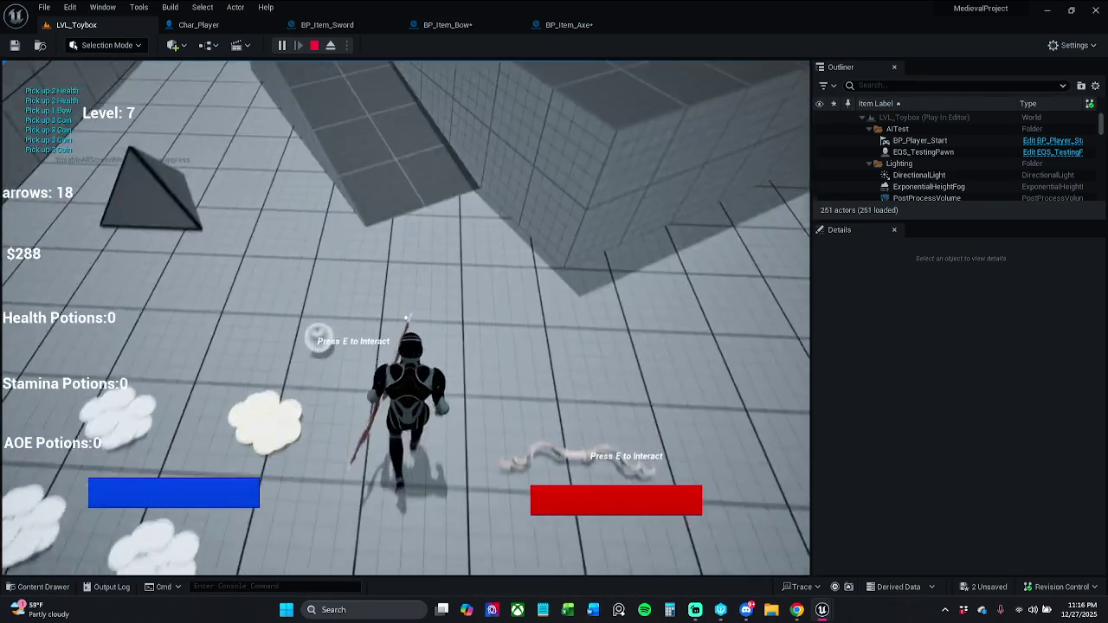
key(w)
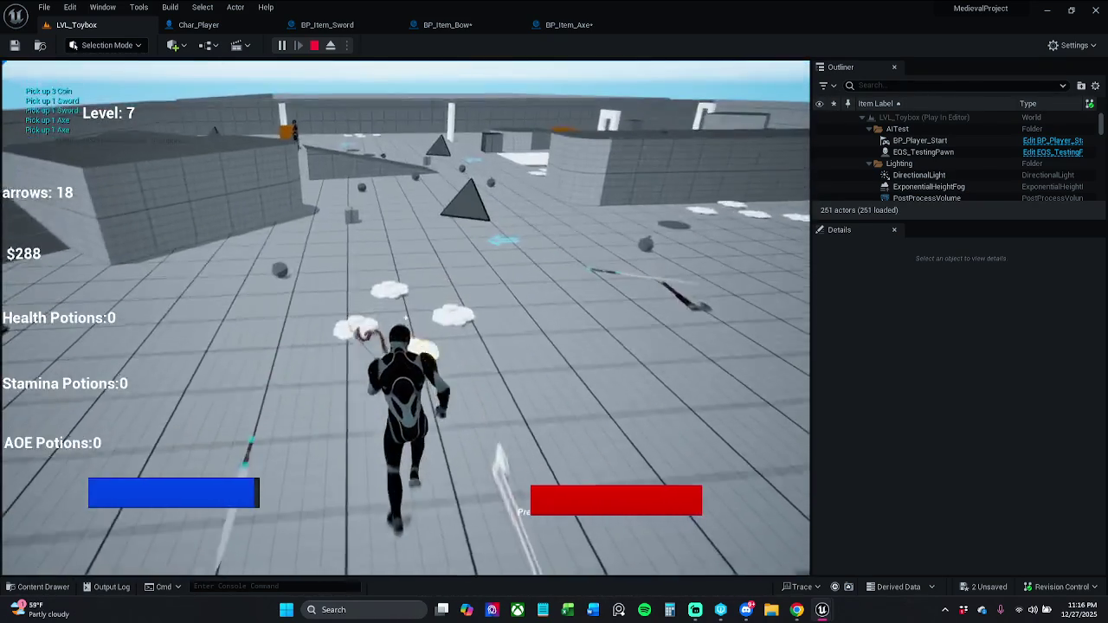
key(w)
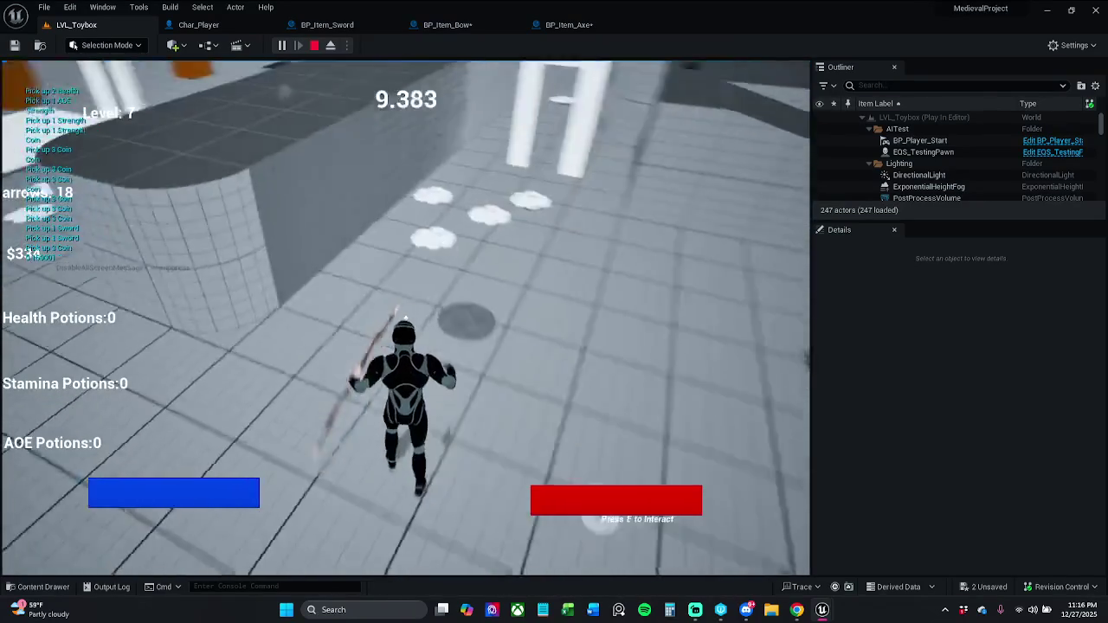
key(w)
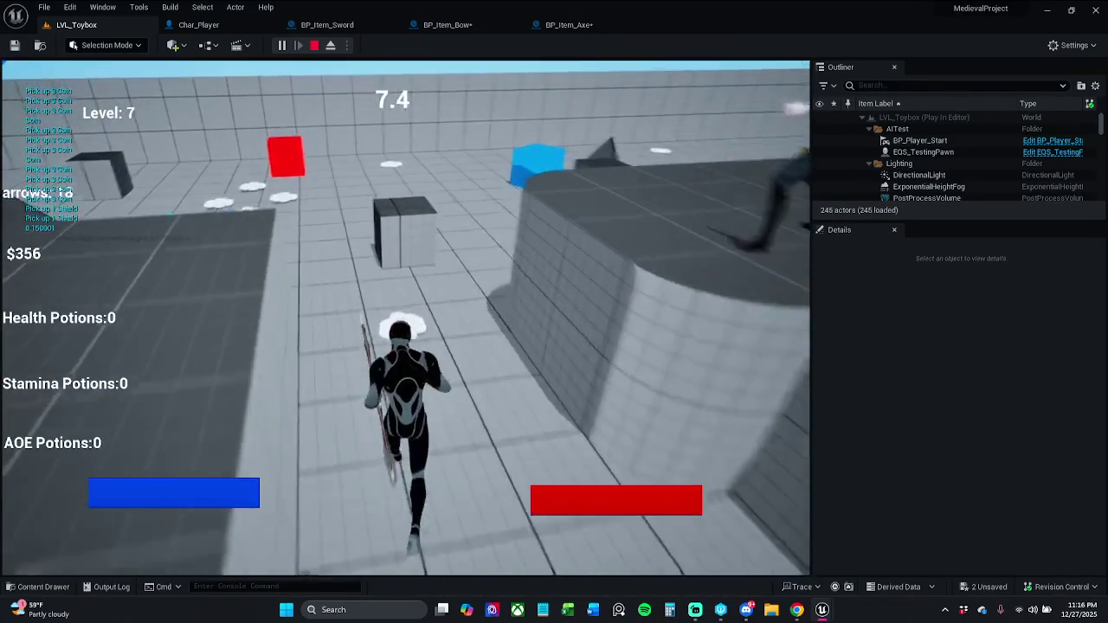
key(w)
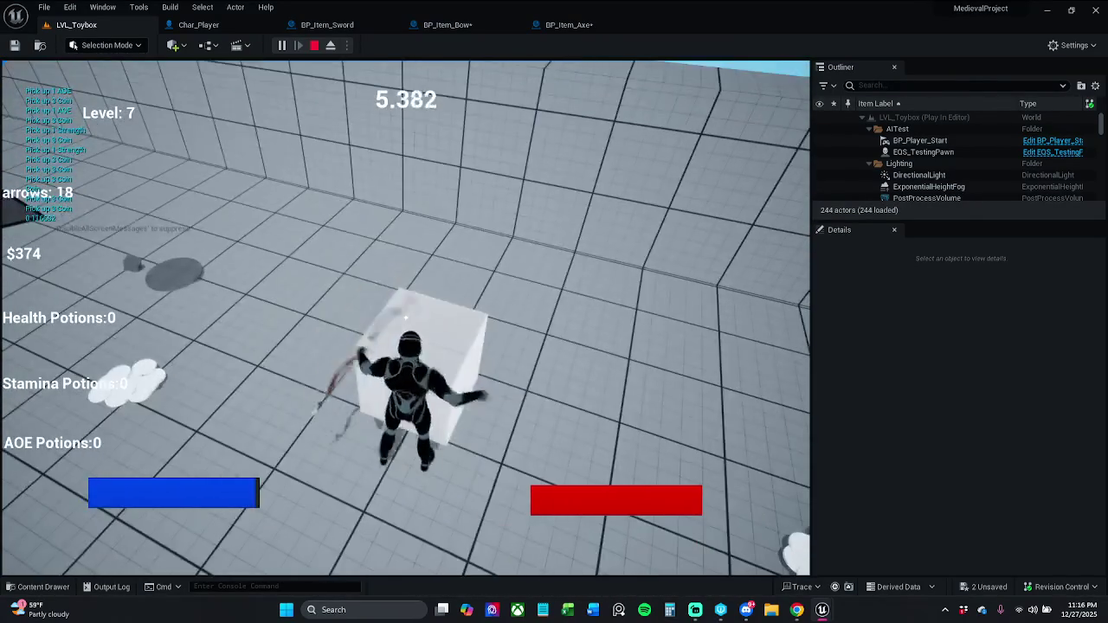
key(w)
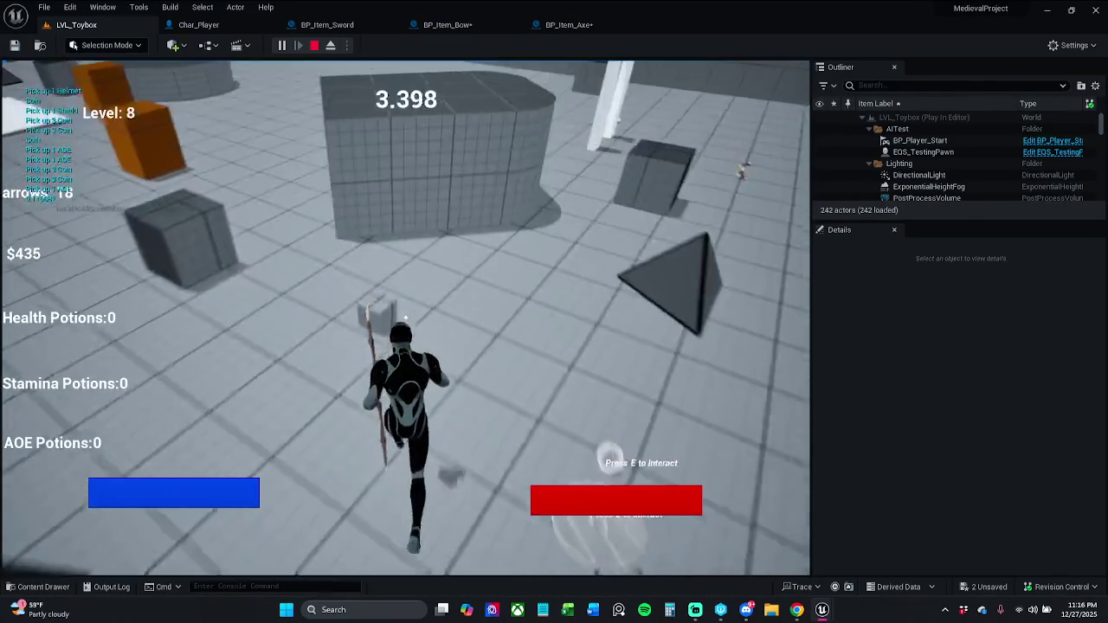
key(w)
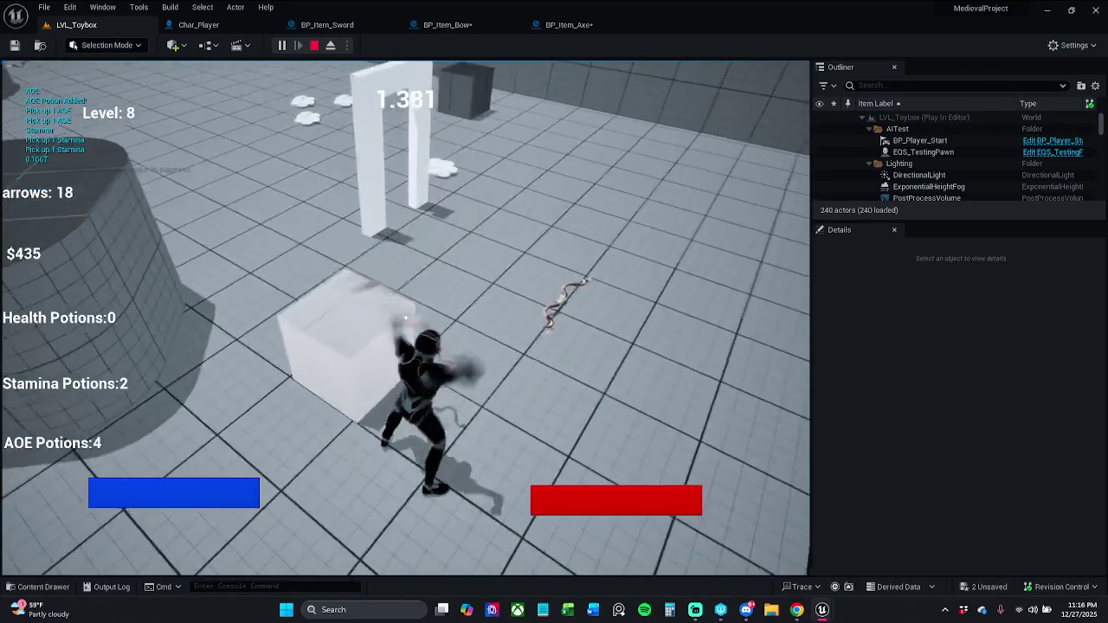
key(w)
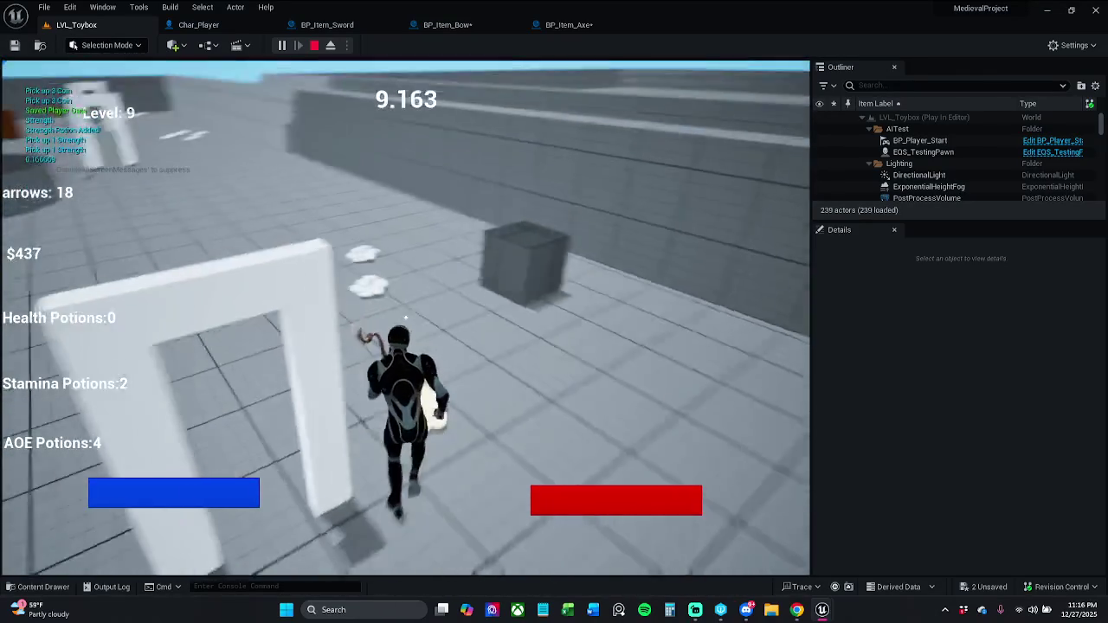
key(w)
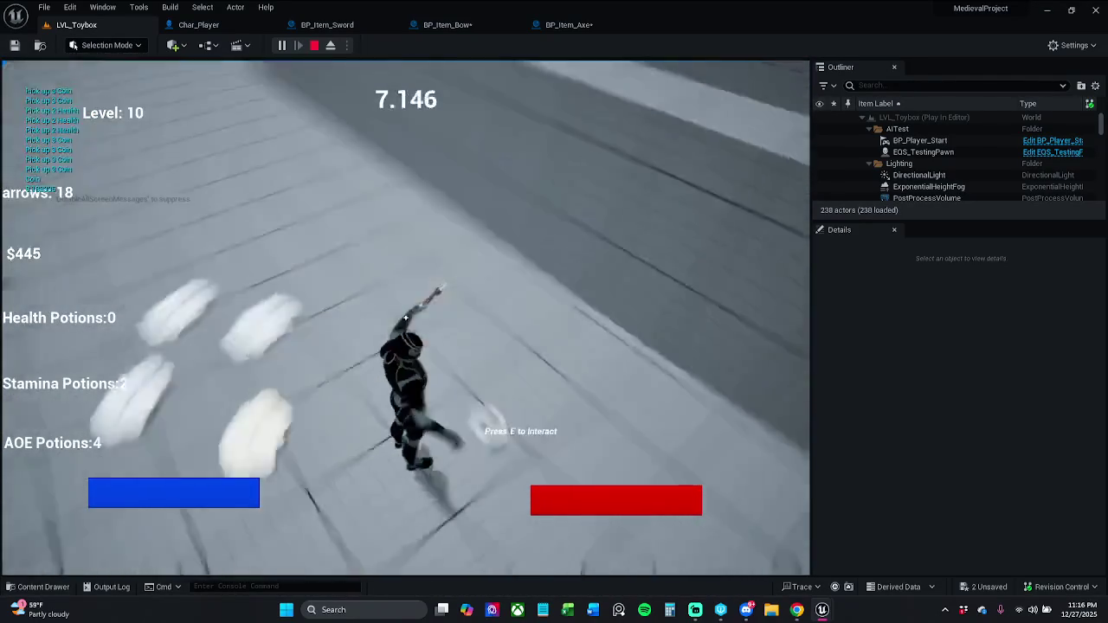
key(Escape)
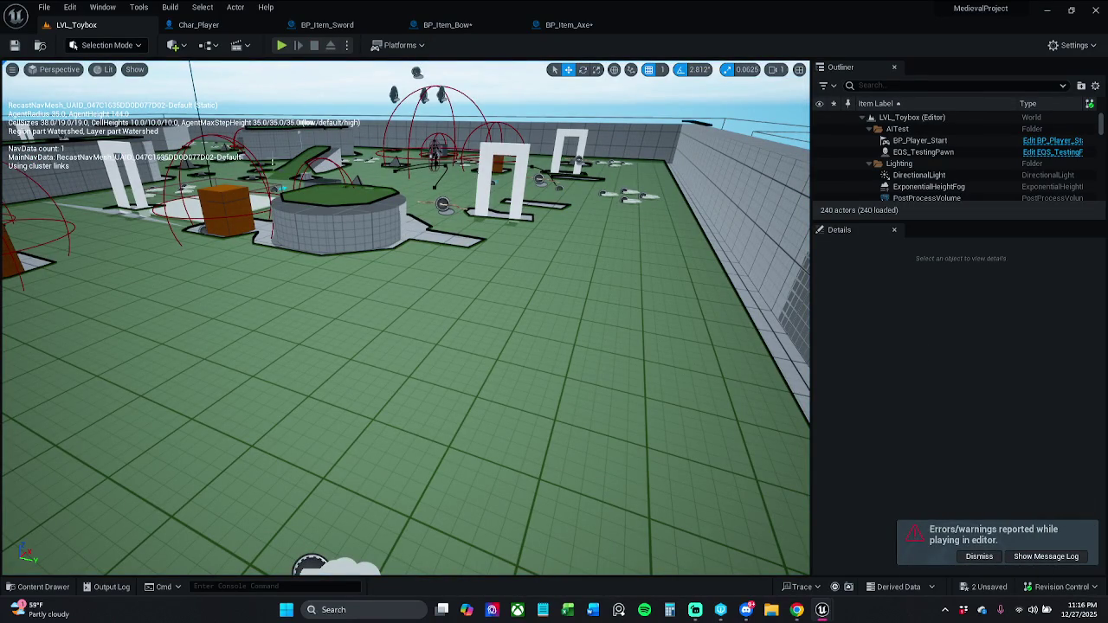
Step: In BP_Item_Axe, connect the Branch's False output to Is Valid instead of True
click(581, 25)
mouse_move(605, 312)
mouse_down()
mouse_move(371, 248)
mouse_move(305, 249)
mouse_move(786, 269)
mouse_up()
scroll(437, 268, down, 4)
scroll(530, 252, up, 2)
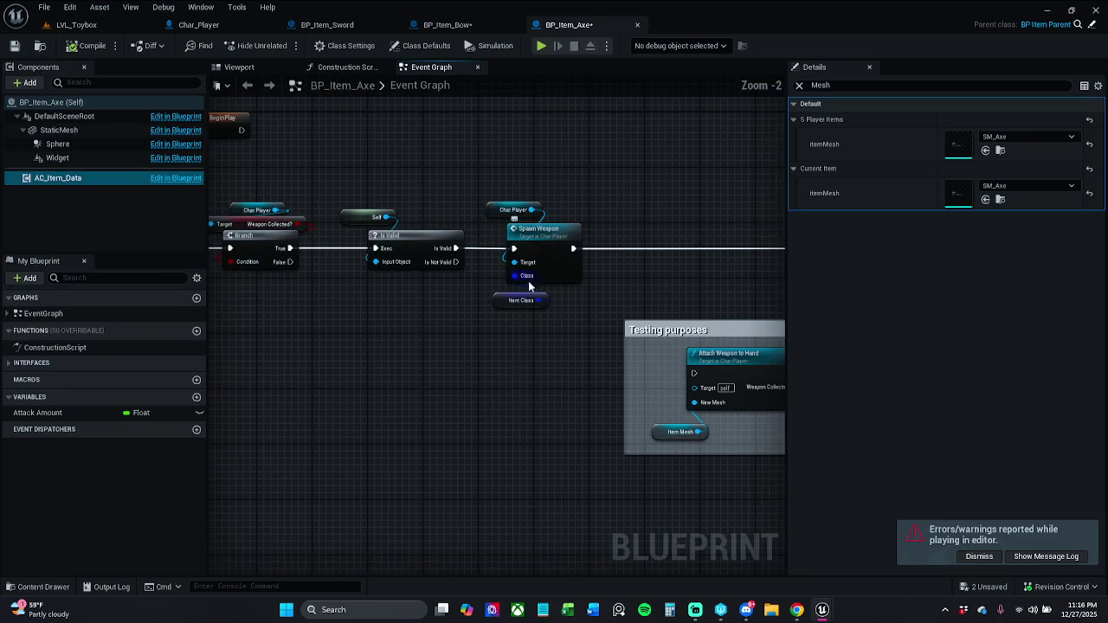
drag(506, 311, 508, 314)
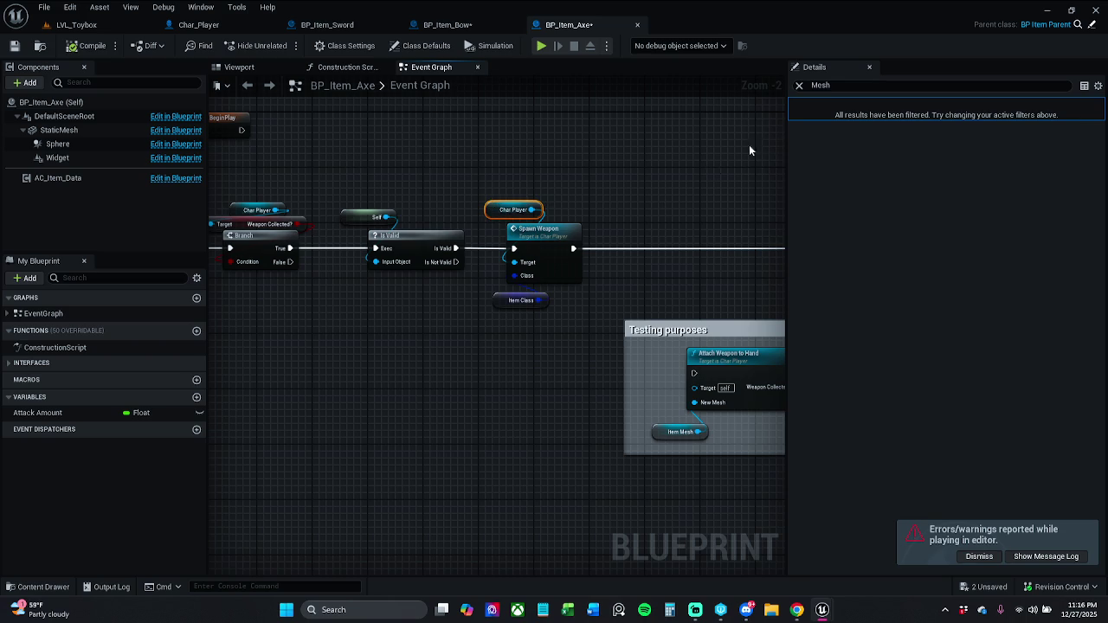
mouse_move(272, 267)
mouse_down()
mouse_move(367, 250)
mouse_move(475, 255)
mouse_up()
mouse_move(338, 184)
mouse_down()
mouse_move(343, 169)
mouse_move(370, 210)
mouse_move(575, 343)
mouse_move(554, 314)
mouse_move(564, 326)
mouse_up()
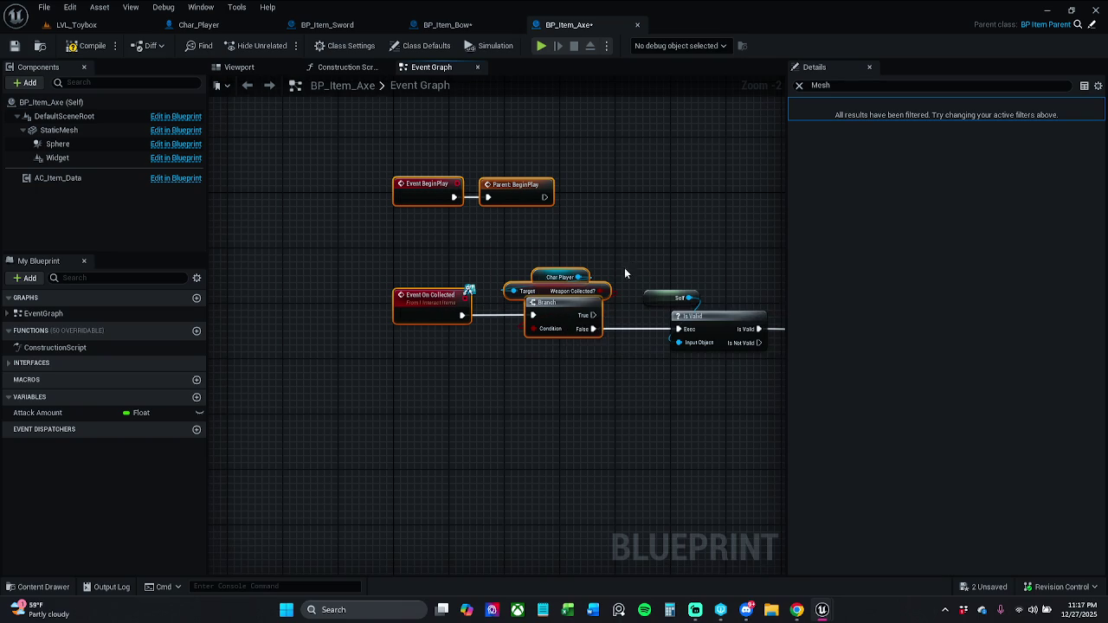
click(620, 264)
click(566, 322)
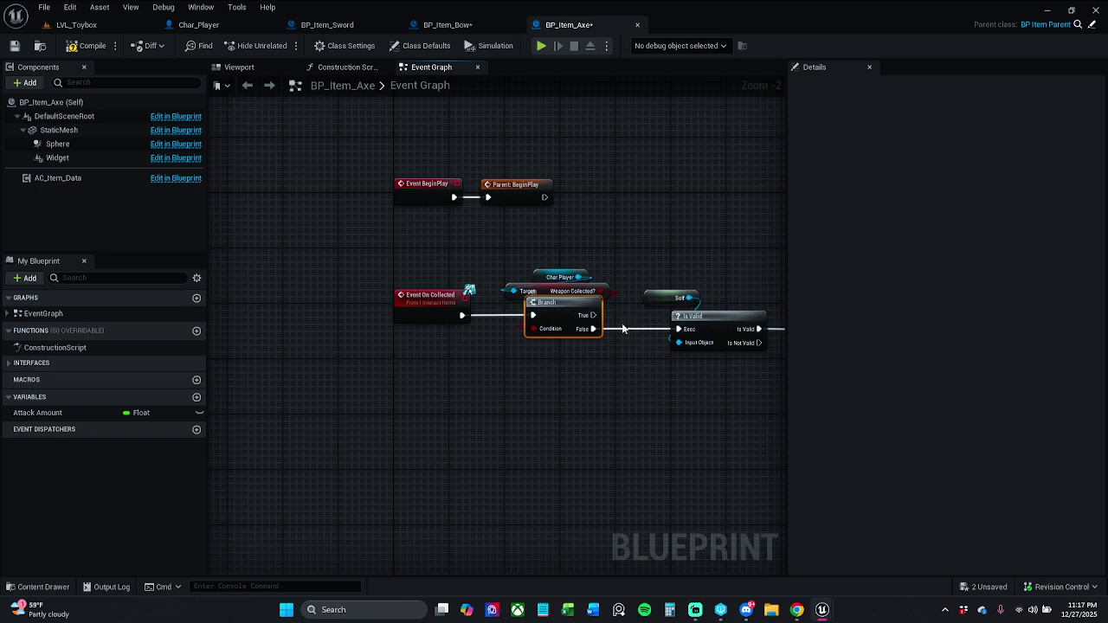
ctrl+click(707, 322)
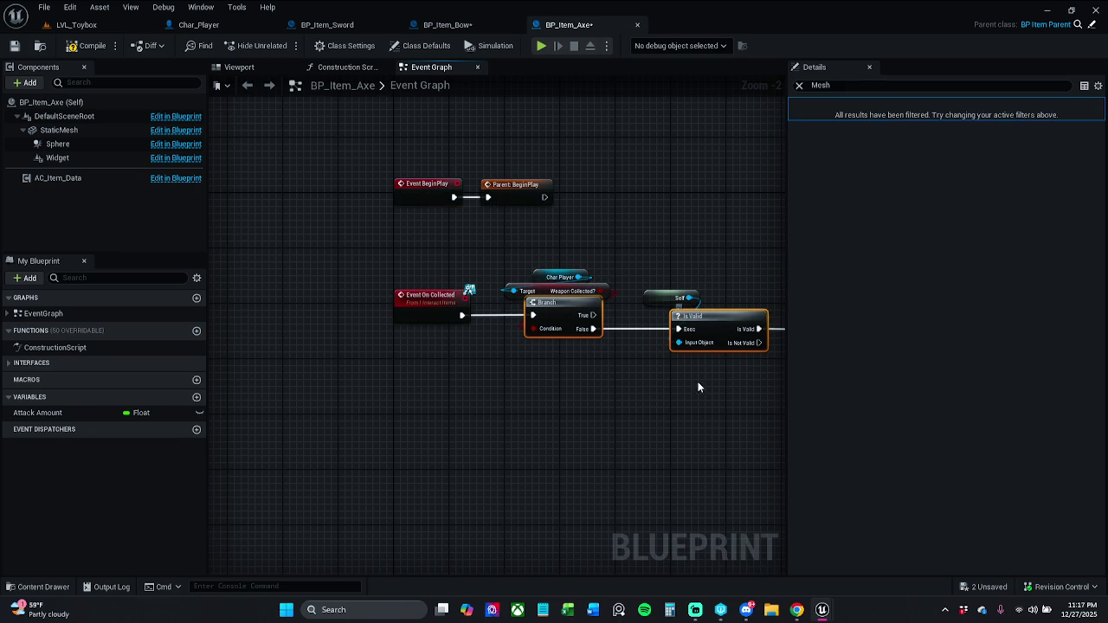
ctrl+click(431, 308)
ctrl+click(719, 329)
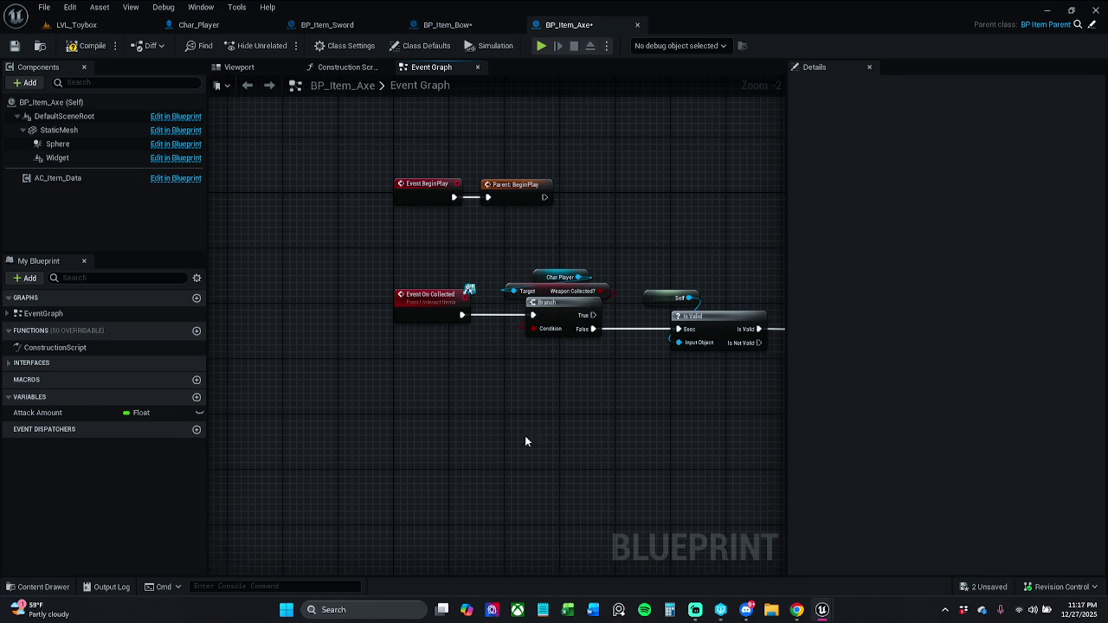
Step: Compile and save BP_Item_Axe
click(78, 50)
click(15, 45)
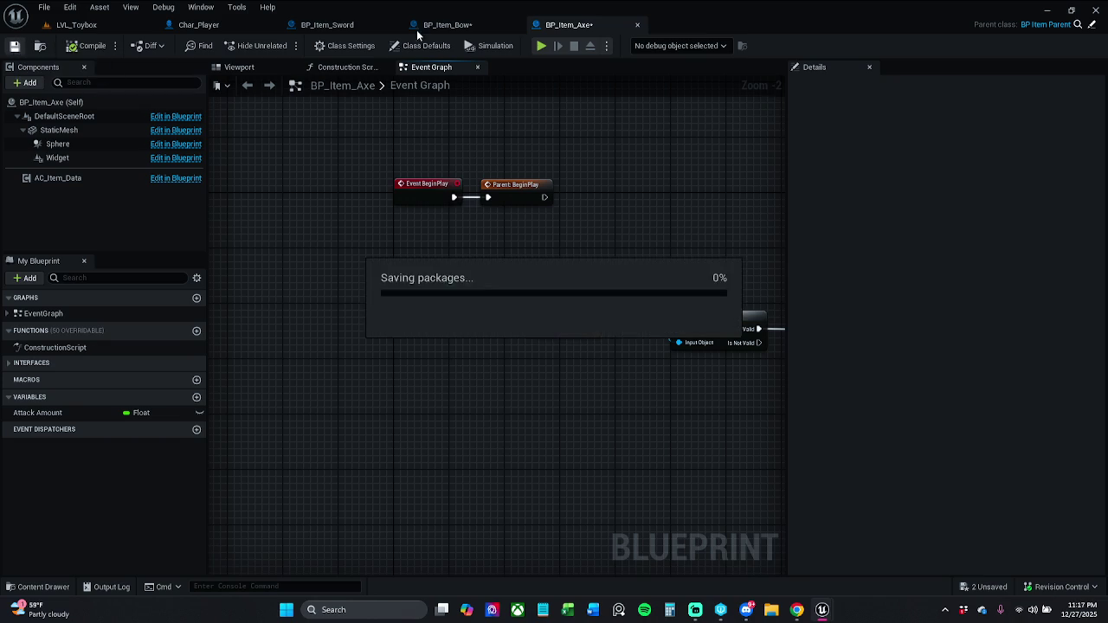
click(476, 24)
mouse_move(485, 247)
mouse_down()
mouse_move(784, 189)
mouse_move(606, 208)
mouse_up()
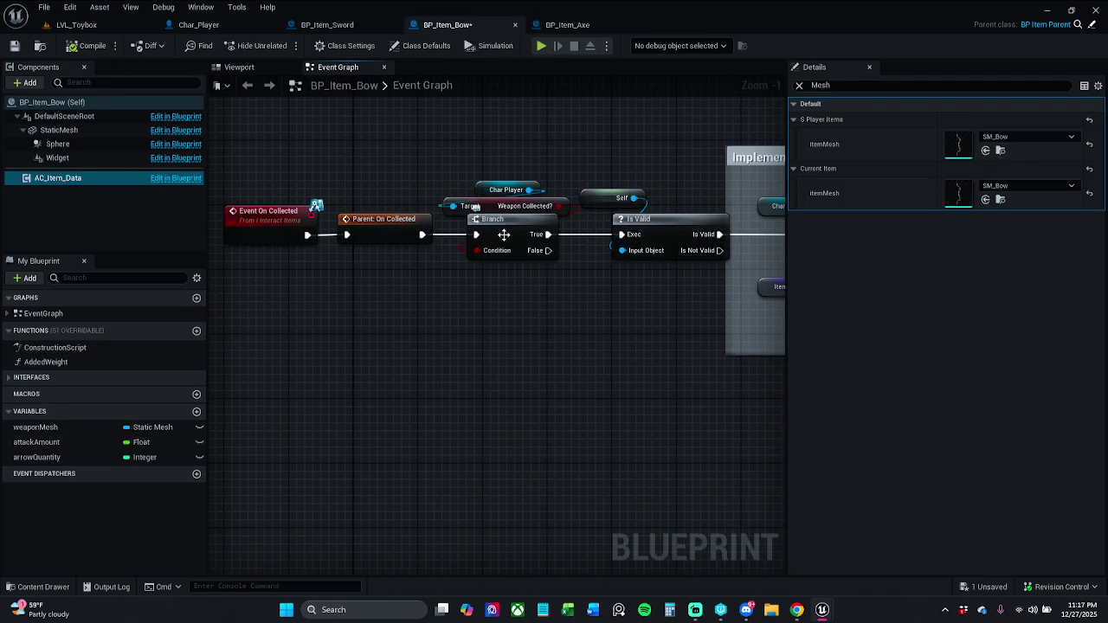
Step: Tidy BP_Item_Bow's On Collected node chain, nudging the selected nodes into alignment
mouse_move(269, 155)
mouse_down()
mouse_move(512, 321)
mouse_move(520, 259)
mouse_up()
drag(510, 218, 504, 212)
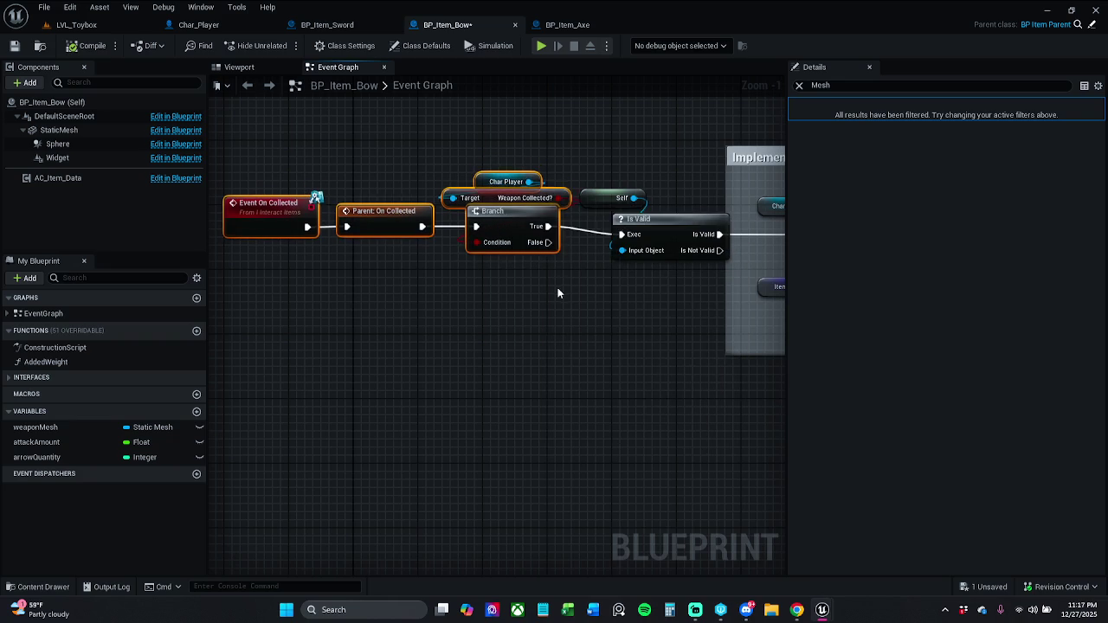
click(558, 289)
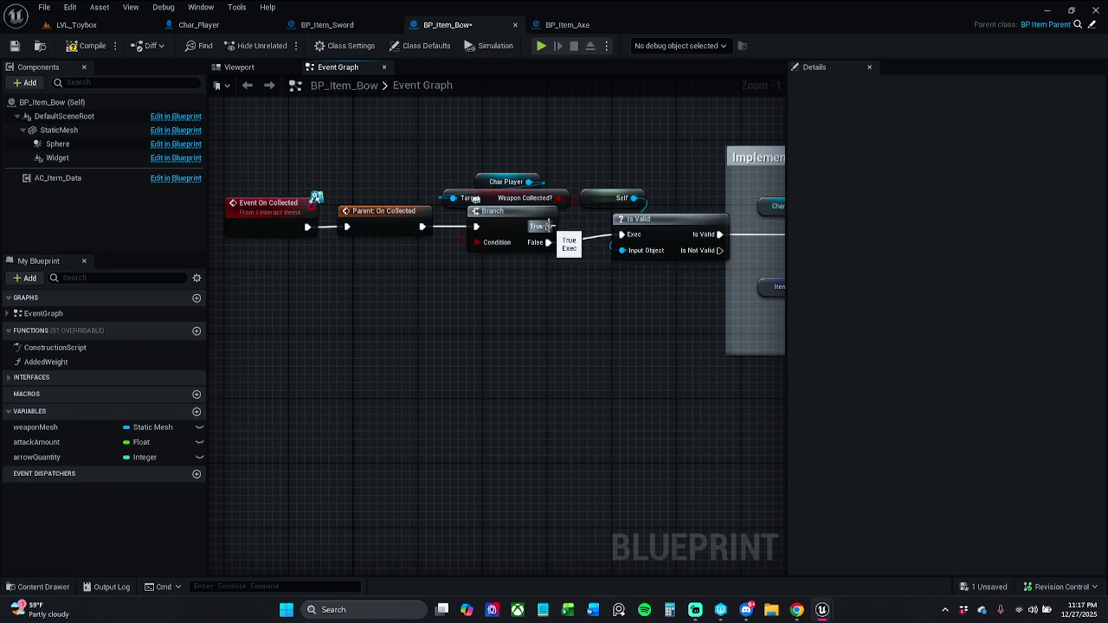
mouse_move(247, 141)
mouse_down()
mouse_move(560, 320)
mouse_move(511, 256)
mouse_move(523, 227)
mouse_up()
key(Escape)
click(275, 130)
Step: Compile and save BP_Item_Bow, then return to LVL_Toybox and start playing
click(71, 52)
click(32, 45)
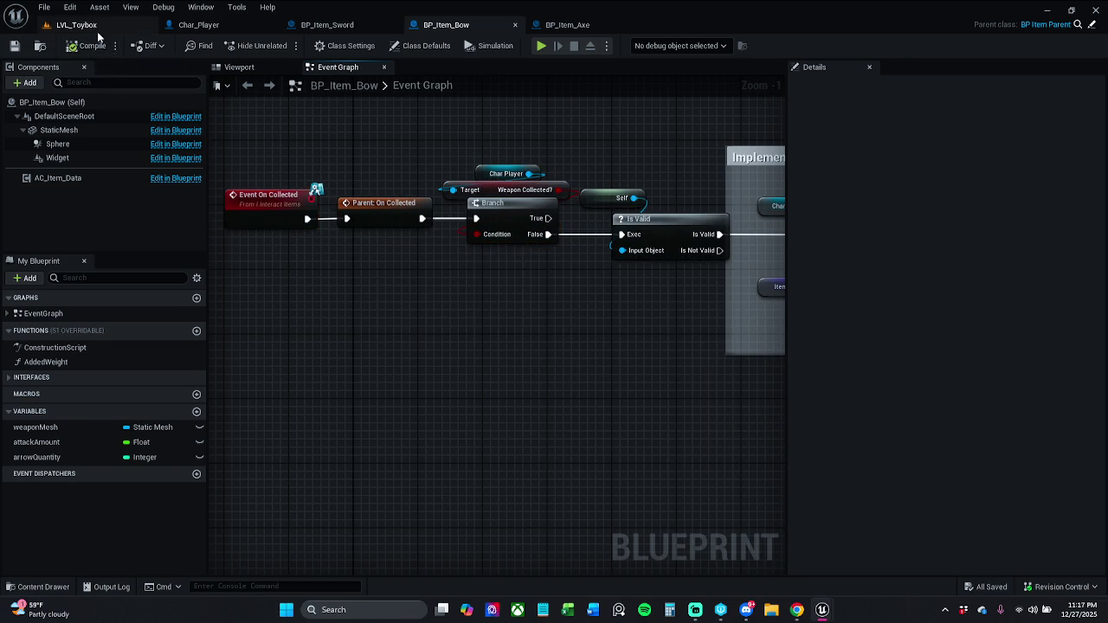
click(97, 33)
click(282, 46)
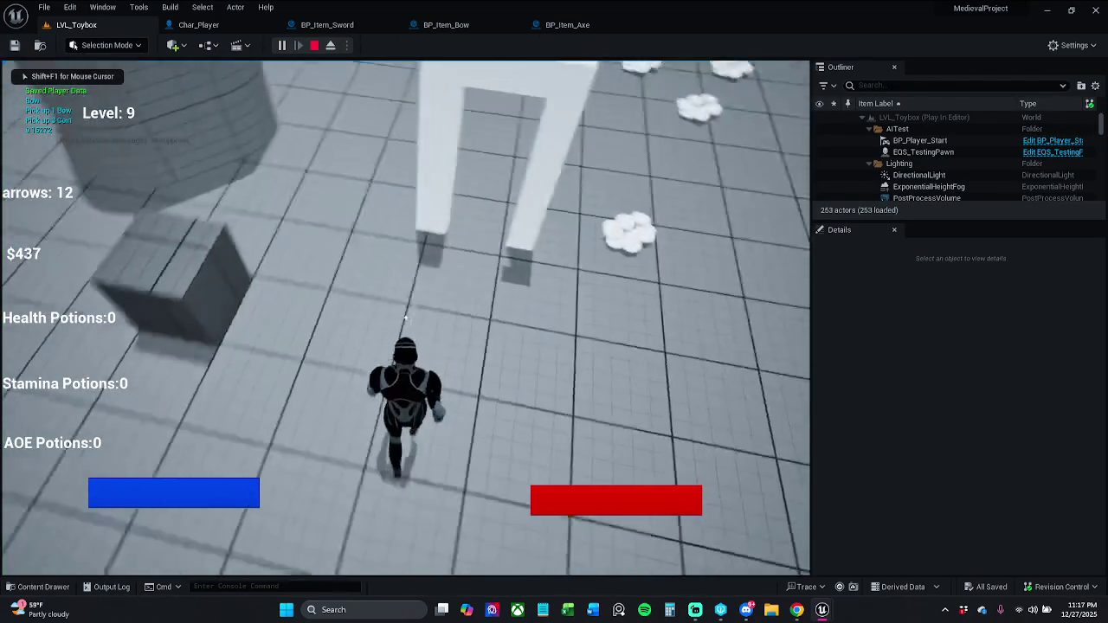
Step: Run through LVL_Toybox over the bow, axe and sword pickups, then stop and dismiss the errors toast
key(w)
key(w)
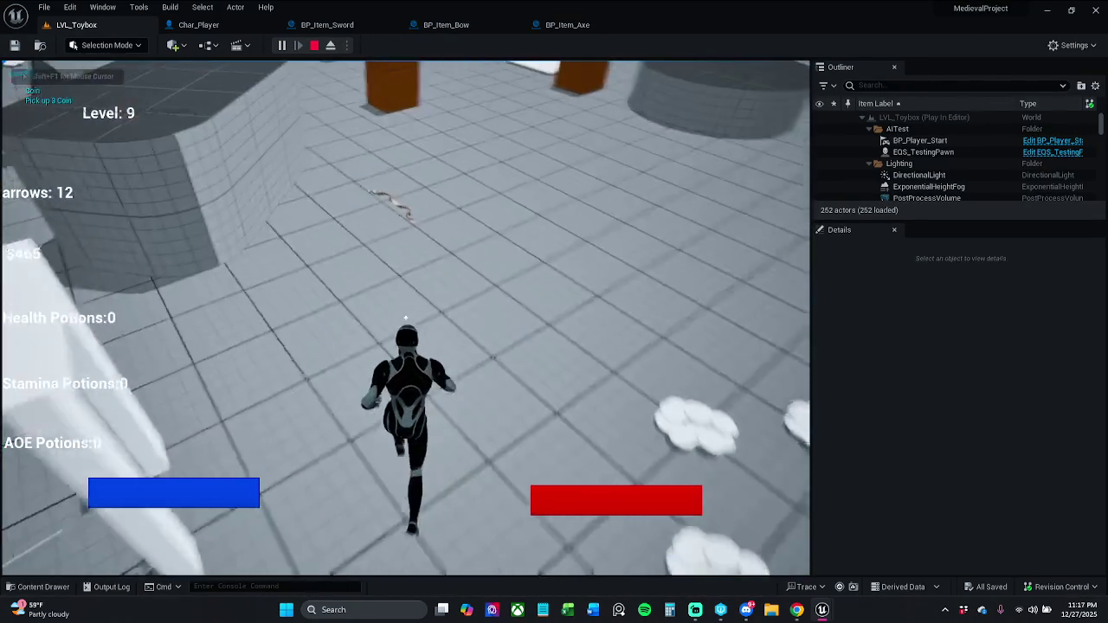
key(w)
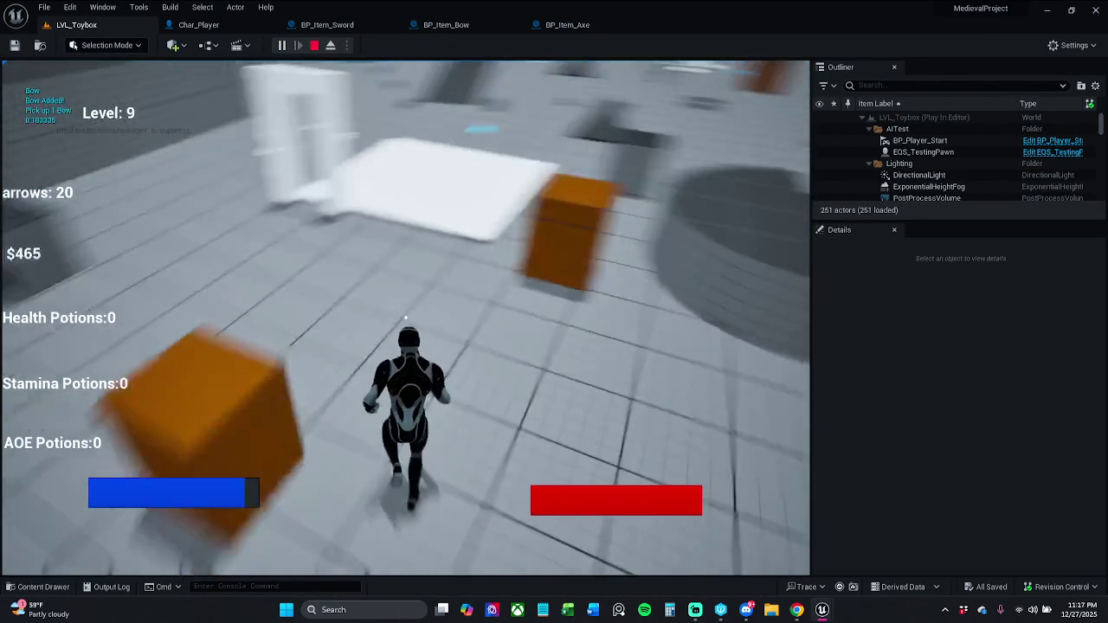
key(w)
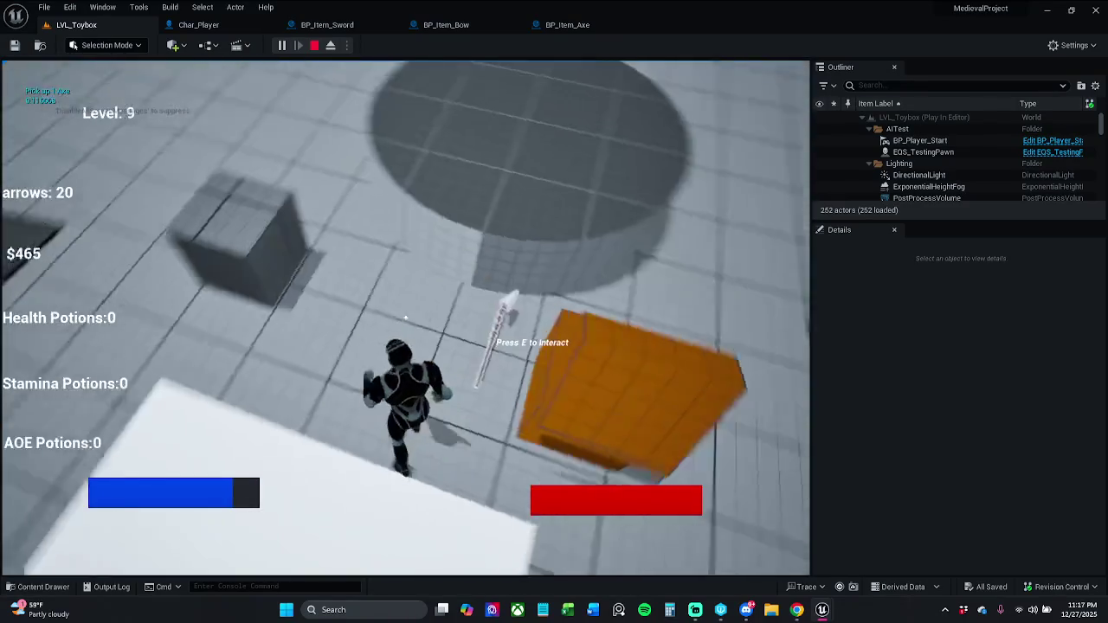
key(w)
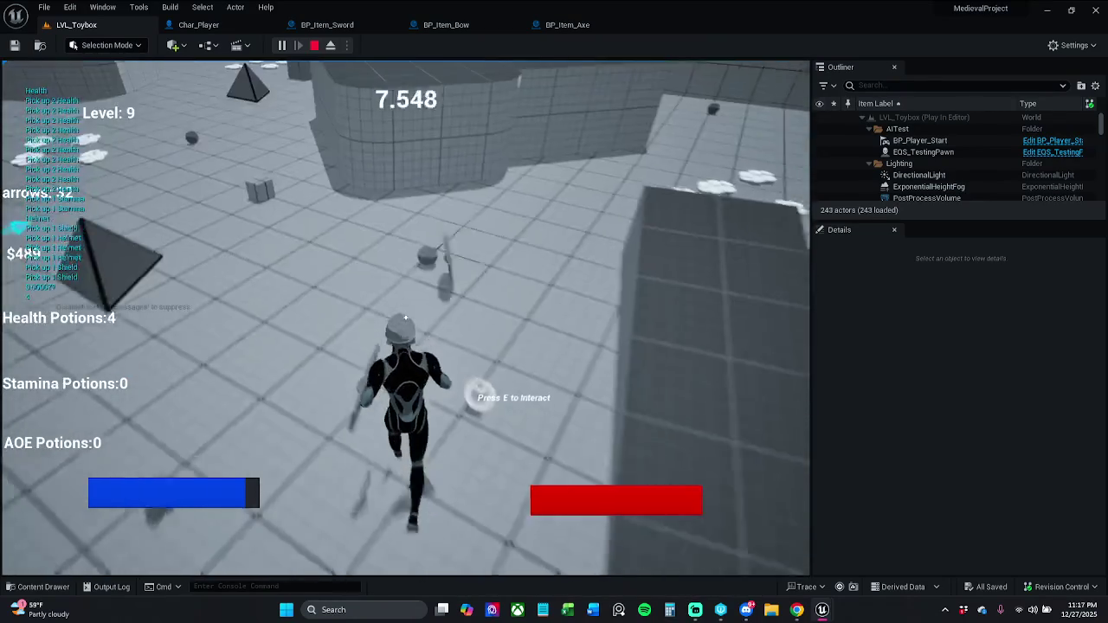
key(w)
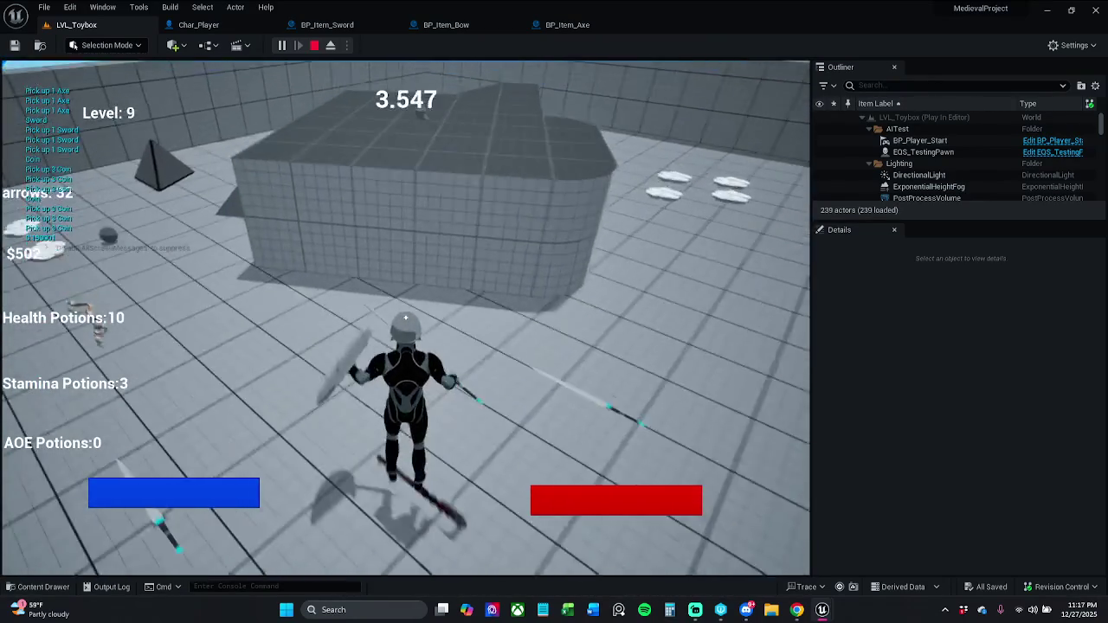
key(w)
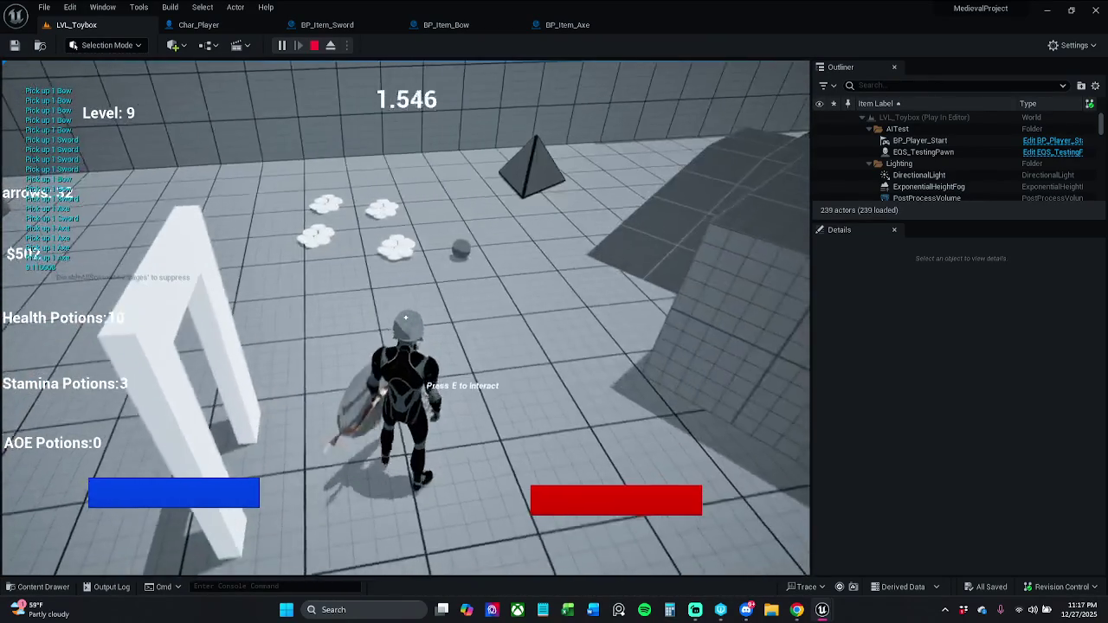
key(w)
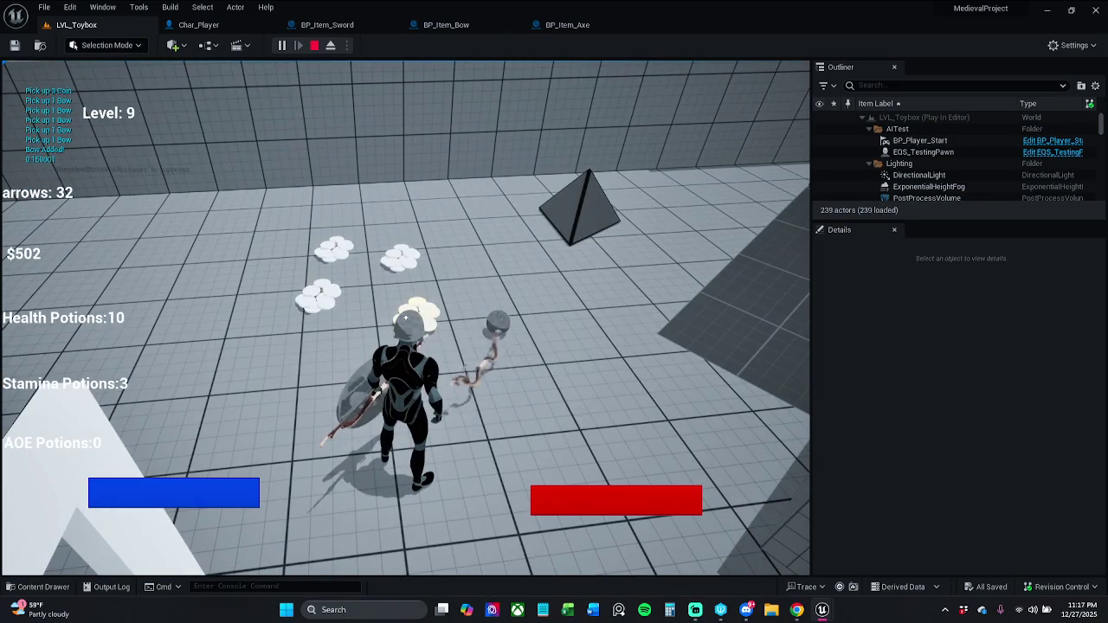
key(w)
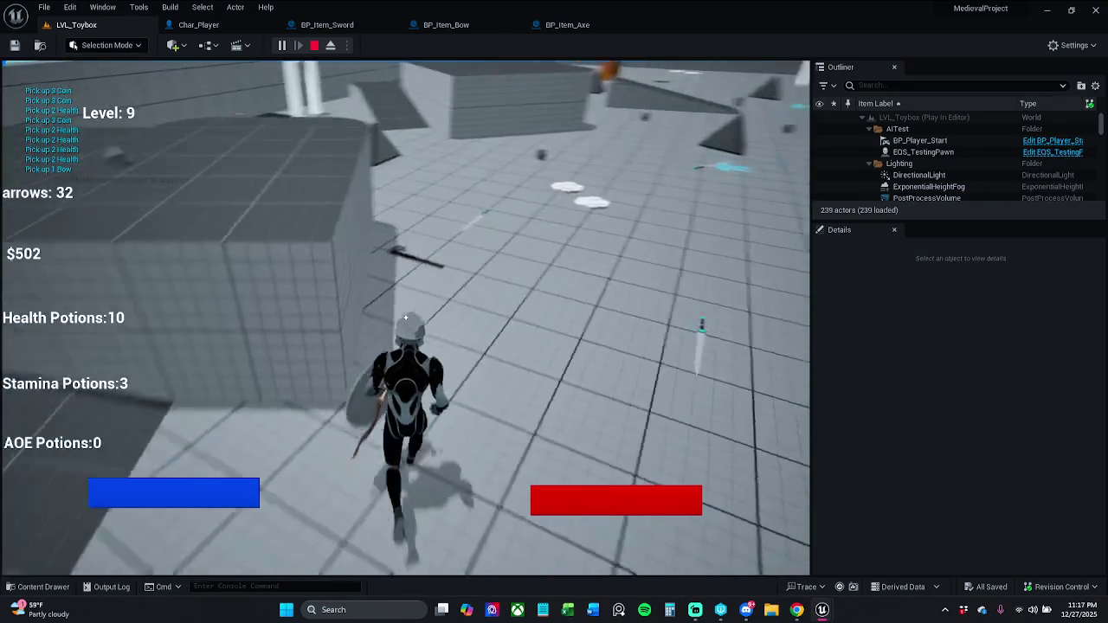
key(w)
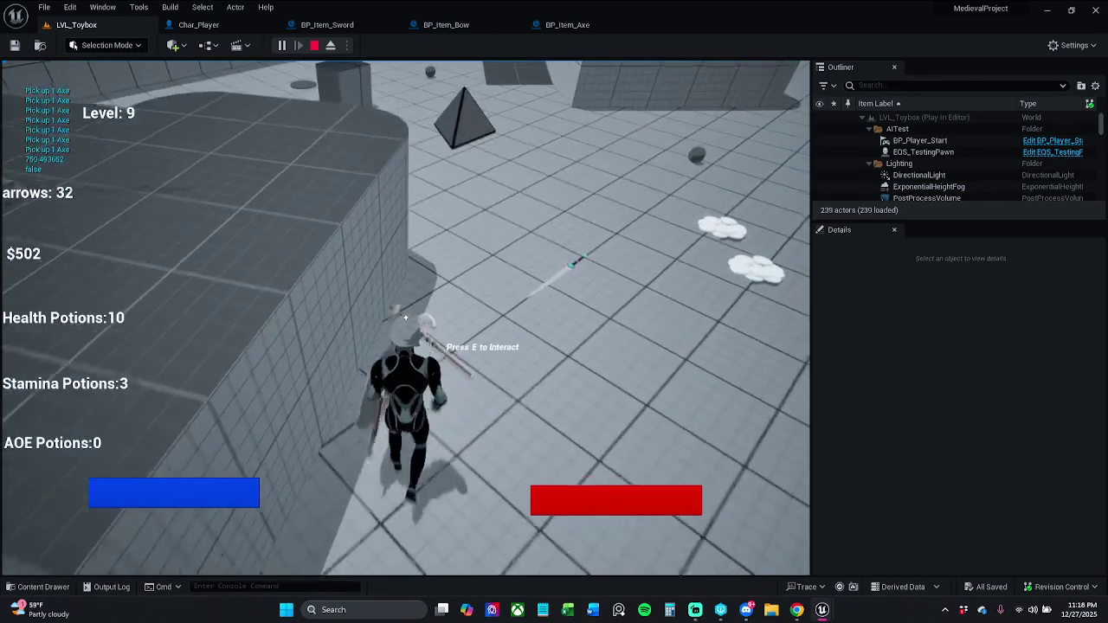
key(w)
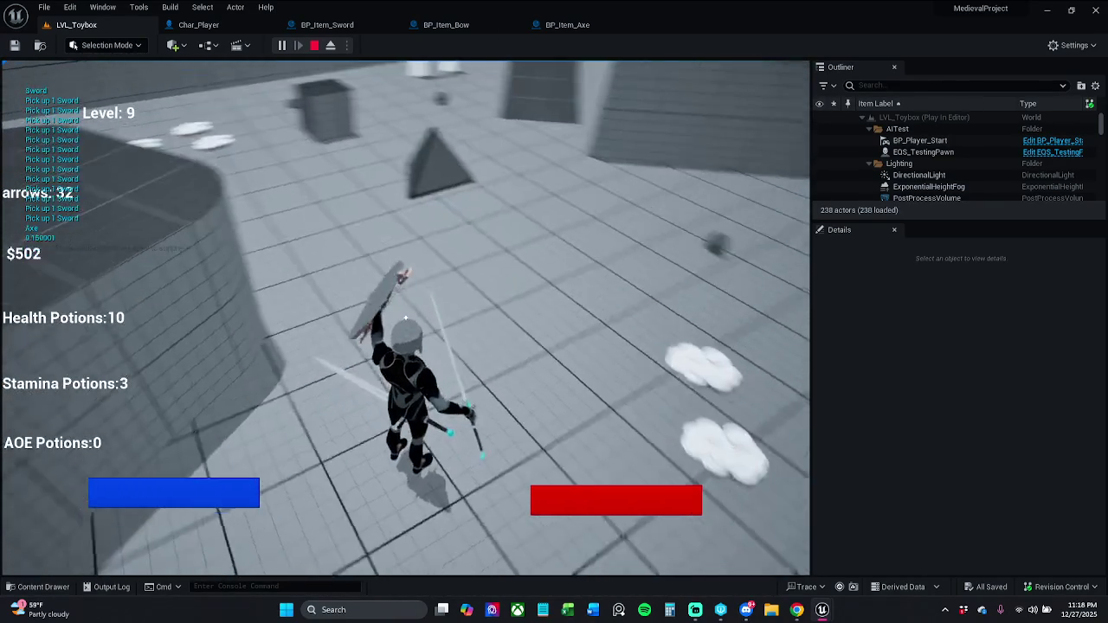
key(Escape)
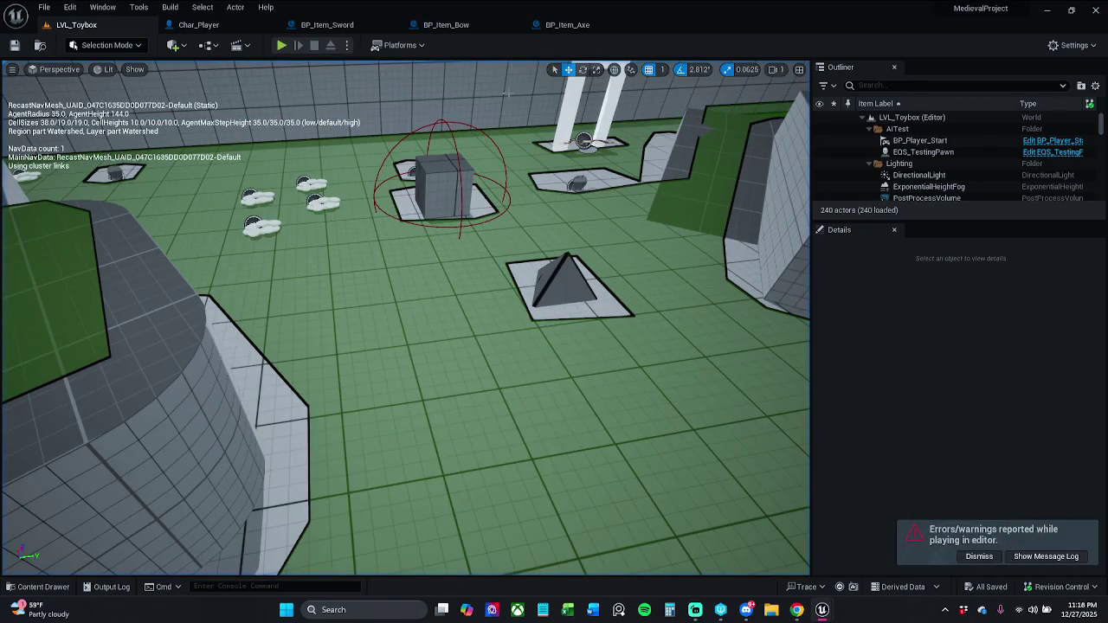
click(989, 555)
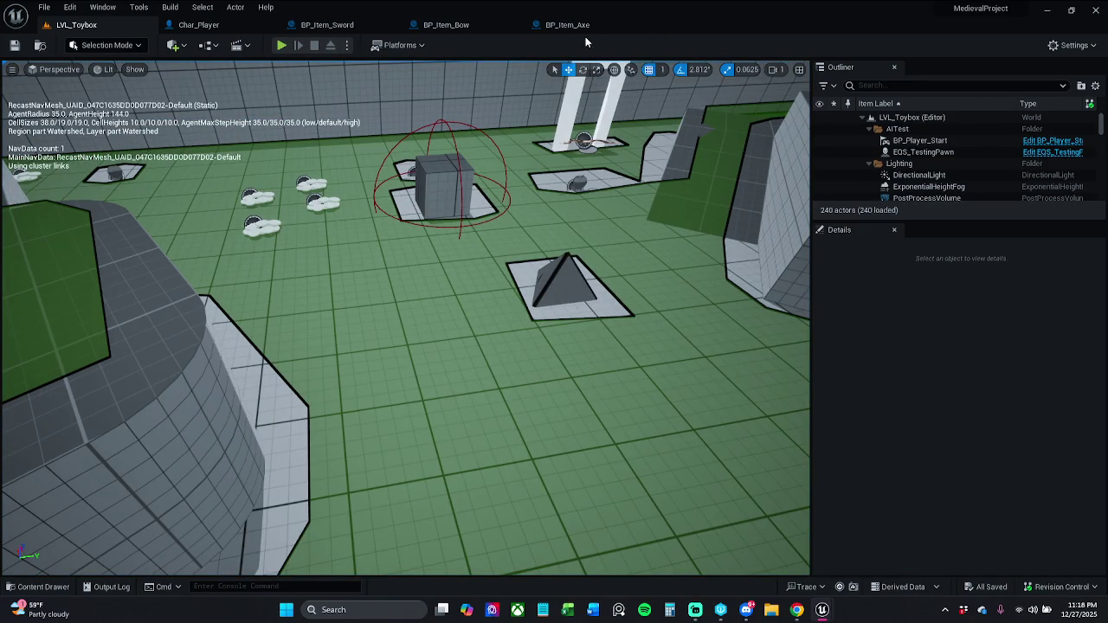
Step: Check BP_Item_Axe, then move Spawn Weapon's SET Weapon Collected? node above Attach Weapon to Hand
click(567, 25)
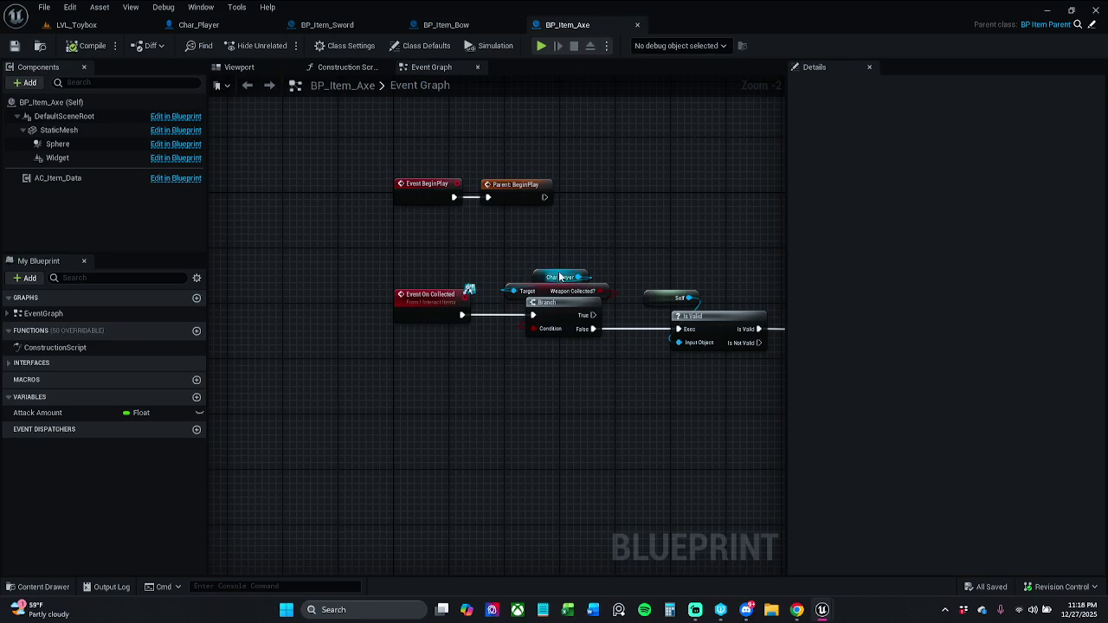
drag(560, 277, 501, 238)
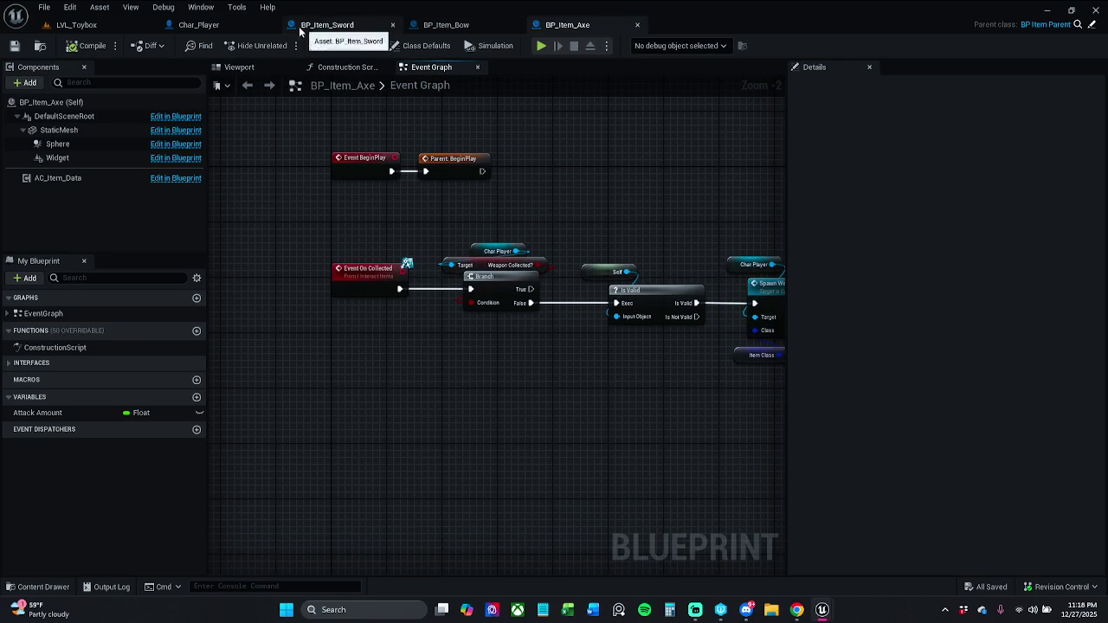
click(227, 26)
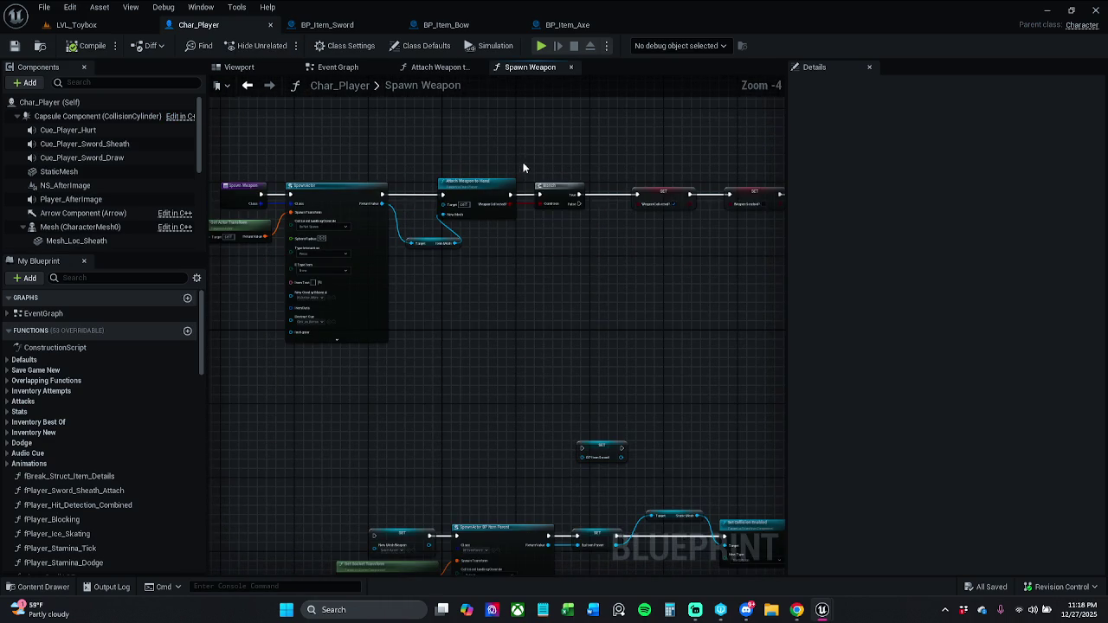
scroll(619, 164, up, 1)
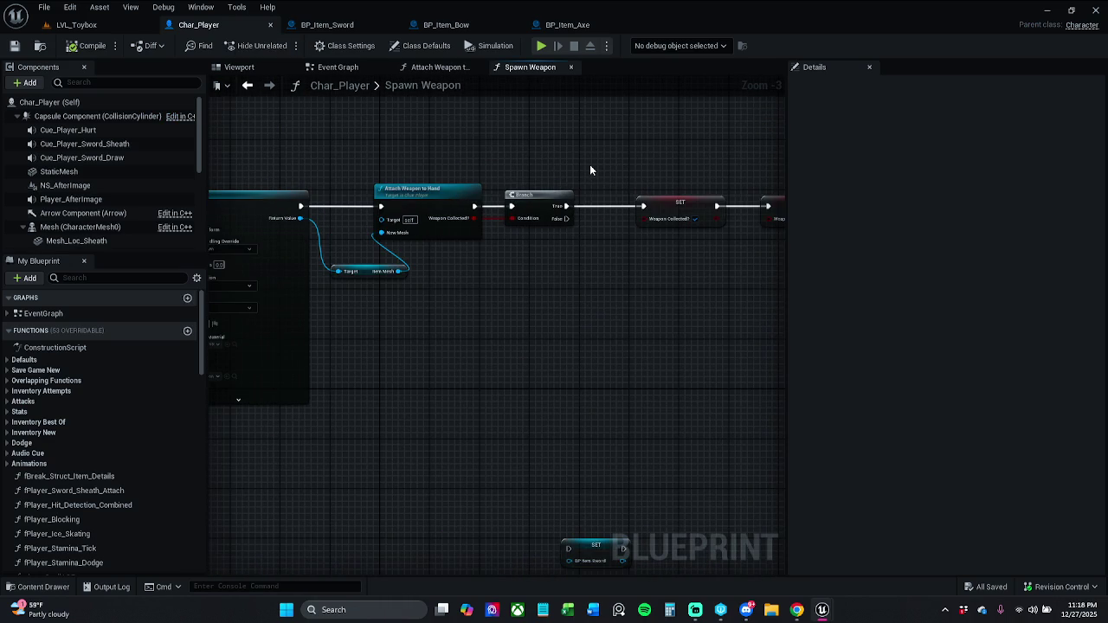
drag(566, 170, 687, 153)
mouse_move(581, 150)
mouse_down()
mouse_move(708, 152)
mouse_move(652, 156)
mouse_up()
mouse_move(543, 191)
mouse_down()
mouse_move(484, 168)
mouse_move(388, 173)
mouse_move(377, 163)
mouse_up()
mouse_move(540, 219)
mouse_down()
mouse_move(564, 194)
mouse_move(551, 139)
mouse_move(418, 149)
mouse_move(425, 153)
mouse_up()
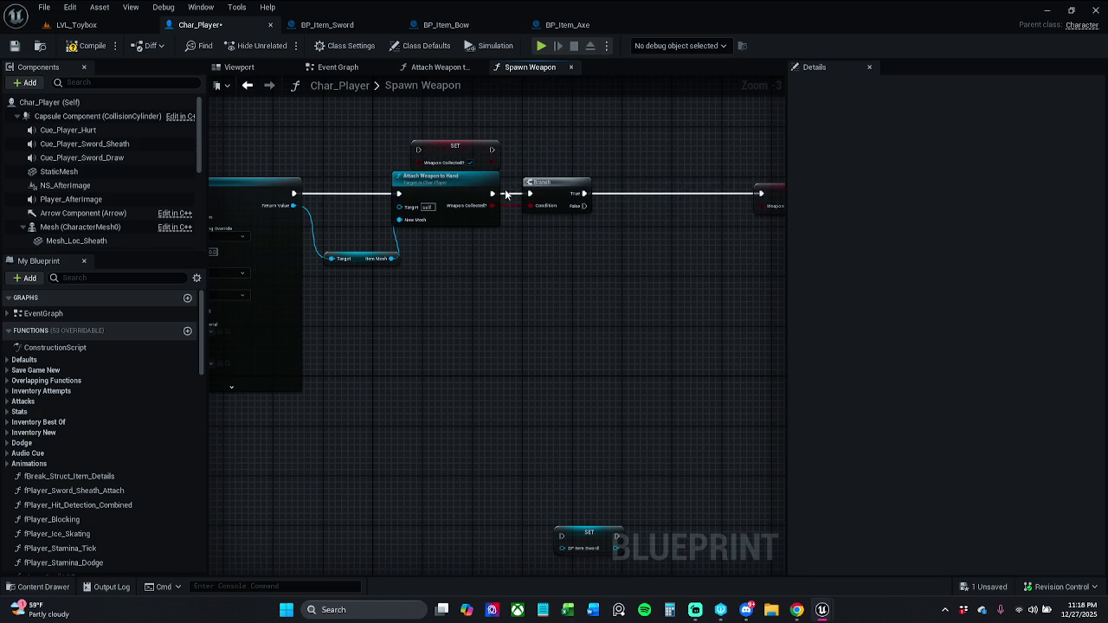
drag(400, 193, 424, 176)
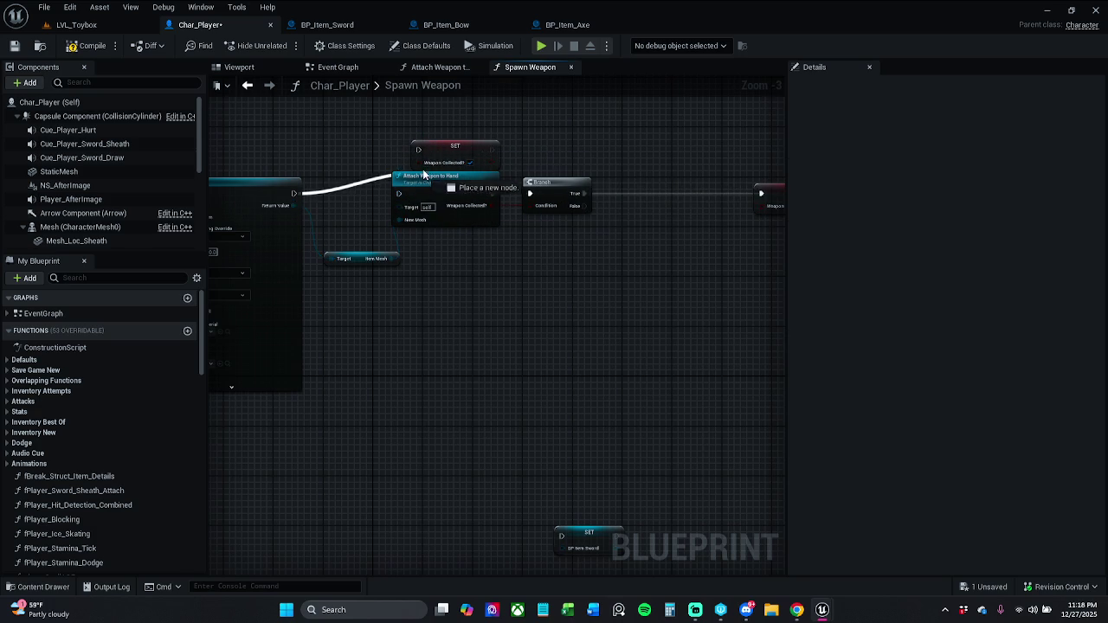
Step: Wire SET Weapon Collected? into Attach Weapon to Hand, align the nodes, and save Char_Player
drag(490, 154, 495, 174)
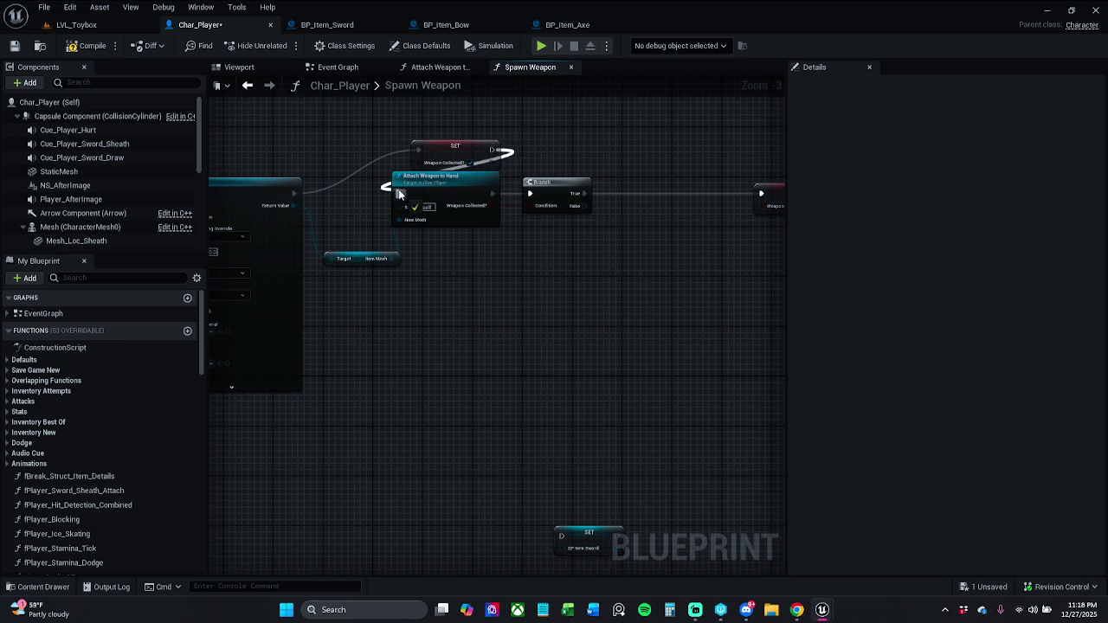
mouse_move(488, 217)
mouse_down()
mouse_move(530, 180)
mouse_move(612, 173)
mouse_up()
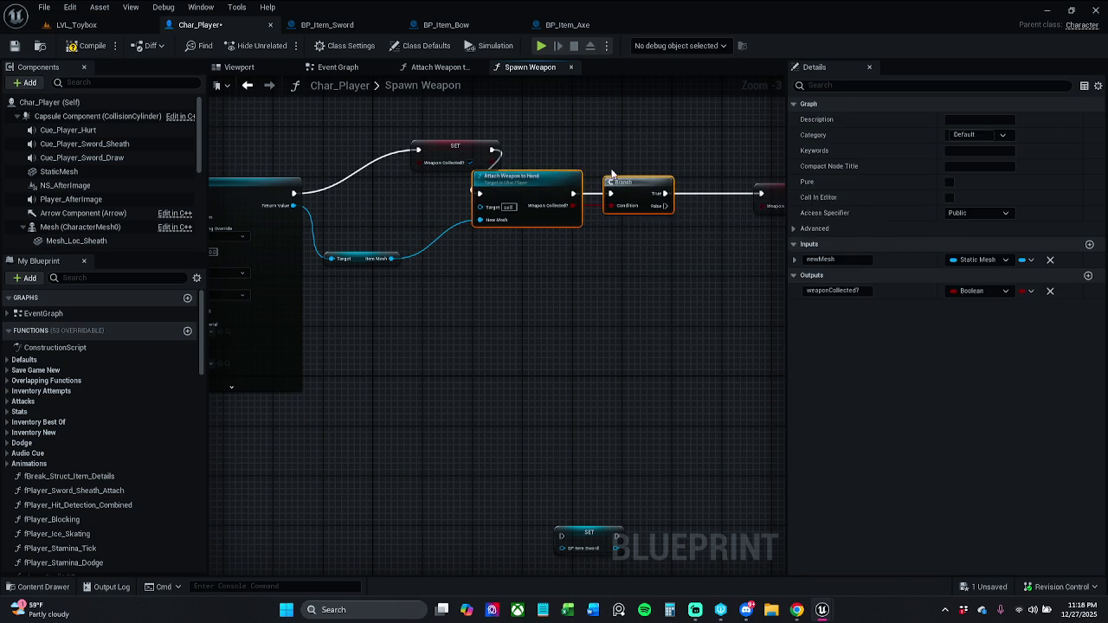
click(563, 154)
drag(473, 157, 403, 203)
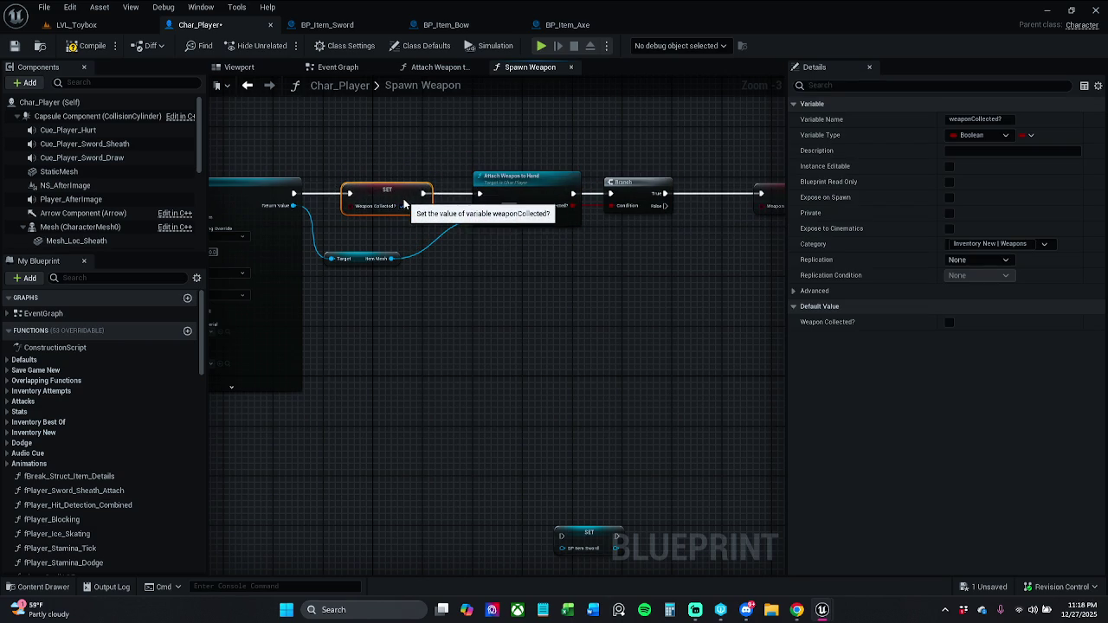
click(414, 172)
drag(557, 202, 556, 202)
ctrl+click(640, 190)
drag(640, 190, 618, 188)
click(434, 132)
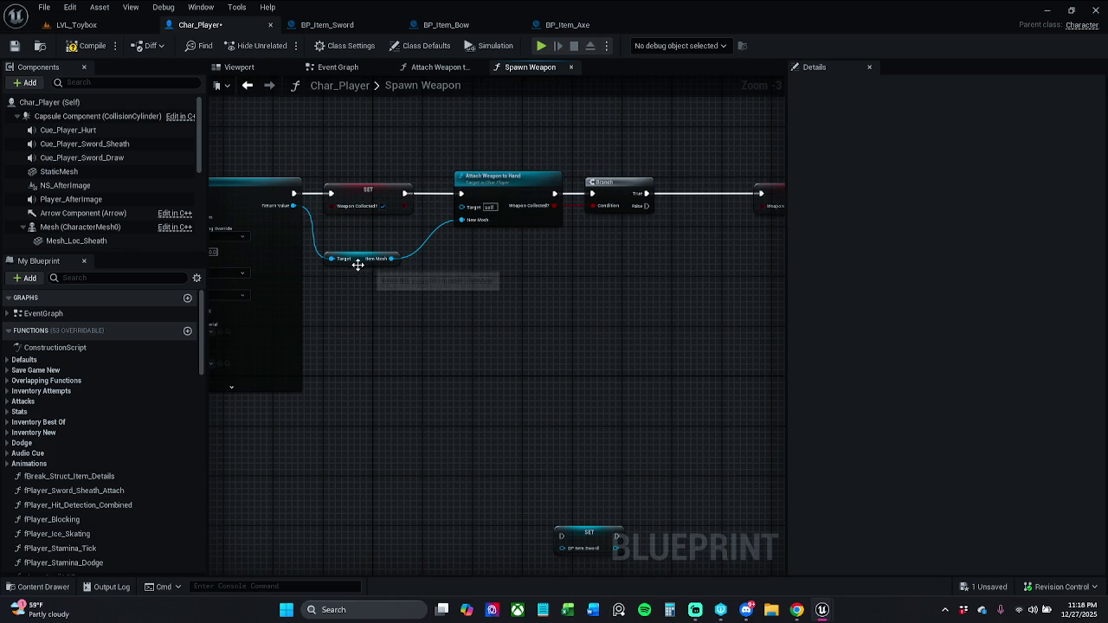
drag(358, 264, 355, 256)
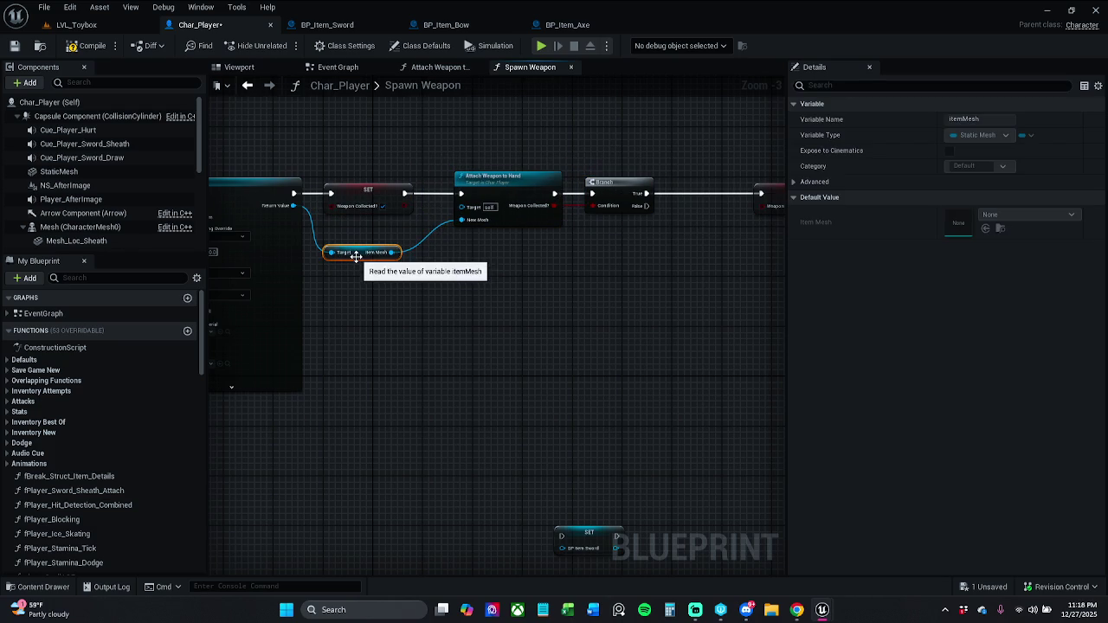
click(14, 49)
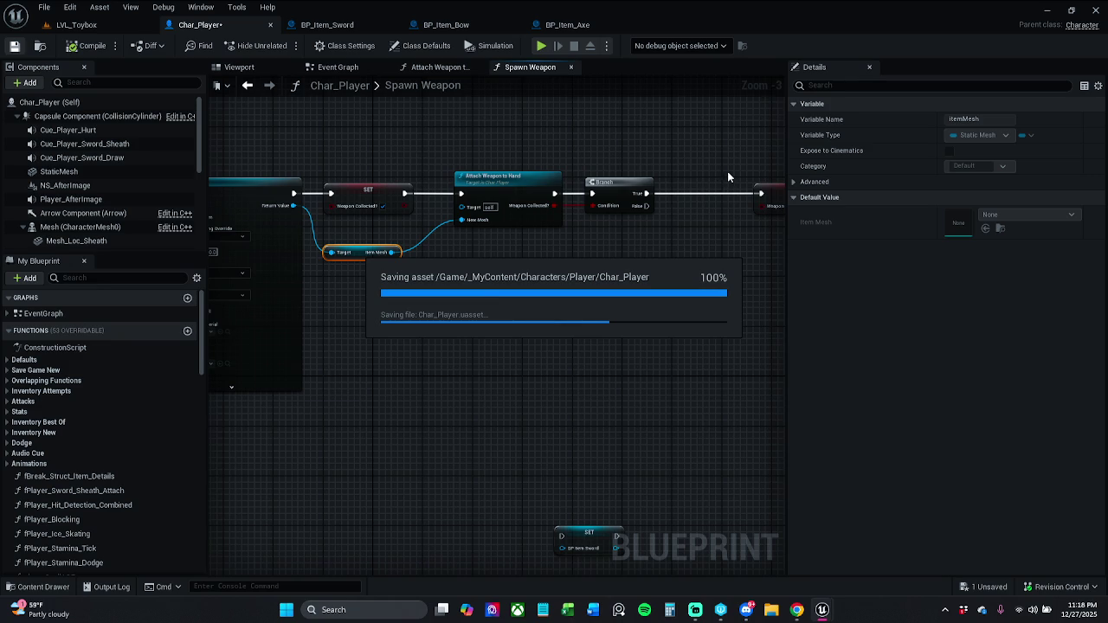
Step: Tidy the SET and Return nodes, save again, and review the Attach Weapon to Hand graph
drag(730, 173, 499, 183)
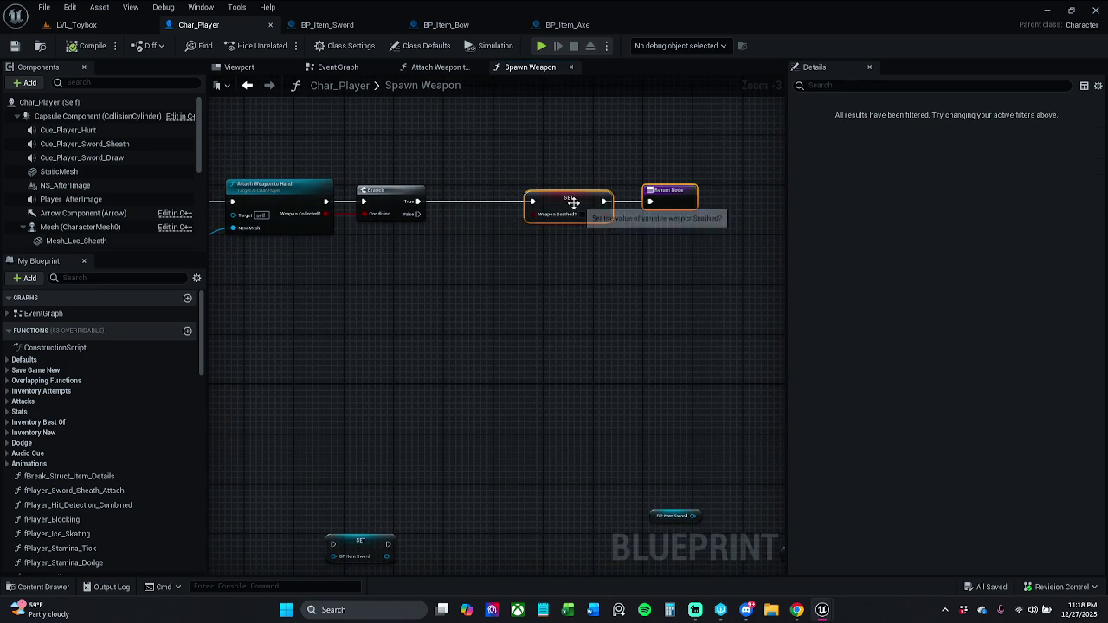
drag(570, 202, 542, 200)
click(331, 124)
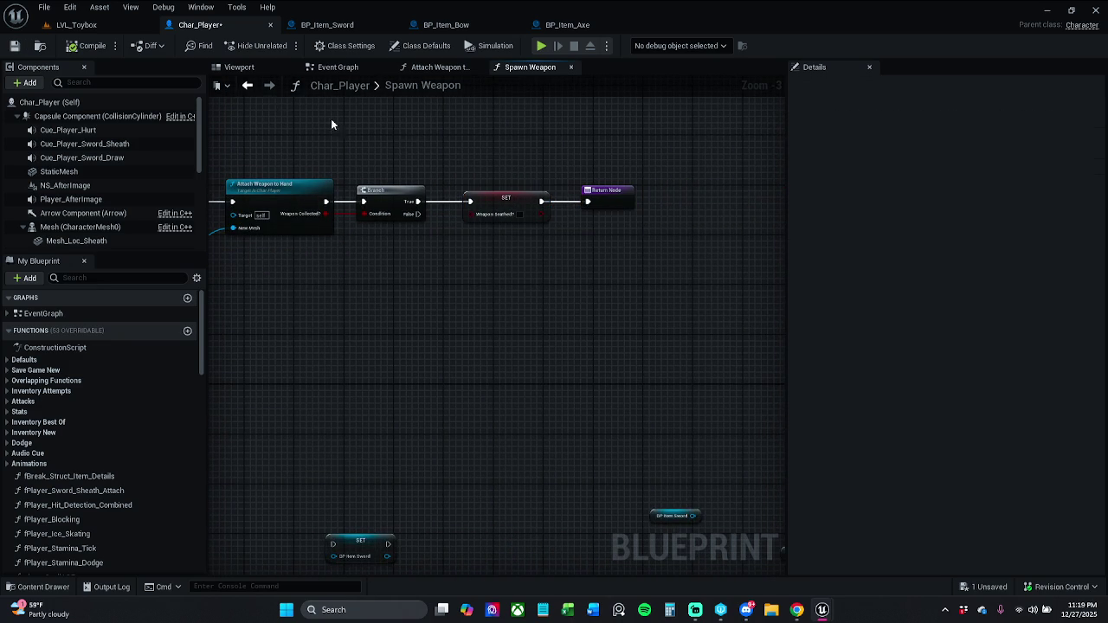
click(14, 47)
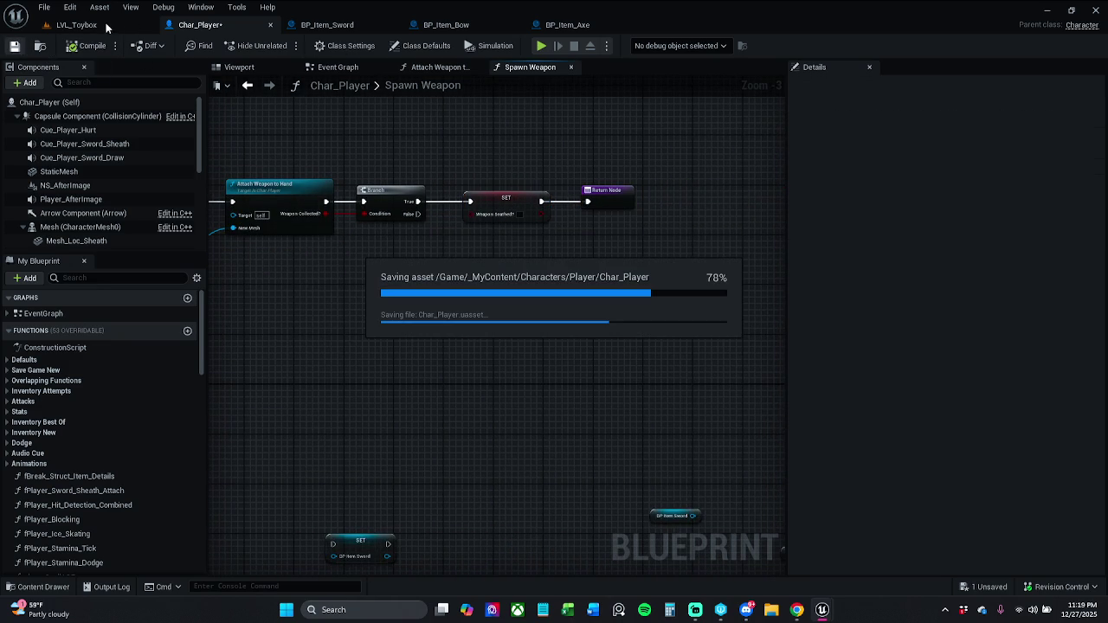
click(440, 67)
drag(569, 193, 510, 191)
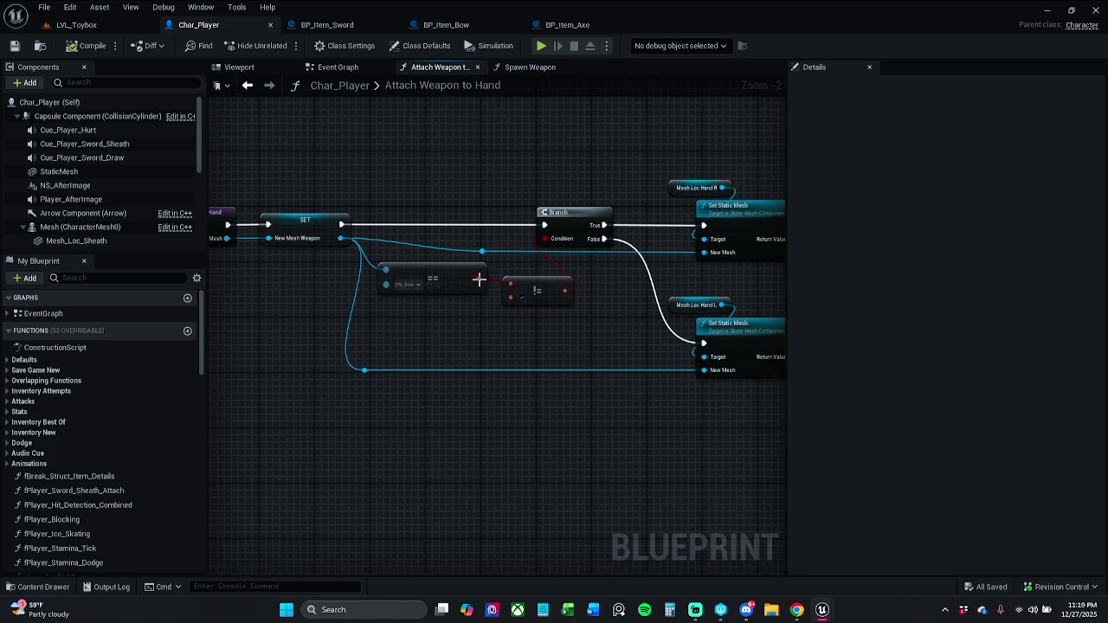
drag(459, 252, 410, 252)
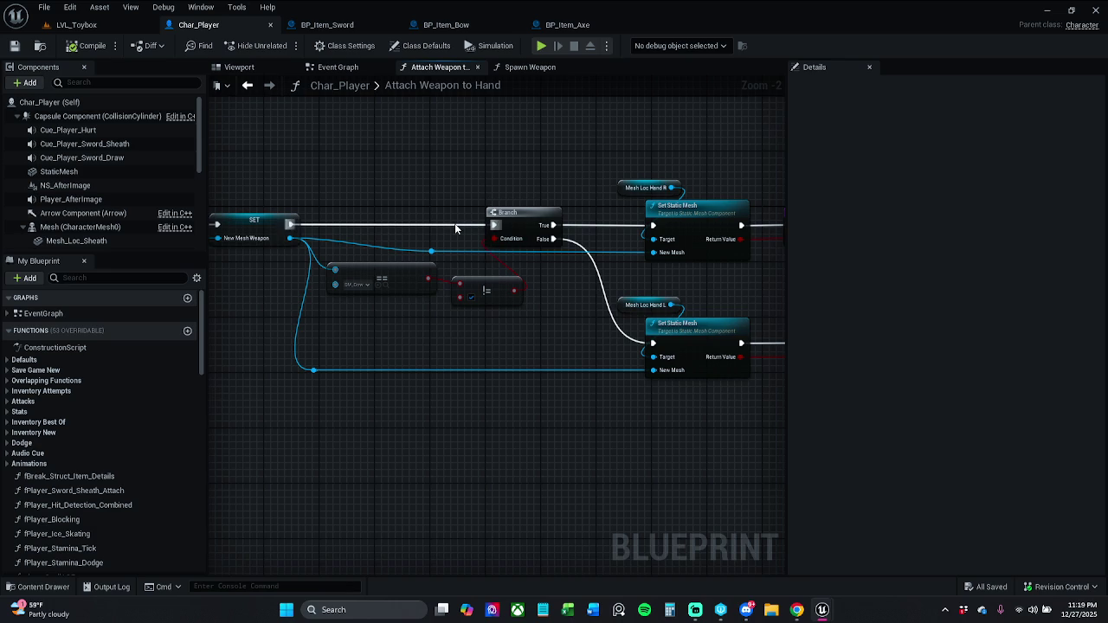
click(121, 28)
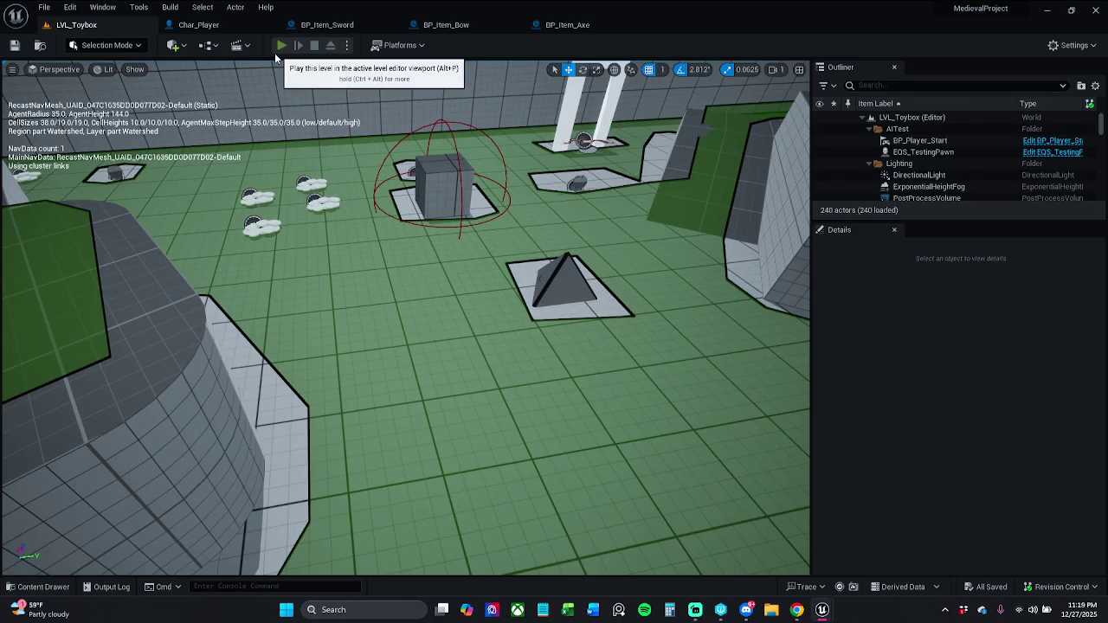
Step: Playtest LVL_Toybox, collecting the sword, bow, axe, coins and strength pickups
click(280, 45)
key(e)
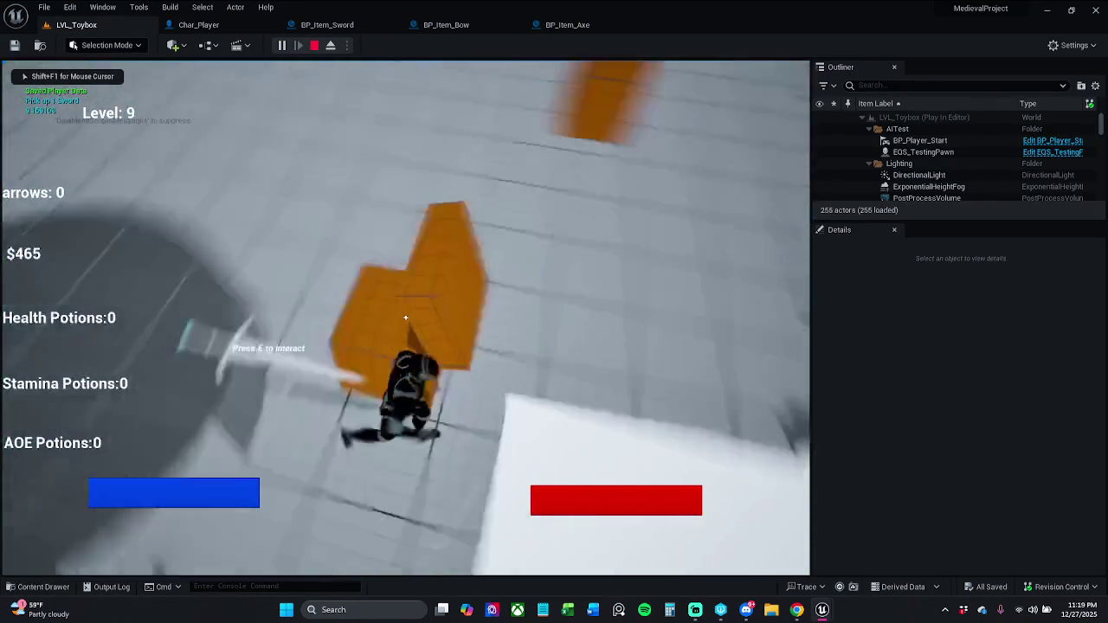
key(w)
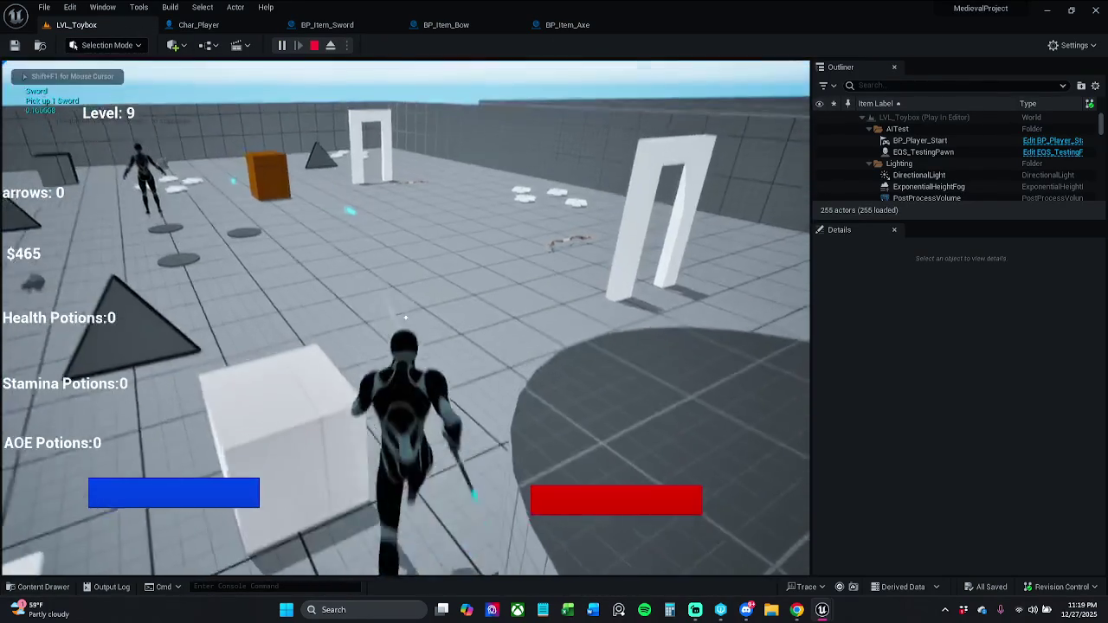
key(e)
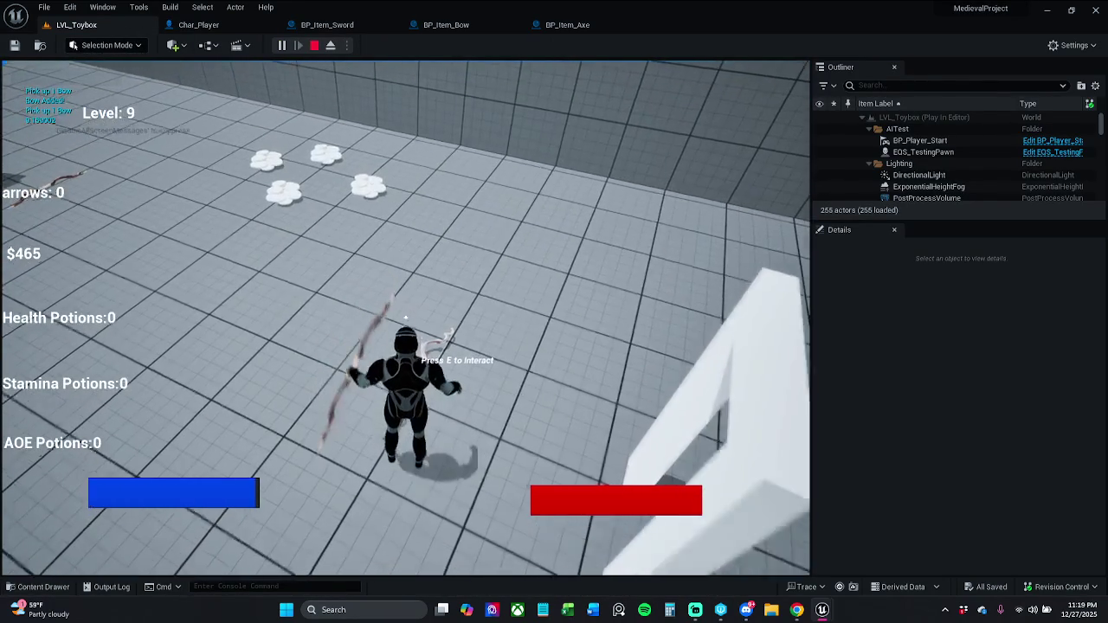
key(w)
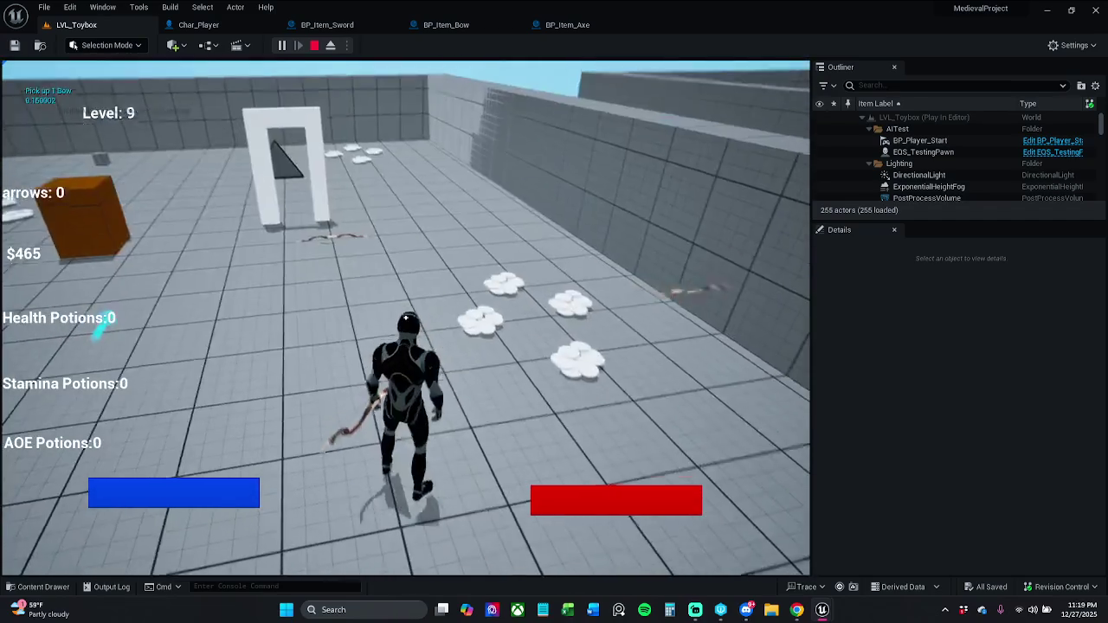
key(w)
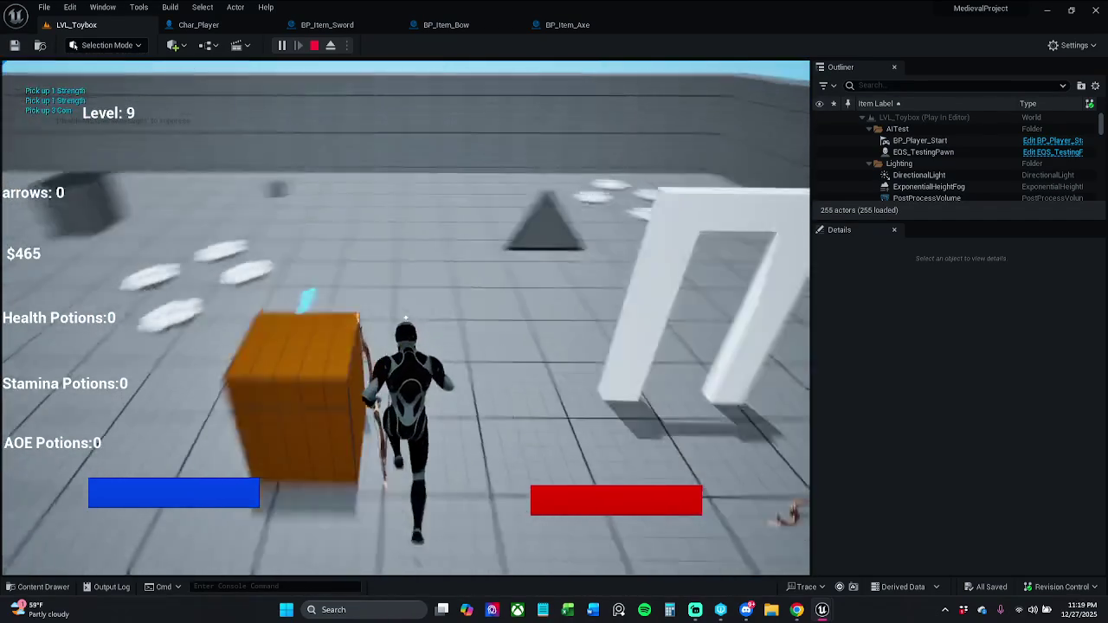
key(w)
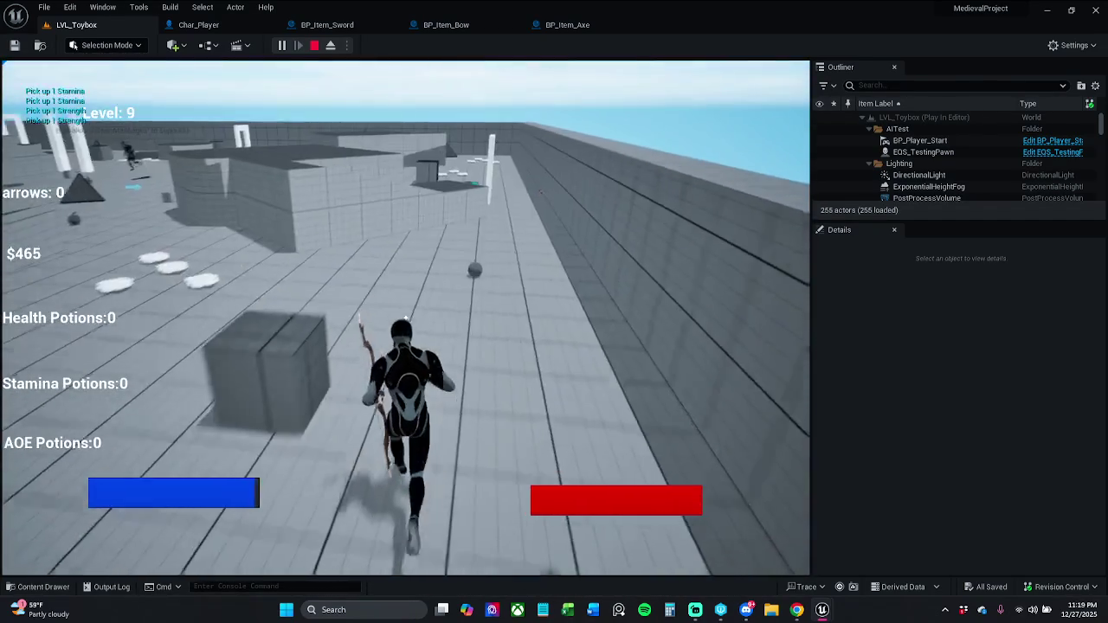
key(space)
key(w)
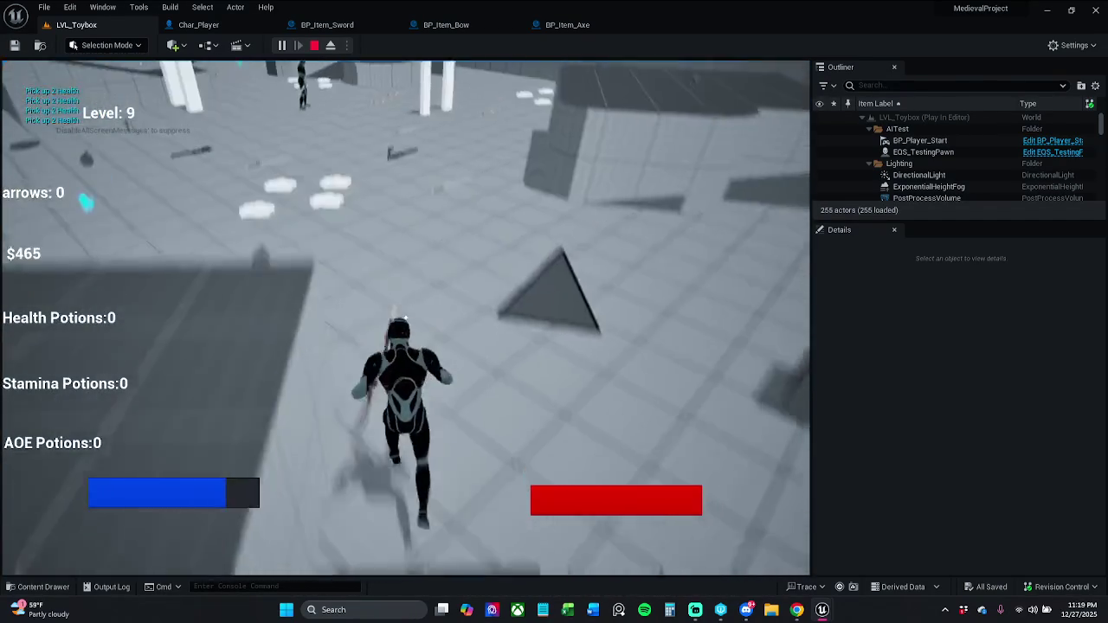
key(w)
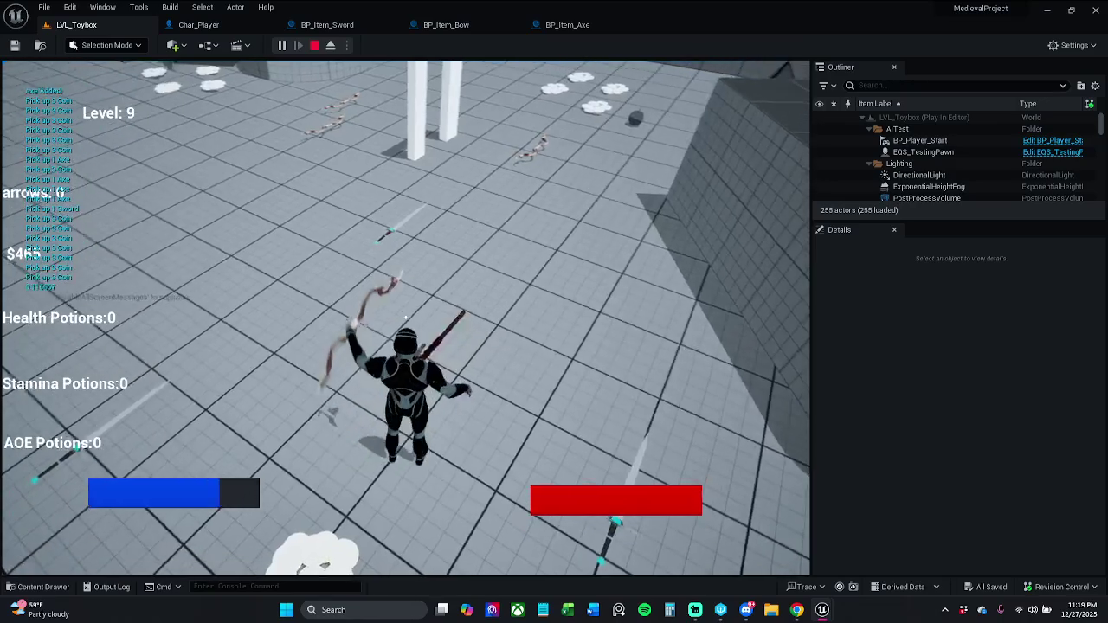
key(w)
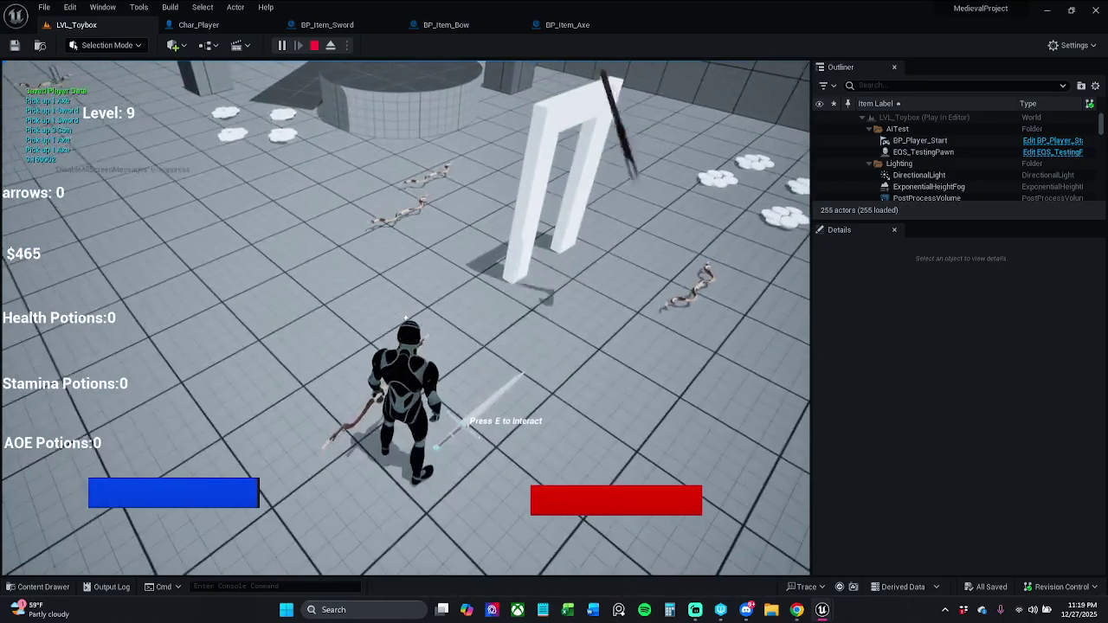
key(w)
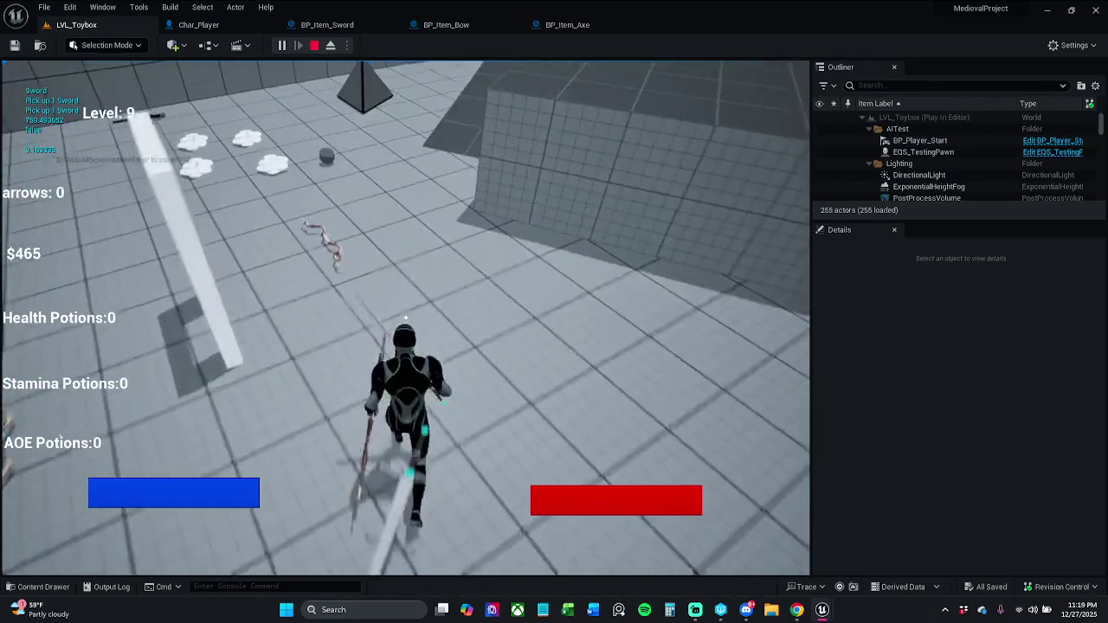
key(w)
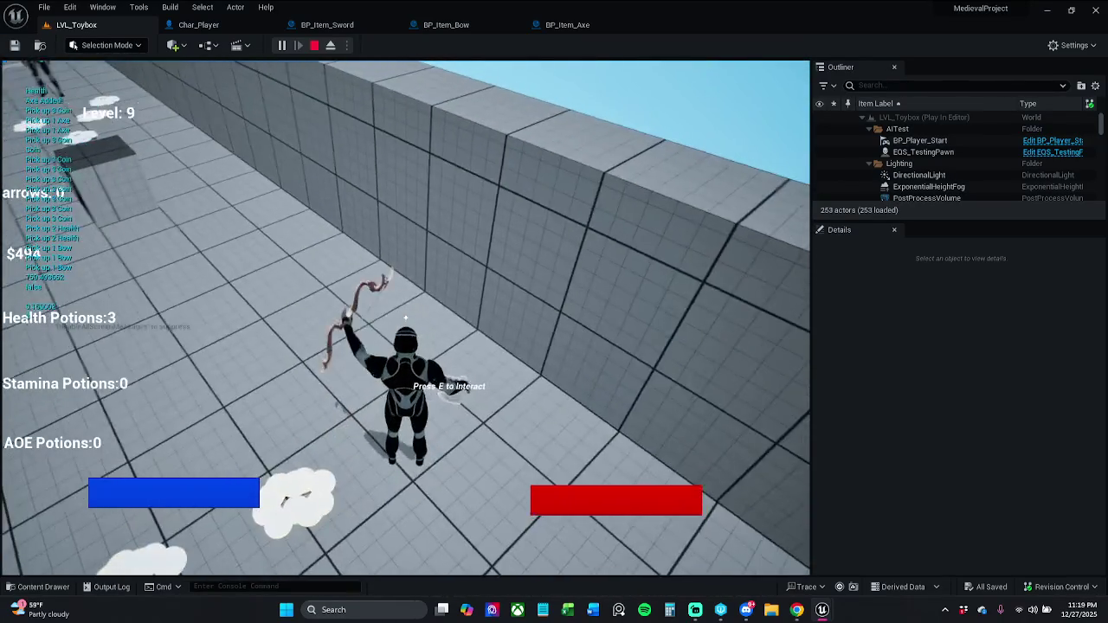
key(Escape)
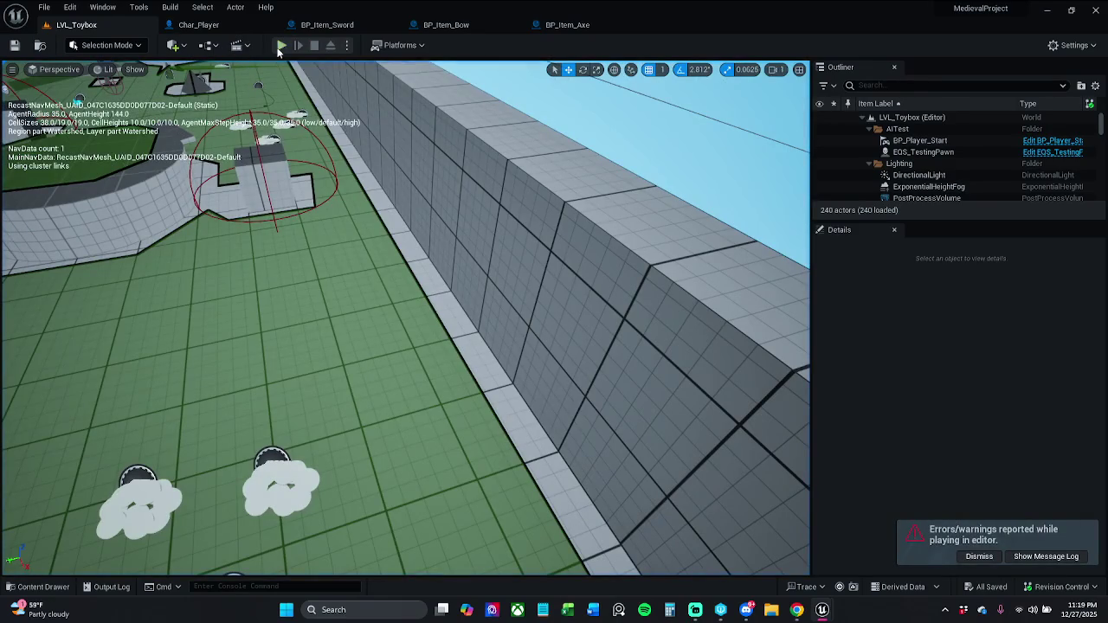
Step: Play again, picking up two axes, a sword and AOE potions before stopping
click(280, 47)
key(w)
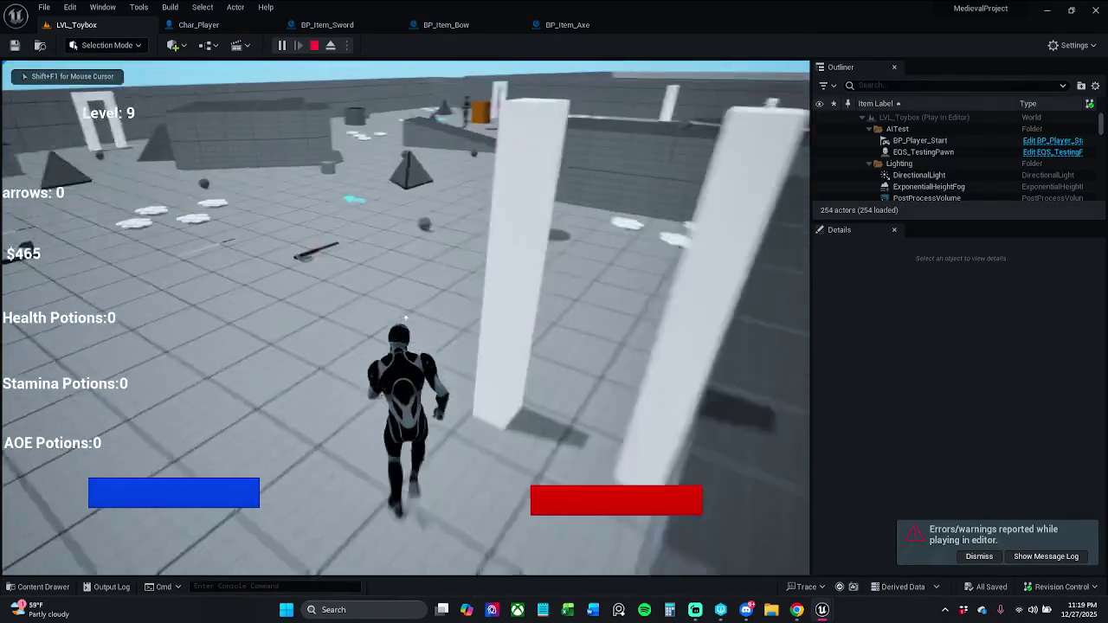
key(e)
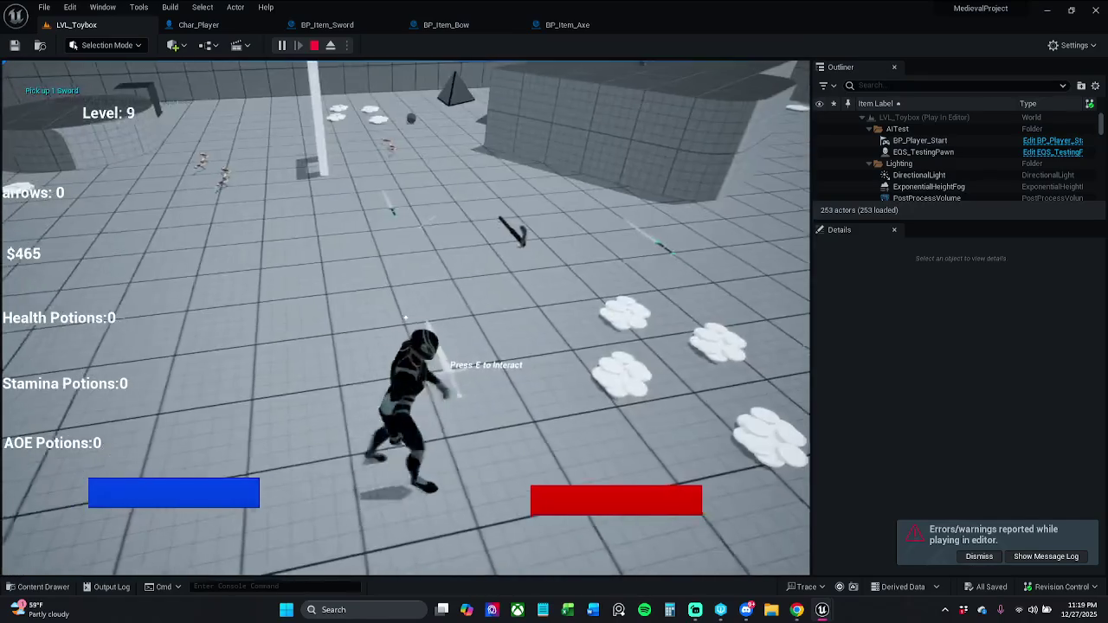
key(e)
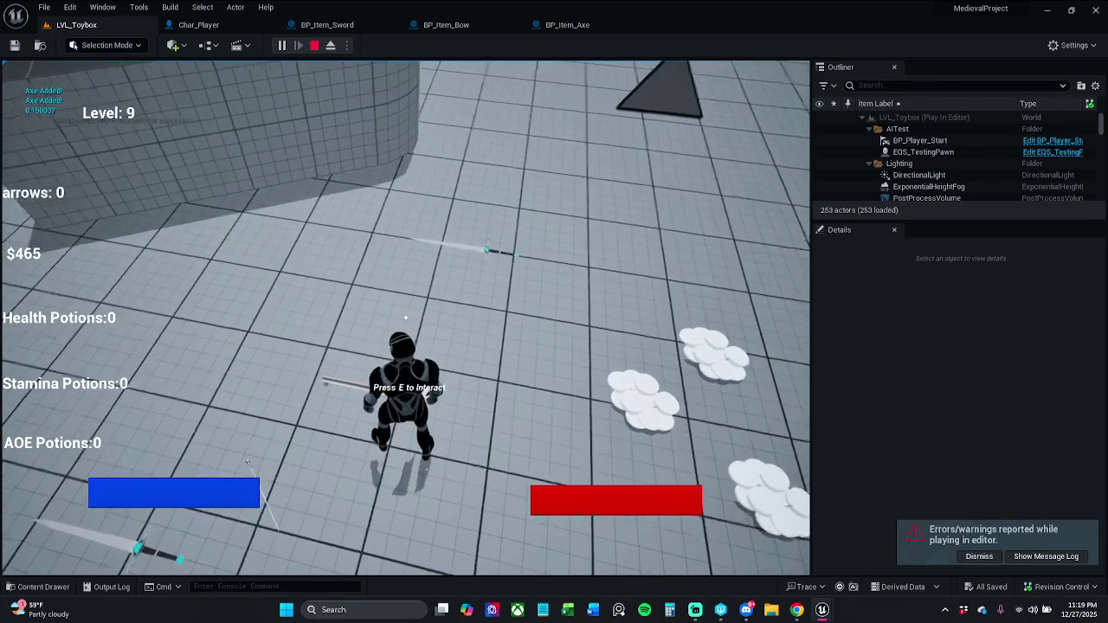
key(e)
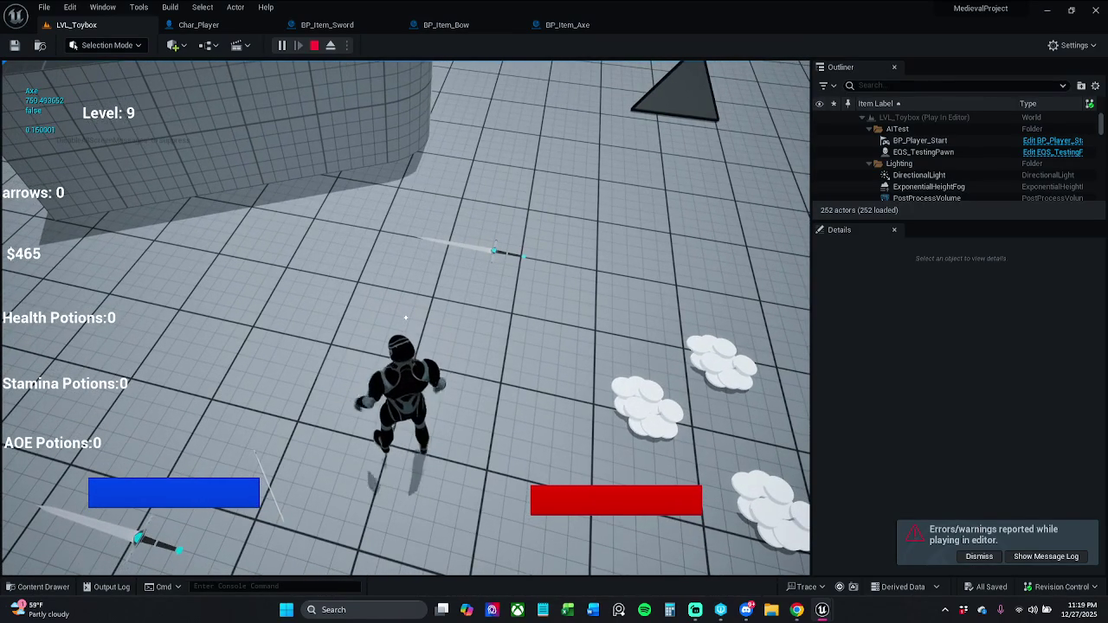
key(w)
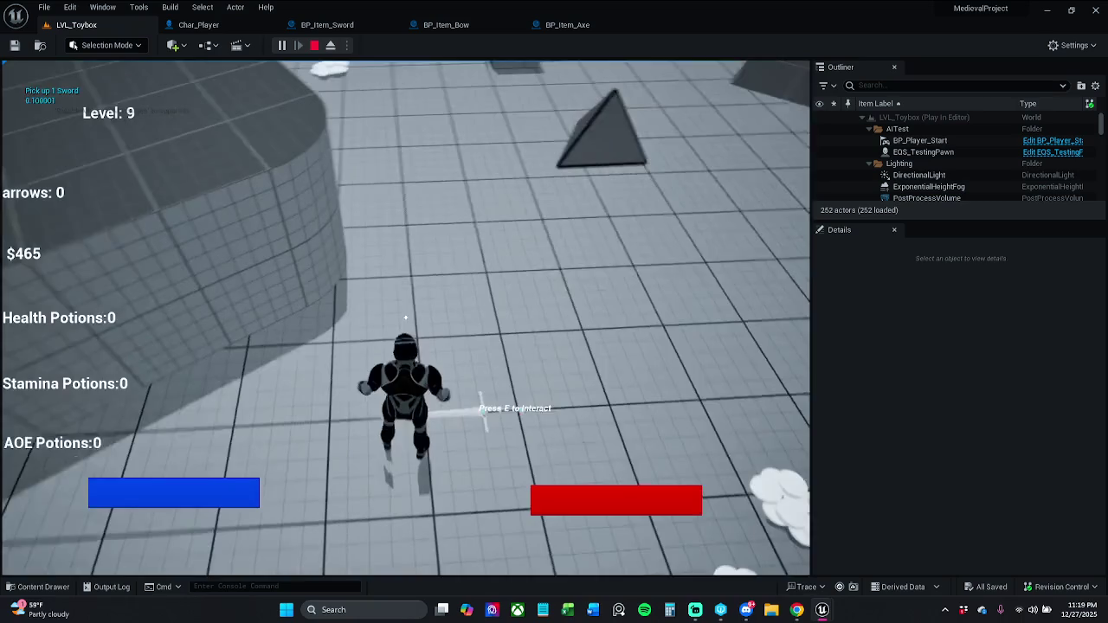
key(w)
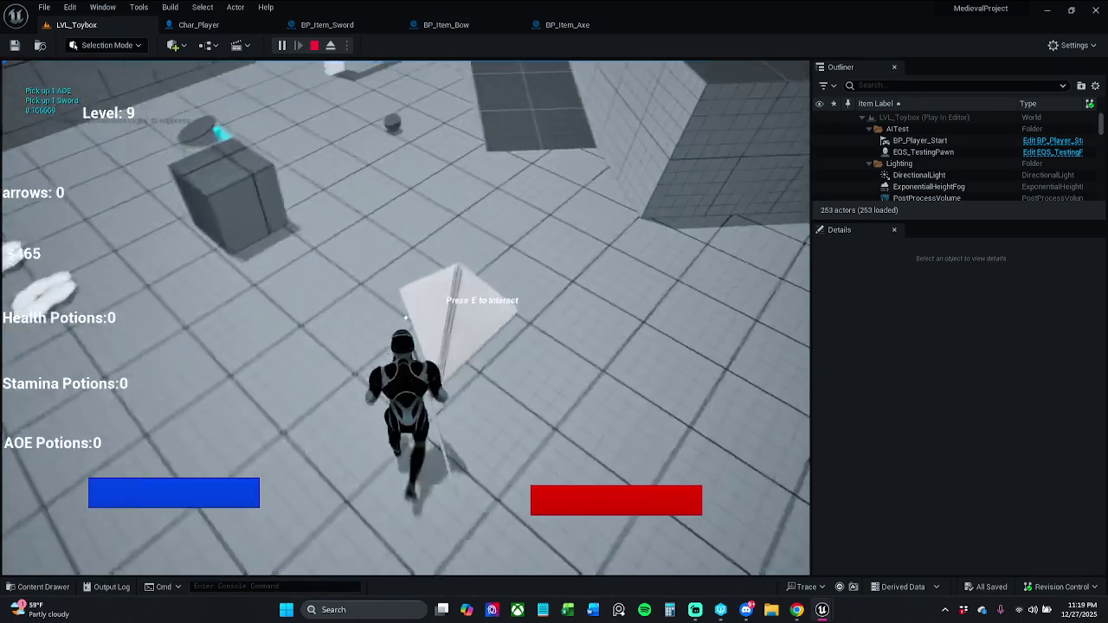
key(e)
key(Escape)
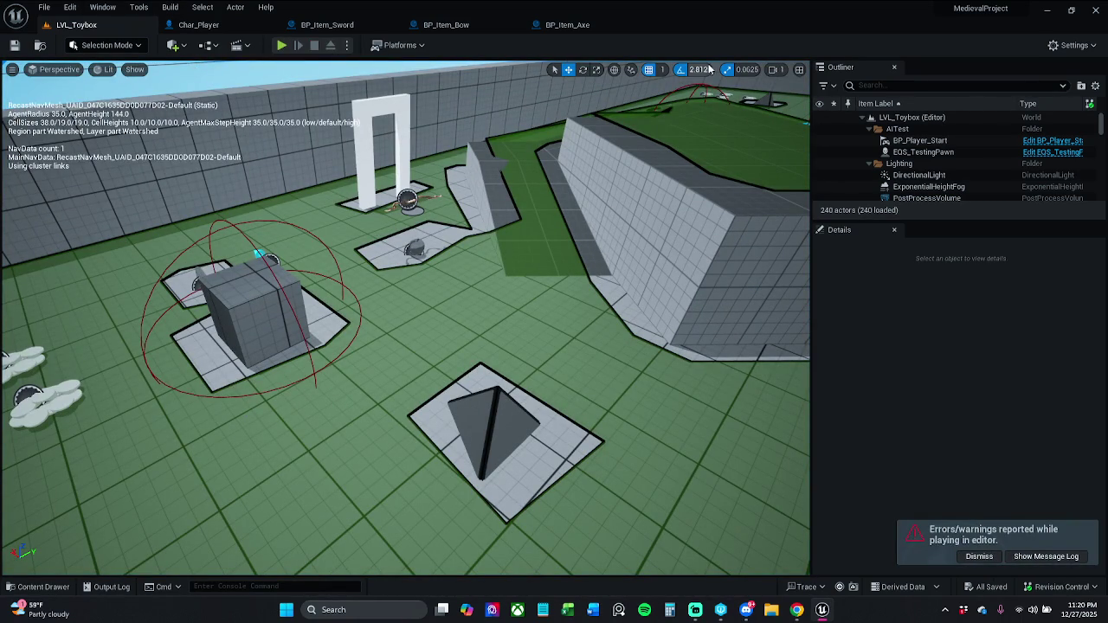
click(596, 26)
Step: Look over BP_Item_Bow, then pan BP_Item_Sword's Event Graph to its Weapon Collected? branch
click(482, 28)
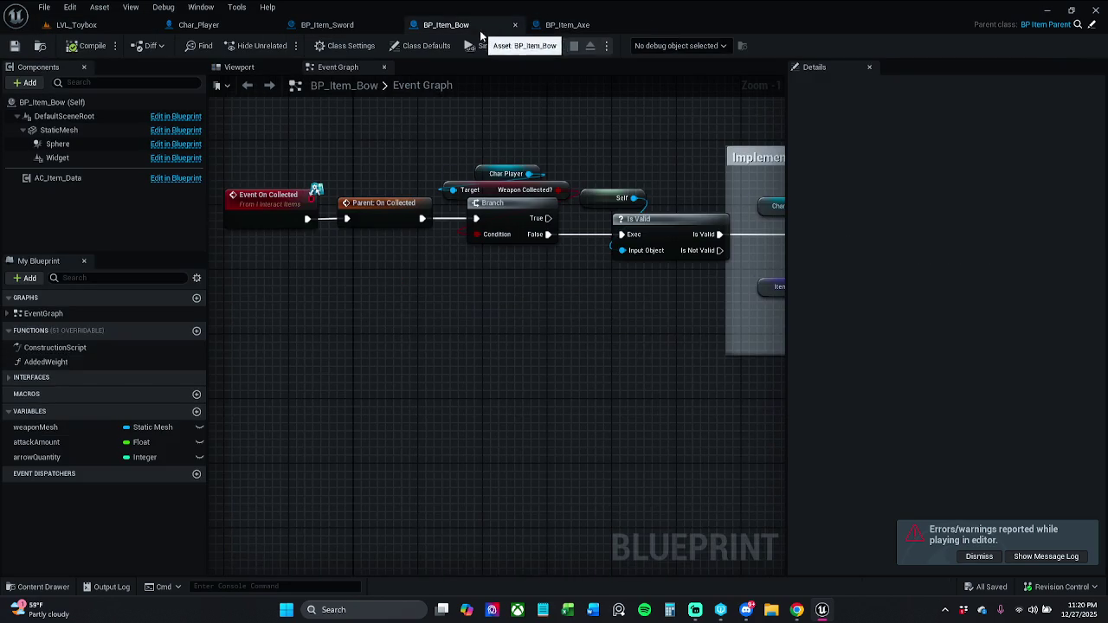
scroll(410, 156, down, 1)
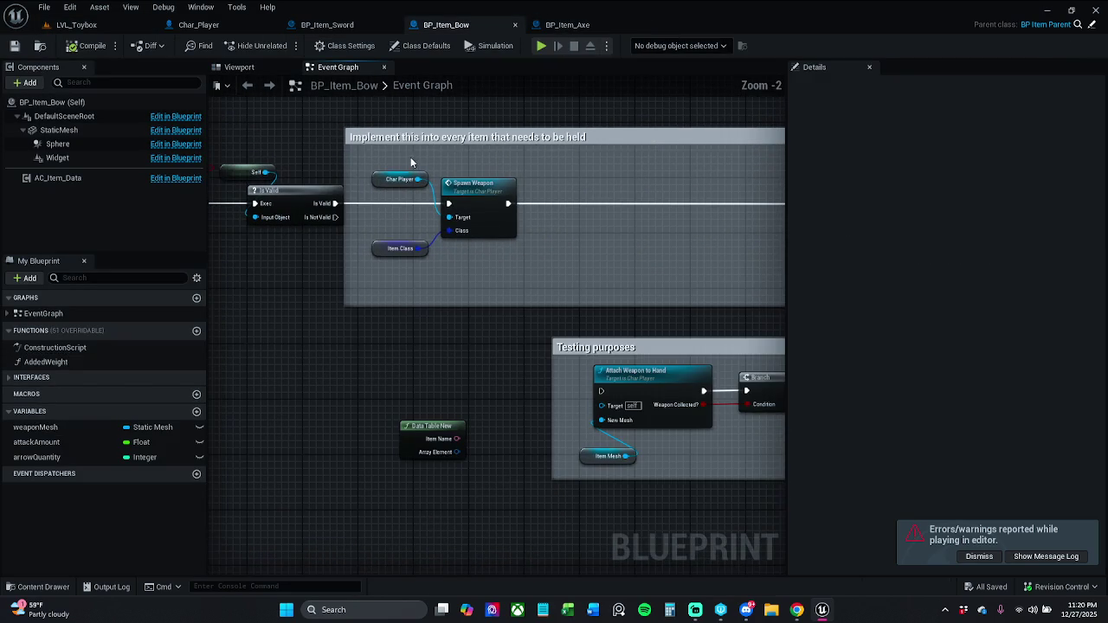
click(336, 24)
scroll(405, 178, down, 1)
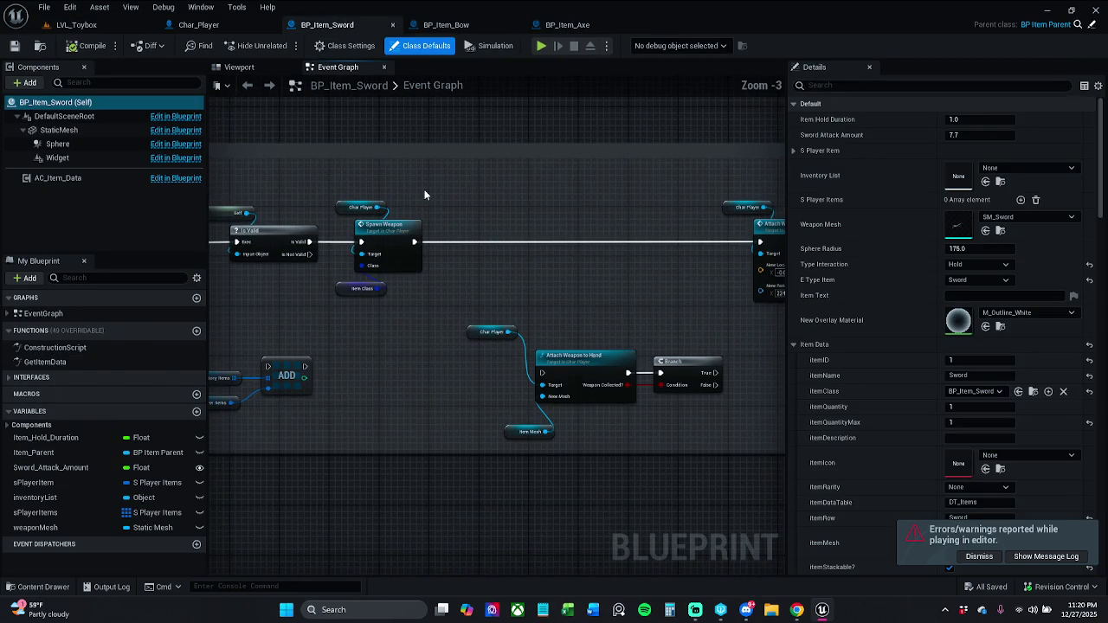
drag(424, 192, 491, 195)
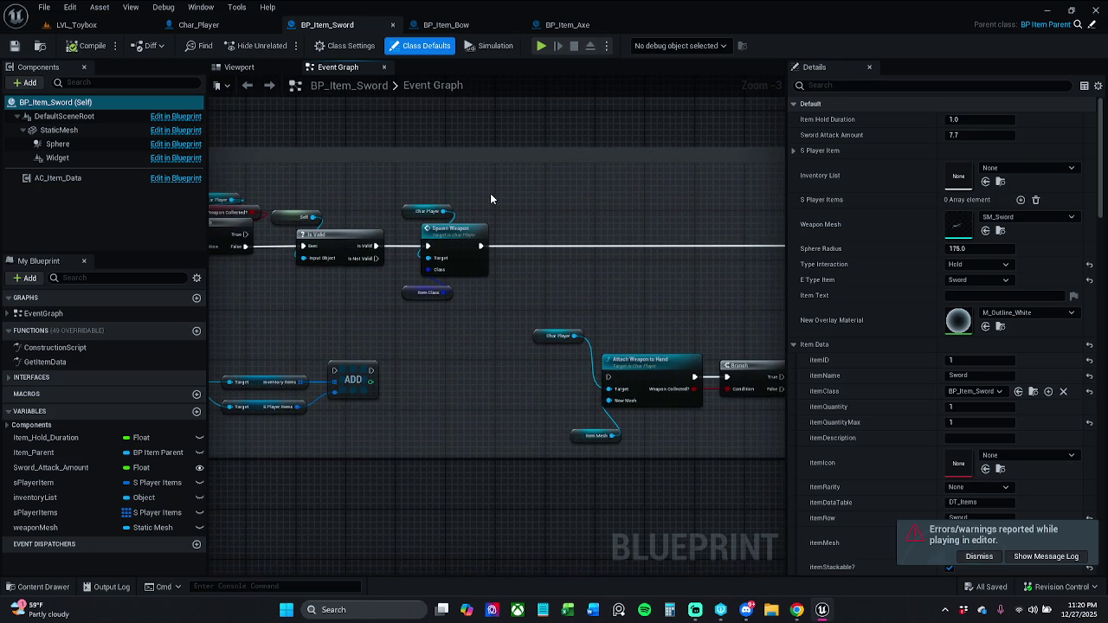